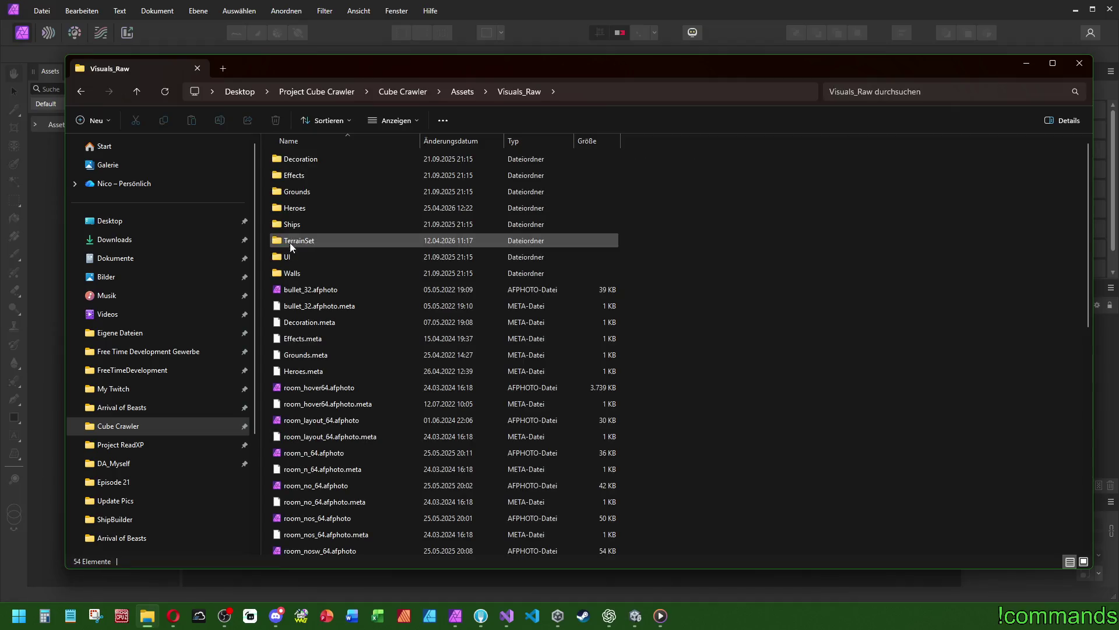
Open the UI folder in Visuals_Raw, then its Icons subfolder
double_click(285, 249)
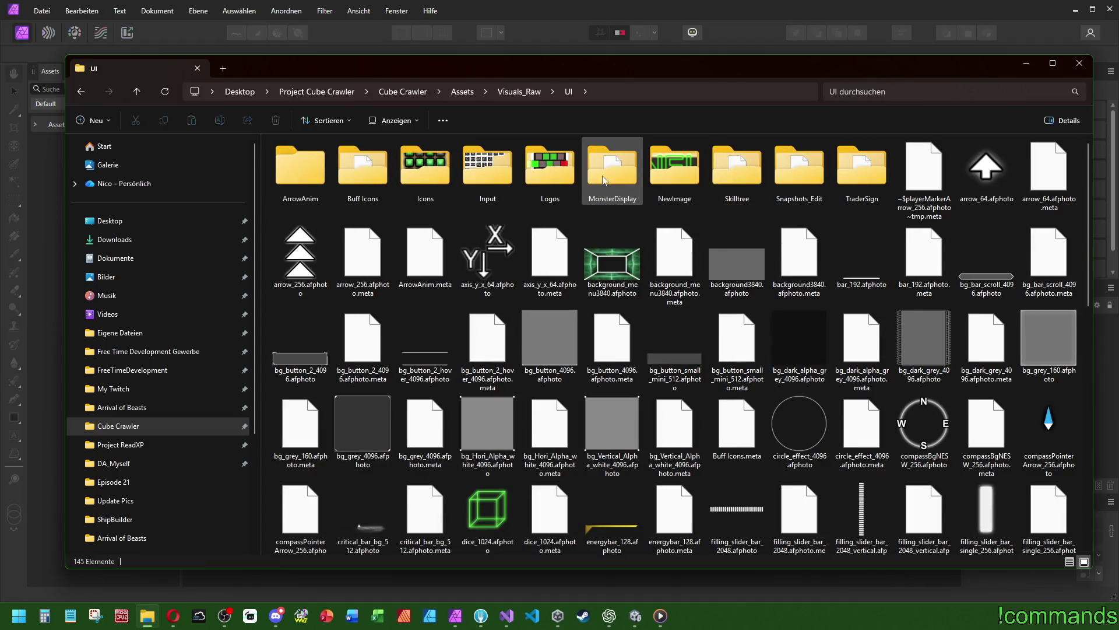
double_click(425, 172)
scroll(483, 216, "down", 10)
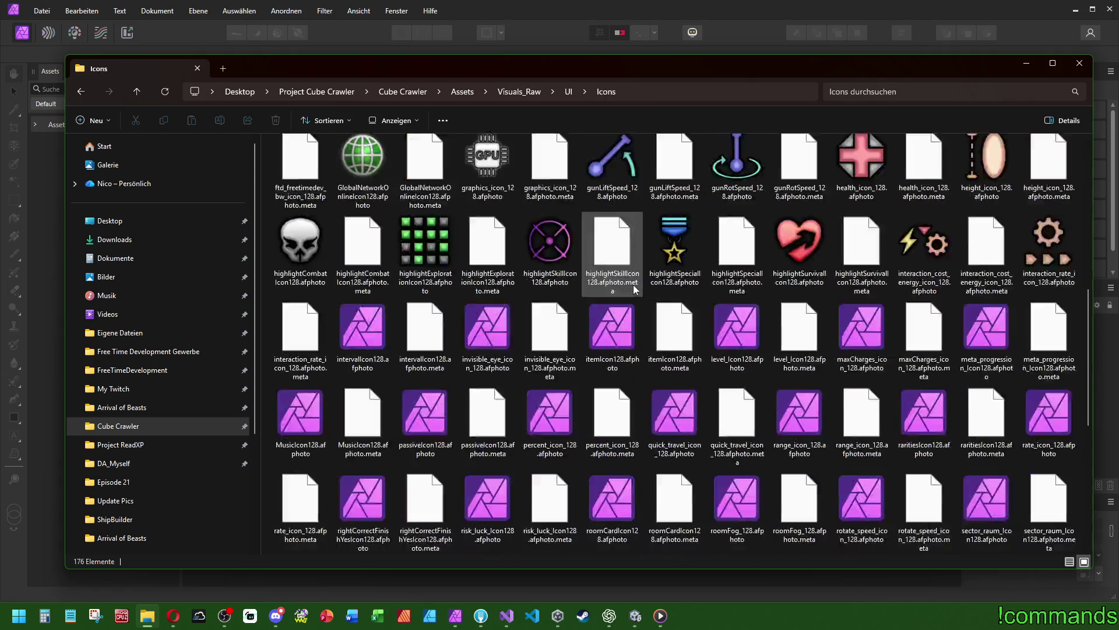
scroll(635, 290, "up", 10)
Switch the Icons folder to Details view, then back to Large icons (Große Symbole)
left_click(412, 121)
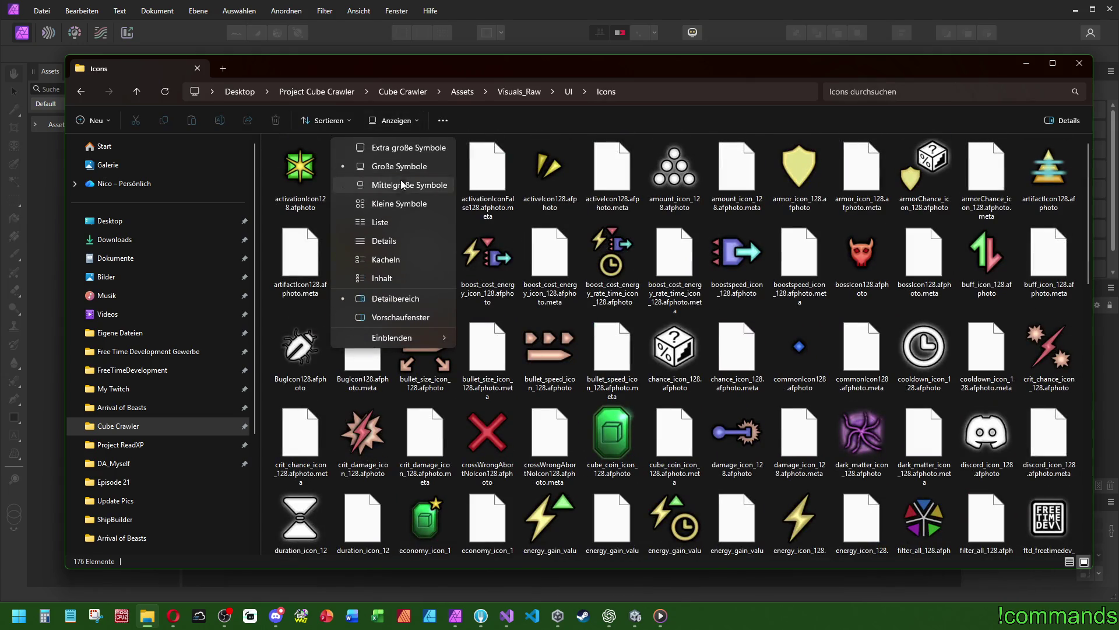
left_click(400, 239)
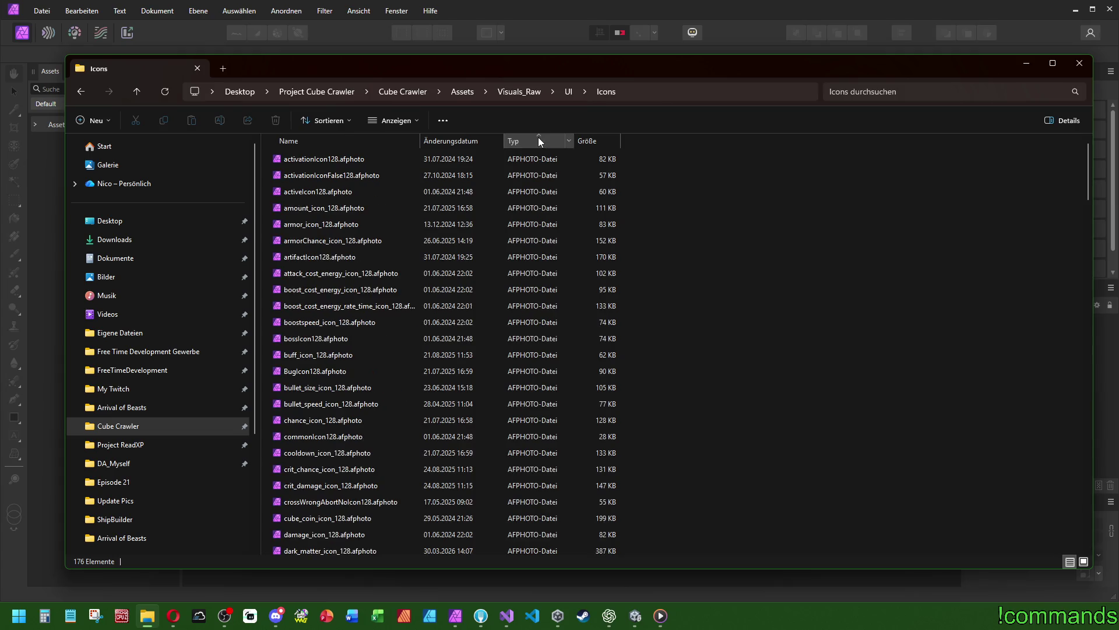
left_click(396, 121)
left_click(390, 167)
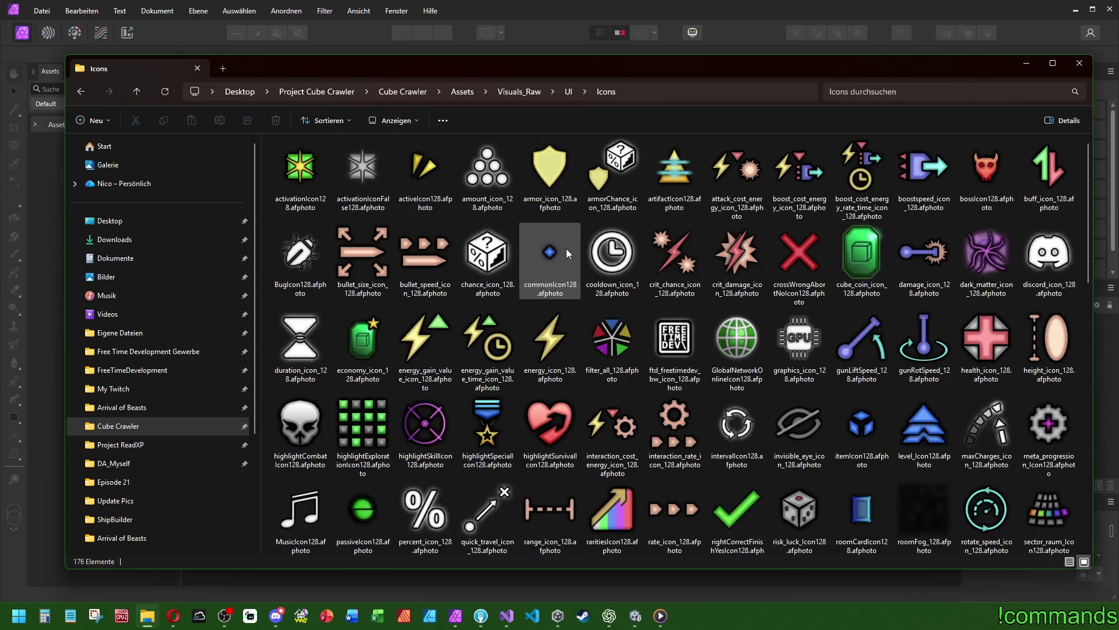
left_click_drag(682, 80, 610, 74)
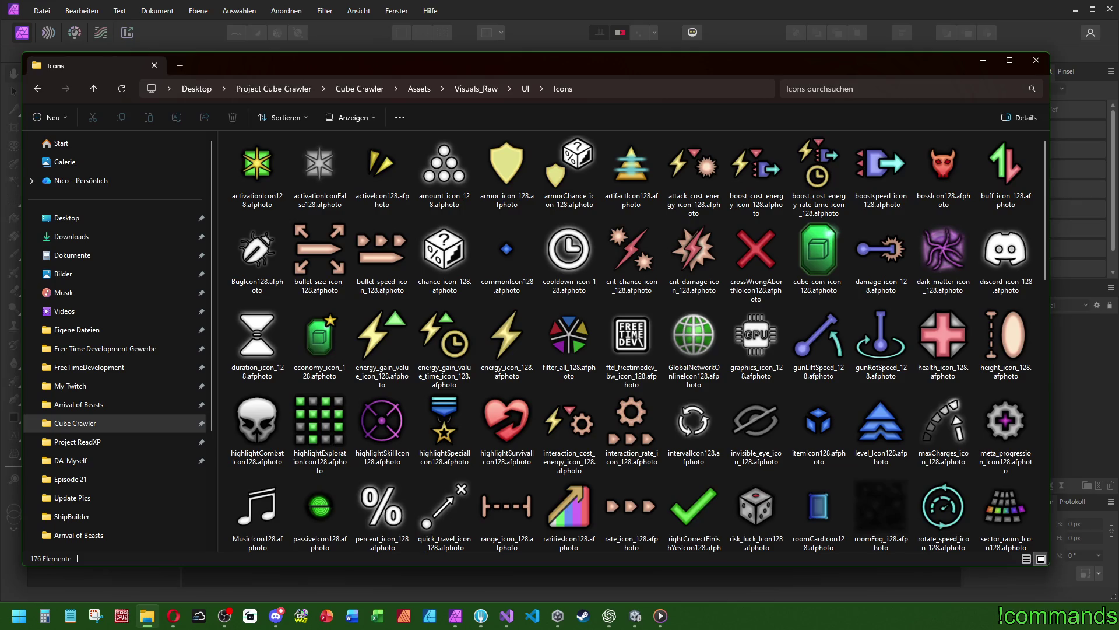
key("alt+Tab")
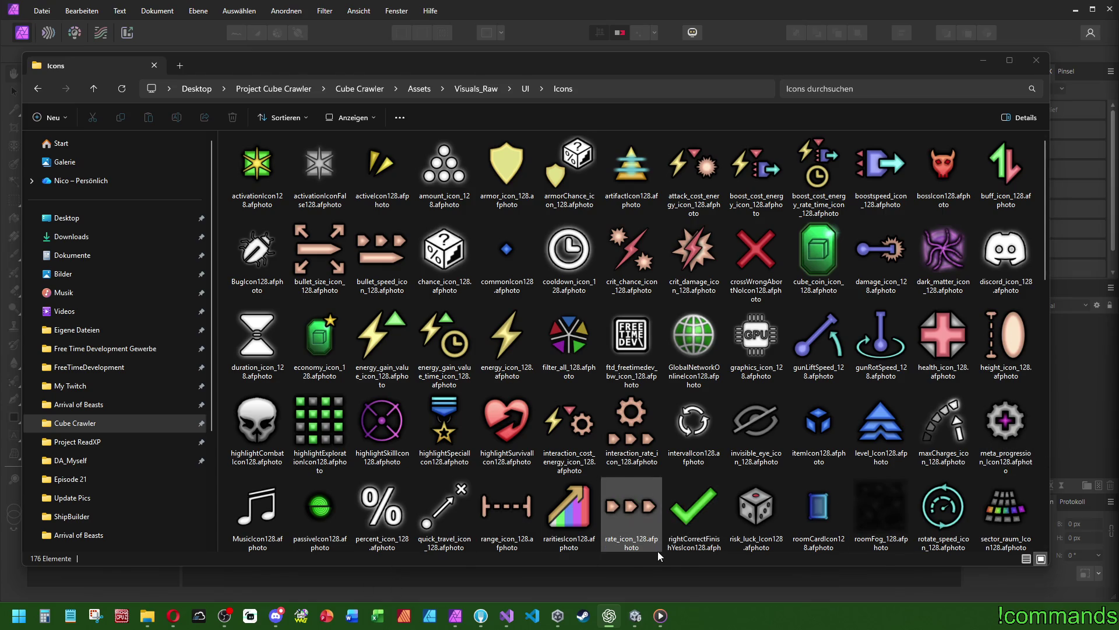
left_click(173, 615)
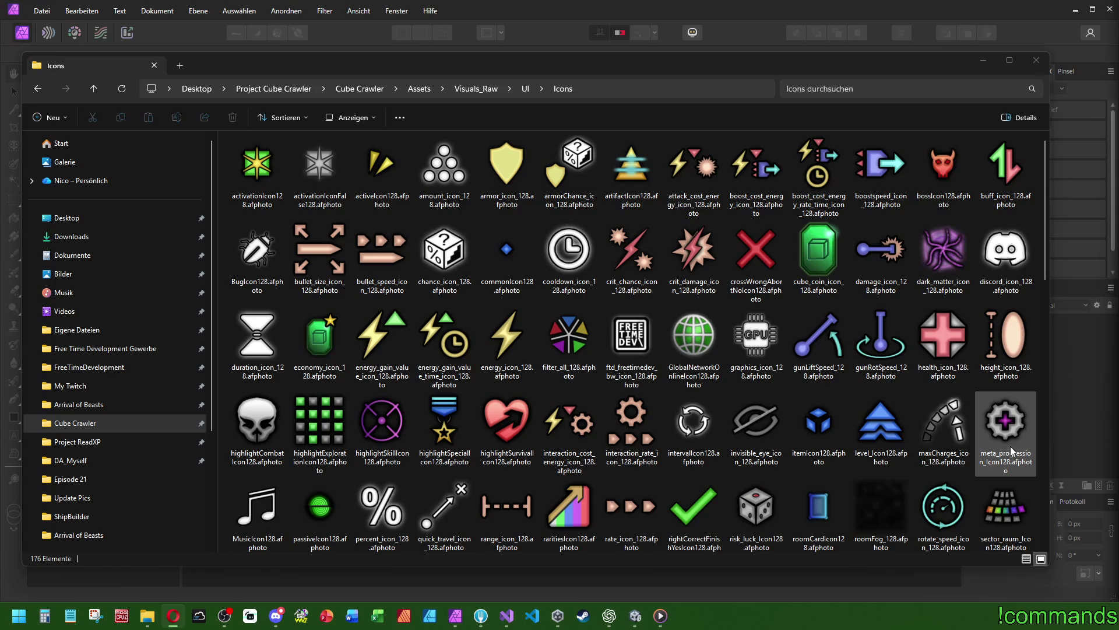
Scroll the Icons grid and open interaction_rate_icon_128.afphoto in Affinity Photo
scroll(770, 382, "down", 9)
scroll(782, 396, "up", 5)
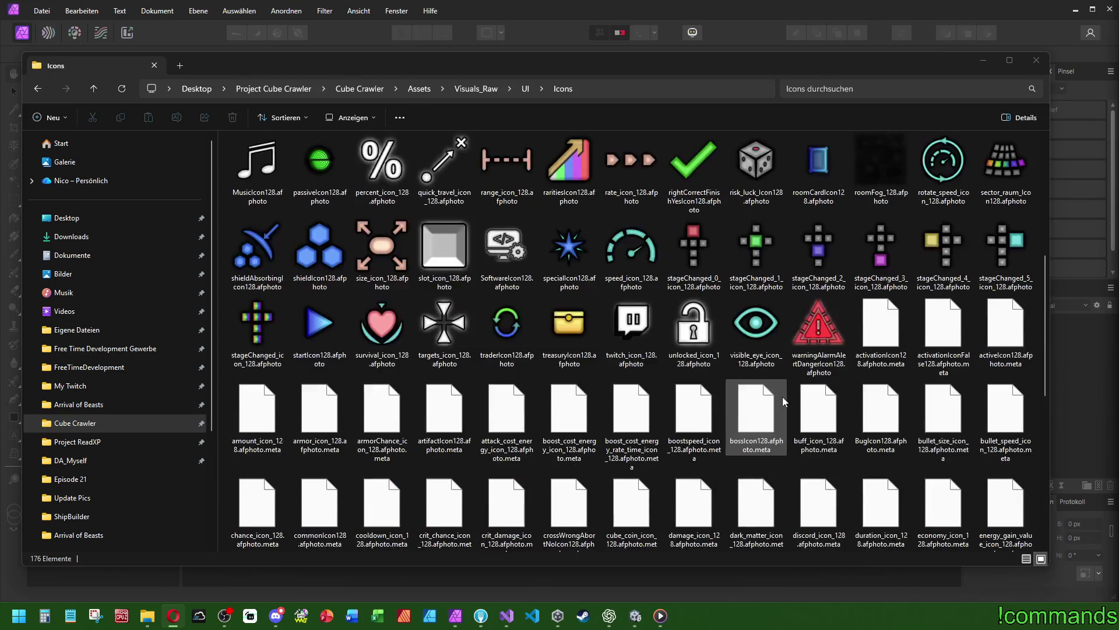
scroll(782, 396, "up", 3)
scroll(857, 410, "down", 3)
scroll(857, 411, "up", 3)
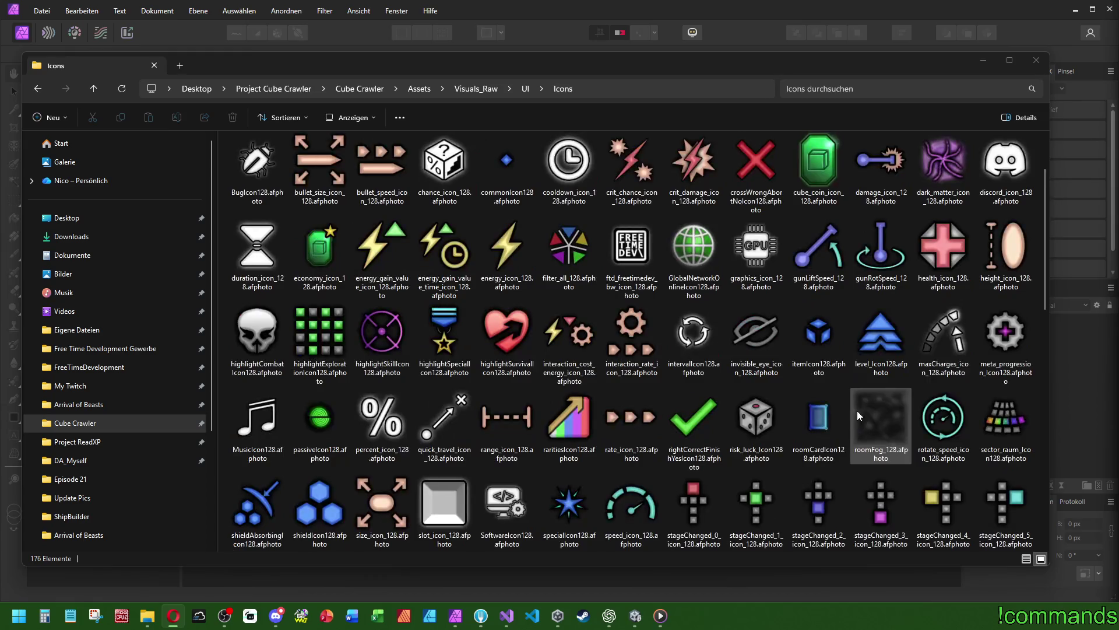
scroll(927, 417, "up", 1)
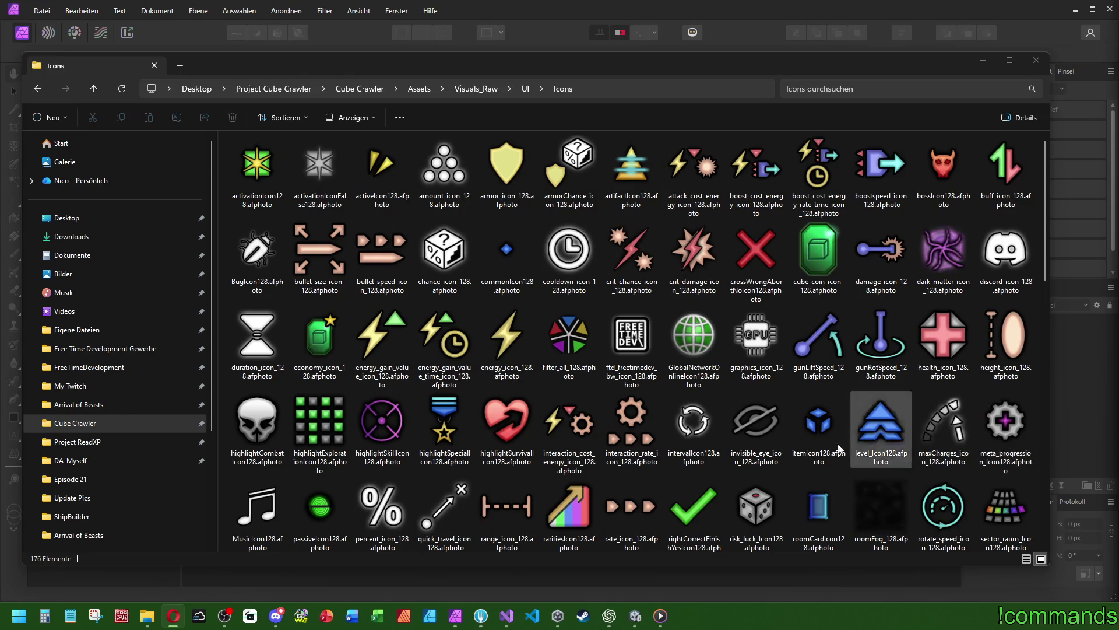
double_click(624, 435)
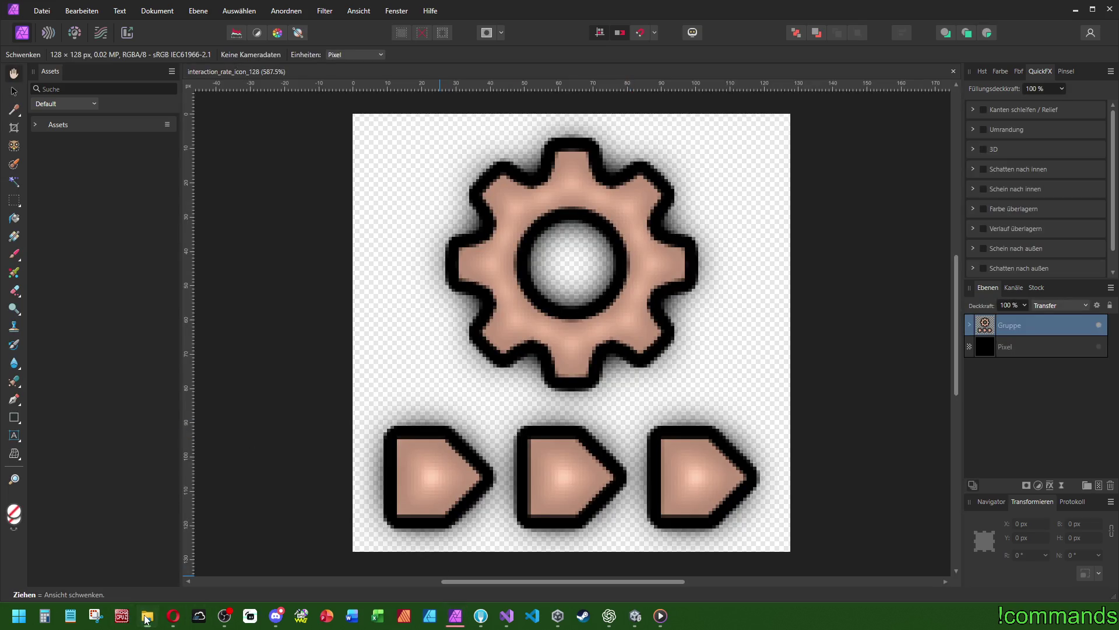
Bring Explorer forward, go up to Visuals_Raw and browse into Ships > Classes
left_click(147, 617)
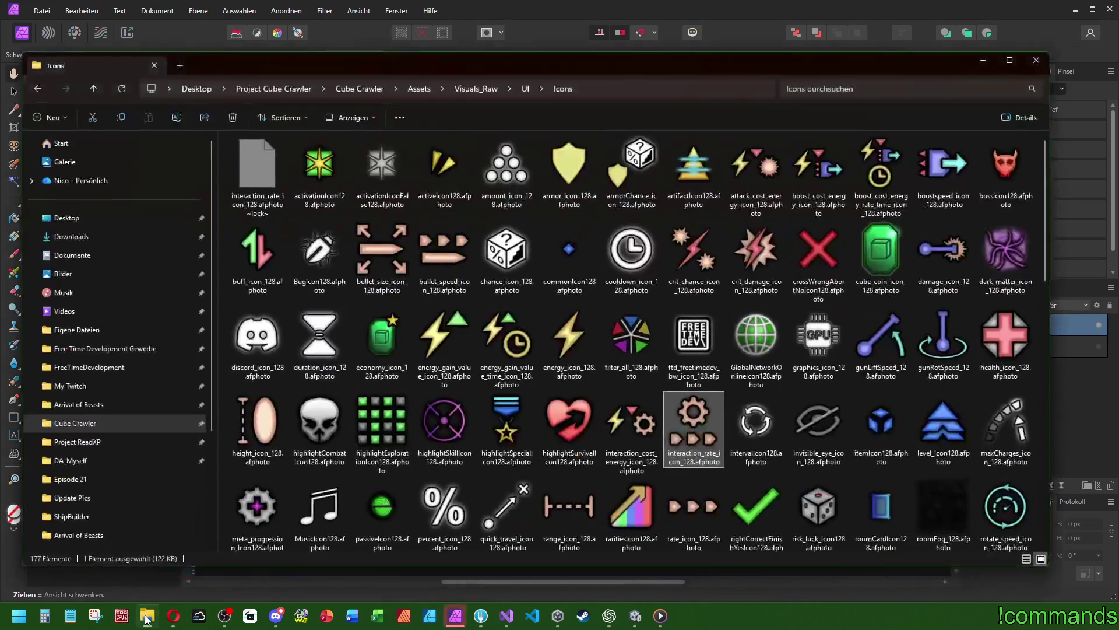
scroll(596, 400, "down", 5)
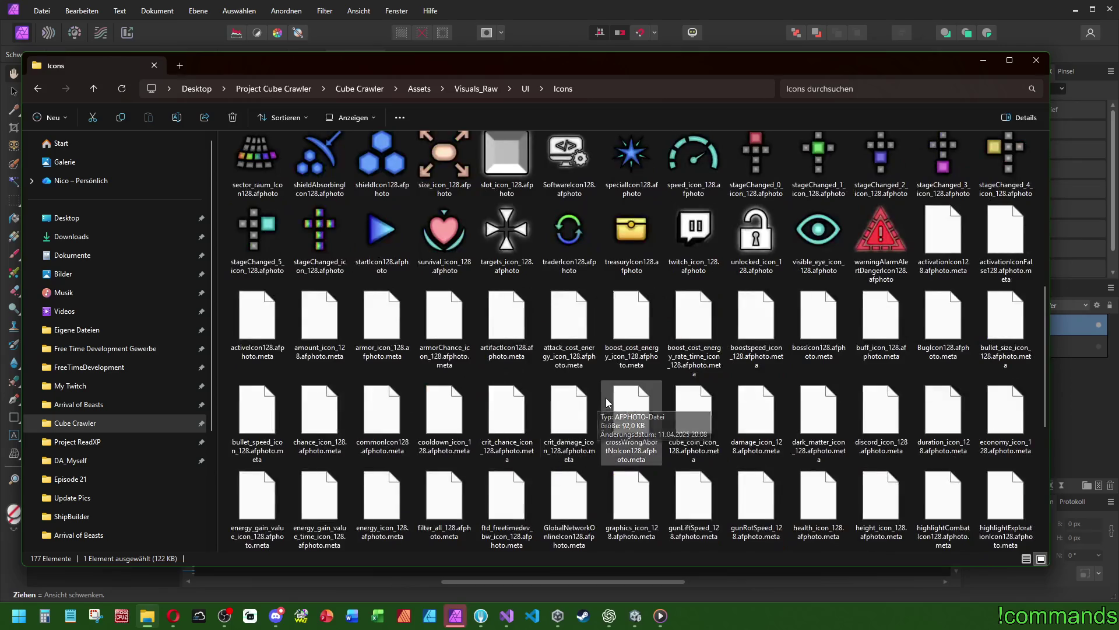
scroll(613, 396, "up", 5)
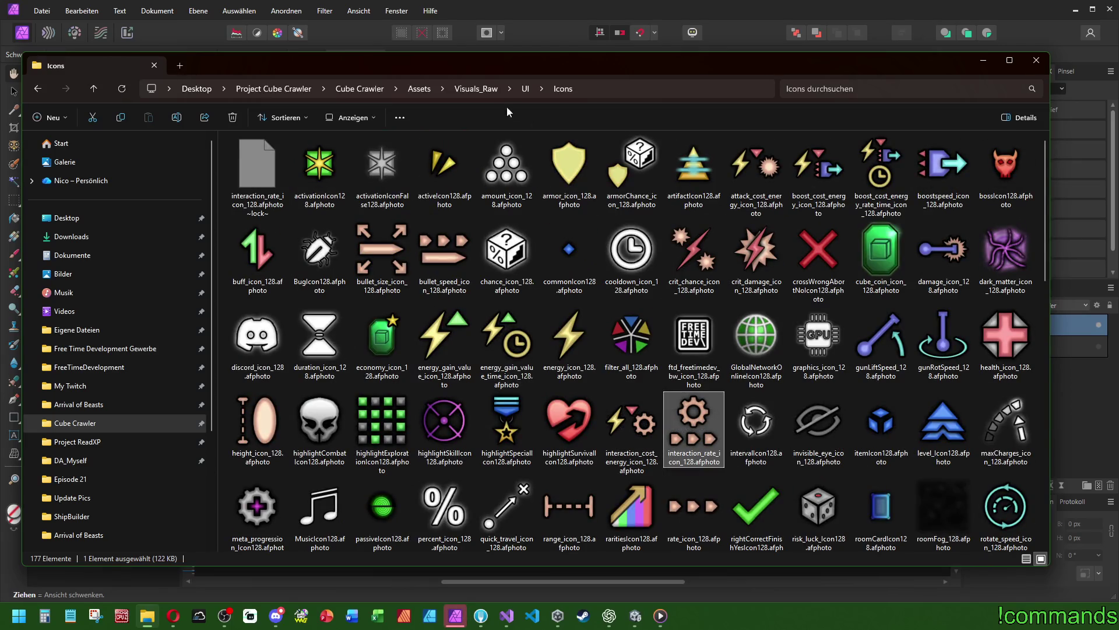
left_click(527, 87)
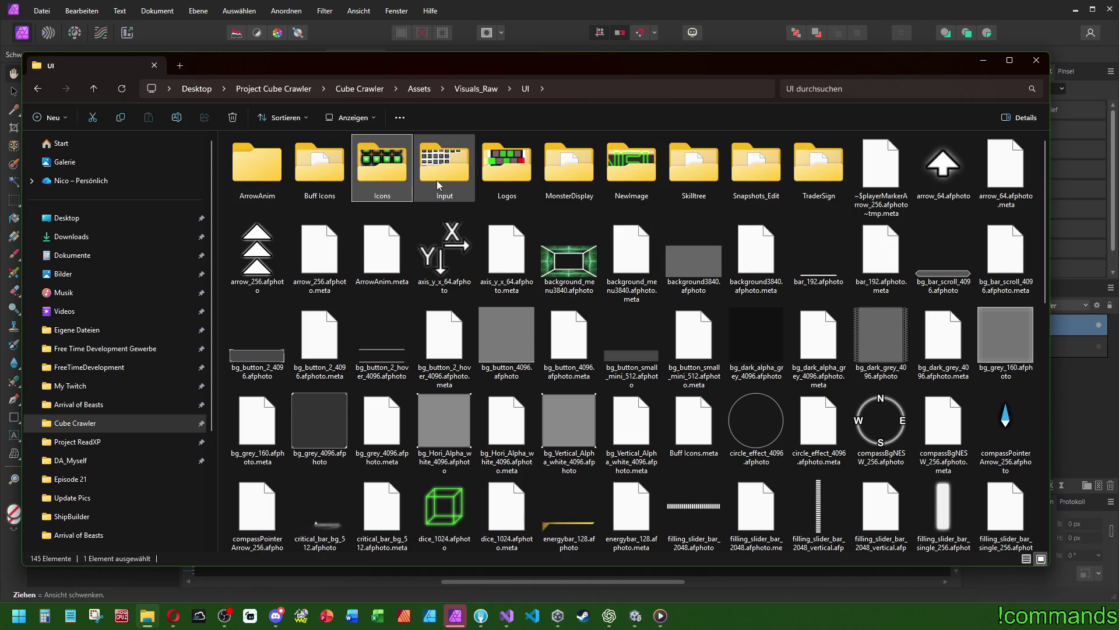
left_click(476, 88)
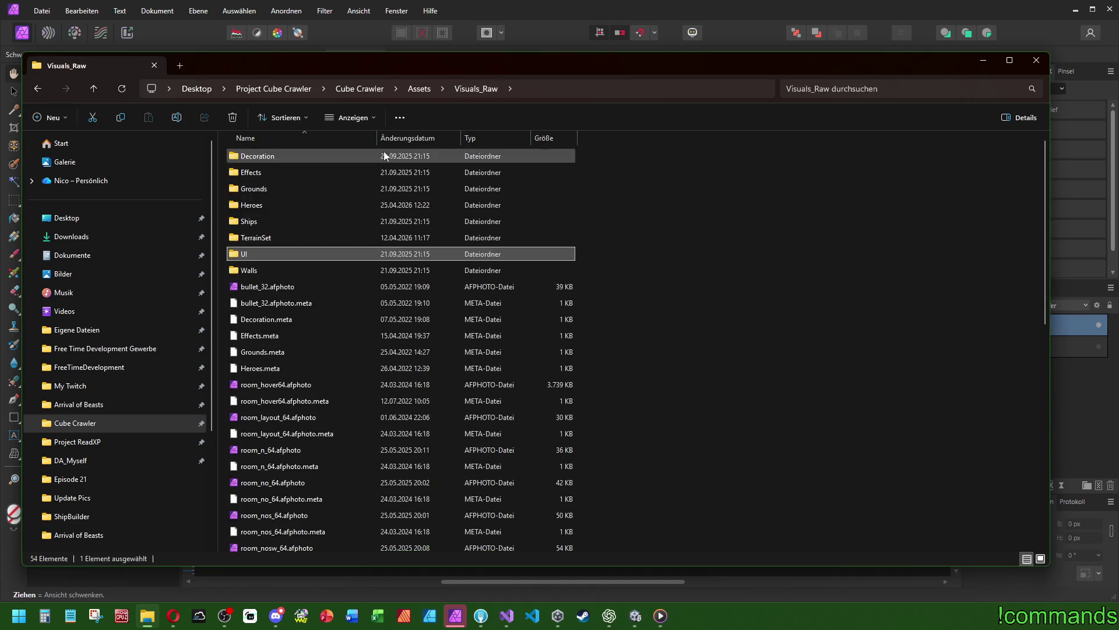
double_click(234, 225)
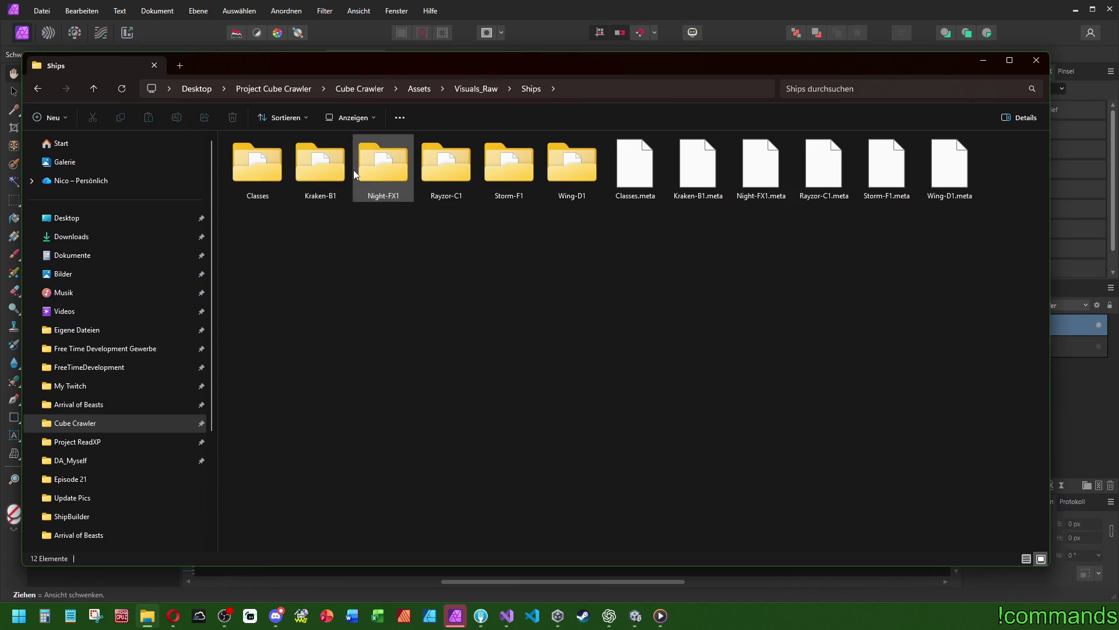
double_click(258, 169)
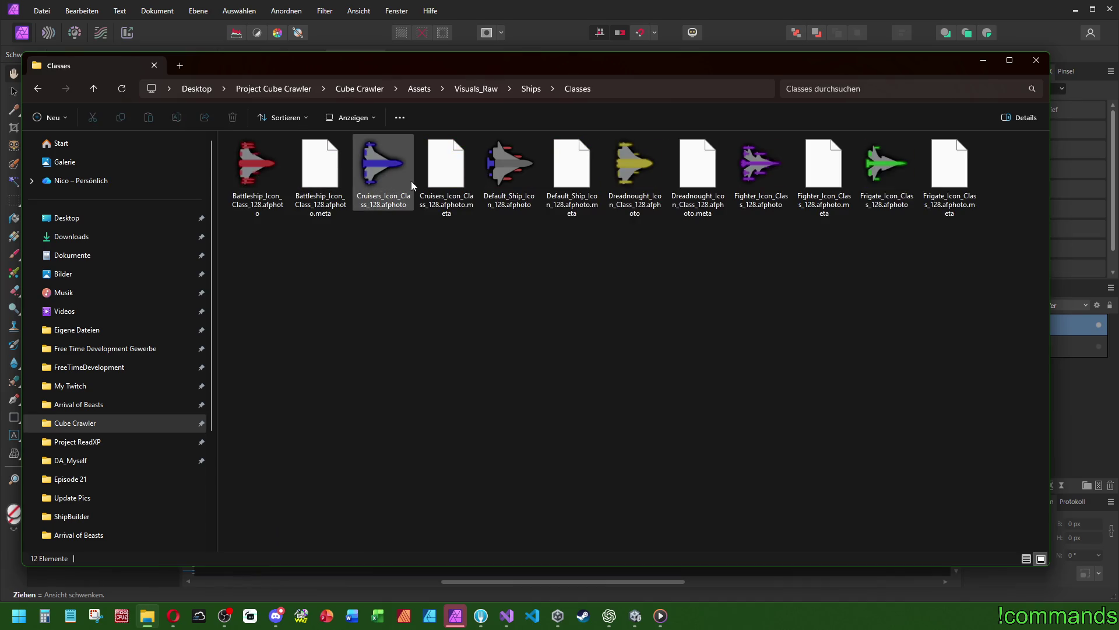
Go back, reopen UI > Icons, and return to the Affinity Photo icon document
key("alt+Left")
key("alt+Left")
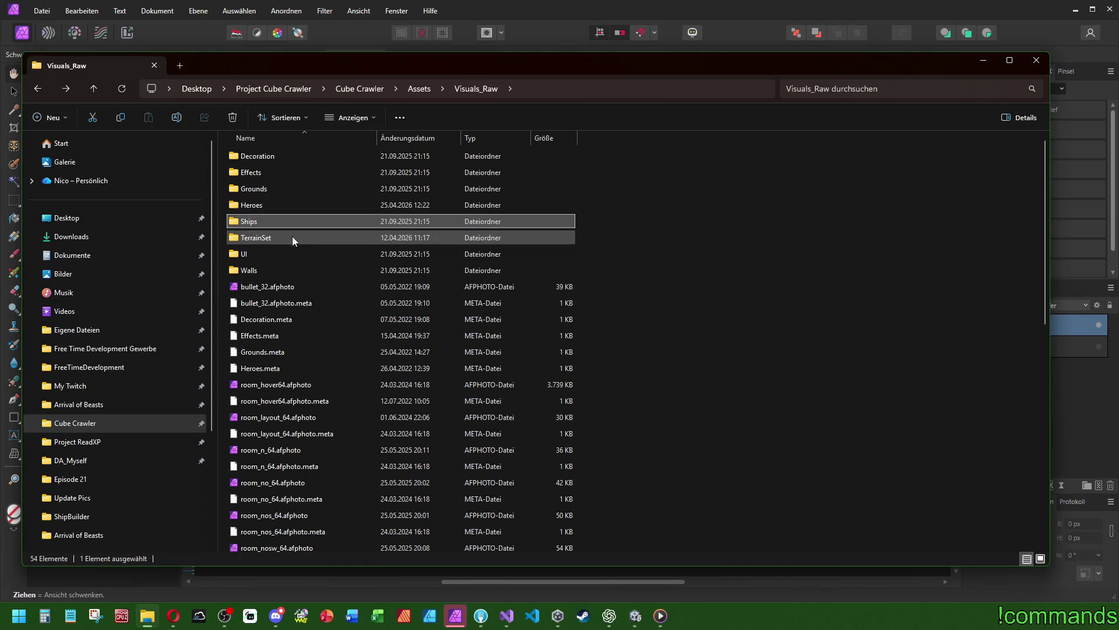
double_click(274, 252)
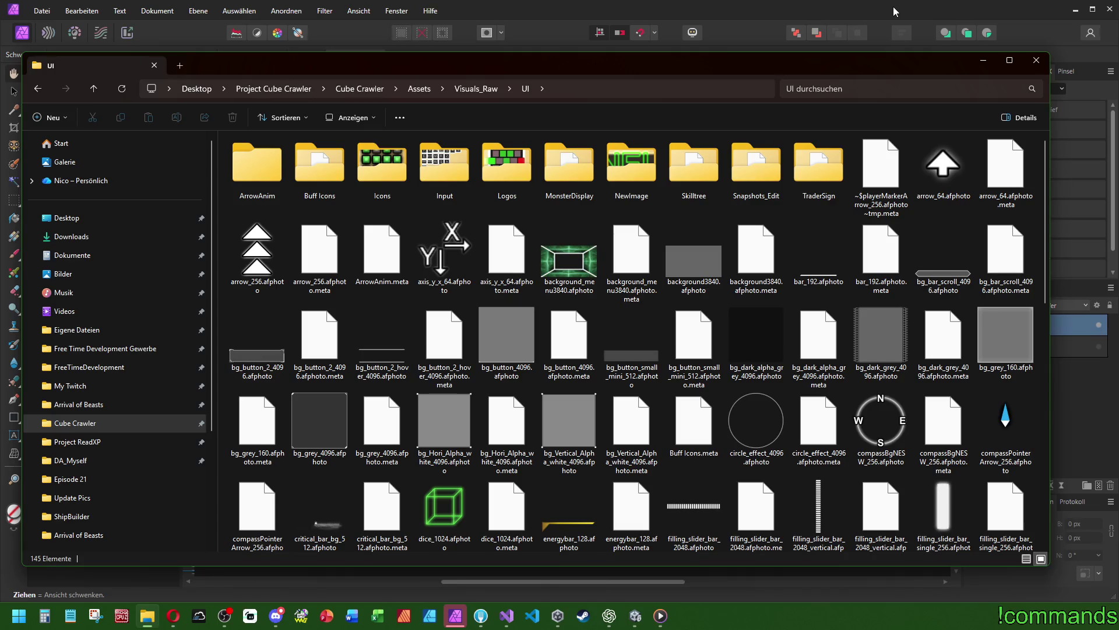
double_click(390, 185)
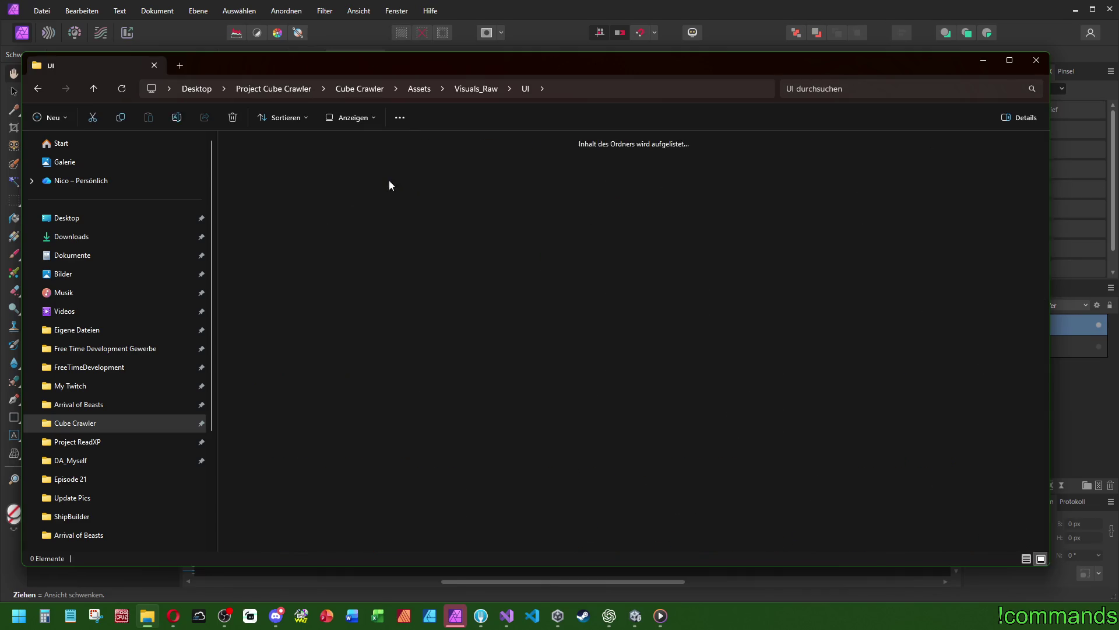
left_click(675, 6)
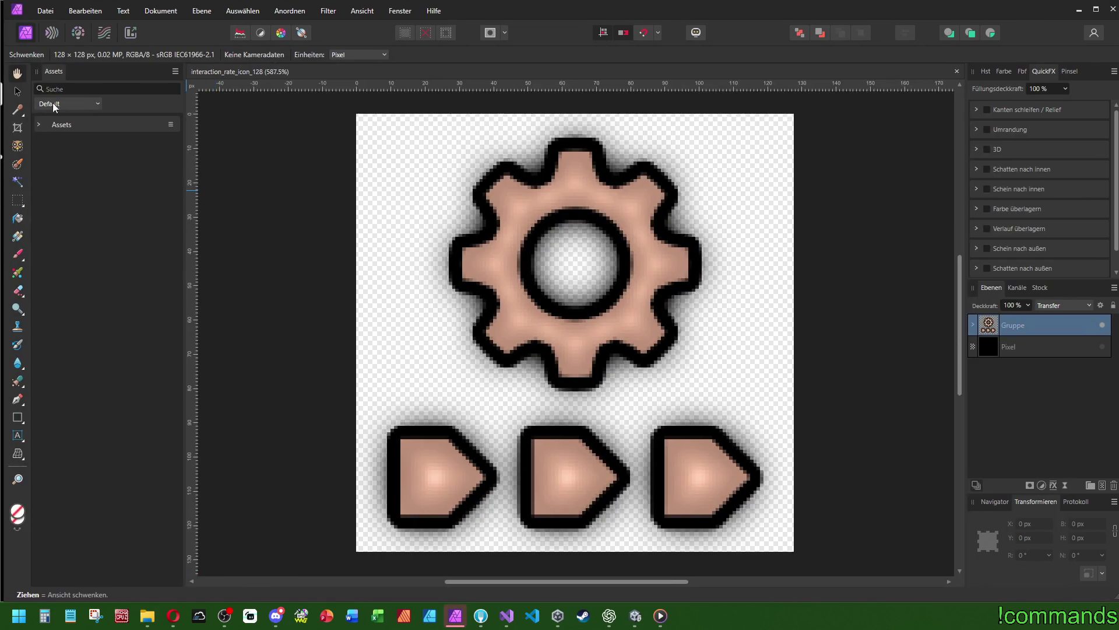
Expand the icon's main group and delete the group holding the three arrows
left_click(17, 92)
left_click(973, 324)
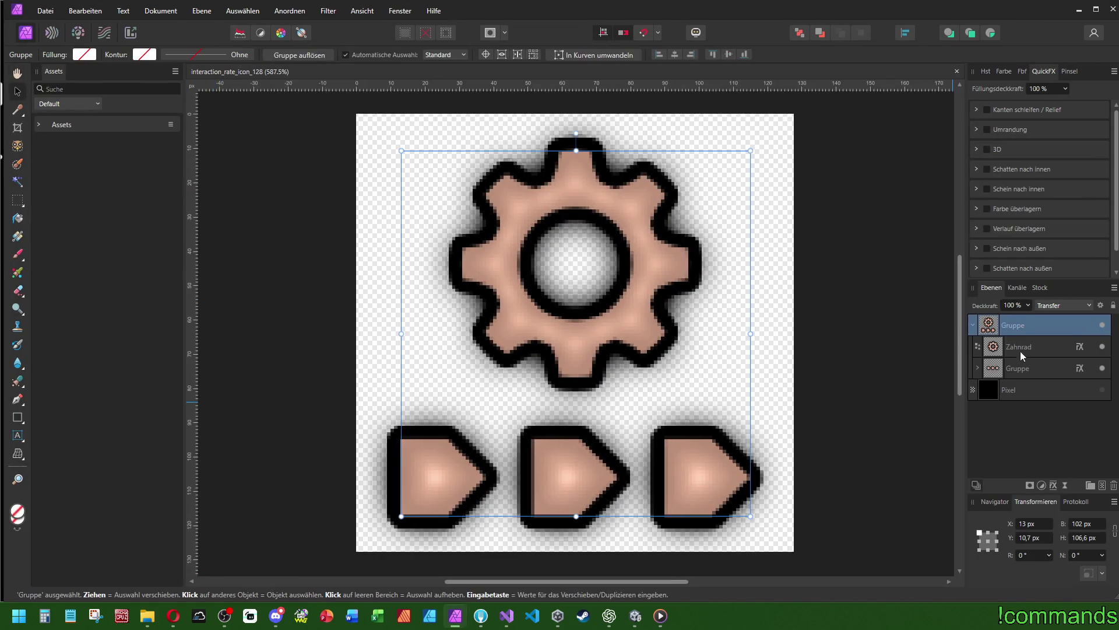
left_click(1016, 364)
key("Delete")
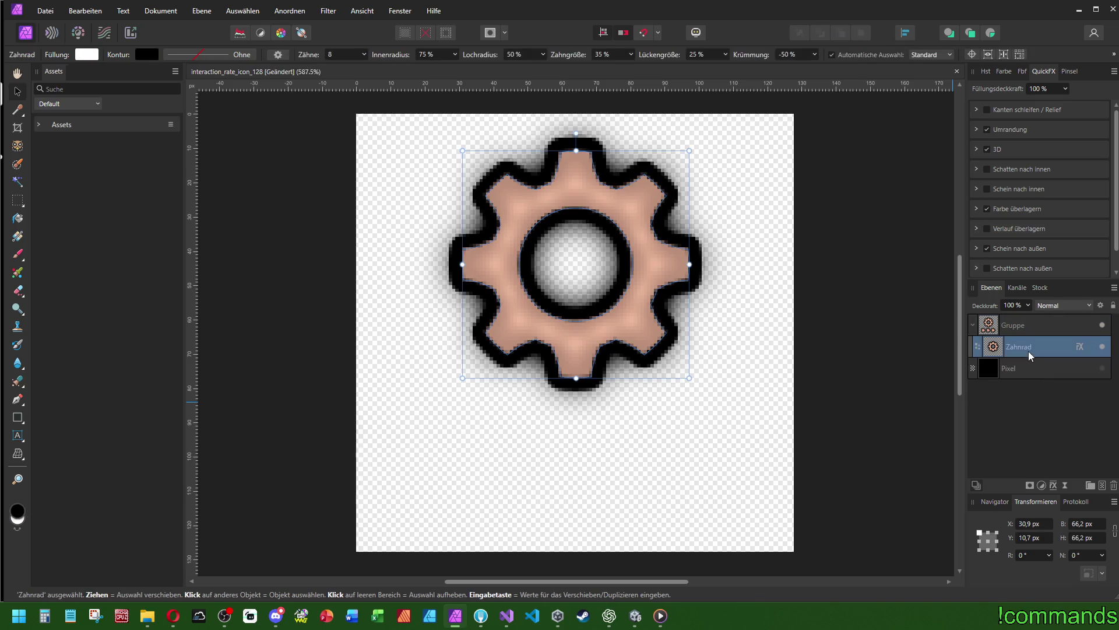
Centre the gear vertically on the canvas and expand its Farbe überlagern overlay settings
left_click(905, 33)
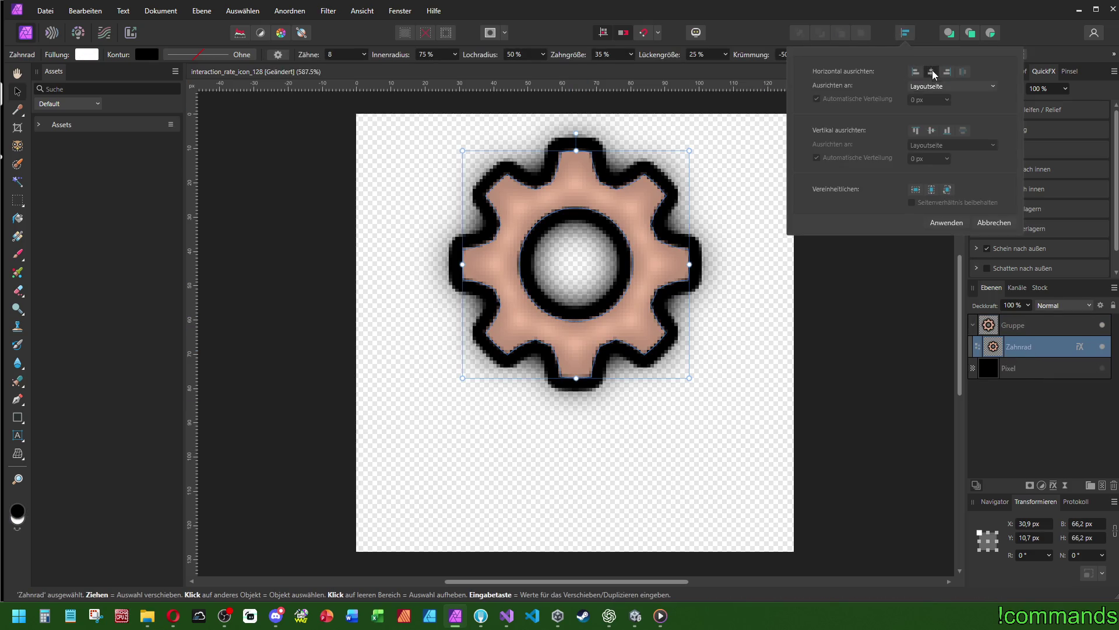
left_click(931, 131)
left_click(544, 295)
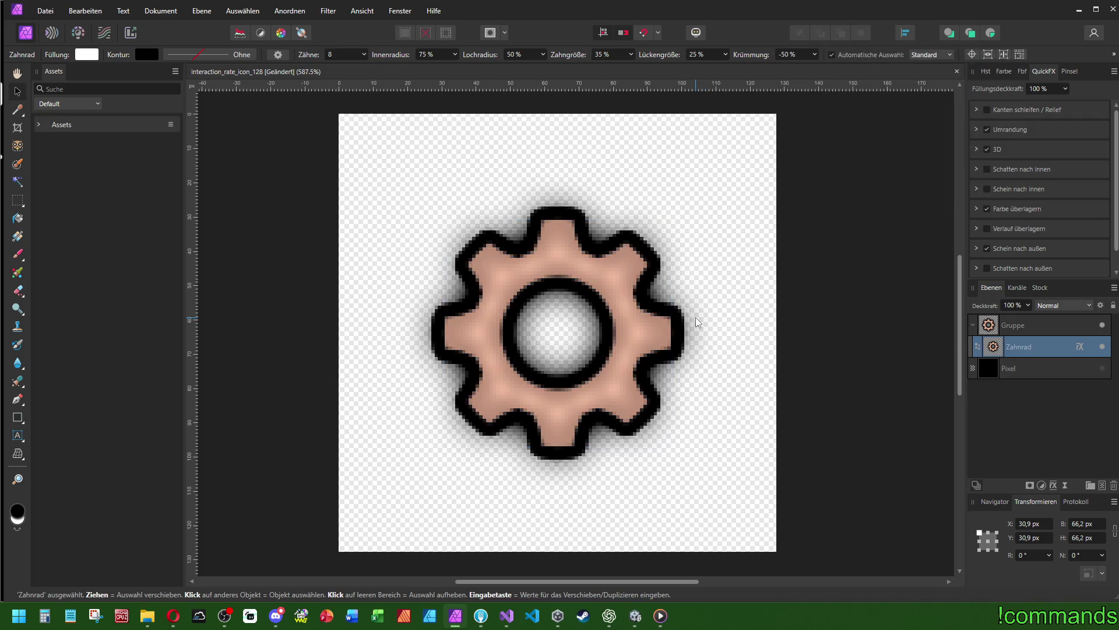
left_click(976, 208)
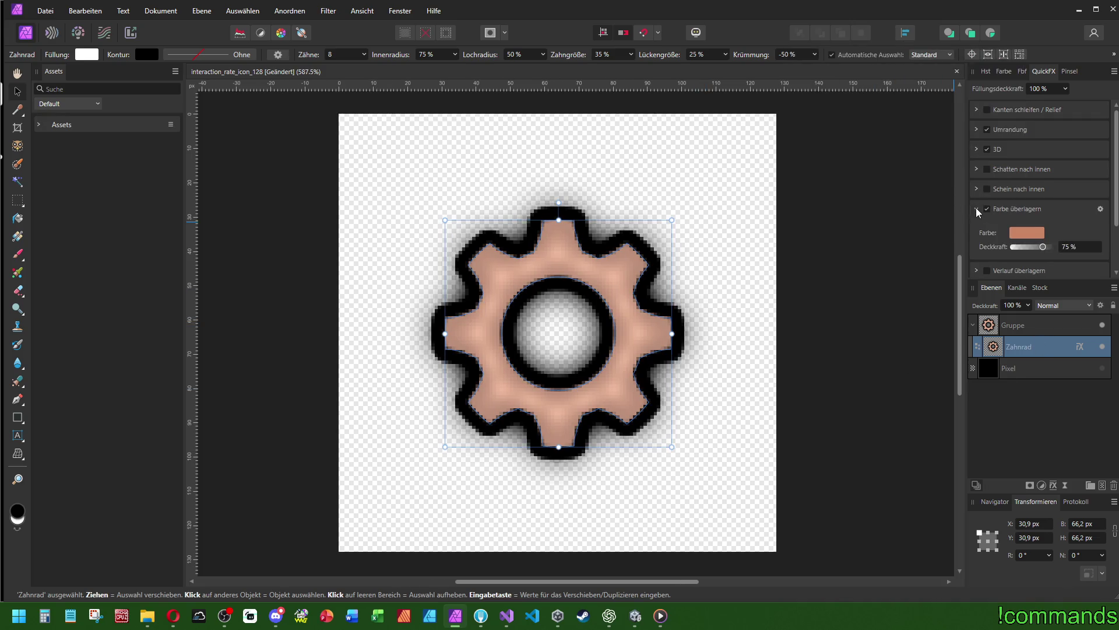
Set the gear's overlay colour to neutral grey with hue 54 and saturation 0
left_click(1028, 232)
left_click_drag(1019, 284, 900, 282)
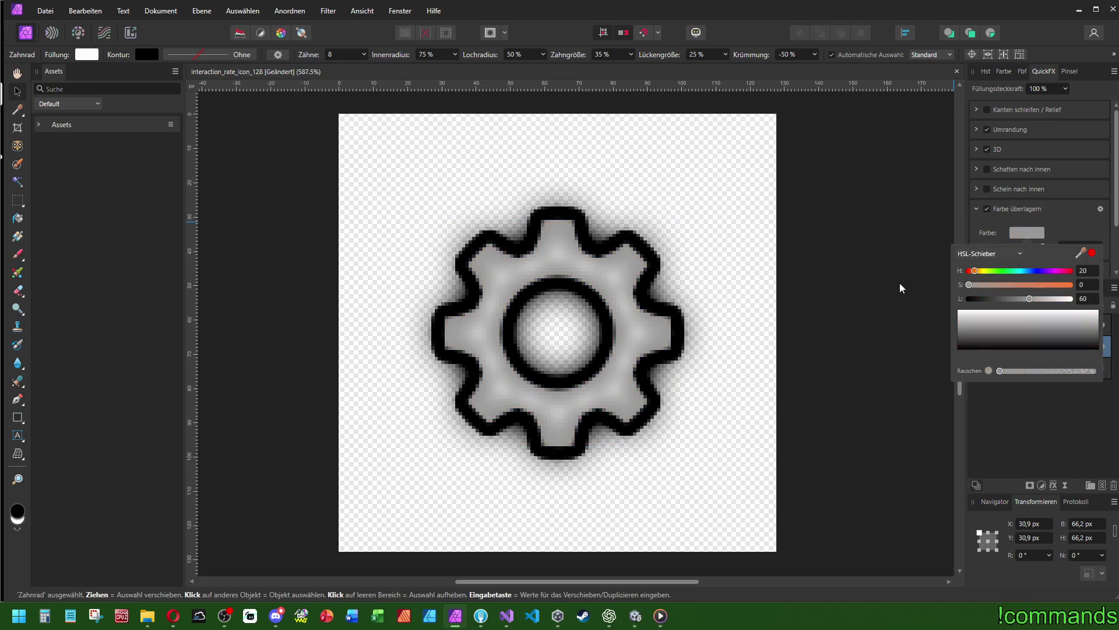
left_click(1008, 285)
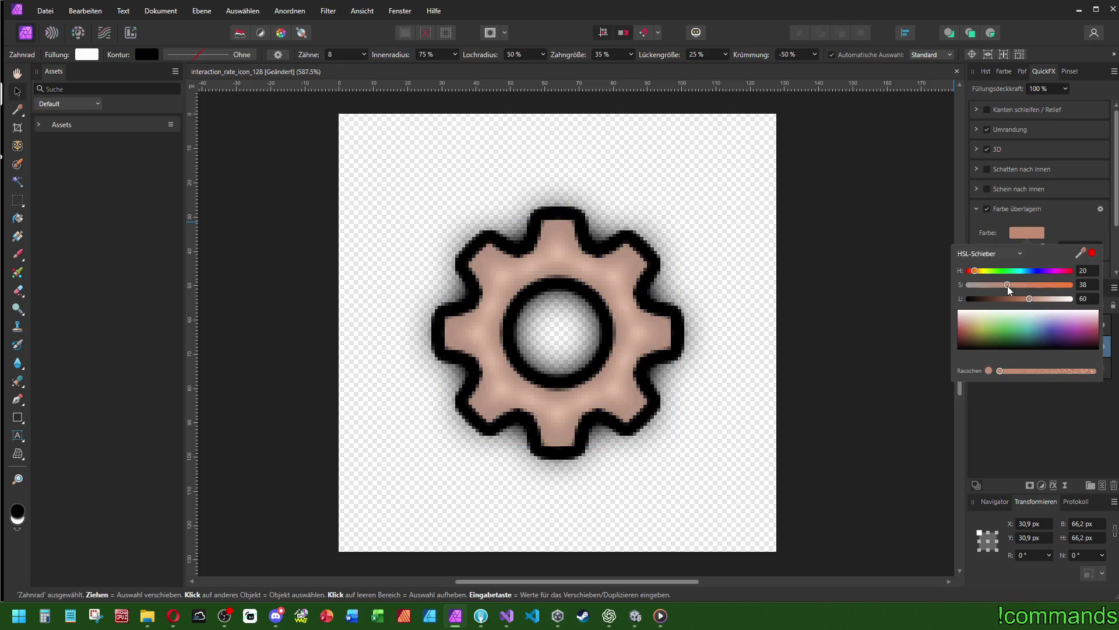
left_click(984, 271)
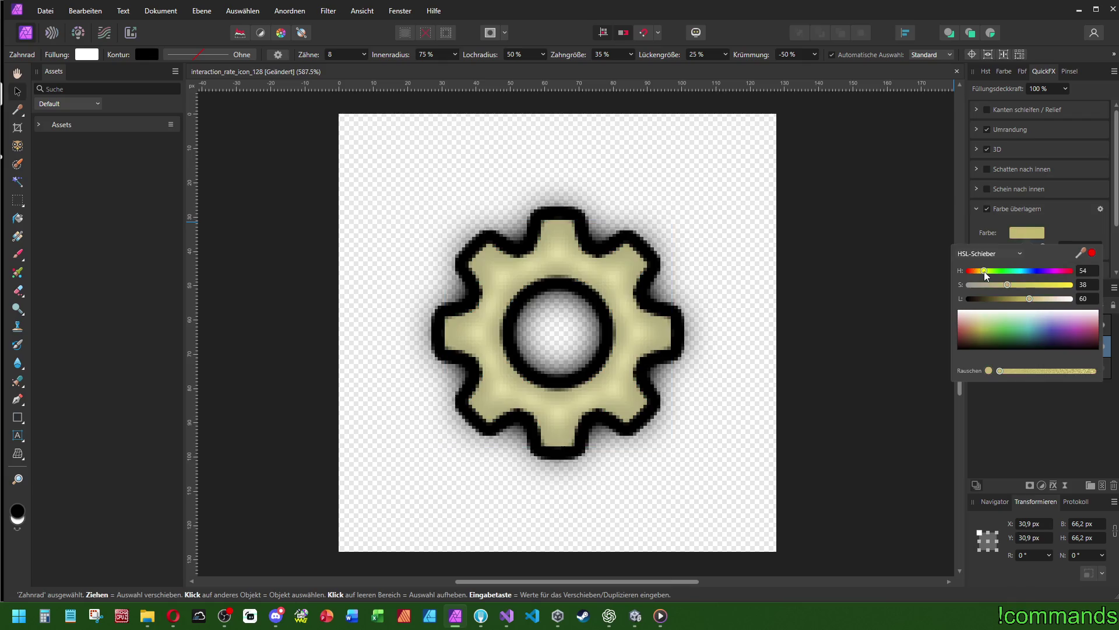
left_click(969, 285)
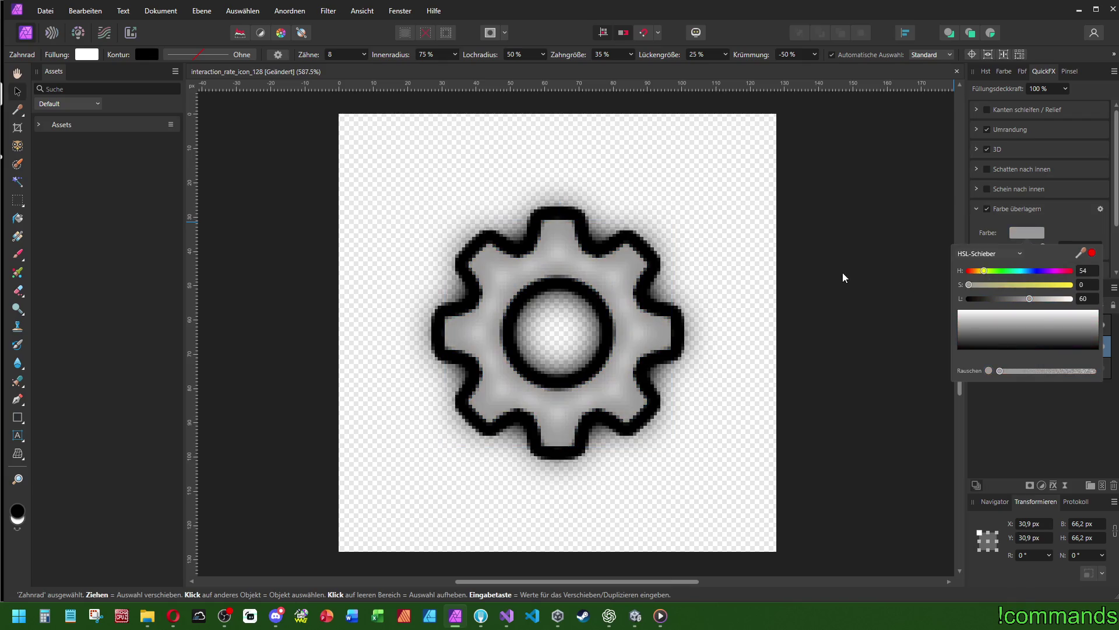
left_click(896, 250)
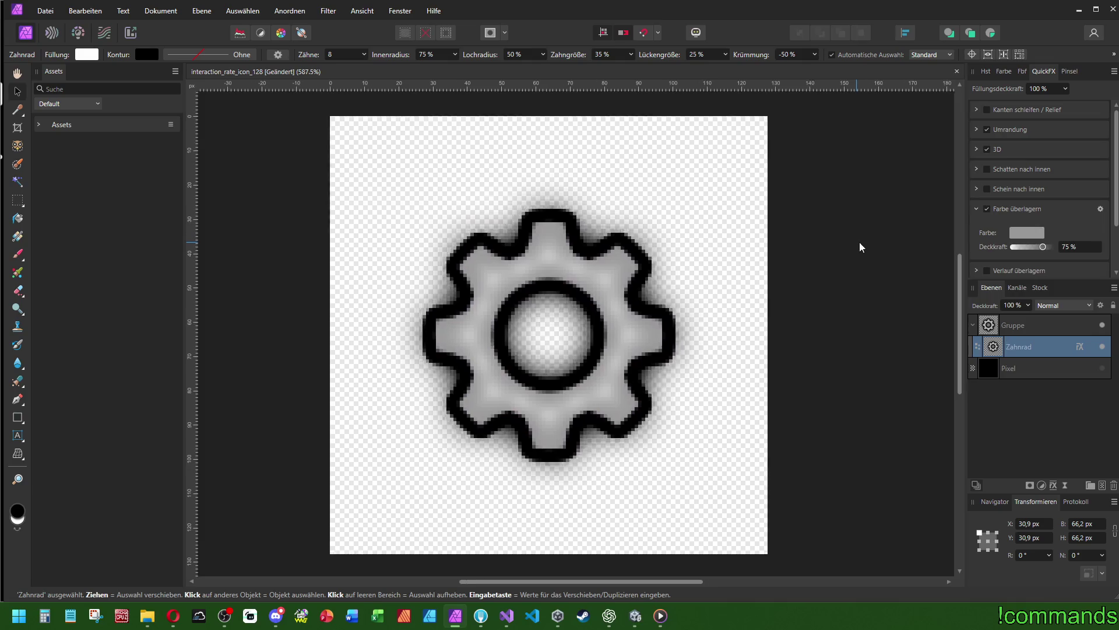
Set the transform anchor to centre and centre the gear vertically on the canvas
left_click(988, 541)
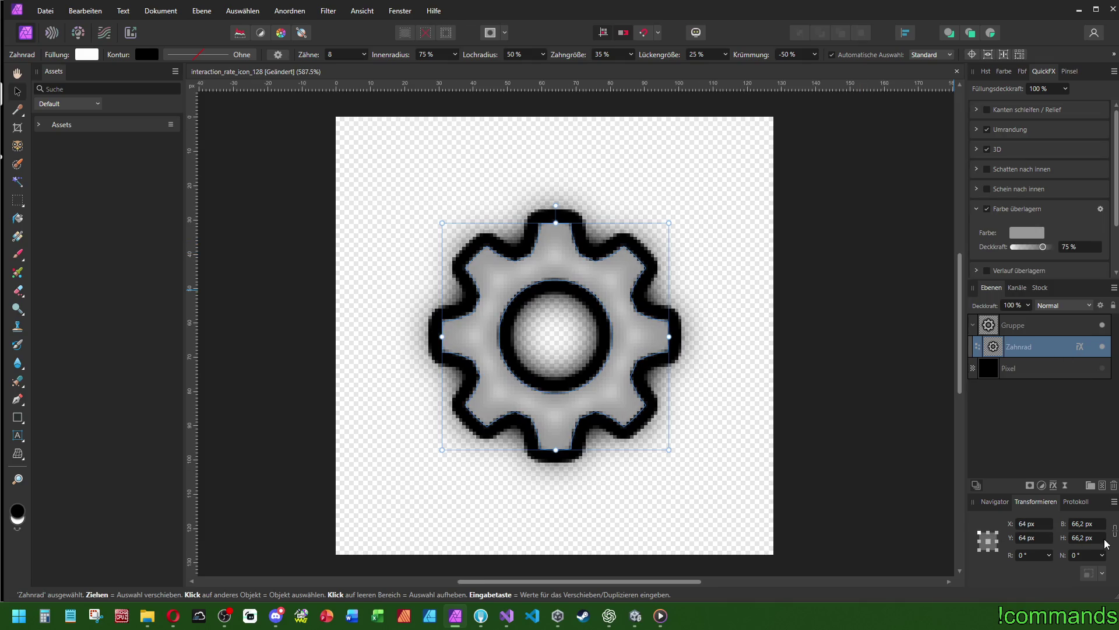
left_click(905, 34)
left_click(931, 131)
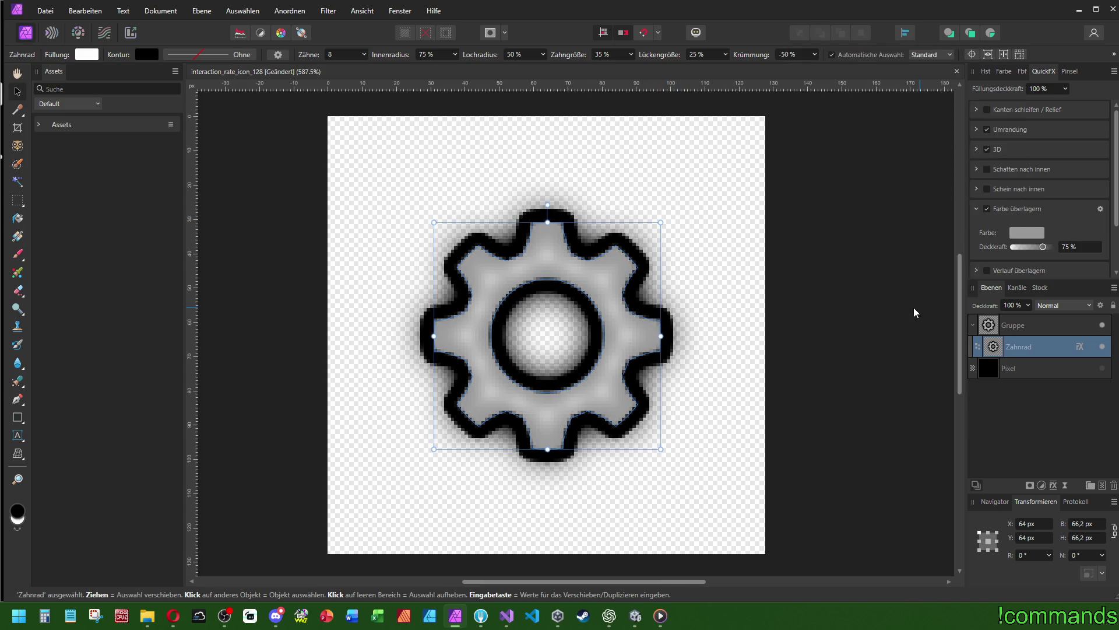
Enlarge the gear to 105 × 105 px
left_click(1085, 523)
type("105")
key("Return")
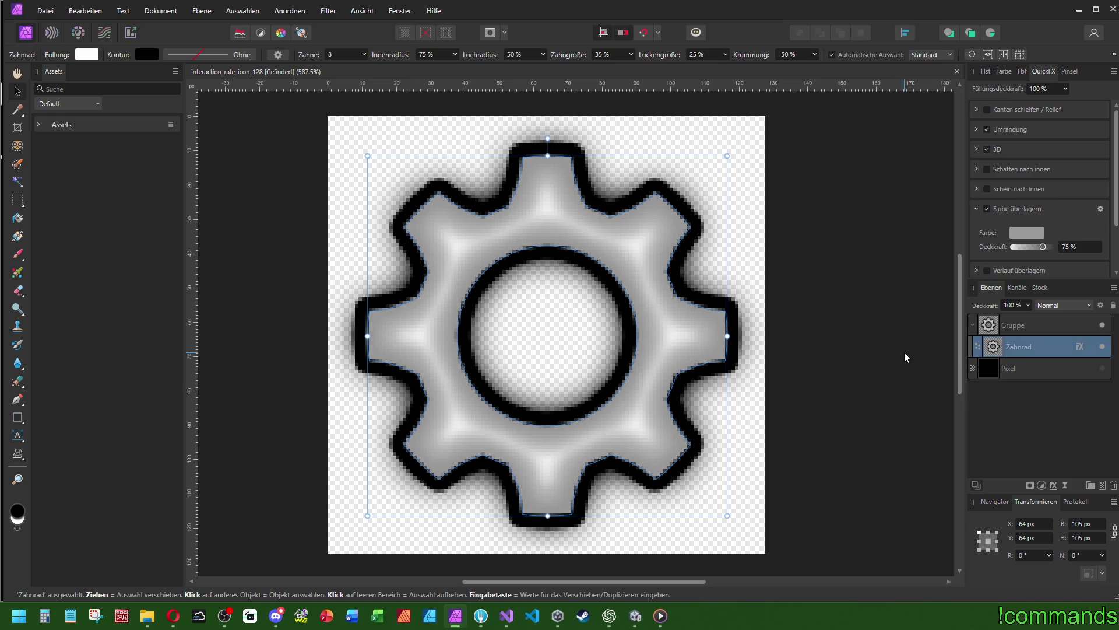
left_click(976, 130)
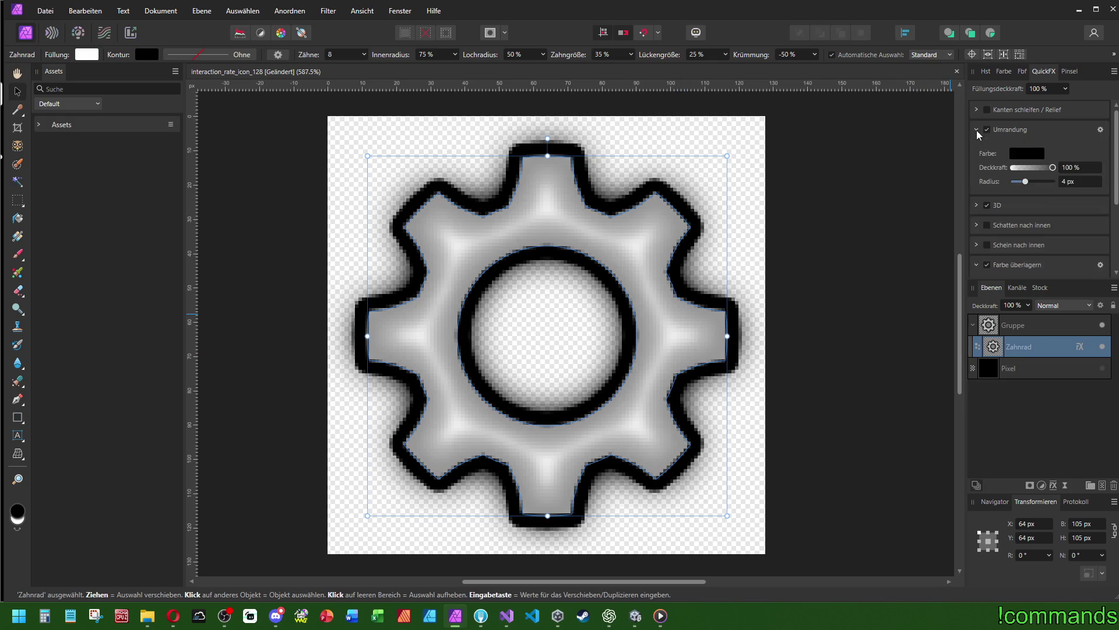
Open the Layer Effects editor and select the Schein nach außen (outer glow) effect
left_click(1101, 129)
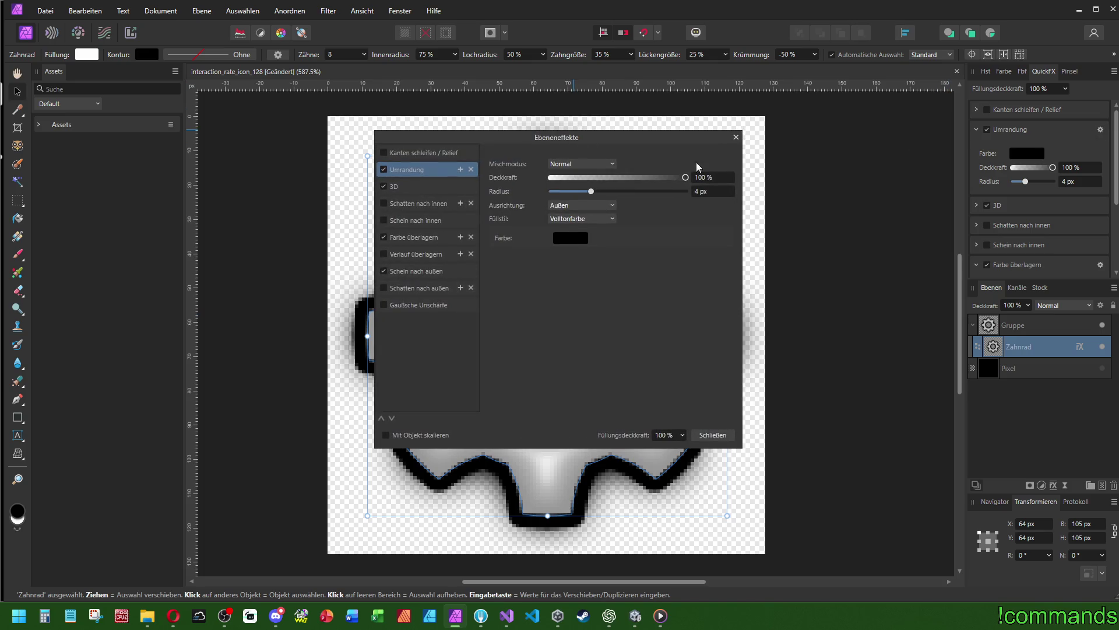
left_click_drag(578, 139, 935, 183)
left_click(765, 245)
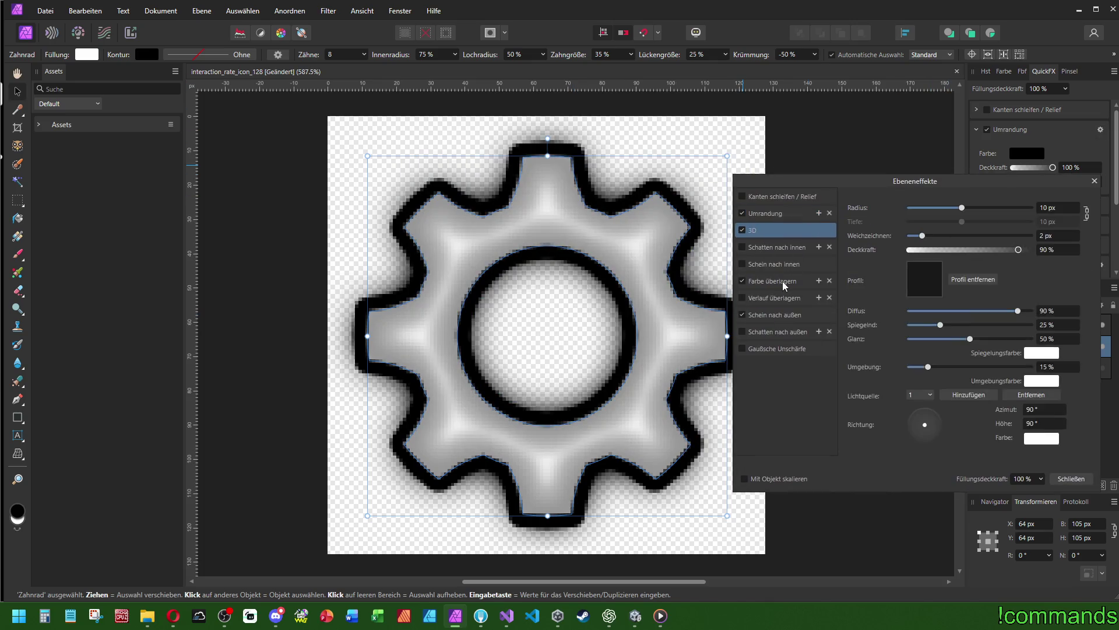
left_click(782, 281)
left_click(765, 315)
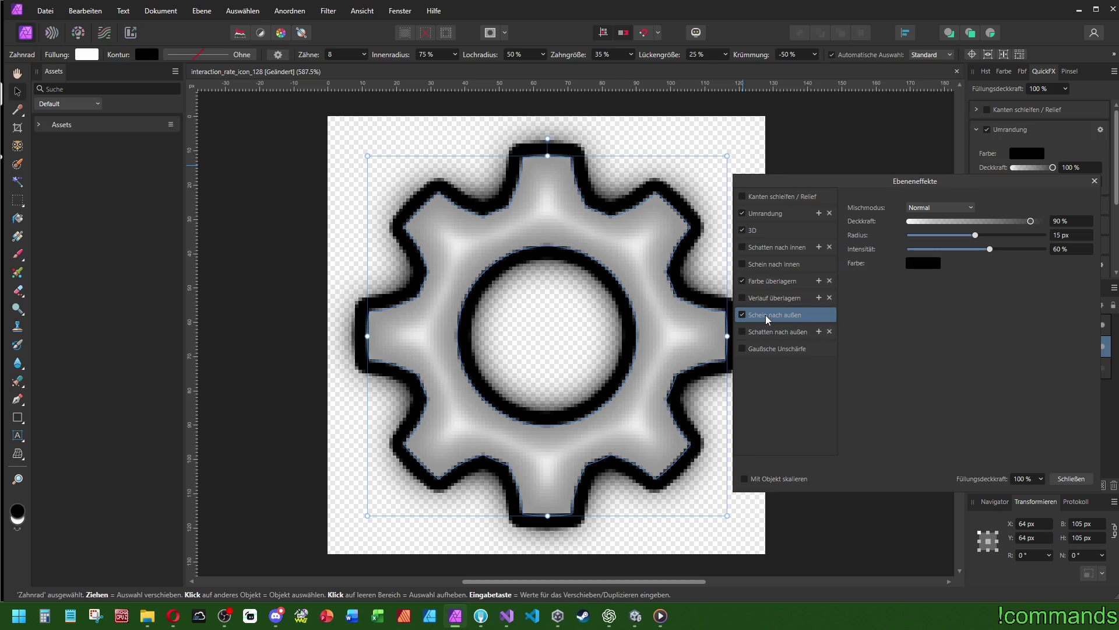
left_click(780, 280)
left_click(771, 316)
scroll(1070, 236, "down", 3)
Set the outer glow radius to 15 px and intensity to 55 %, then close the editor
type("15")
key("Return")
key("Tab")
left_click(1074, 236)
type("12")
key("Return")
left_click(1071, 248)
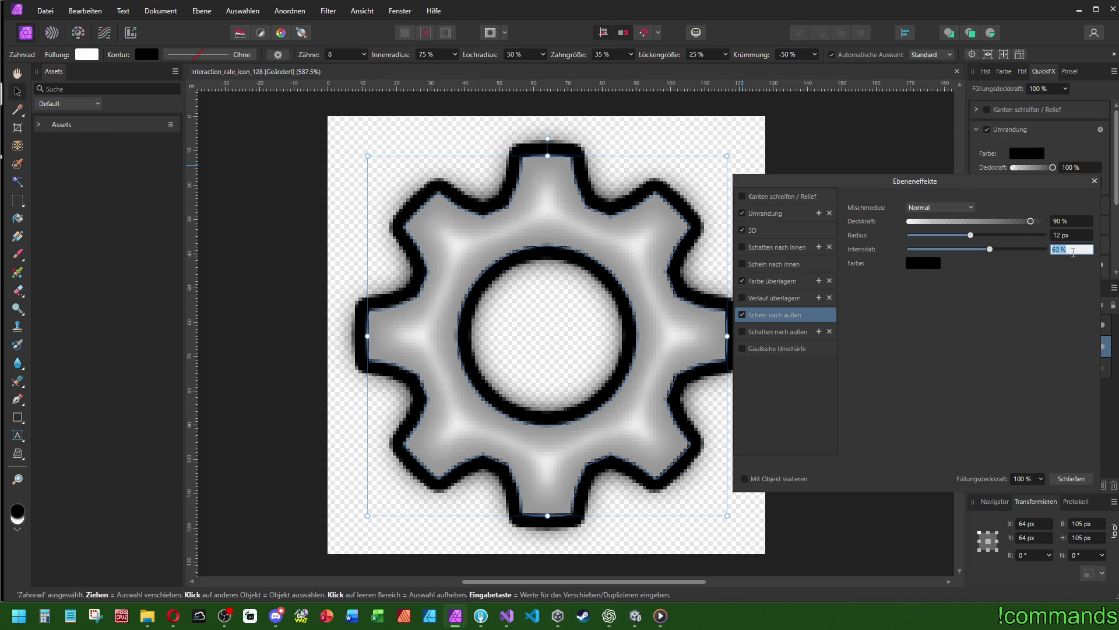
type("55")
key("Return")
left_click(1074, 235)
type("14")
key("Return")
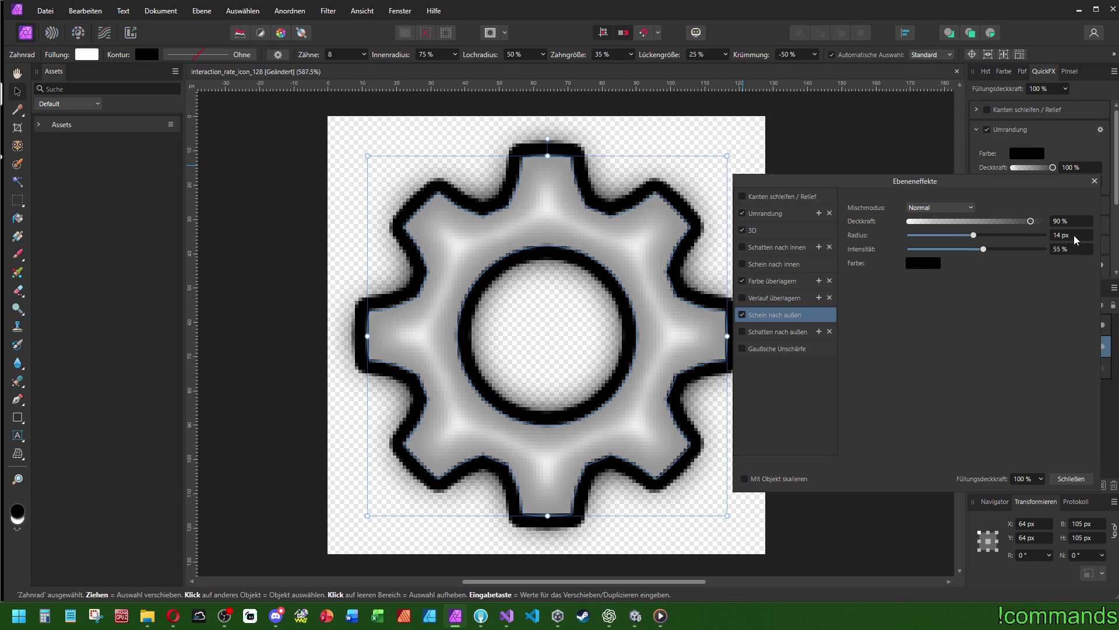
left_click(1084, 235)
type("15")
key("Return")
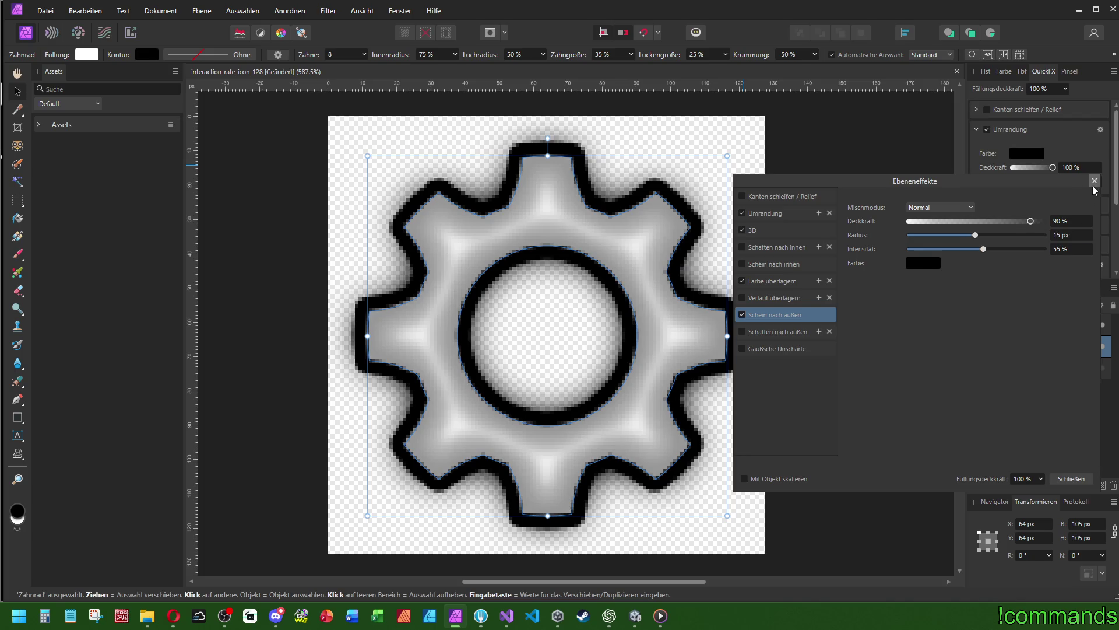
left_click(1094, 182)
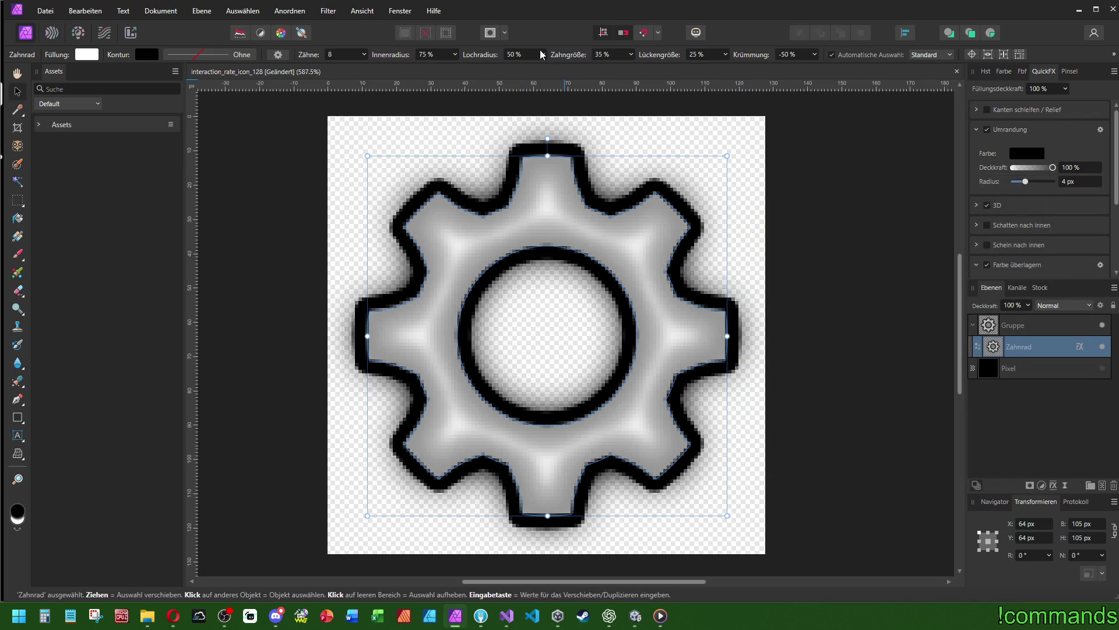
Try lowering the gear's inner radius, then undo back to 75 %
left_click(455, 54)
mouse_move(455, 68)
left_mouse_down()
mouse_move(583, 84)
mouse_move(367, 72)
left_mouse_up()
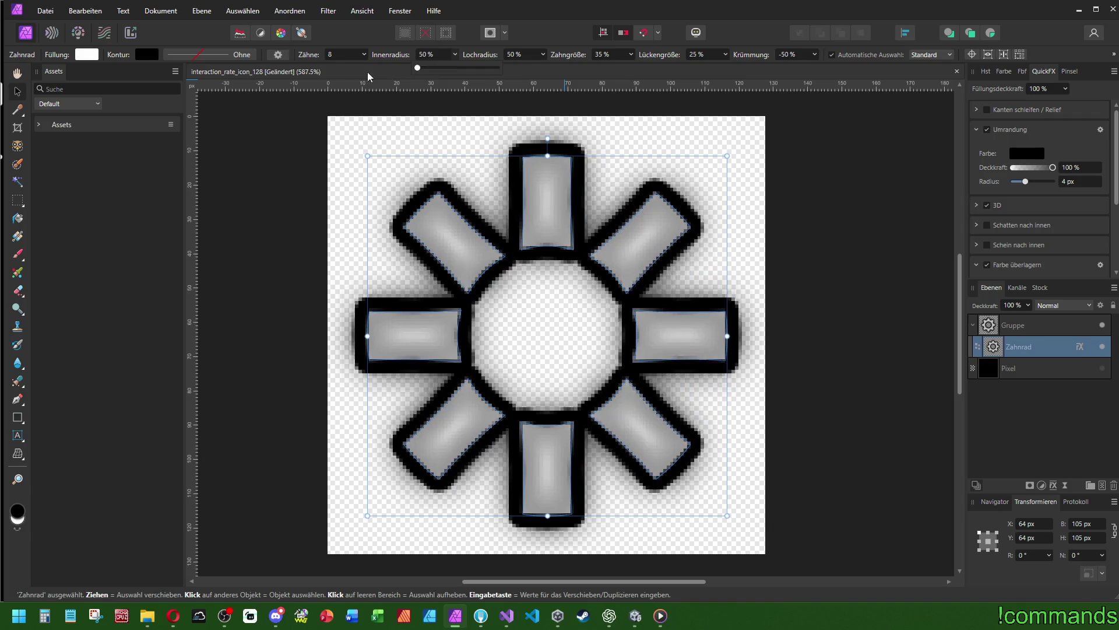
key("ctrl+z")
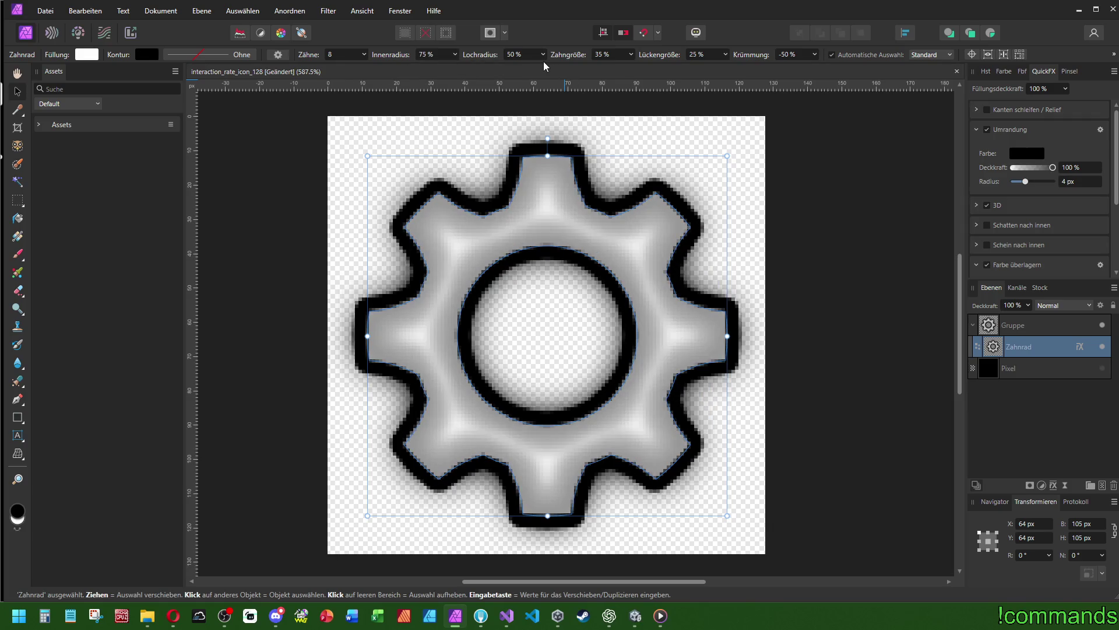
Set the gear's hole radius (Lochradius) to 40 %
left_click(544, 55)
mouse_move(548, 69)
left_mouse_down()
mouse_move(519, 79)
mouse_move(533, 84)
left_mouse_up()
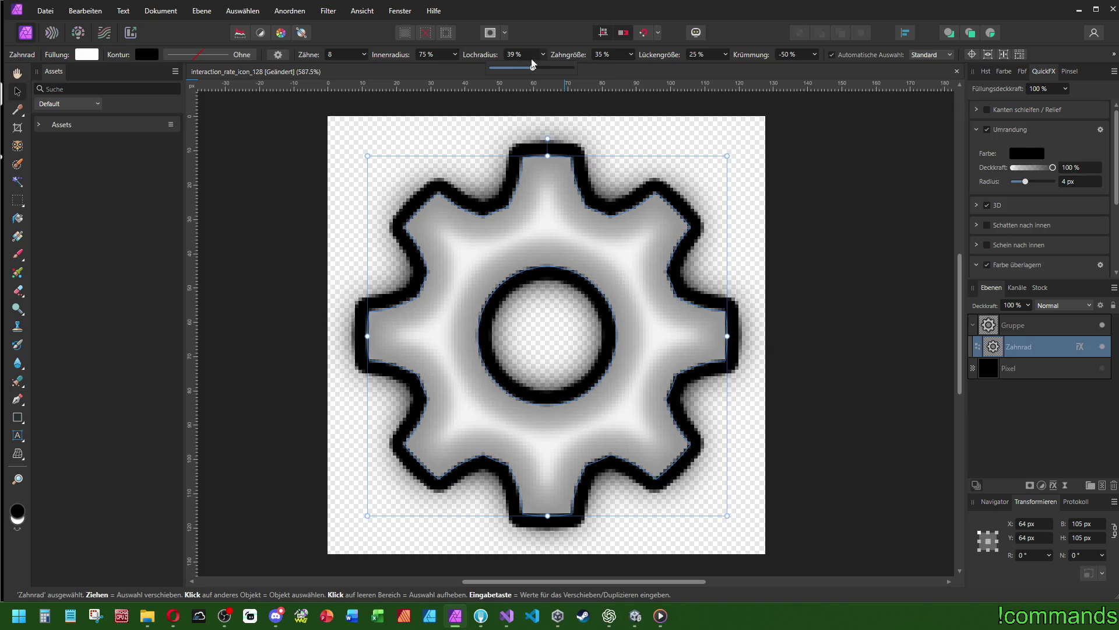
type("0")
key("Return")
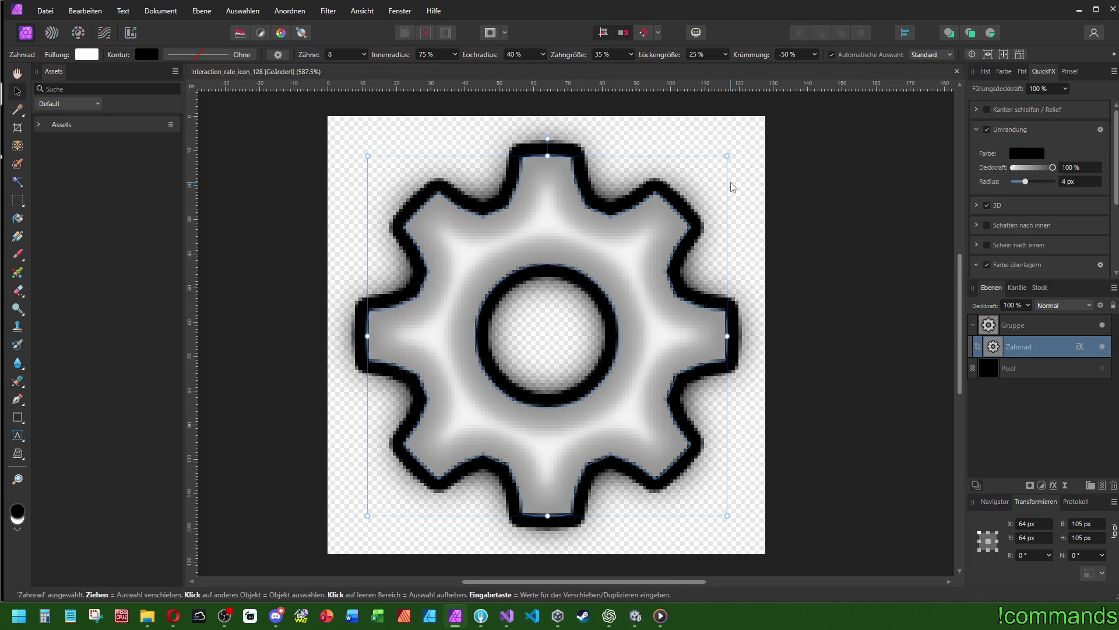
Raise the gear's inner radius (Innenradius) slightly to 78 %
left_click(454, 58)
left_click_drag(456, 75, 459, 74)
scroll(446, 58, "up", 1)
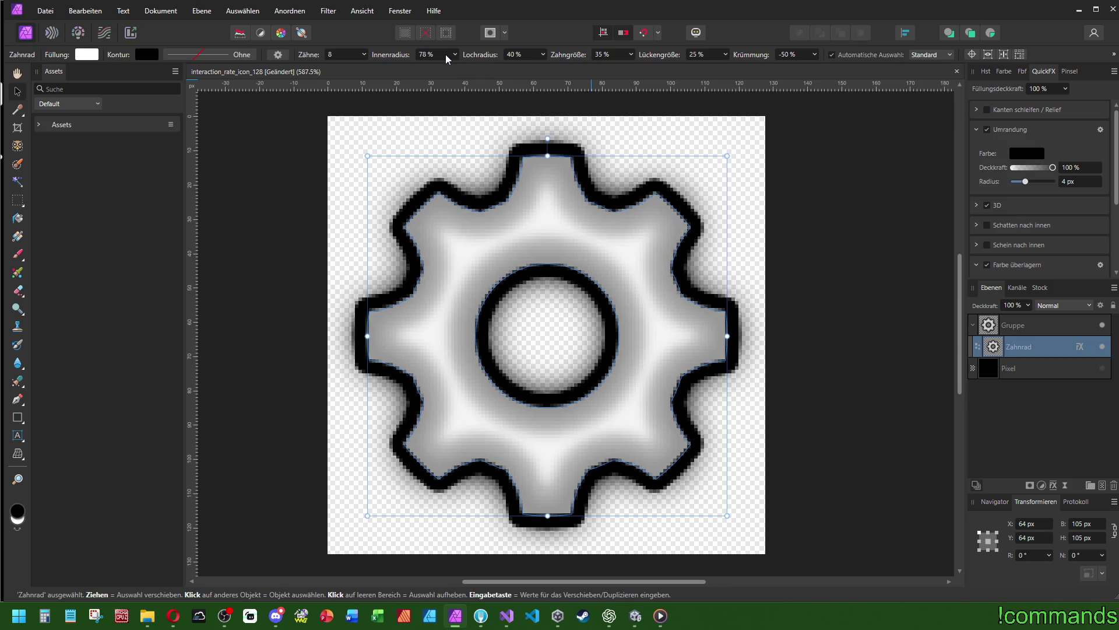
left_click(976, 205)
Give the gear's 3D effect the linear standard profile and a 3 px radius
left_click(1100, 205)
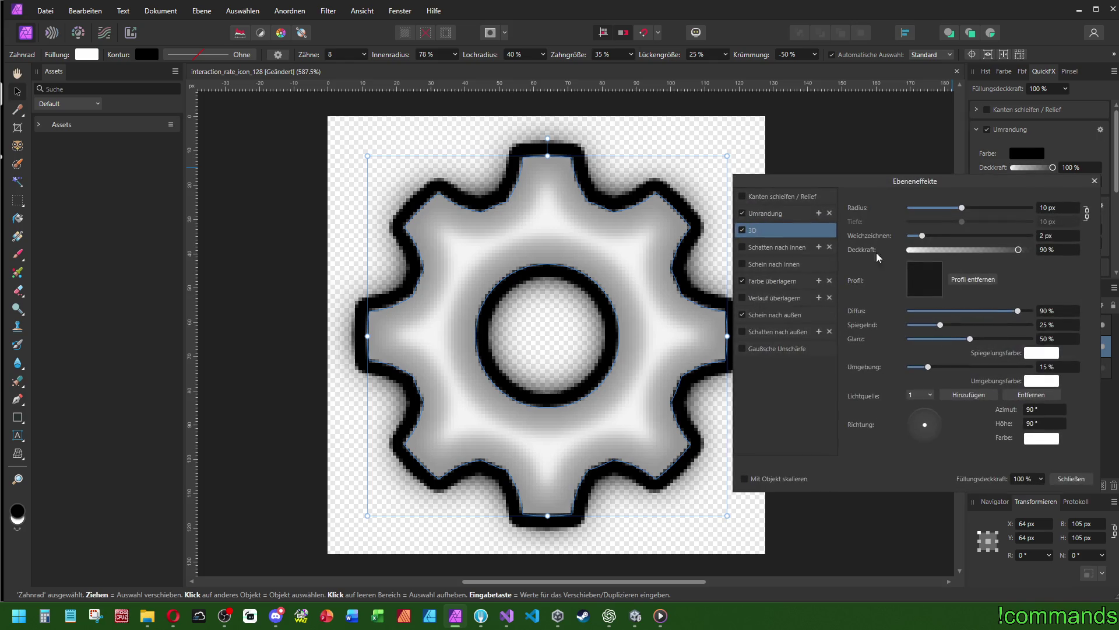
left_click(933, 293)
left_click(924, 445)
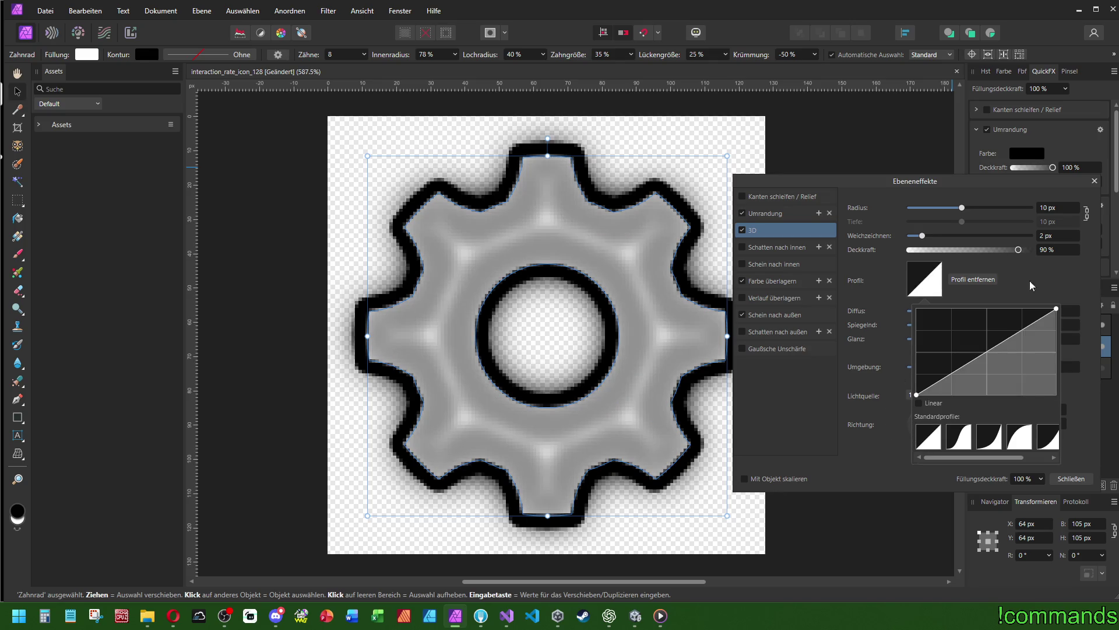
left_click_drag(962, 207, 942, 207)
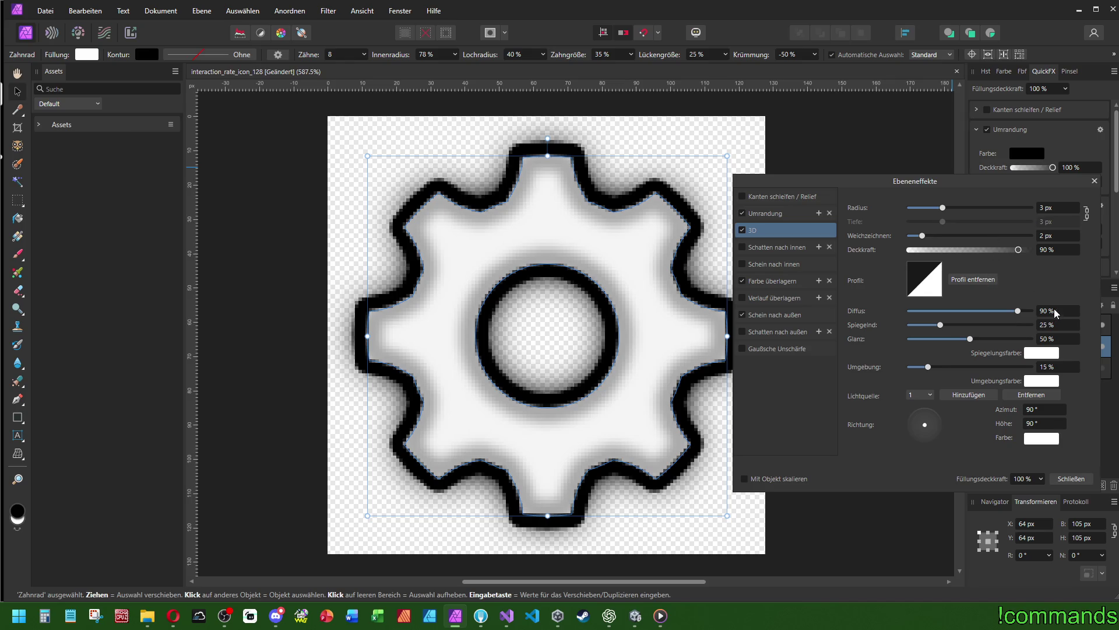
Set the 3D effect to Diffus 75 %, Spiegelnd 20 % and Glanz 40 %
left_click(1055, 311)
type("75")
key("Return")
left_click(1061, 324)
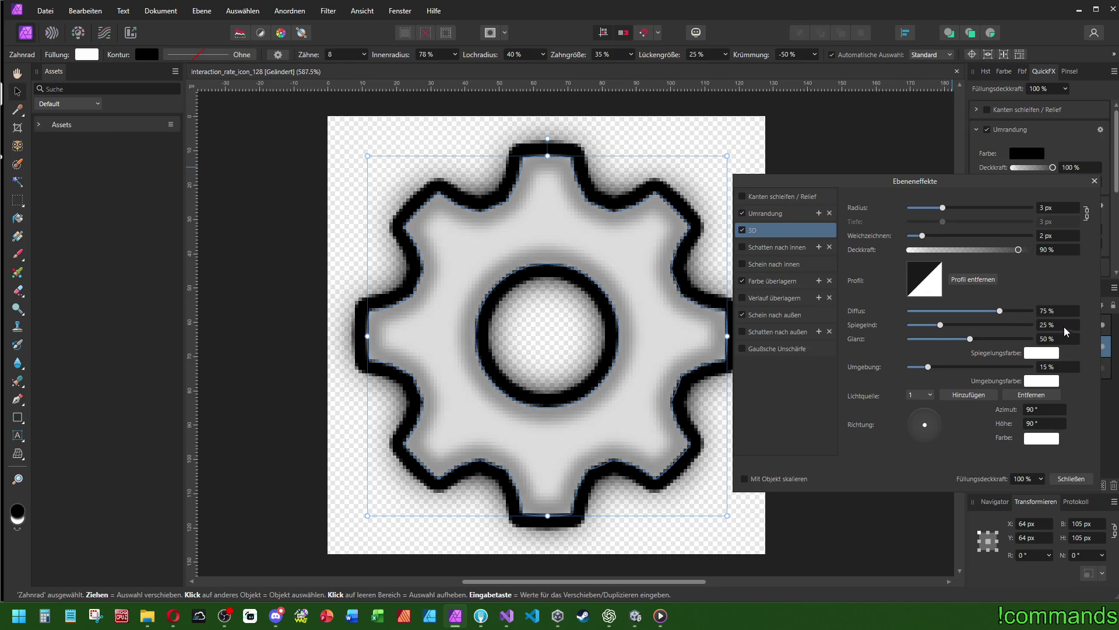
type("20")
key("Return")
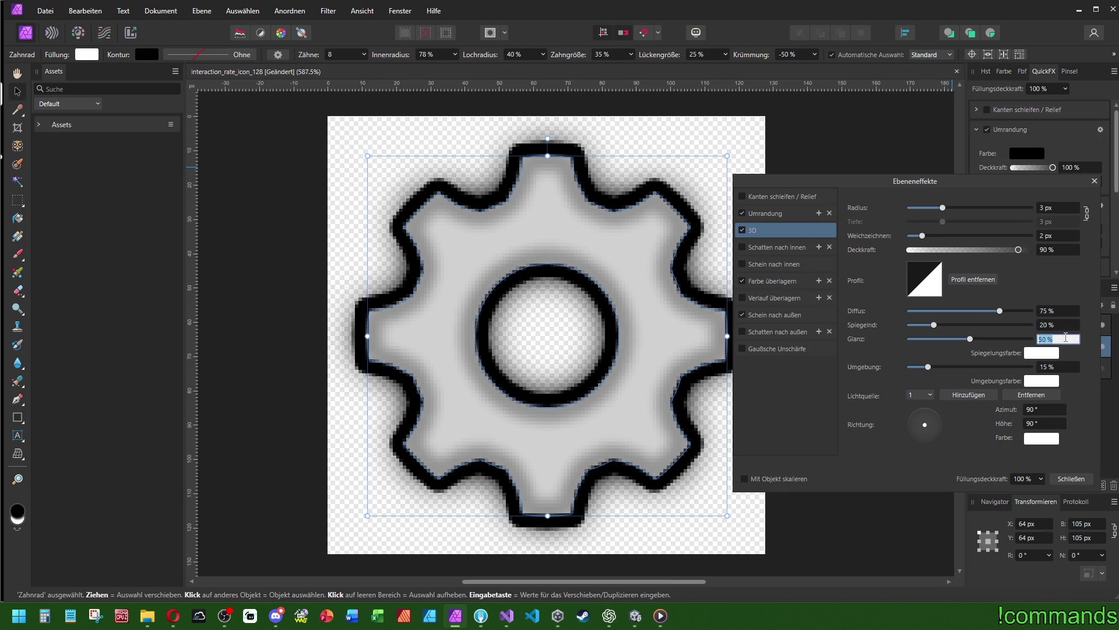
type("40")
key("Return")
Set the 3D effect's Umgebung to 15 % and close the layer effects editor
left_click(1060, 366)
type("12")
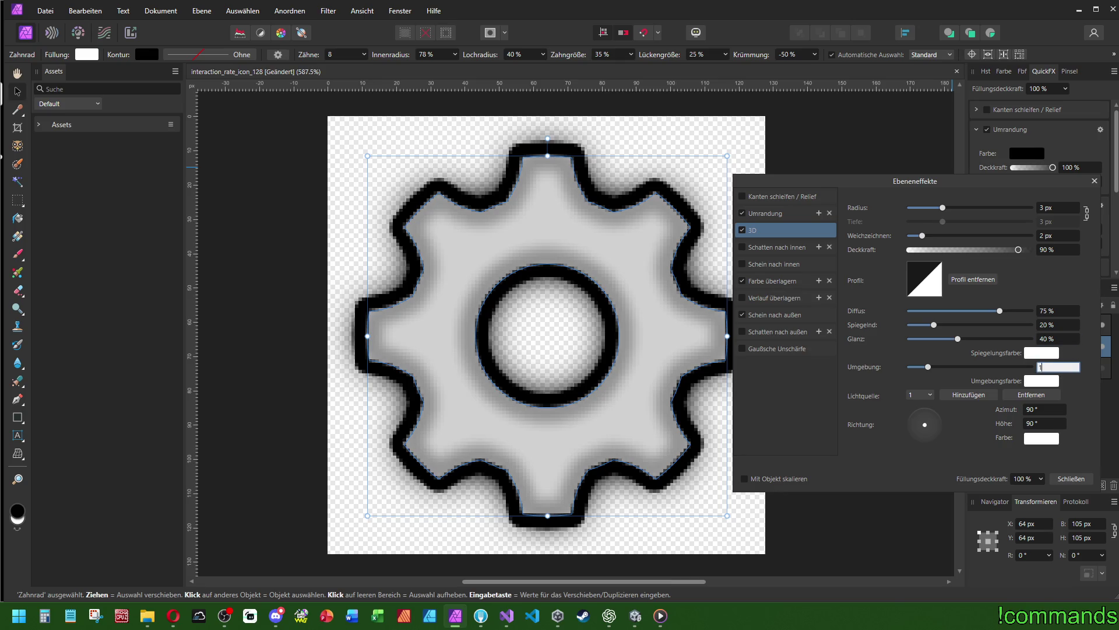
key("Return")
left_click(1063, 371)
type("15")
key("Return")
left_click(1094, 180)
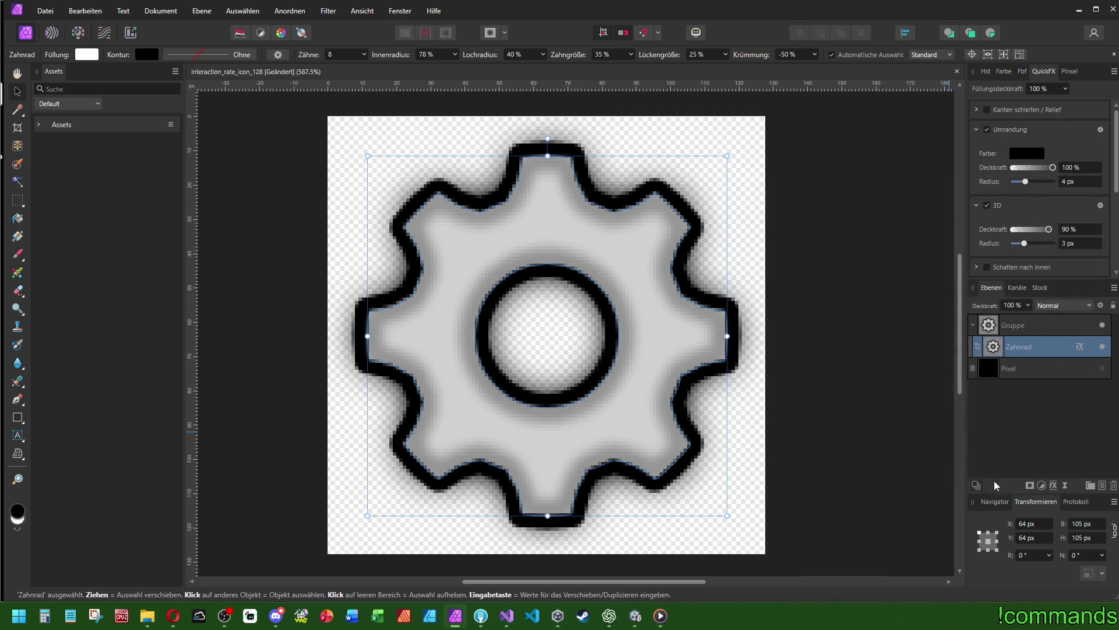
left_click(1097, 482)
Zoom the view to 125 % and rotate the gear
type("25")
key("Return")
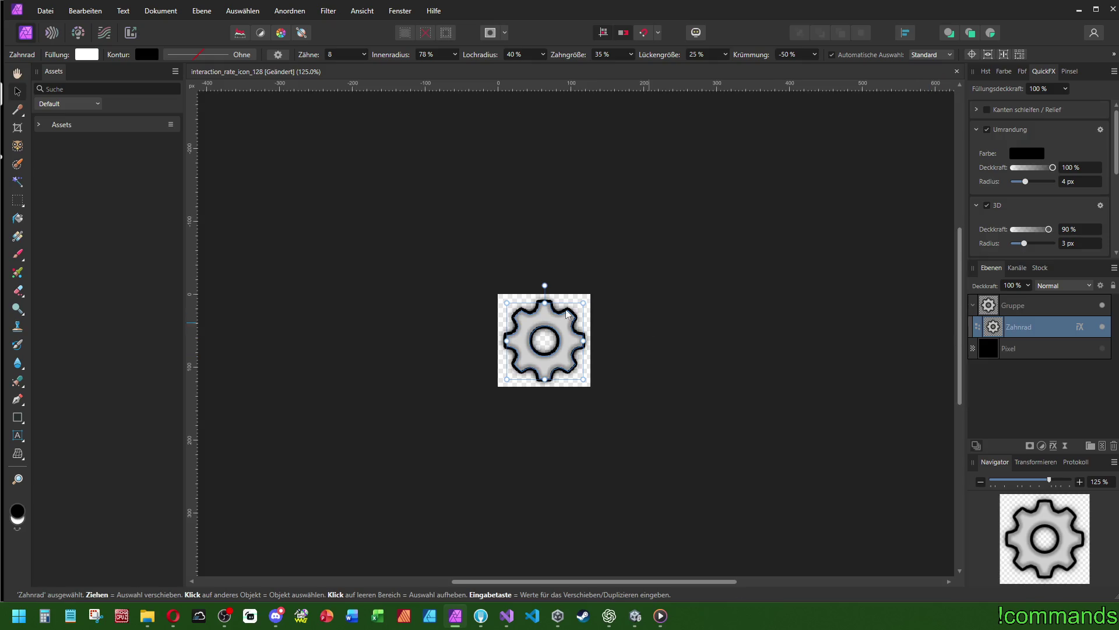
mouse_move(544, 285)
left_mouse_down()
mouse_move(612, 278)
mouse_move(594, 246)
mouse_move(677, 260)
mouse_move(719, 362)
mouse_move(684, 285)
mouse_move(527, 196)
mouse_move(640, 210)
mouse_move(625, 192)
mouse_move(697, 256)
mouse_move(712, 320)
mouse_move(702, 420)
mouse_move(633, 204)
mouse_move(561, 182)
mouse_move(609, 200)
left_mouse_up()
scroll(694, 293, "up", 5)
Give the gear nine teeth and rotate it slightly
left_click(364, 54)
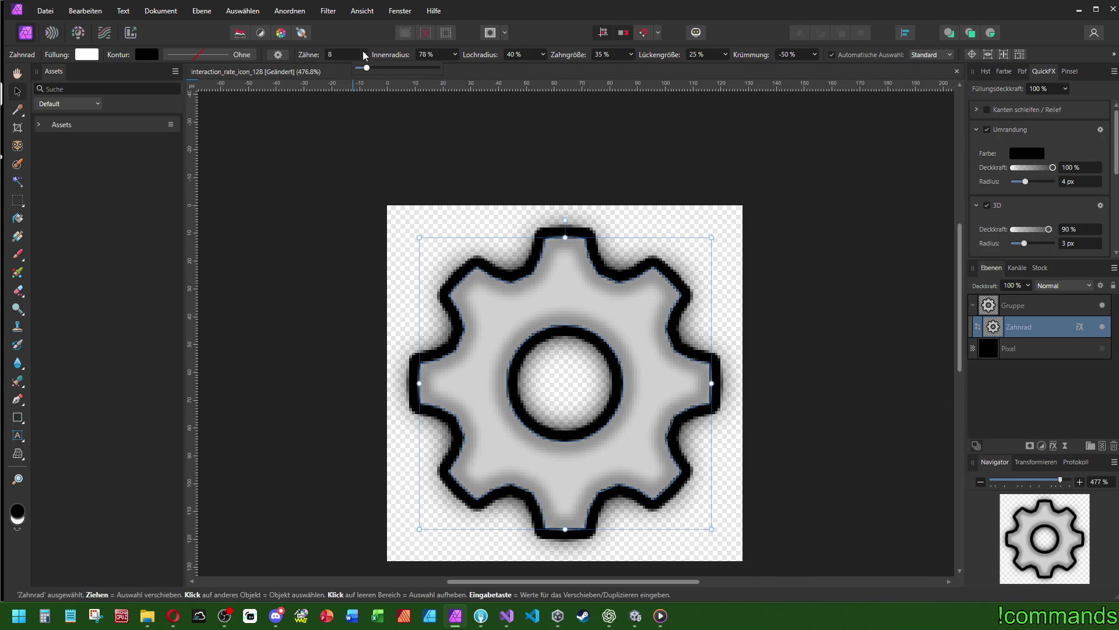
left_click_drag(366, 68, 372, 68)
scroll(696, 153, "left", 1)
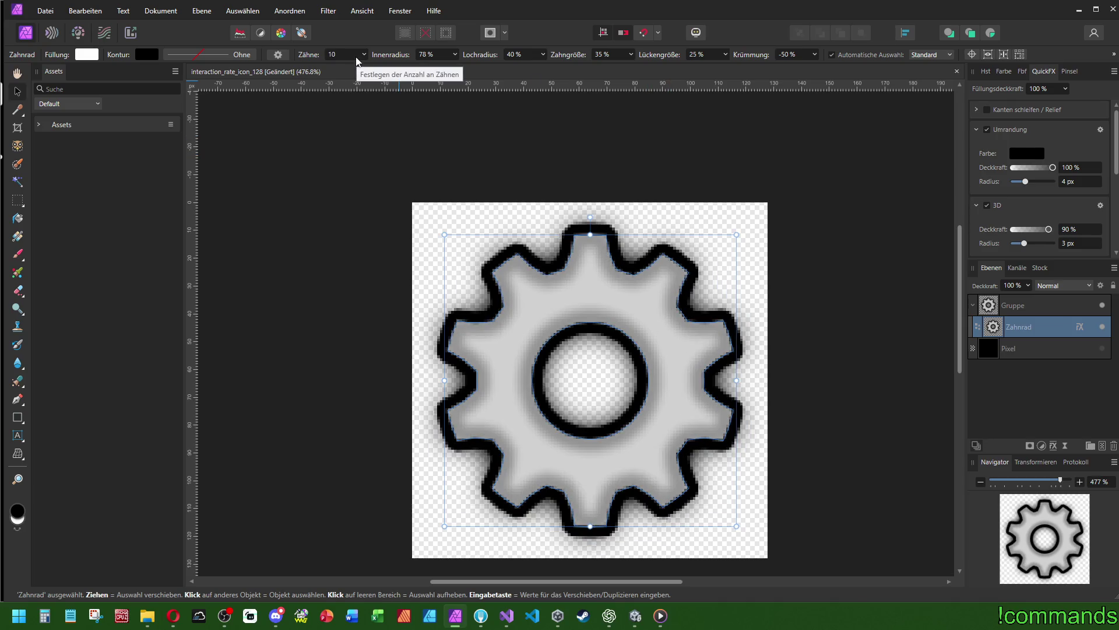
scroll(358, 61, "down", 1)
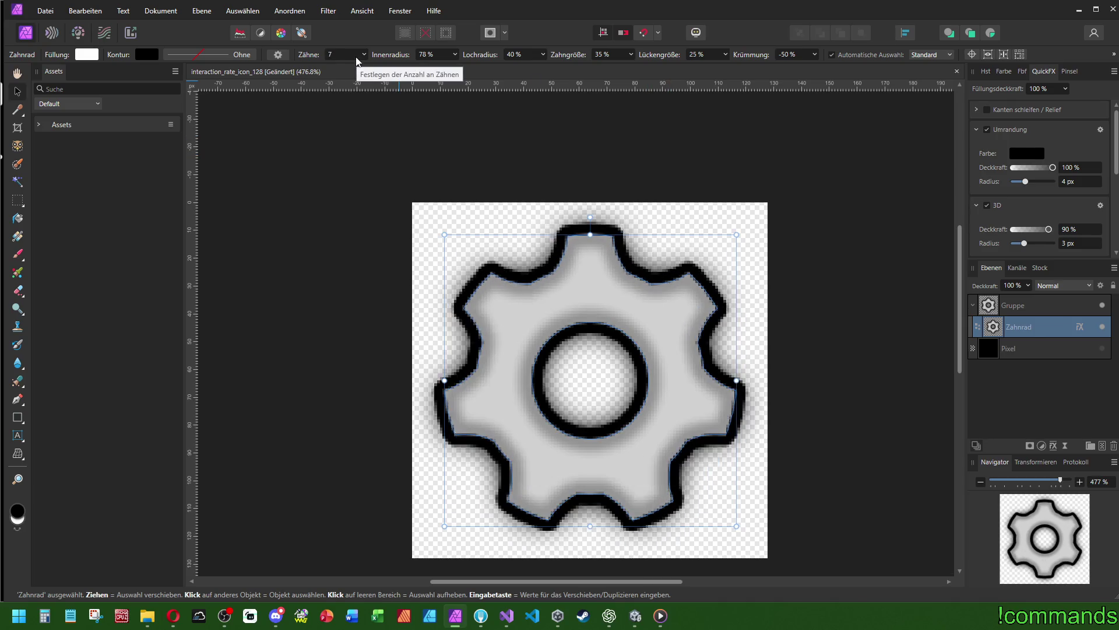
scroll(358, 61, "up", 2)
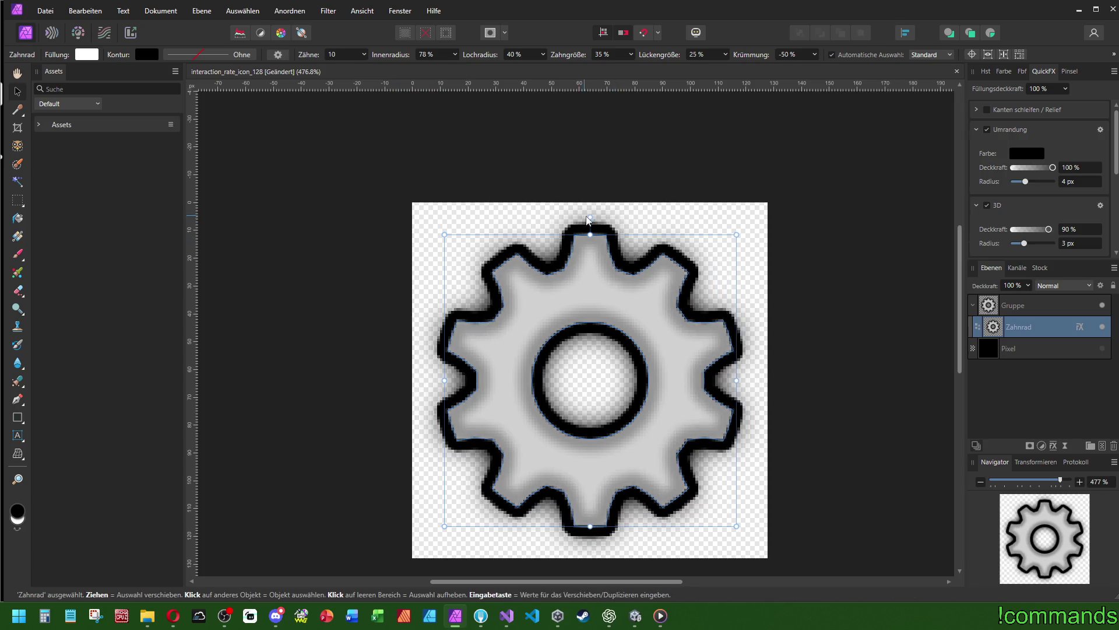
mouse_move(594, 216)
left_mouse_down()
mouse_move(669, 212)
mouse_move(775, 274)
mouse_move(845, 344)
mouse_move(857, 411)
mouse_move(577, 155)
mouse_move(609, 144)
left_mouse_up()
scroll(662, 199, "down", 4)
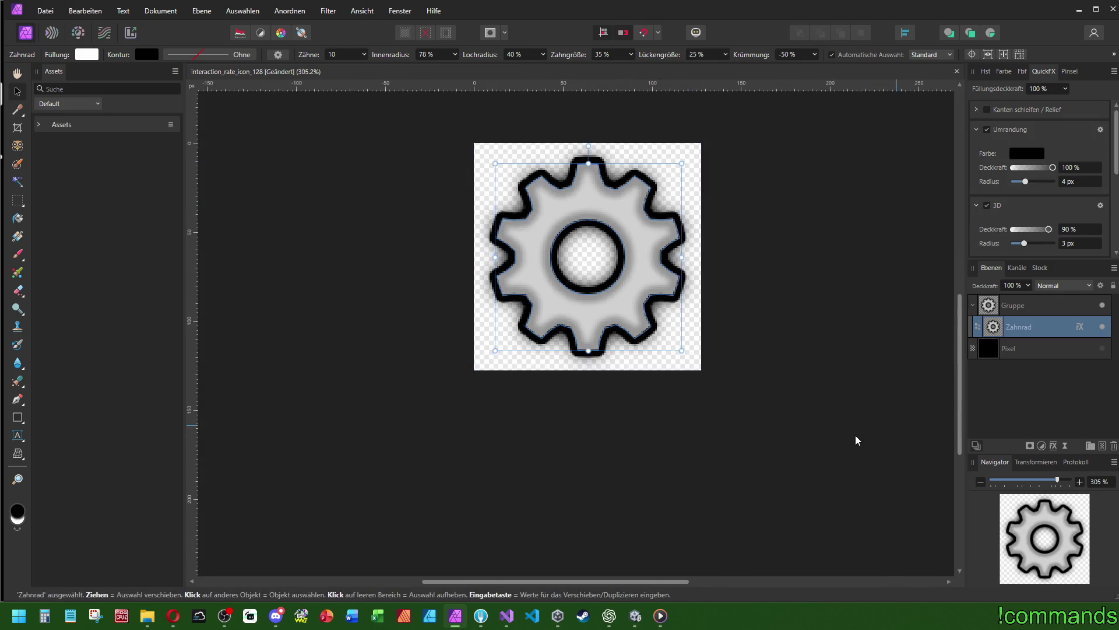
scroll(770, 416, "up", 1)
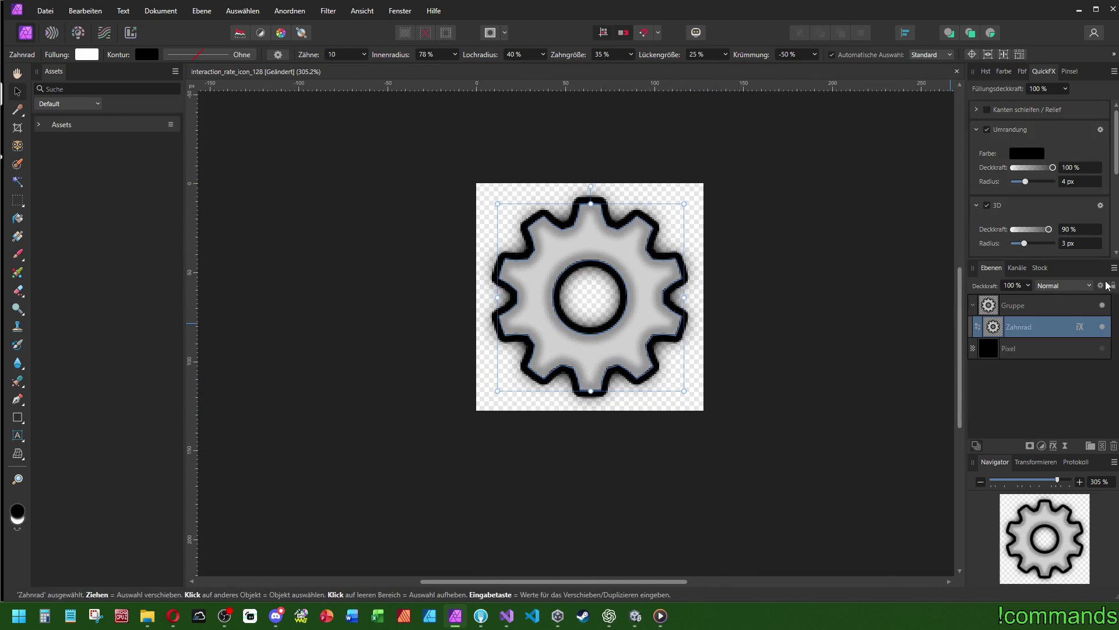
Open Speichern unter… for interaction_rate_icon_128.afphoto in the Icons folder
left_click(909, 33)
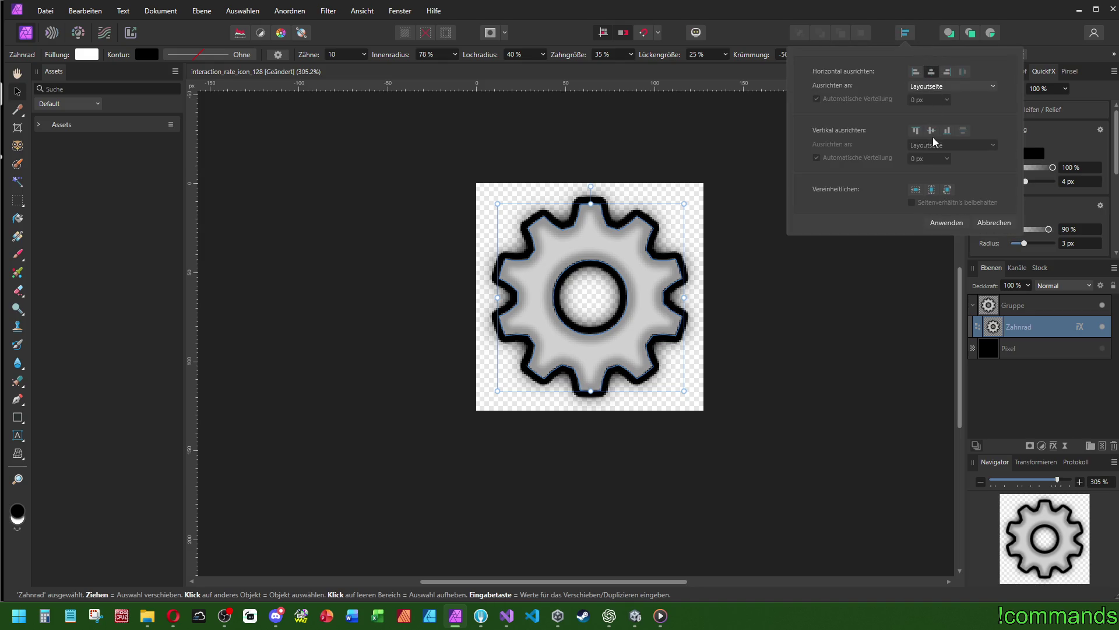
scroll(603, 156, "up", 1)
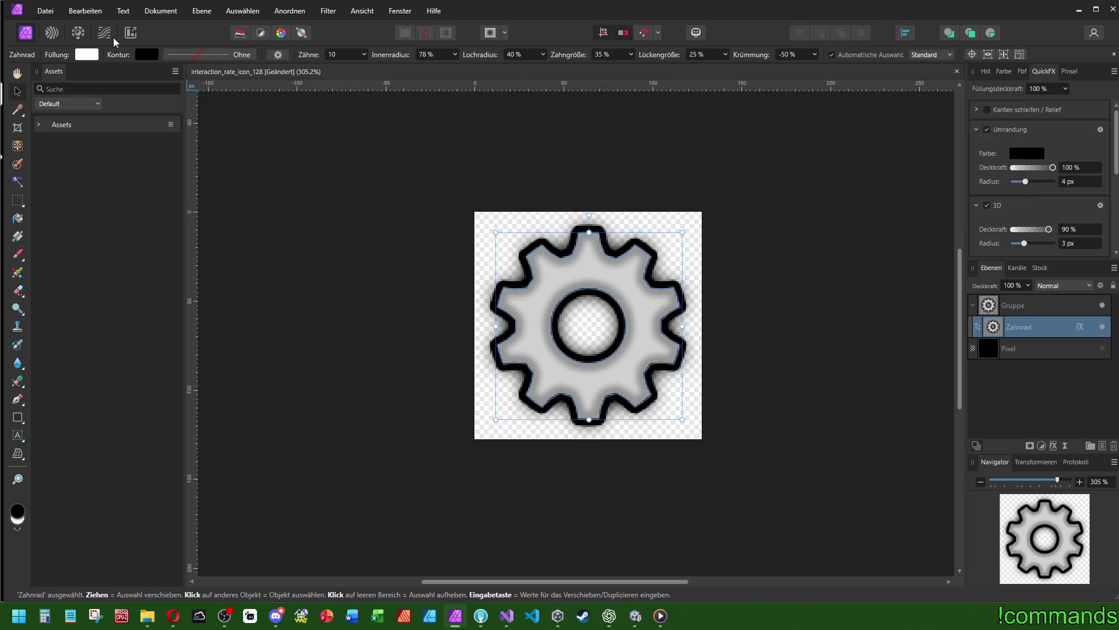
left_click(45, 11)
left_click(653, 323)
scroll(659, 317, "left", 1)
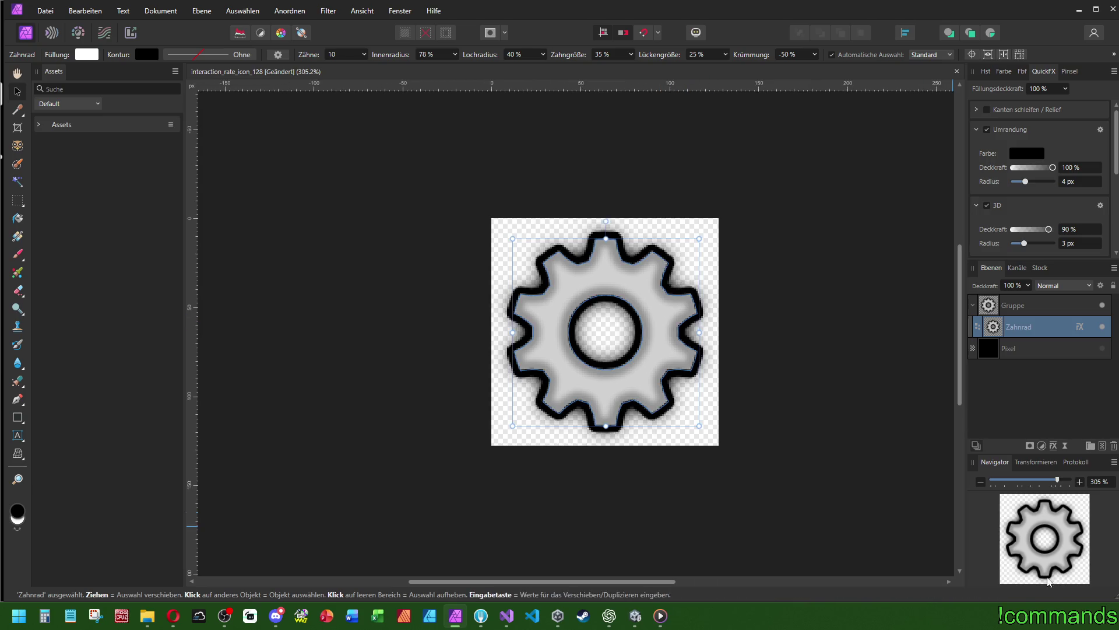
left_click(46, 10)
left_click(88, 218)
Save the gear document as gear_icon_128.afphoto in Visuals_Raw/UI/Icons
left_click_drag(439, 20, 714, 127)
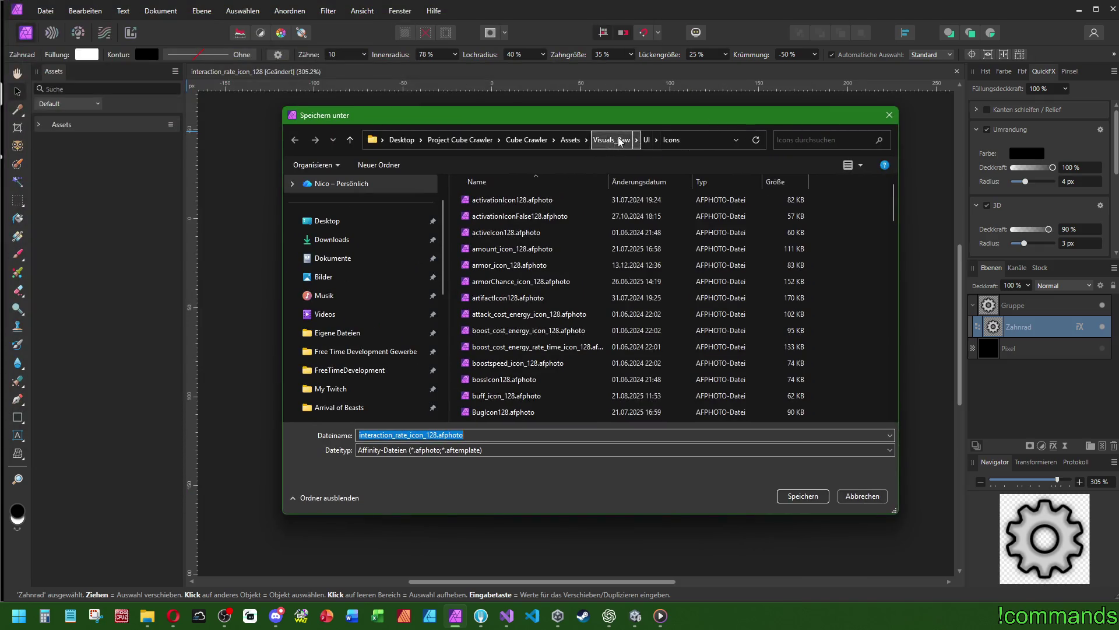
left_click(647, 142)
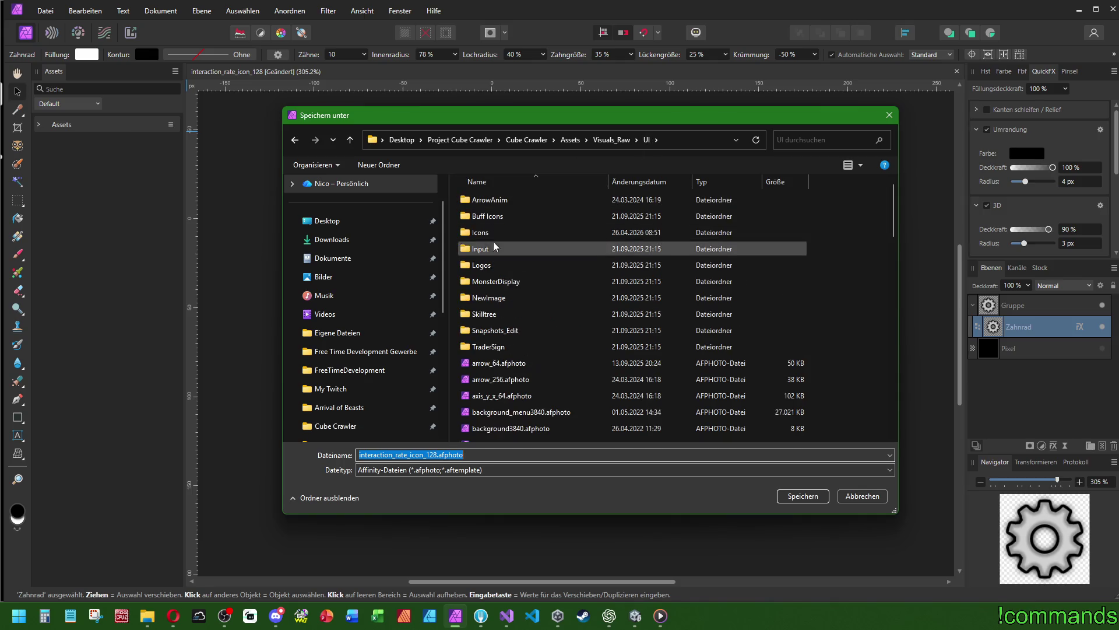
double_click(510, 233)
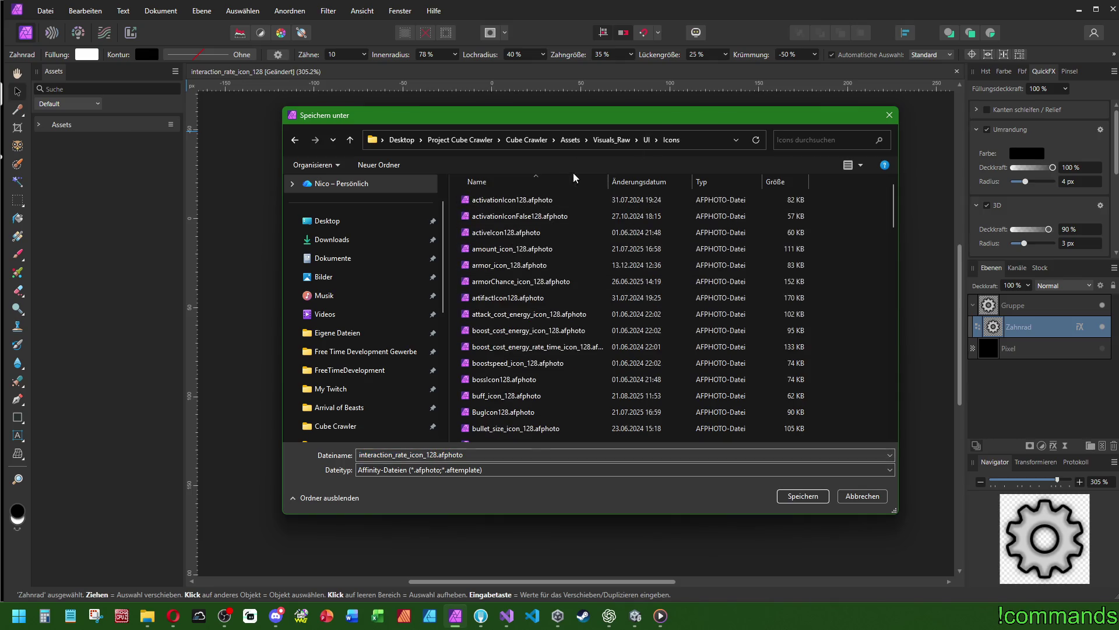
left_click(861, 165)
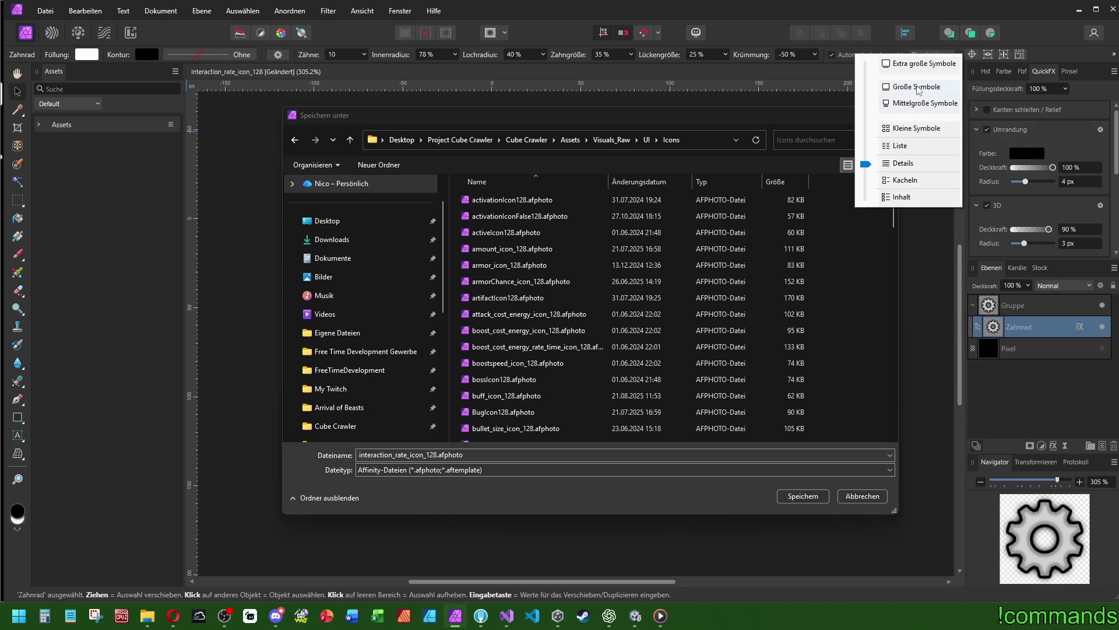
left_click(907, 85)
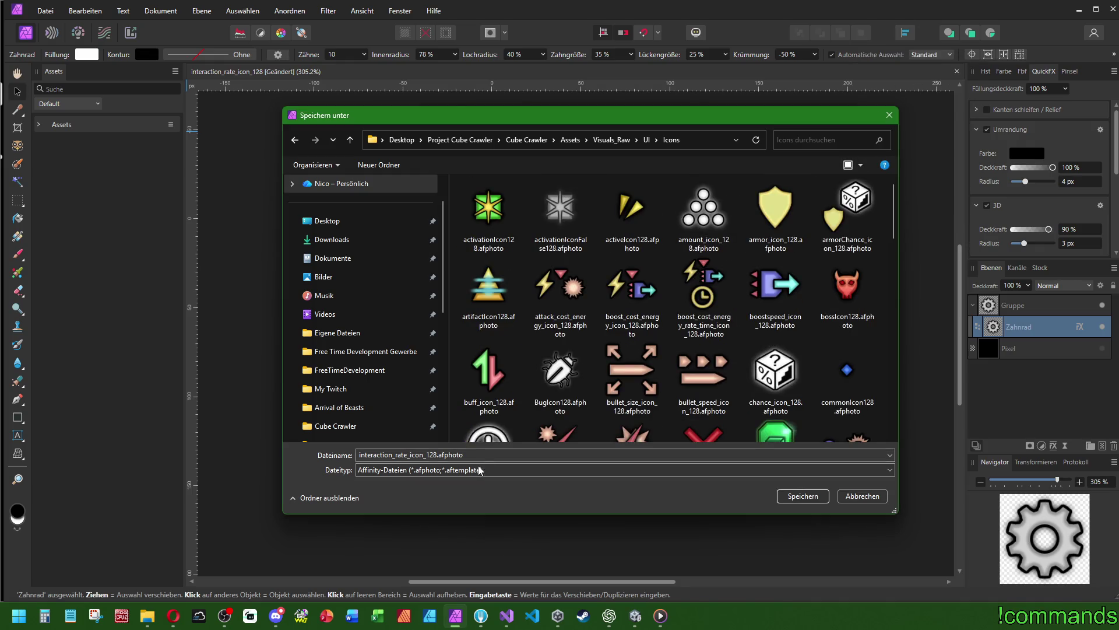
double_click(424, 456)
left_click(409, 456)
left_click_drag(408, 456, 228, 438)
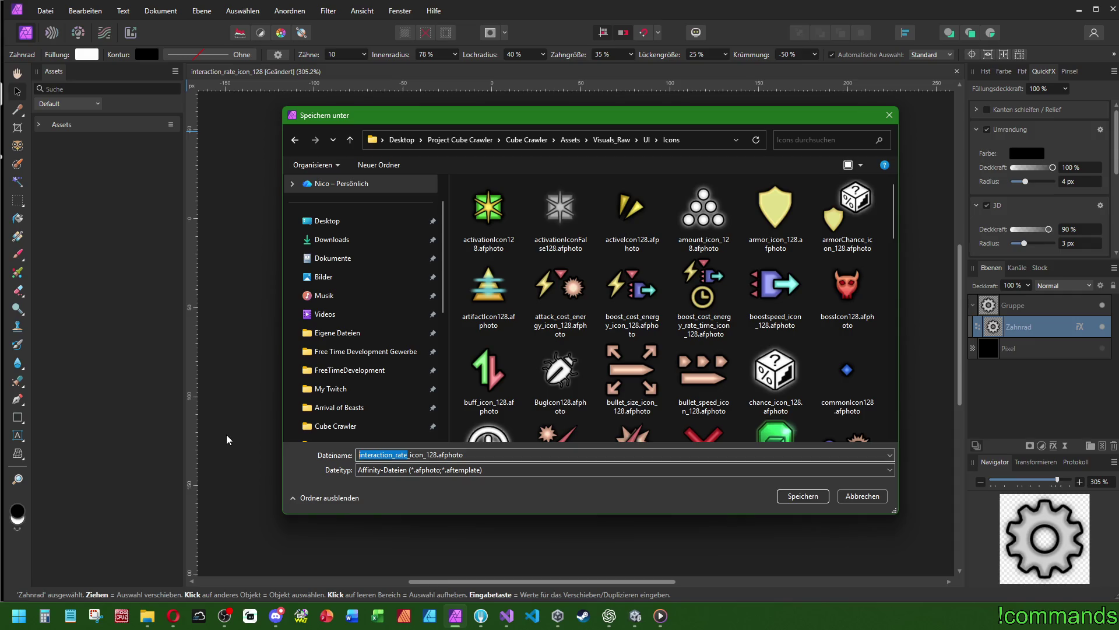
key("BackSpace")
type("gear")
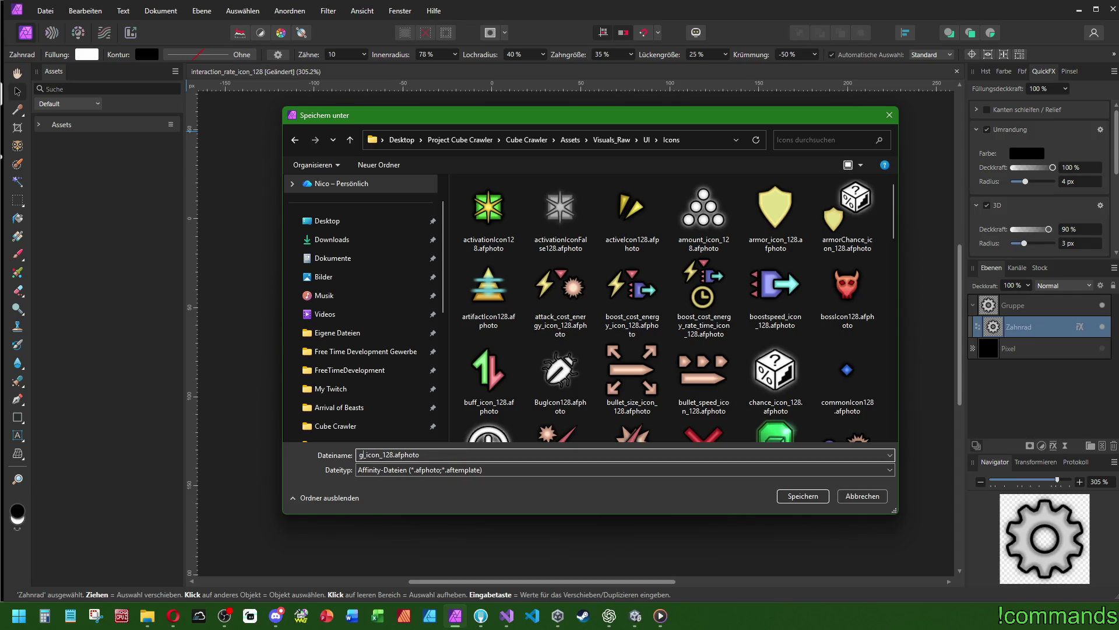
key("Return")
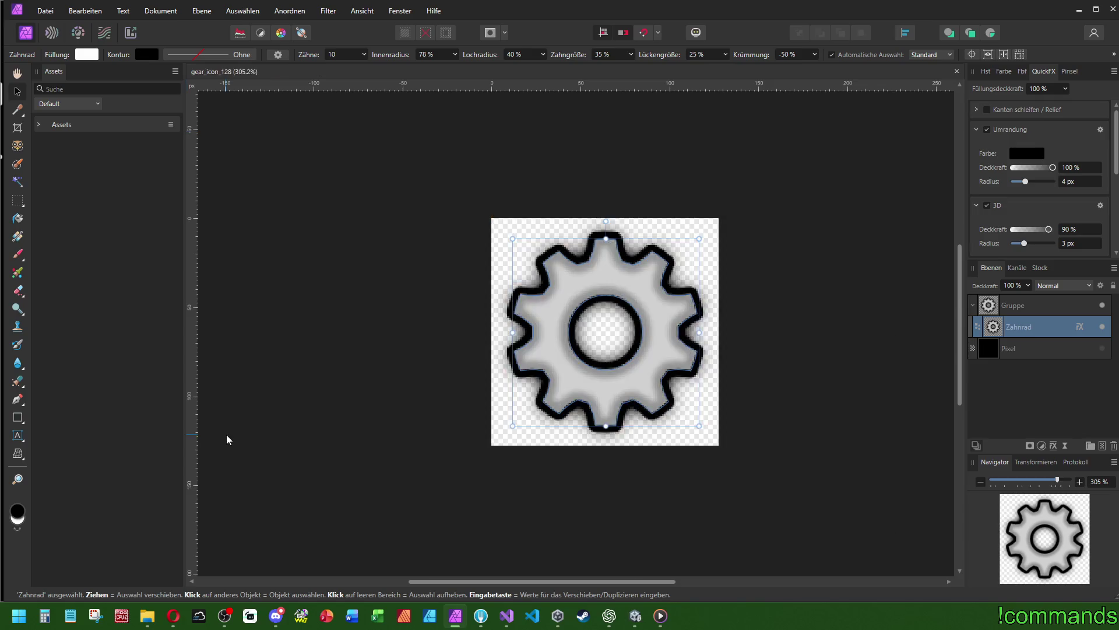
Export gear_icon_128.png into Assets/Tiles/UI/Icons and return to Unity
key("ctrl+alt+shift+w")
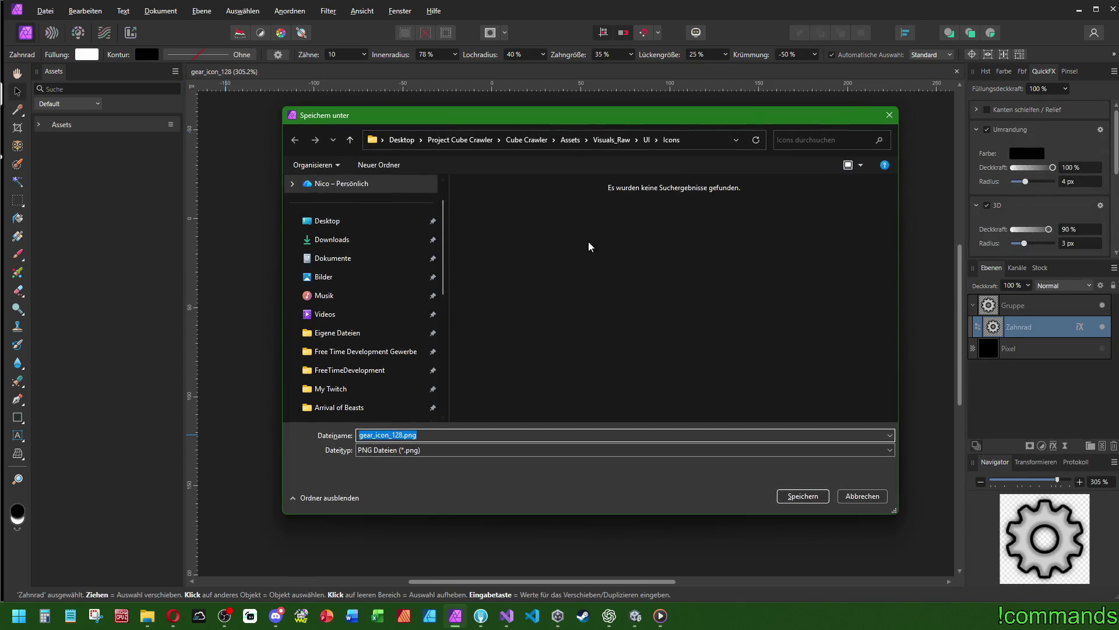
left_click(566, 140)
scroll(524, 309, "down", 5)
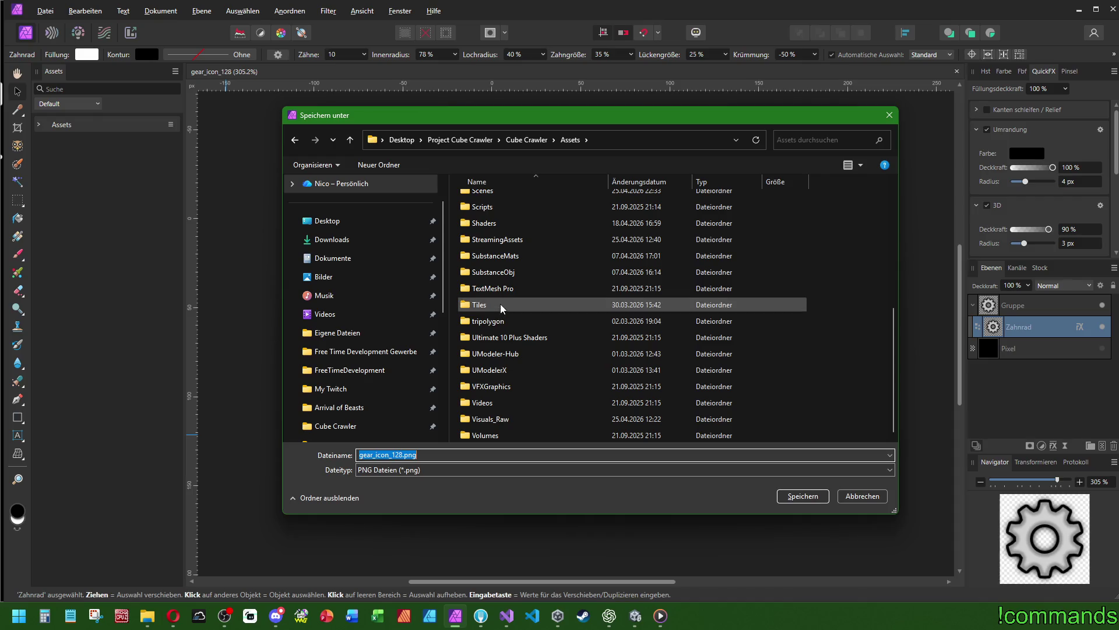
double_click(500, 305)
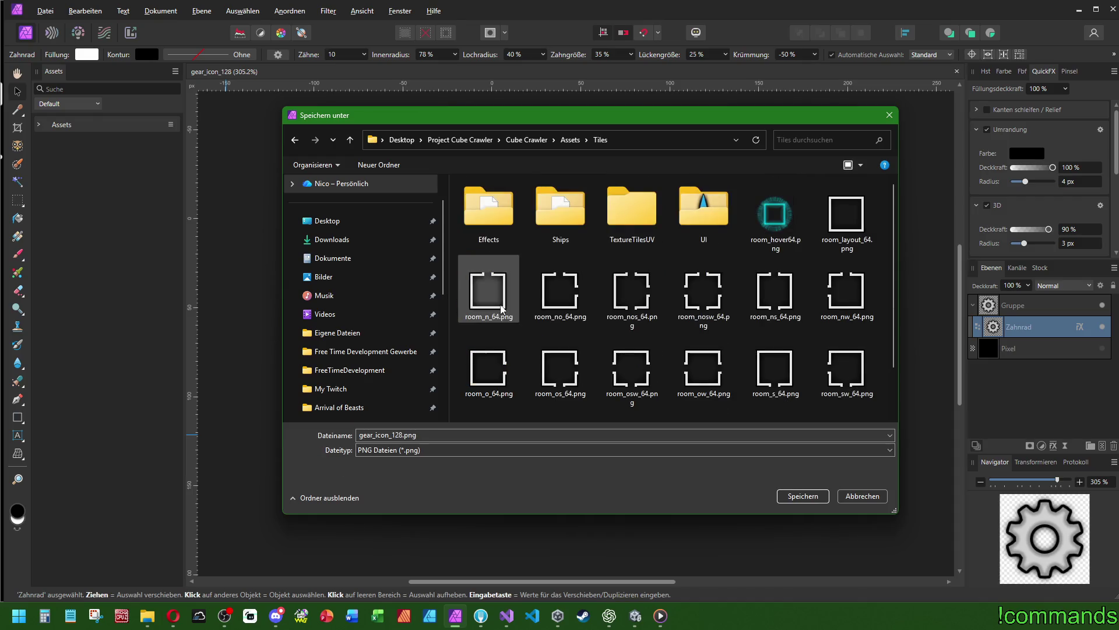
double_click(680, 210)
double_click(697, 209)
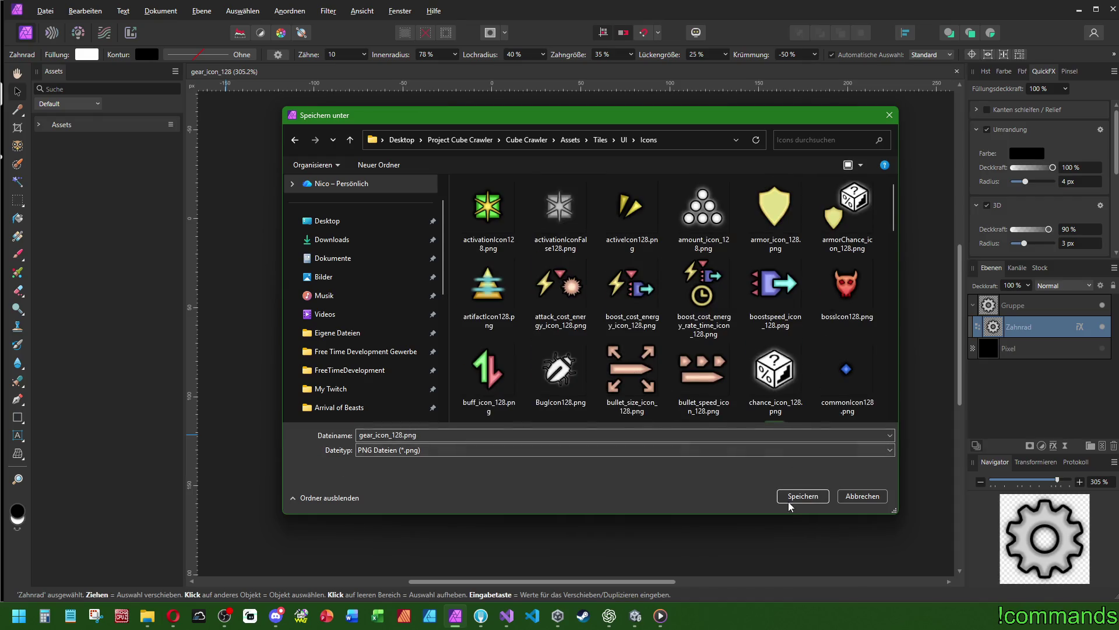
left_click(790, 501)
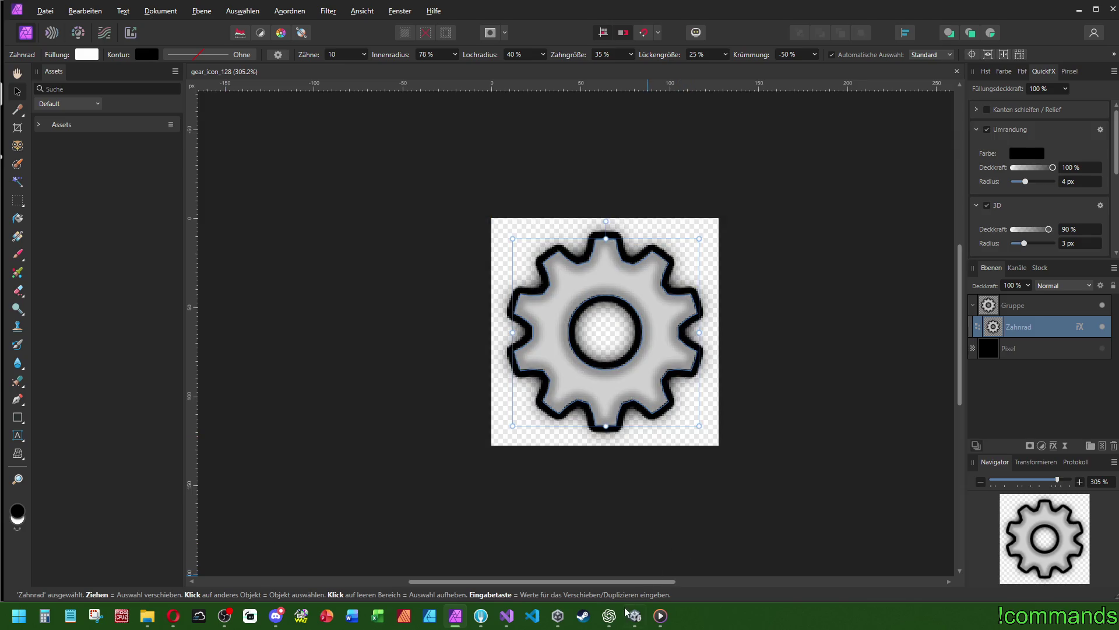
left_click(635, 616)
scroll(460, 109, "up", 6)
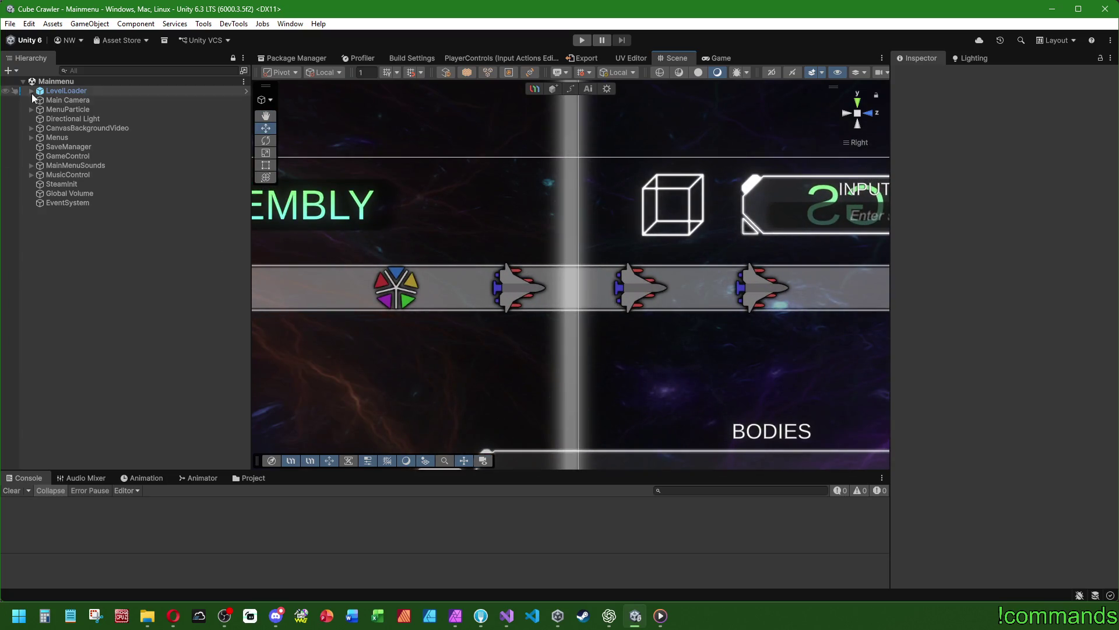
Expand Menus > CanvasShipAssembly > ShipAssembly down to the first FilterElement's Container
left_click(31, 138)
left_click(41, 156)
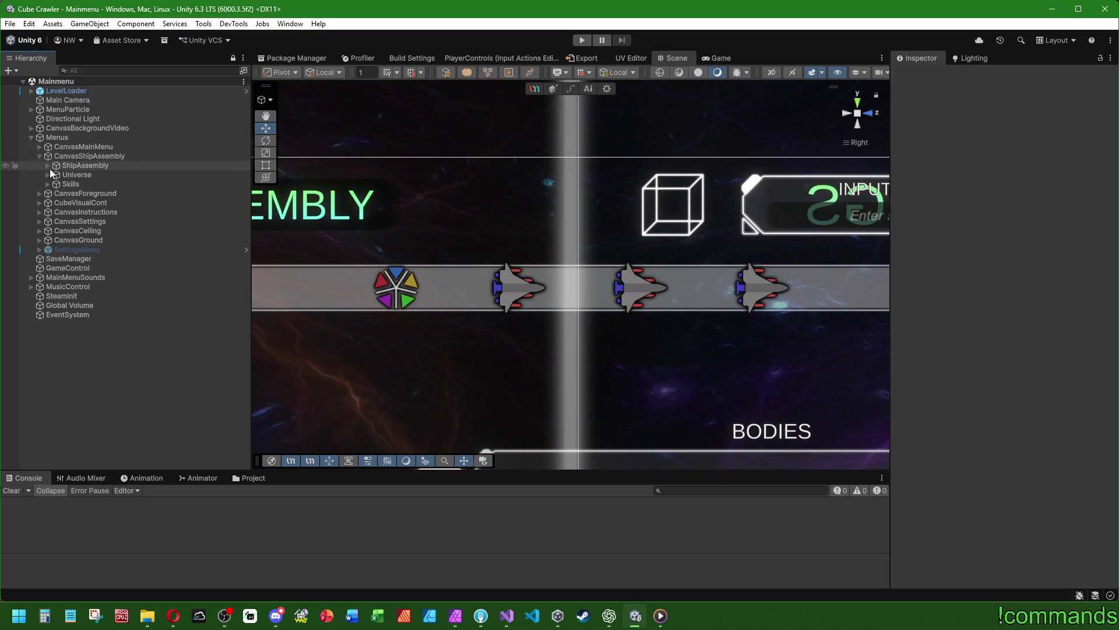
left_click(52, 166)
left_click(47, 166)
left_click(56, 175)
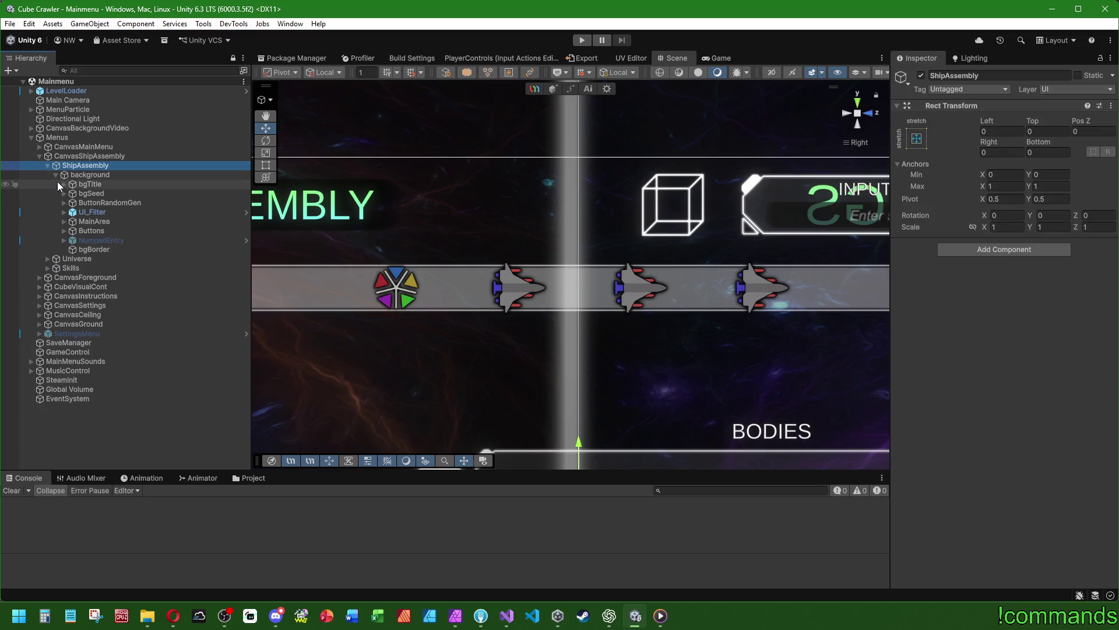
left_click(86, 184)
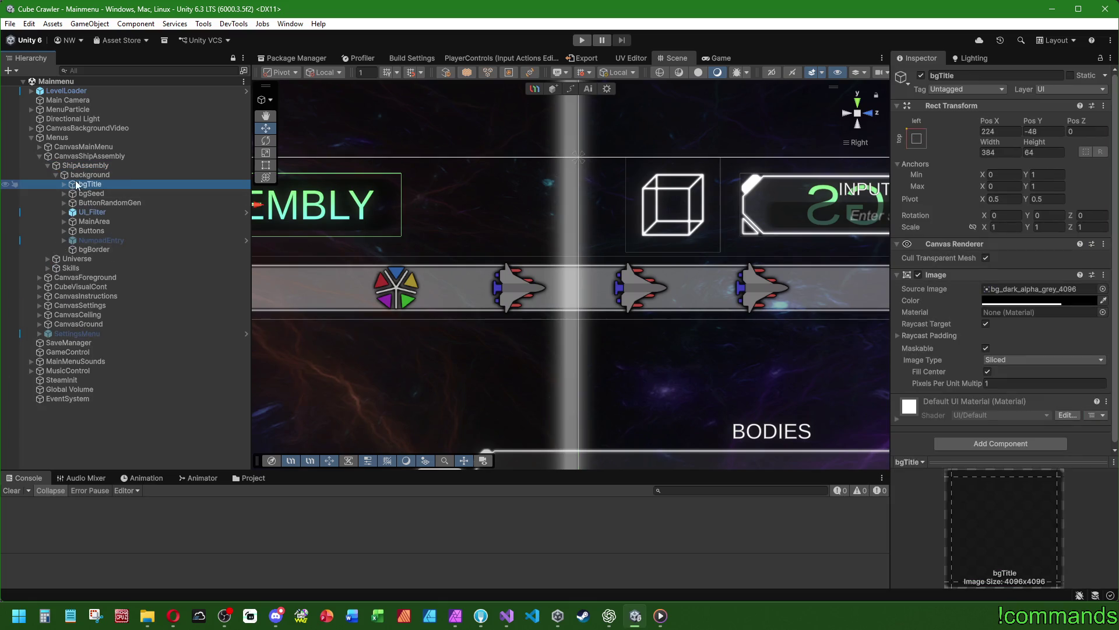
left_click(82, 212)
left_click(65, 212)
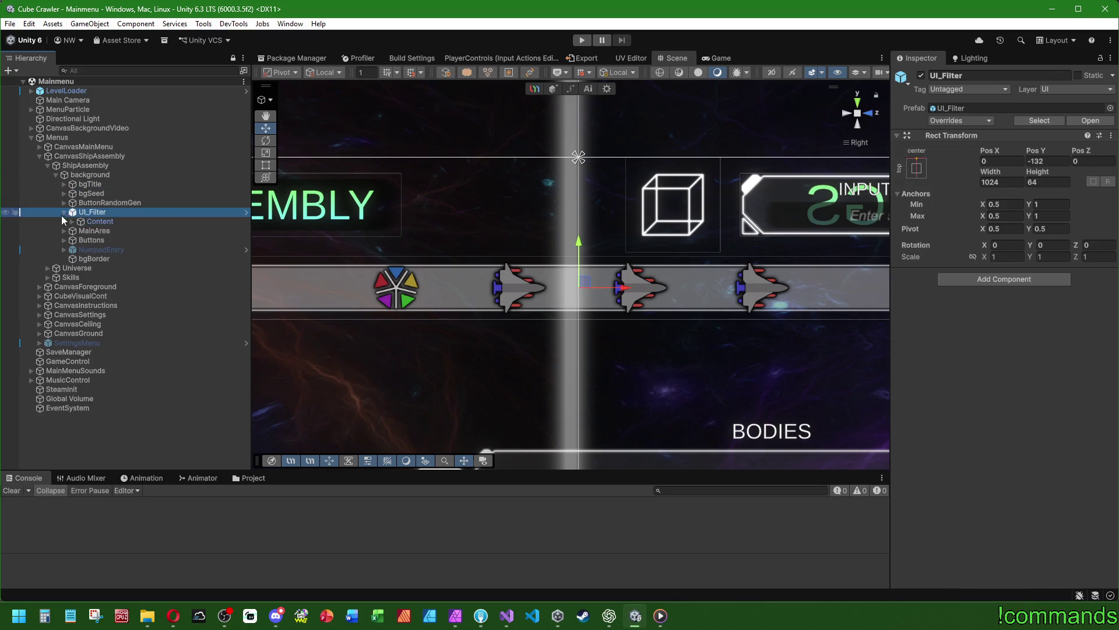
left_click(72, 222)
left_click(80, 240)
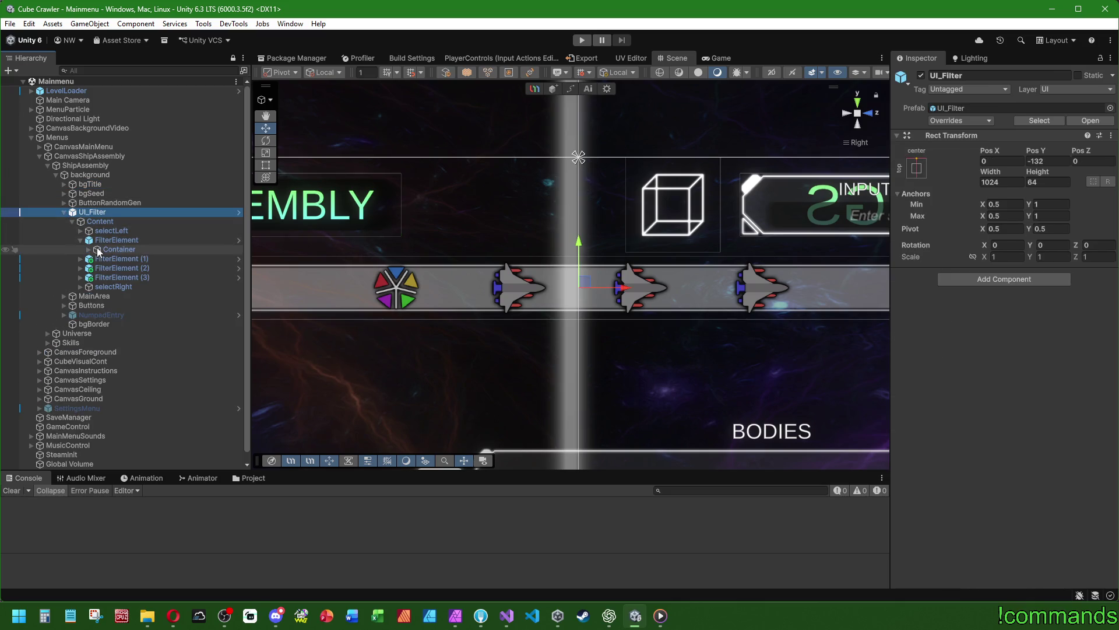
left_click(96, 249)
Select the Icon object under Visual and check its current sprite without changing it
key("Right")
key("Down")
key("Right")
key("Down")
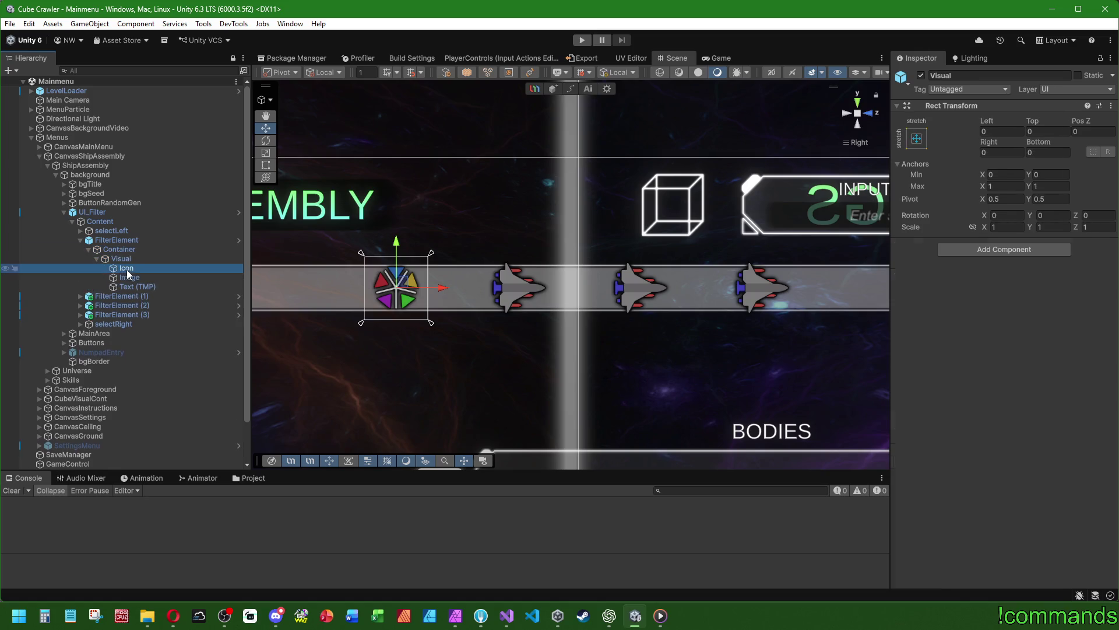
left_click(1103, 290)
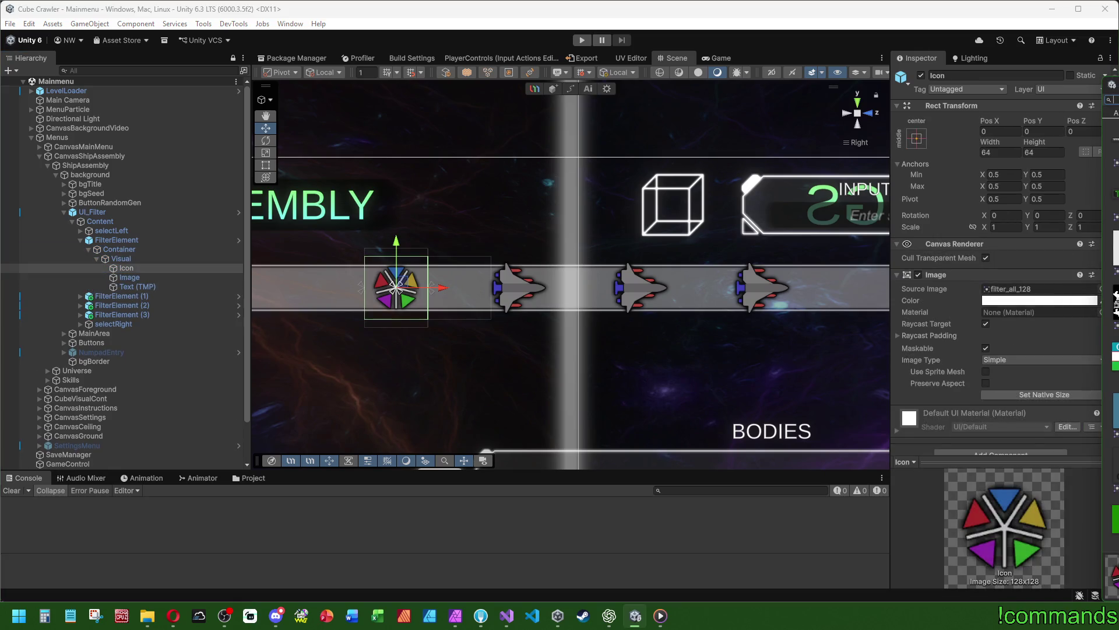
left_click(1065, 216)
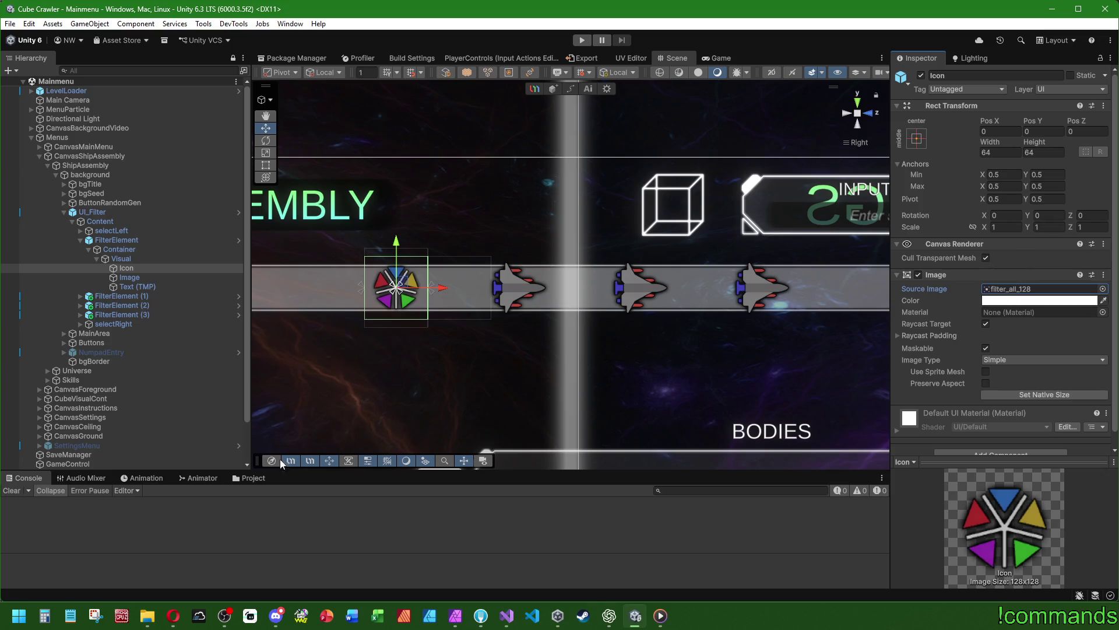
In the Icons project folder, set gear_icon_128's Texture Type to Sprite (2D and UI)
left_click(250, 477)
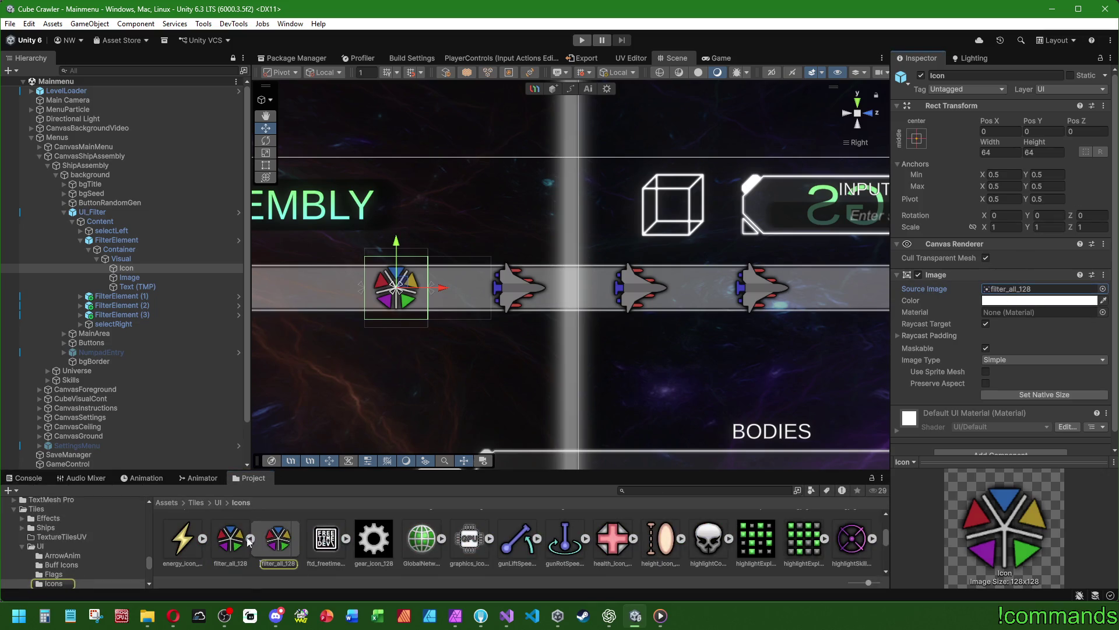
left_click(249, 539)
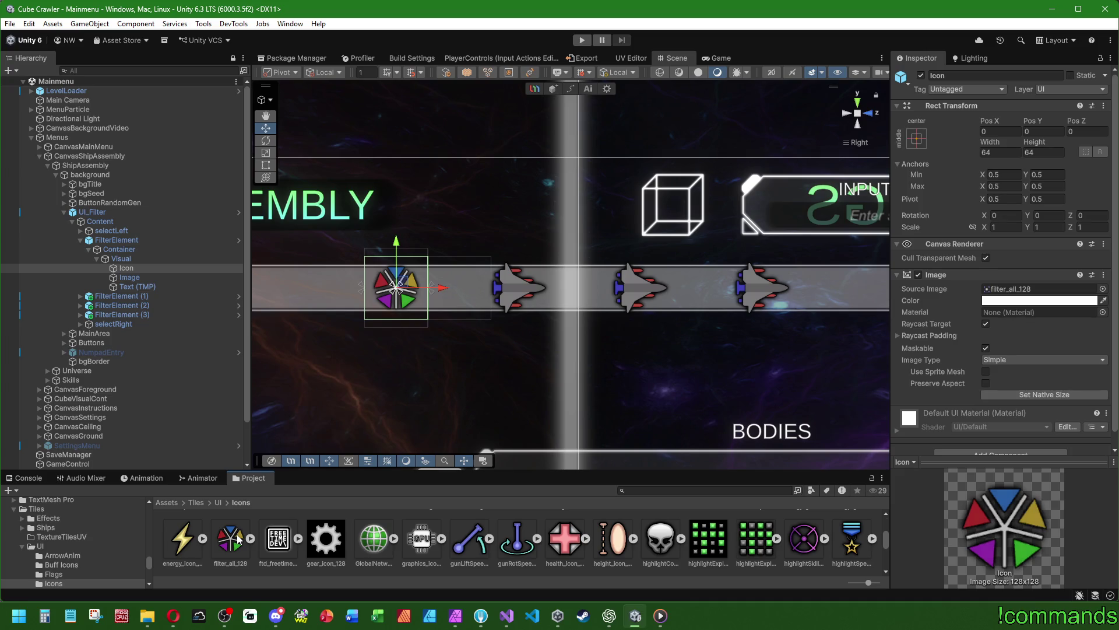
left_click(229, 540)
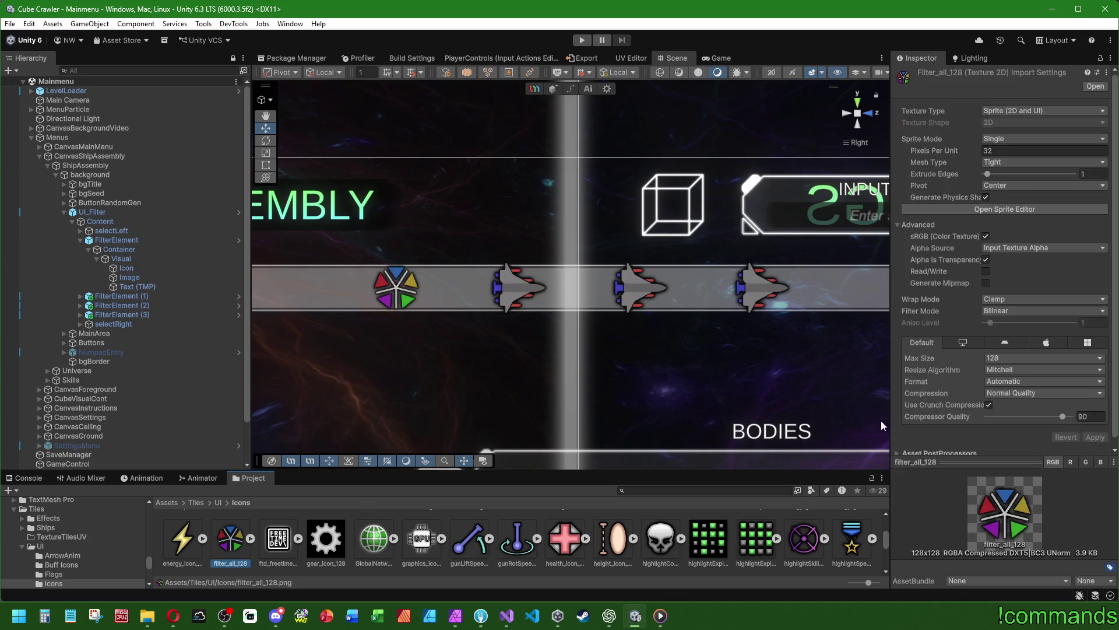
left_click(325, 543)
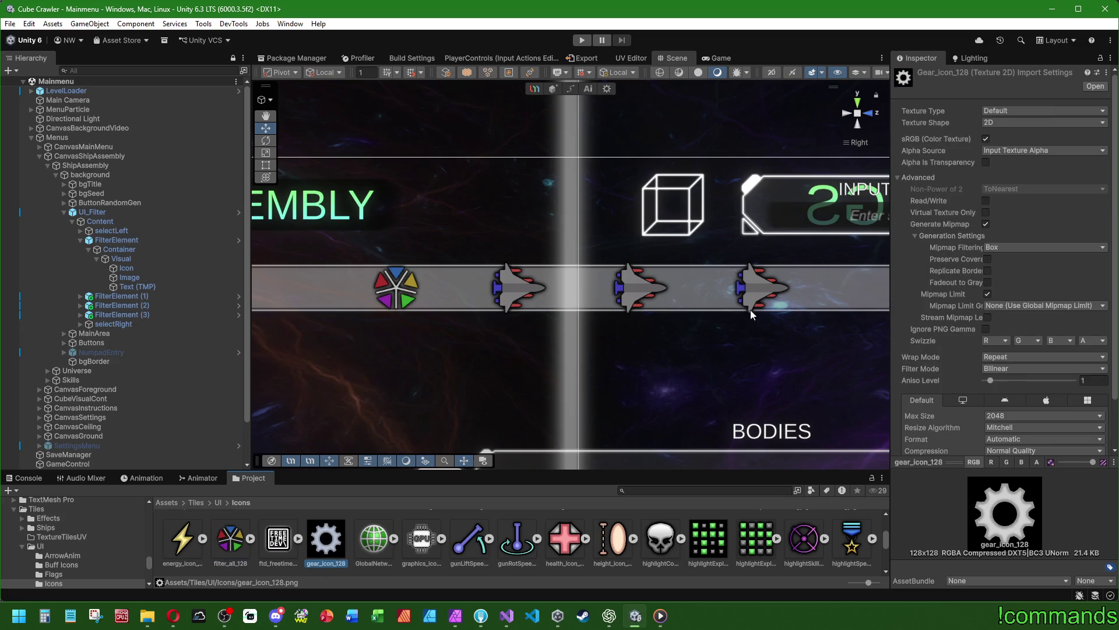
left_click(1003, 111)
left_click(1017, 165)
left_click(1002, 139)
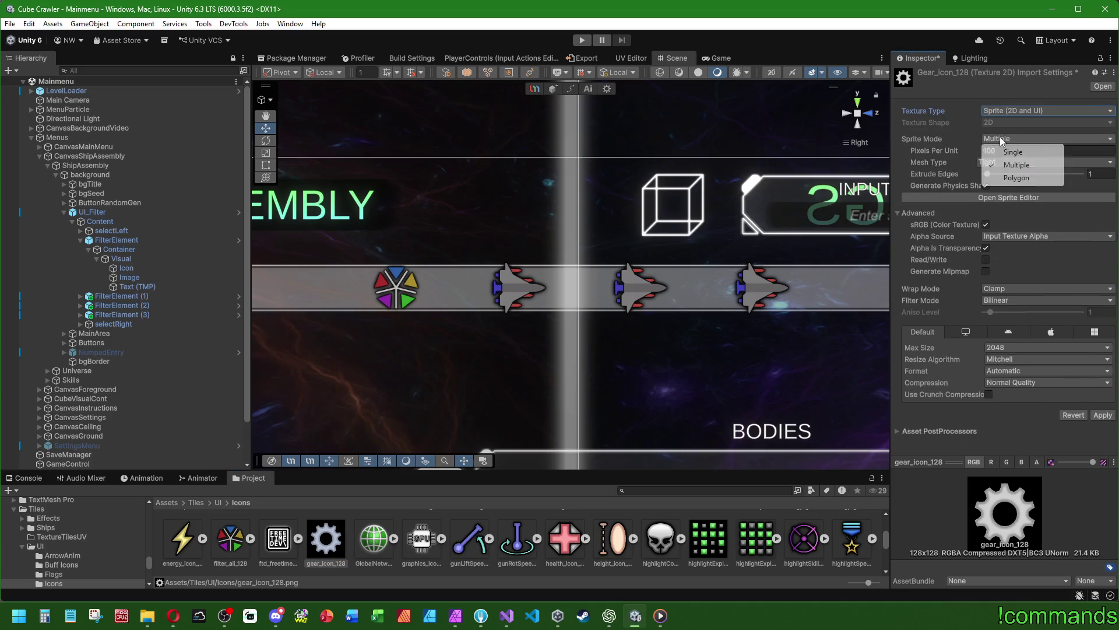
Import gear_icon_128 as Single sprite, 132 pixels per unit, no physics shape, max size 128, crunch compression
left_click(1013, 152)
left_click(1010, 151)
type("132")
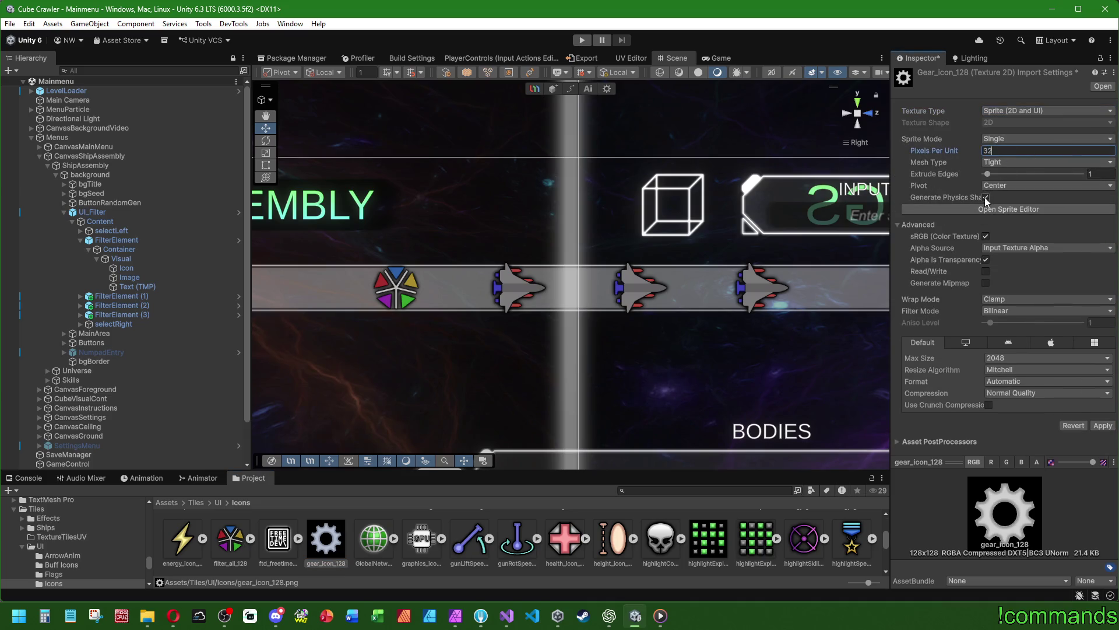
left_click(984, 197)
left_click(1027, 358)
left_click(999, 408)
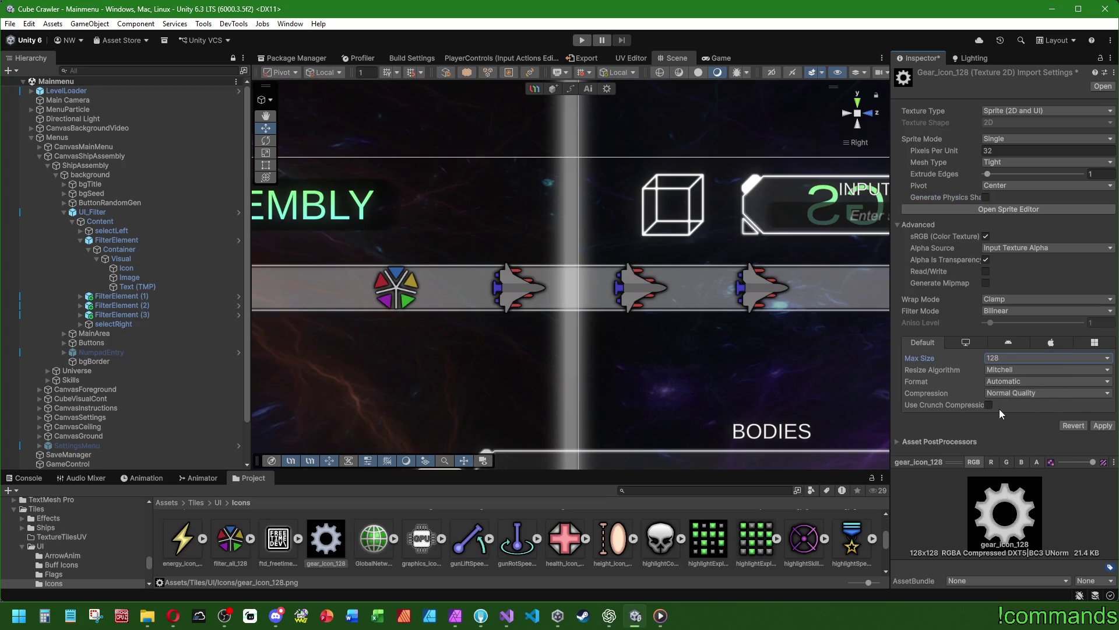
left_click(988, 404)
left_click(1096, 437)
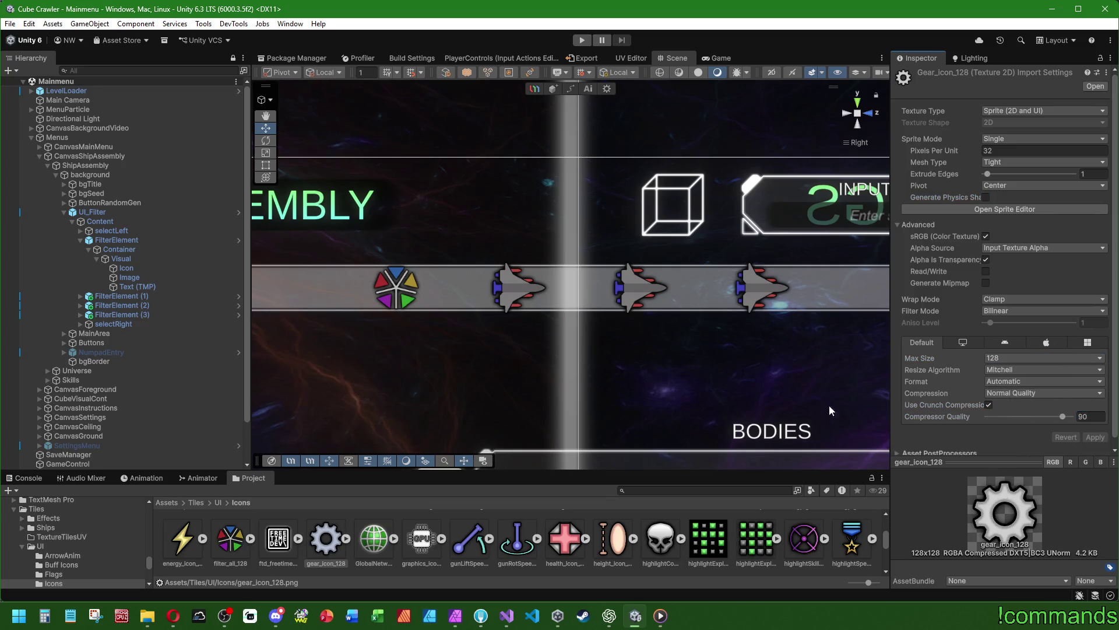
Assign the gear_icon_128 sprite to the filter element Icon's Source Image
left_click(232, 539)
left_click(320, 536)
left_click(232, 546)
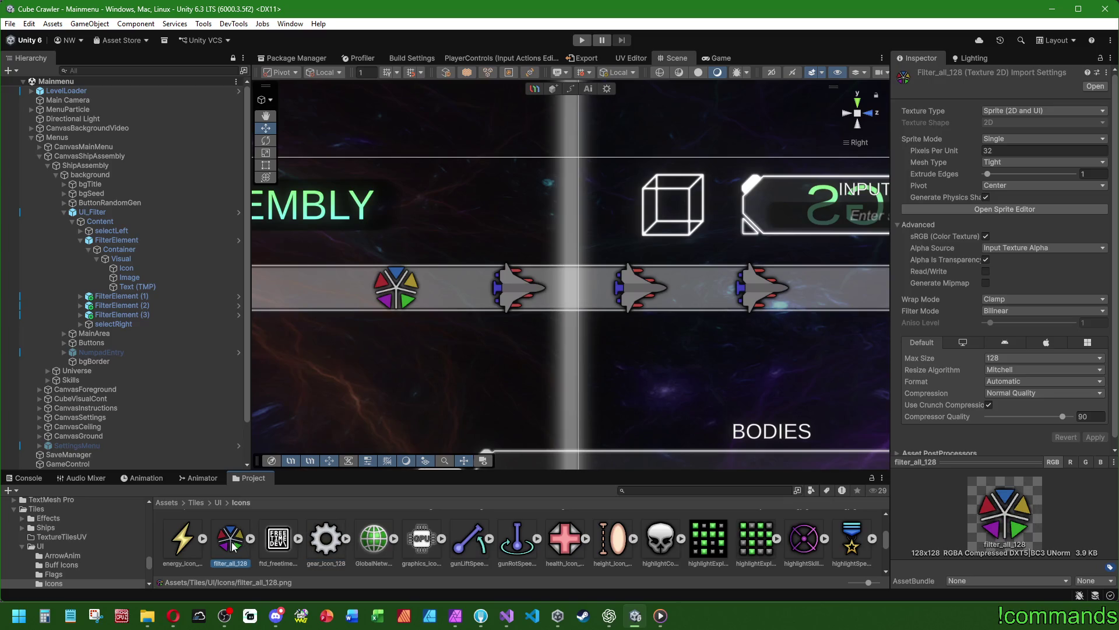
left_click(330, 545)
left_click(145, 270)
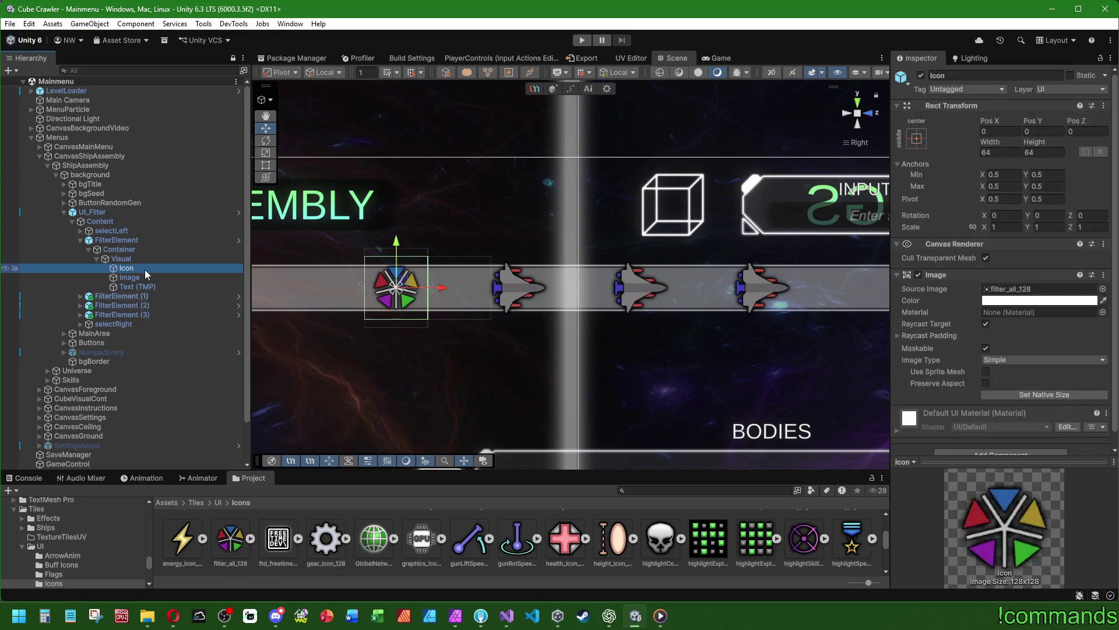
mouse_move(326, 538)
left_mouse_down()
mouse_move(1014, 300)
mouse_move(1017, 288)
left_mouse_up()
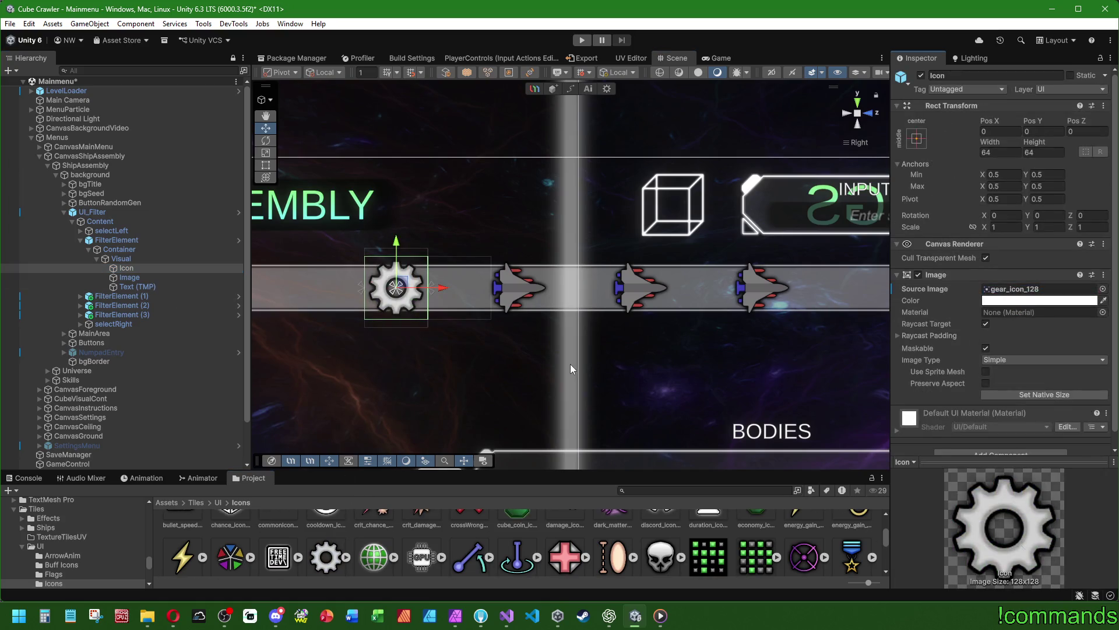
Check the console, select CanvasMainMenu, then go back to Affinity Photo
left_click(23, 477)
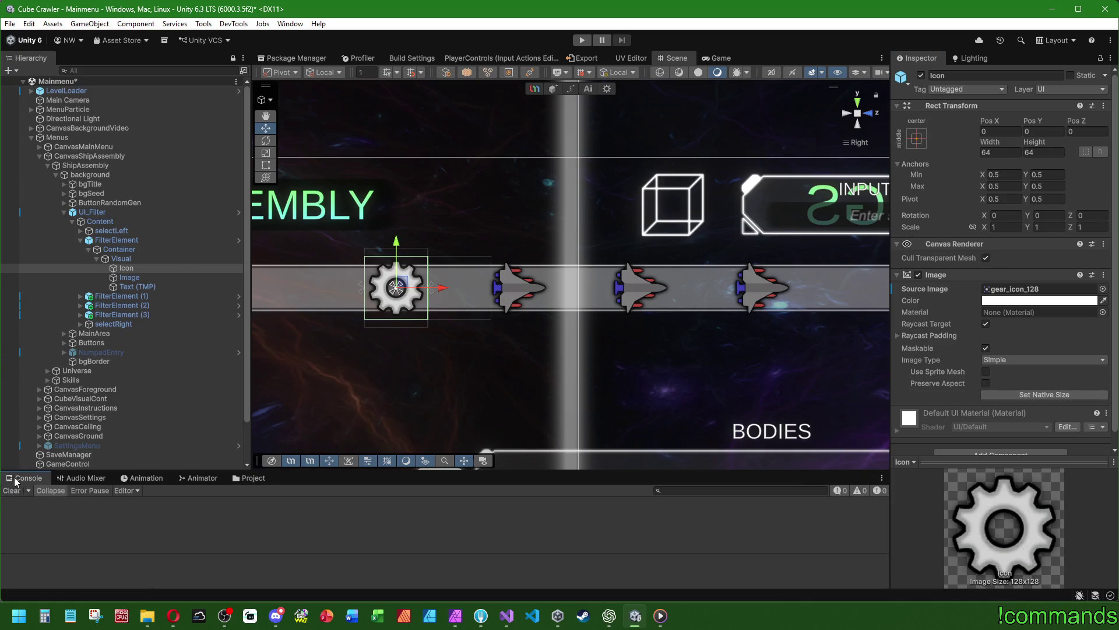
scroll(505, 366, "down", 2)
scroll(505, 371, "down", 2)
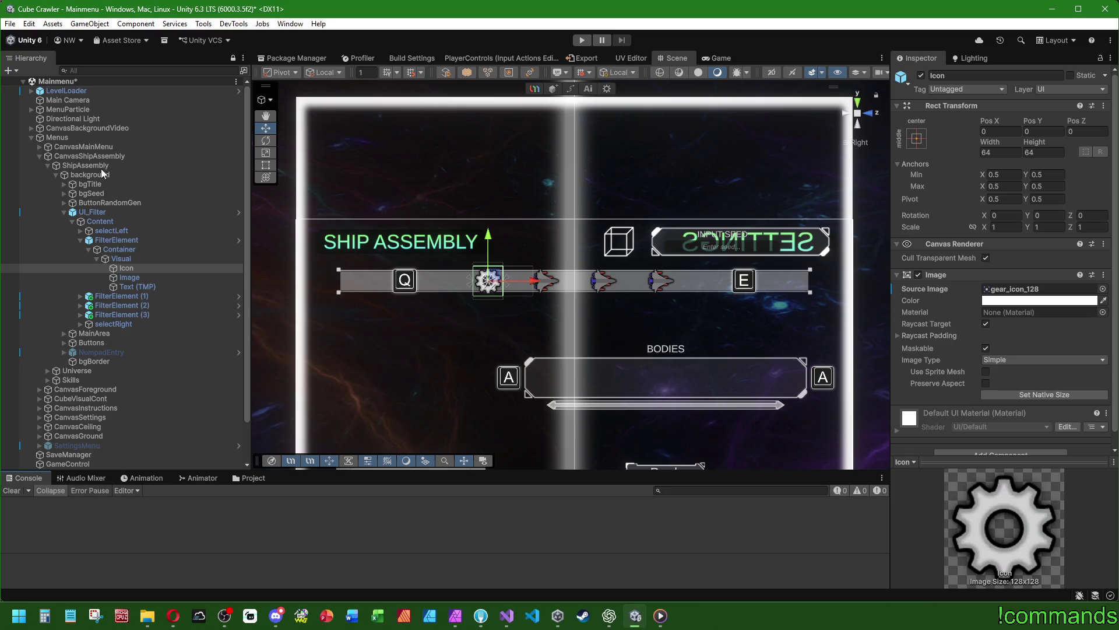
left_click(83, 146)
scroll(570, 248, "up", 2)
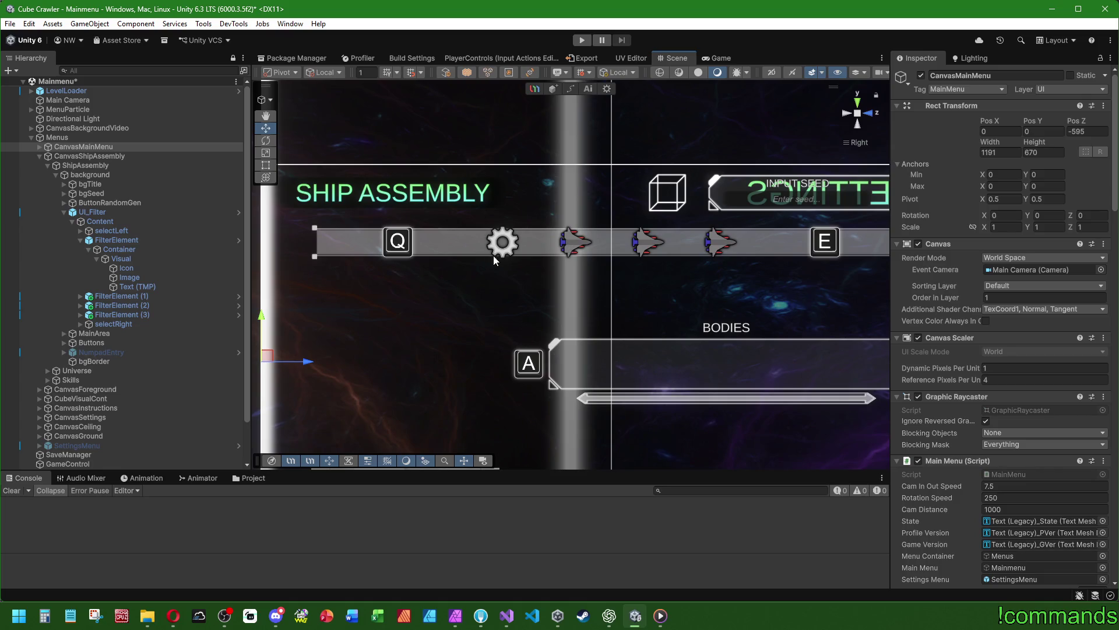
scroll(493, 235, "down", 2)
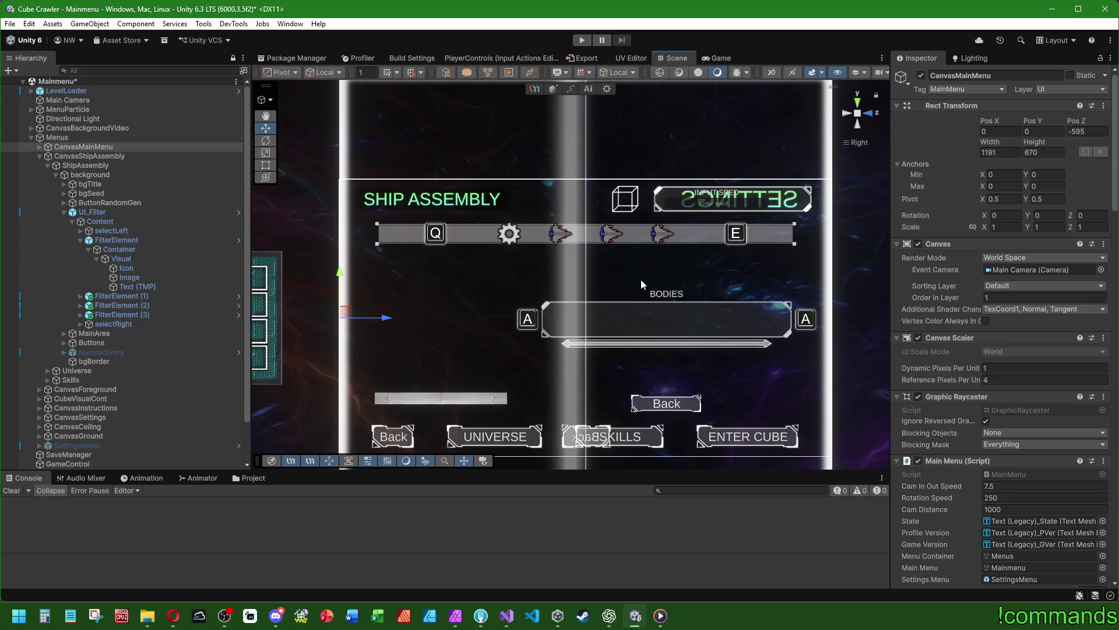
left_click(458, 618)
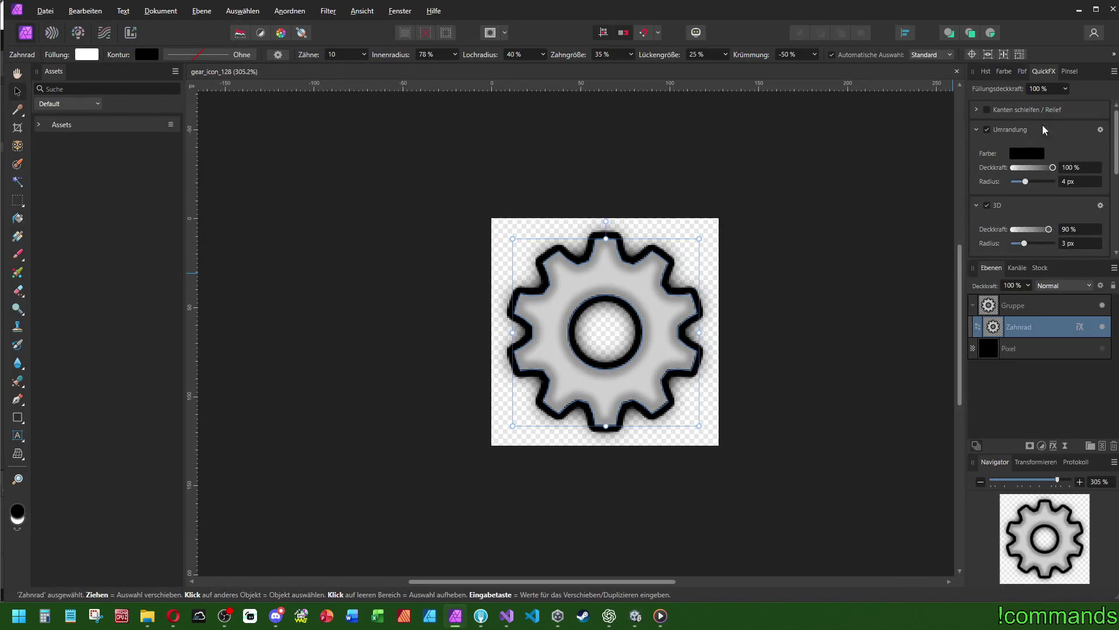
Set the gear's Colour Overlay to 90% opacity with HSL lightness 5
left_click(1100, 129)
left_click(769, 284)
type("80")
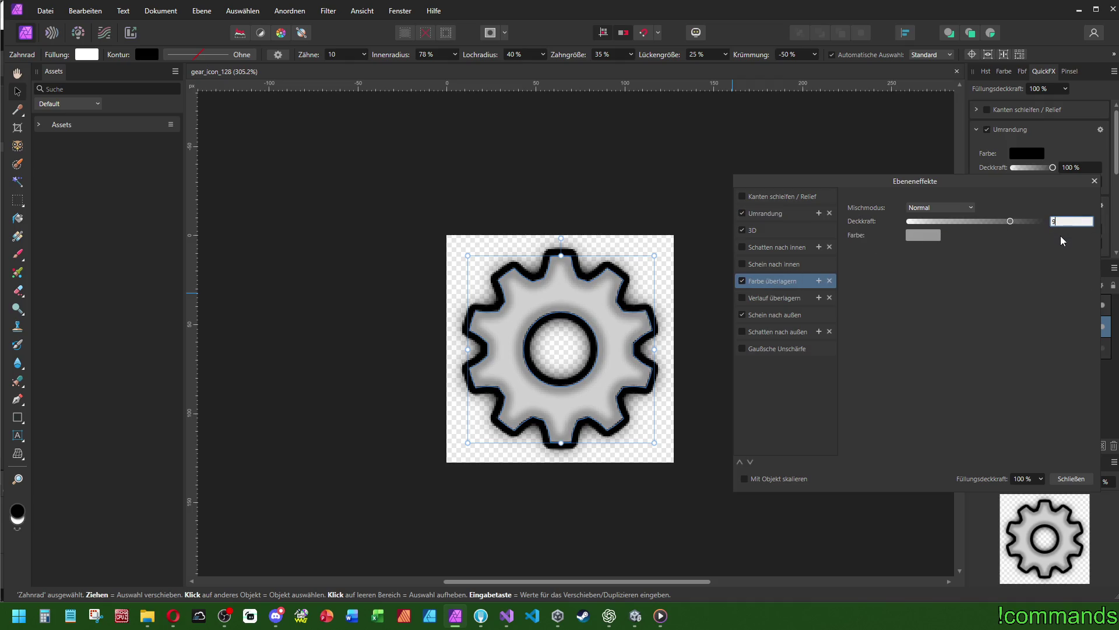
type("90")
key("Return")
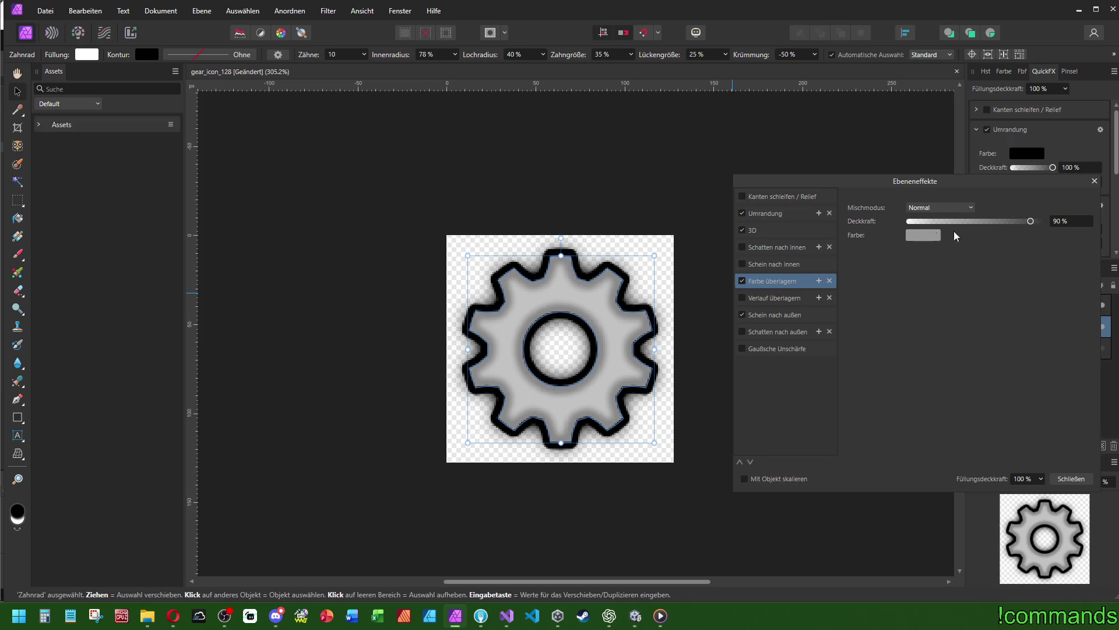
left_click(927, 235)
left_click(984, 300)
type("5")
key("Return")
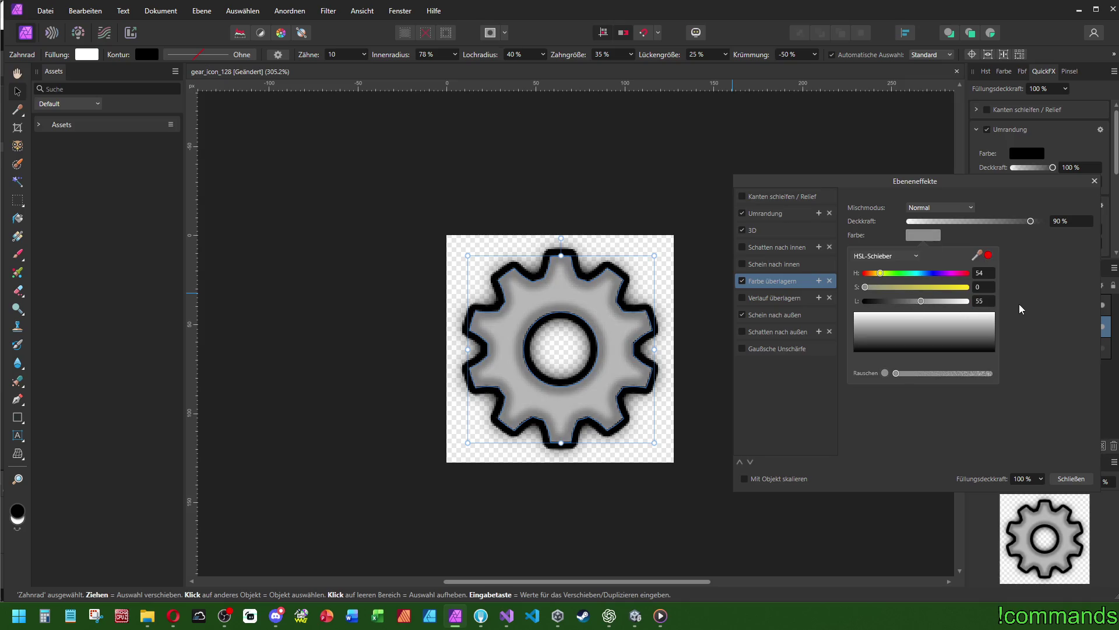
left_click(1095, 181)
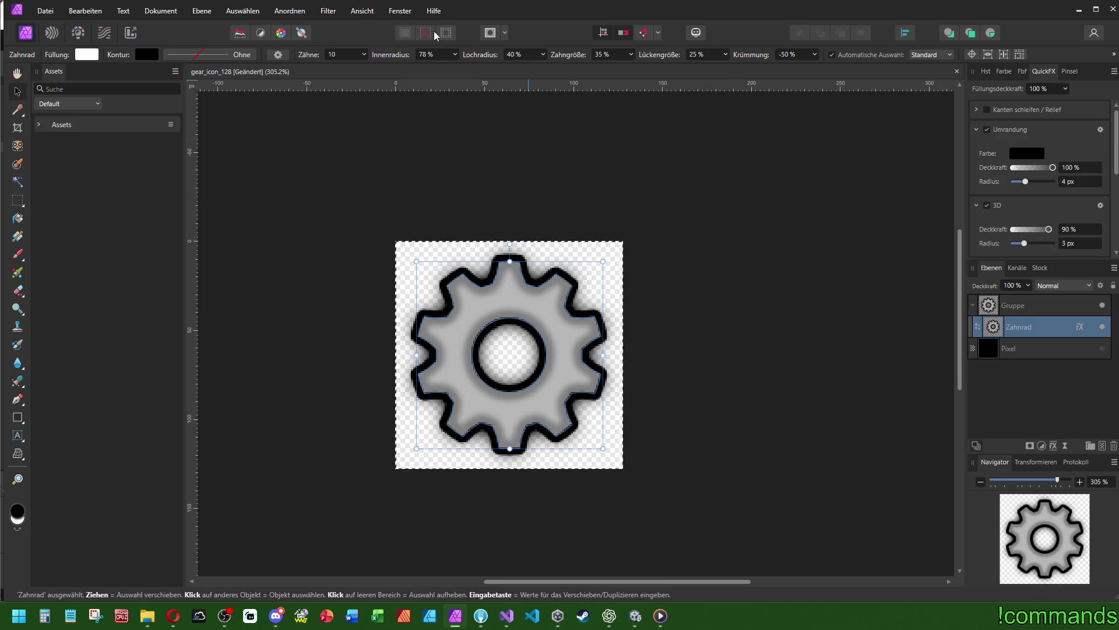
Save the gear icon, re-export the PNG, and check it in Unity's scene
key("ctrl+s")
key("ctrl+alt+shift+w")
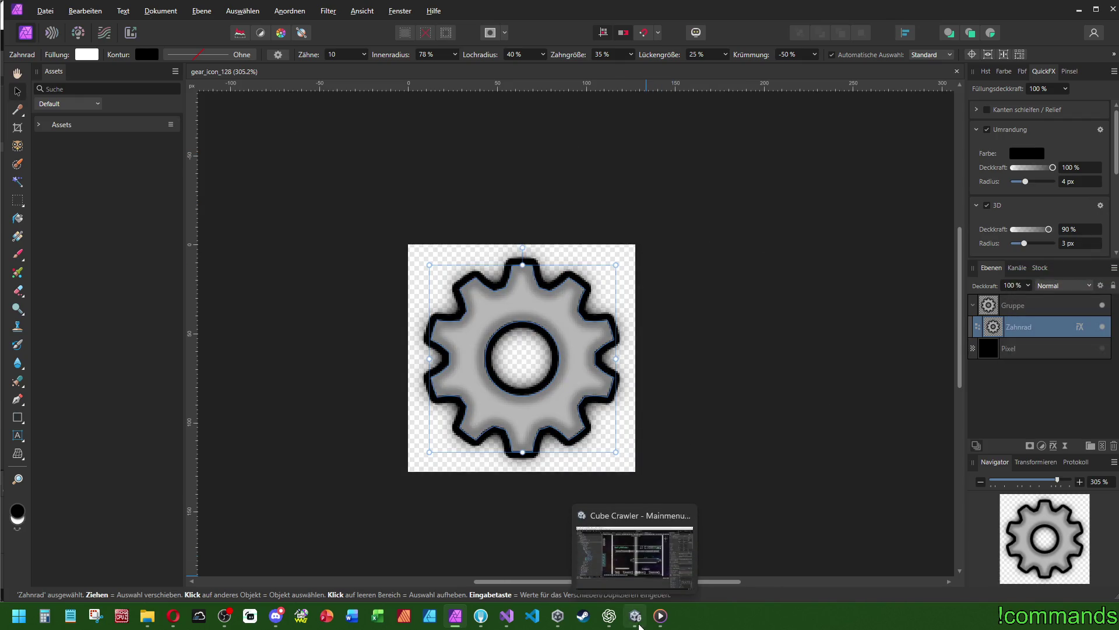
left_click(639, 624)
left_click_drag(552, 294, 558, 284)
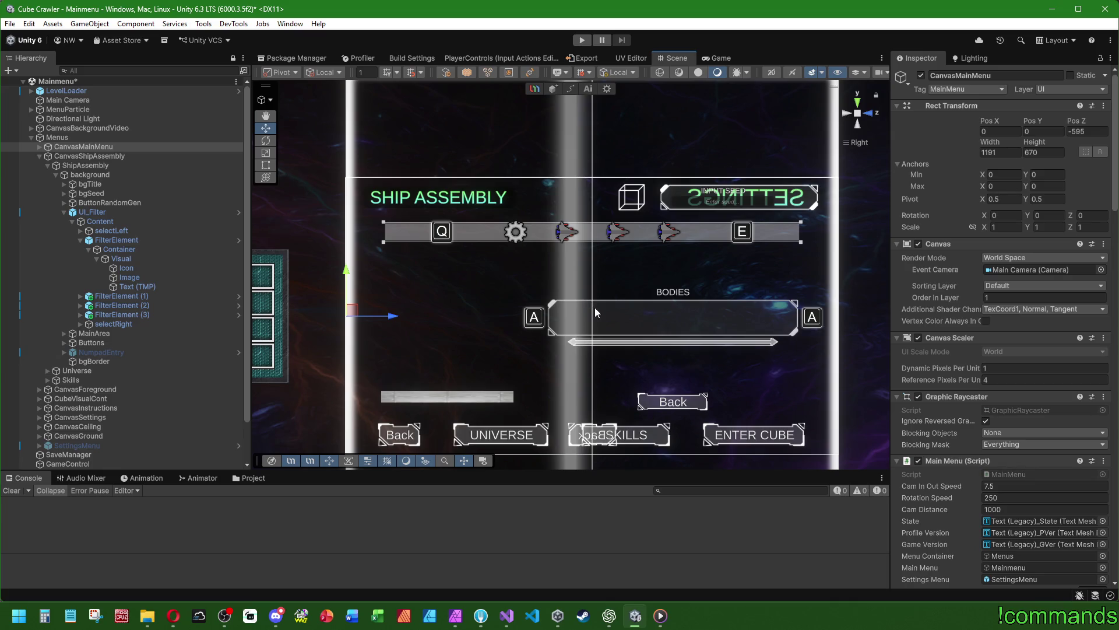
left_click_drag(596, 315, 590, 291)
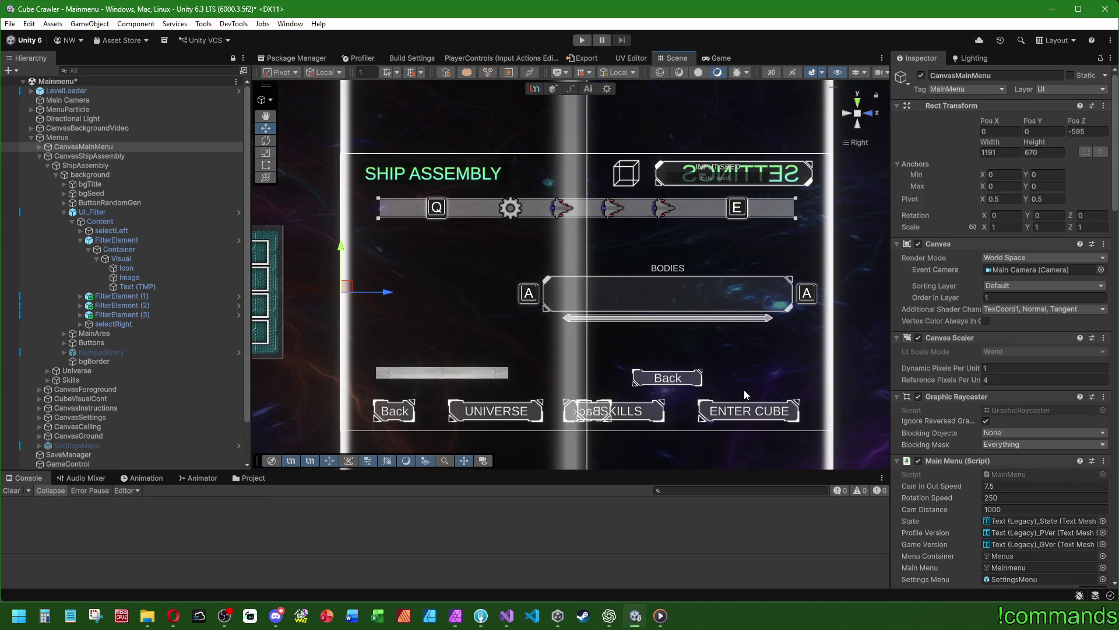
key("alt+Tab")
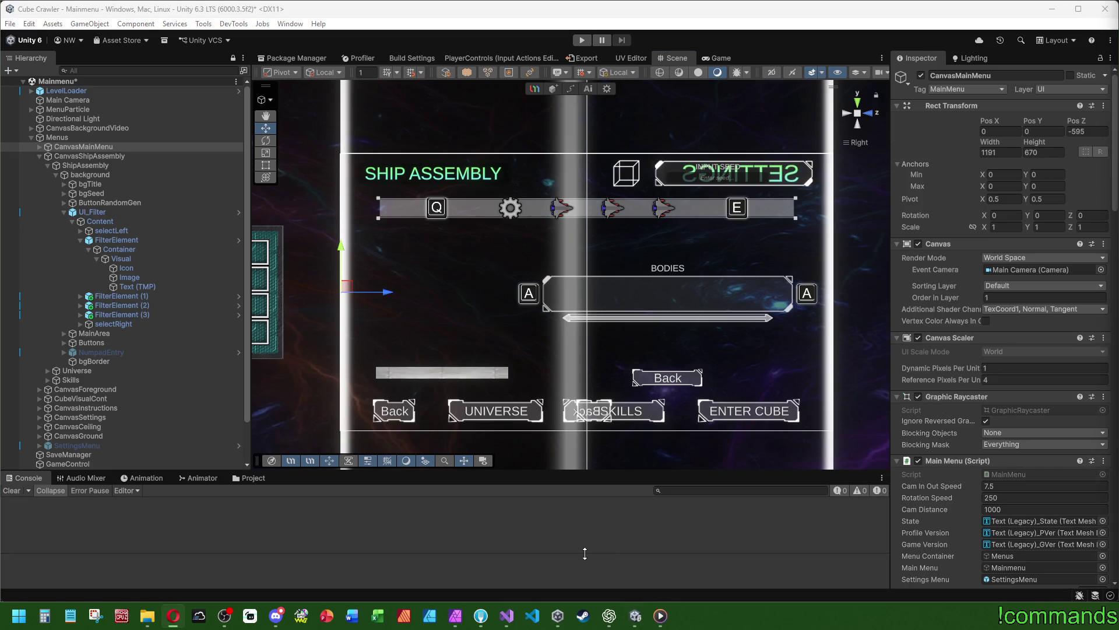
left_click(63, 214)
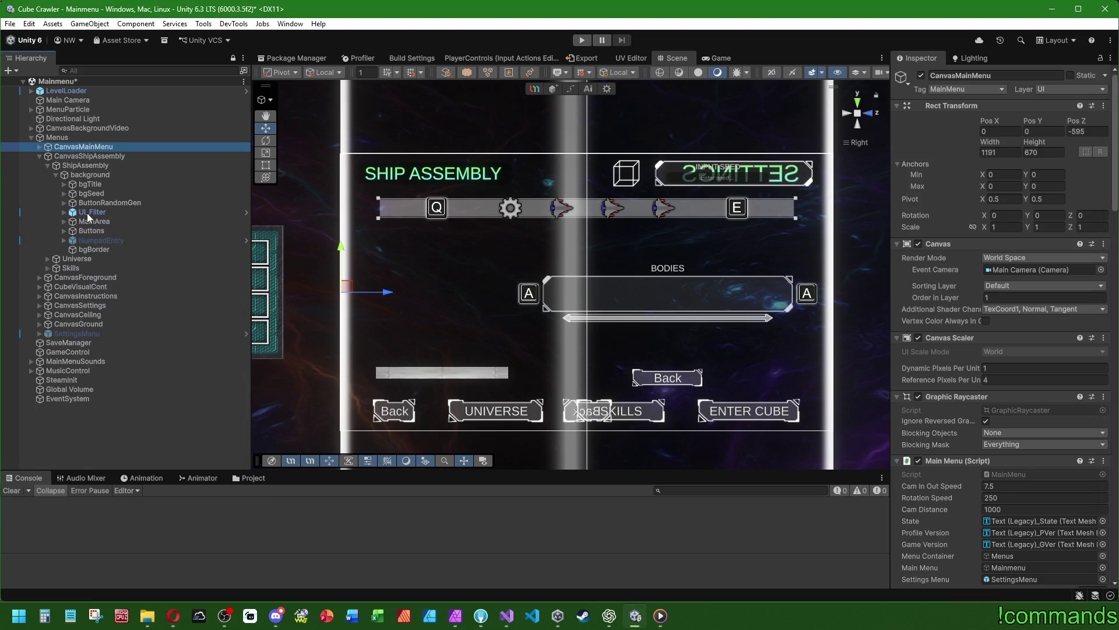
Expand MainArea and deactivate its BuildingCont object
left_click(113, 203)
left_click(114, 222)
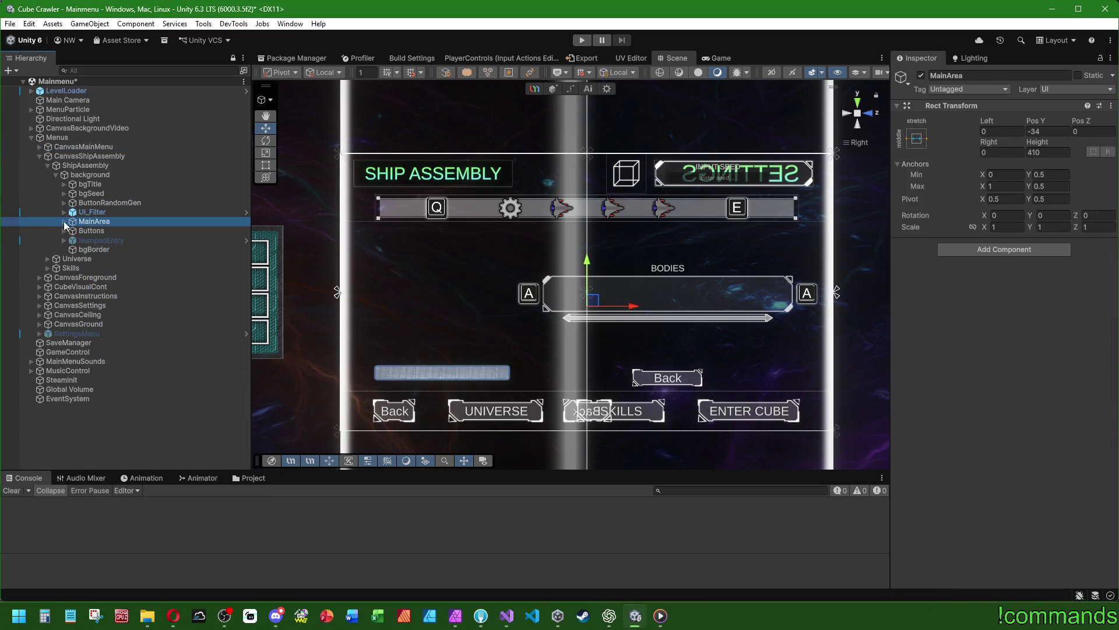
left_click(64, 222)
left_click(106, 230)
left_click(103, 240)
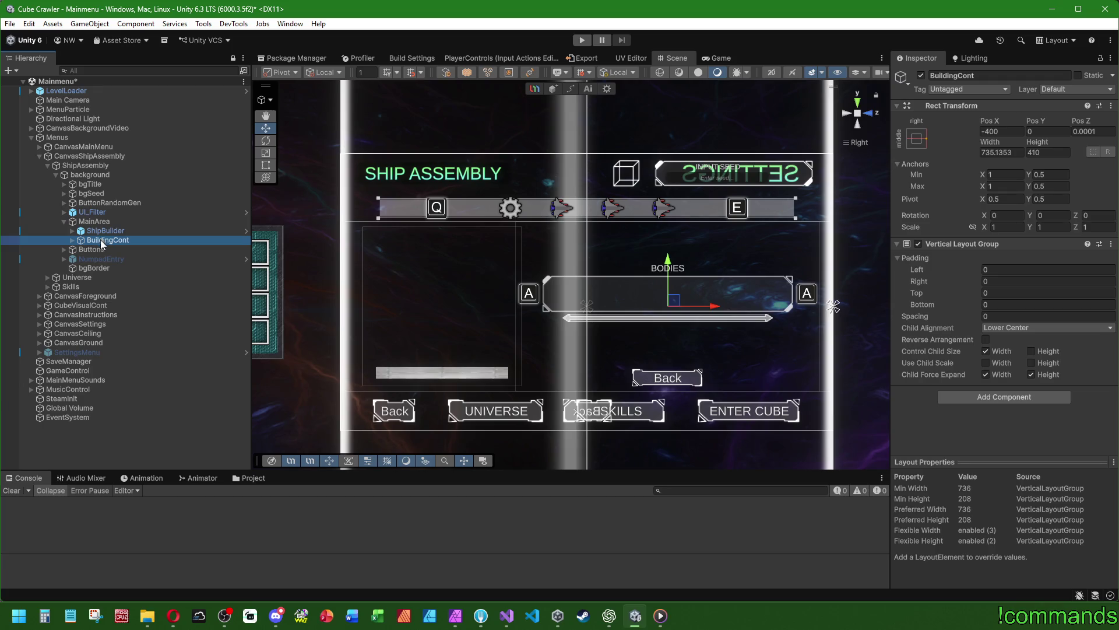
left_click(922, 76)
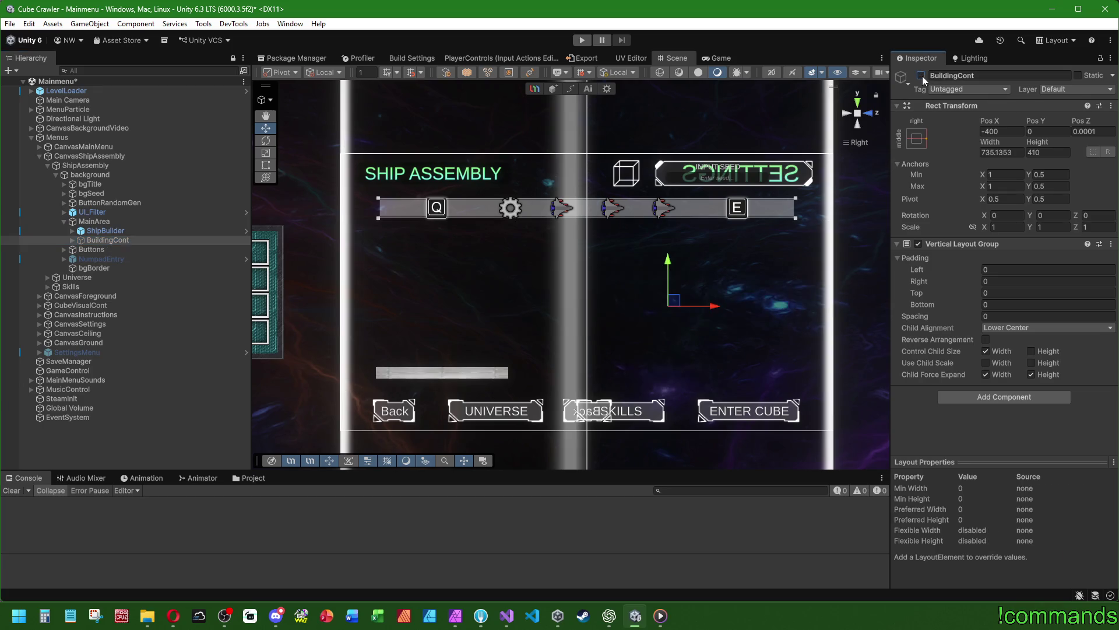
Consult the web browser, then select ShipBuilder back in Unity
key("alt+Tab")
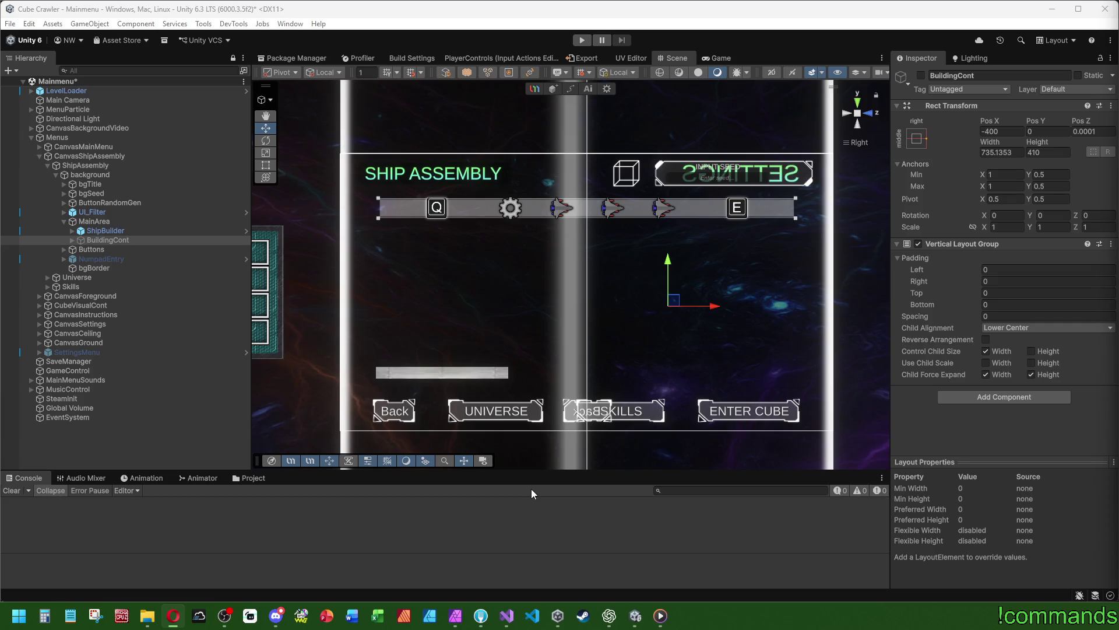
scroll(624, 322, "up", 3)
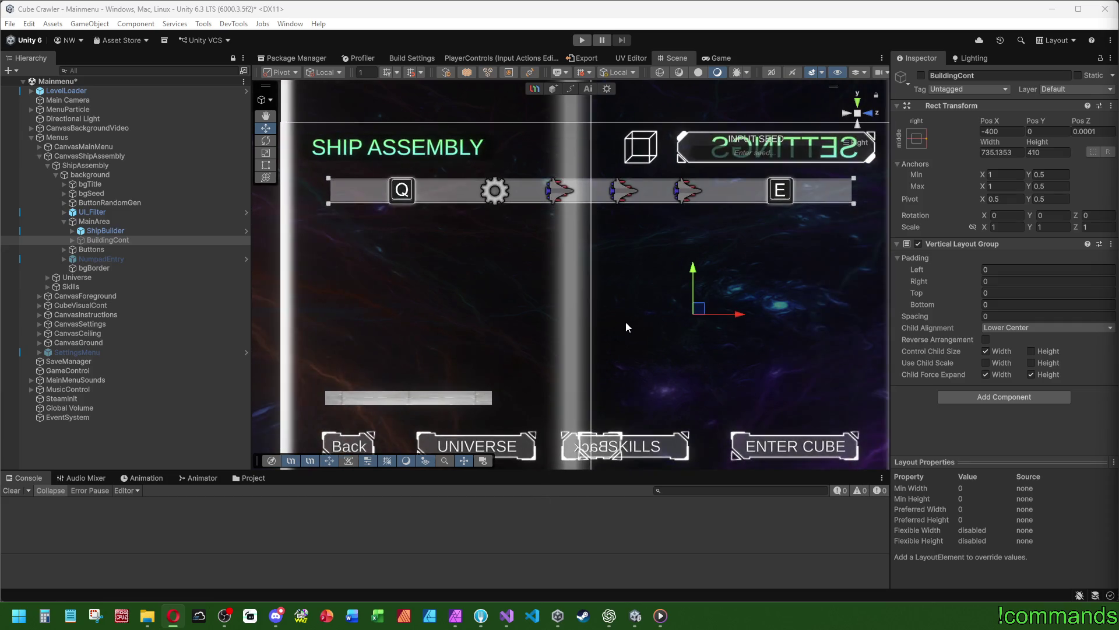
scroll(651, 267, "down", 1)
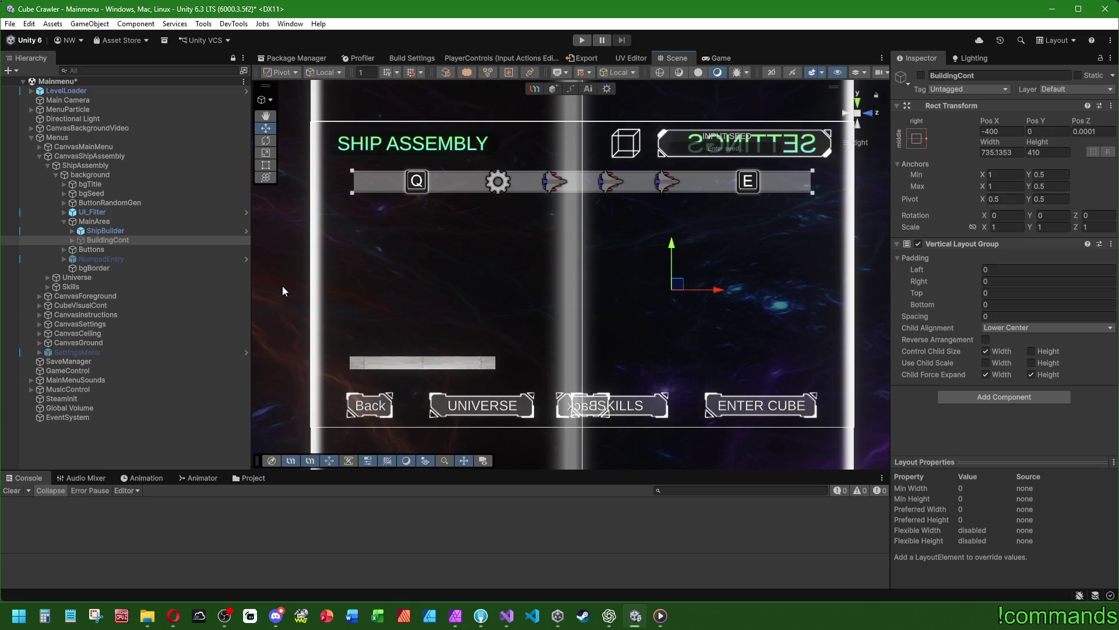
left_click(133, 231)
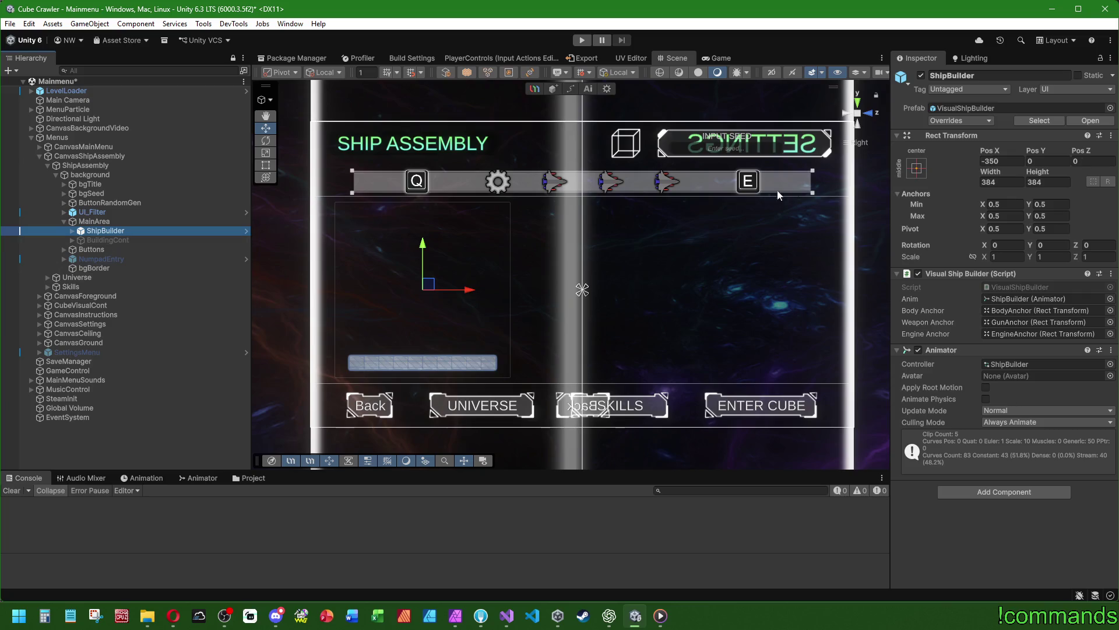
left_click(1002, 161)
type("0")
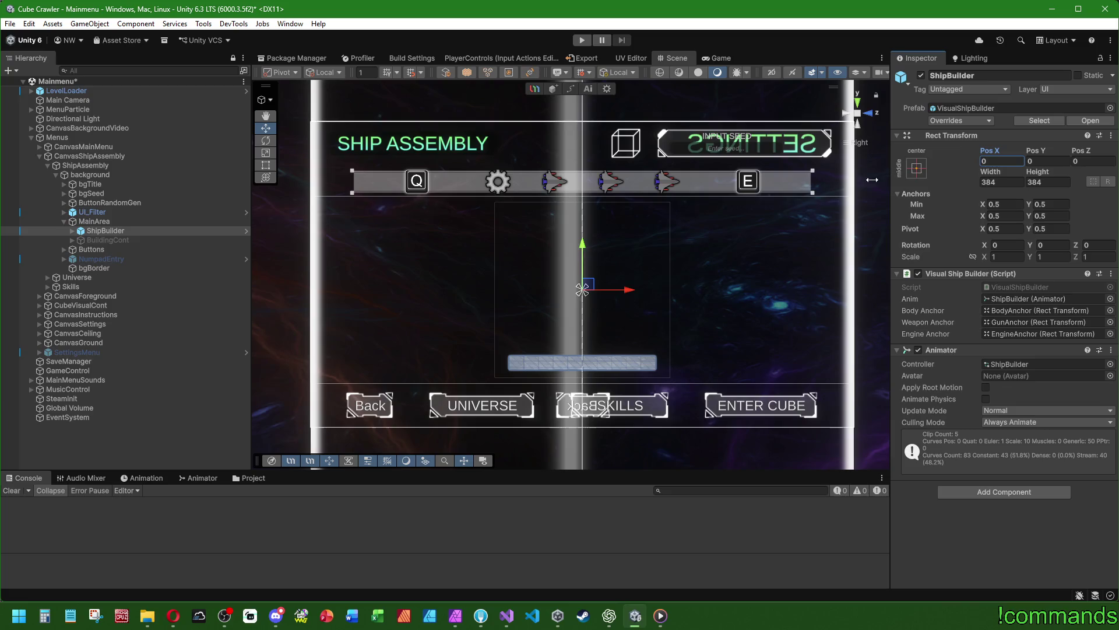
left_click_drag(589, 274, 548, 286)
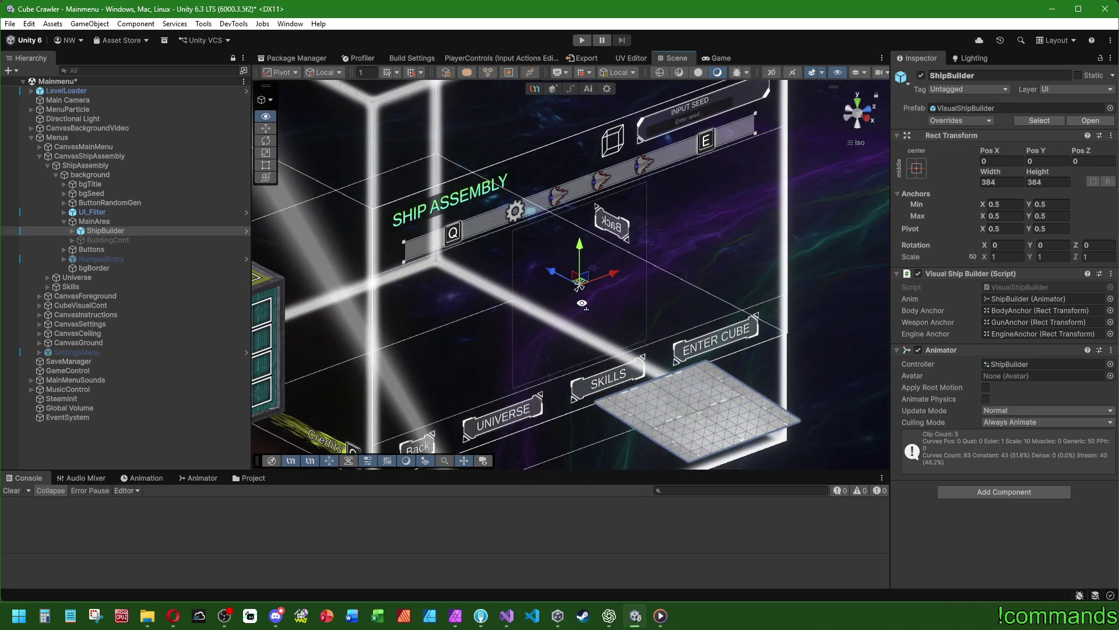
left_click(868, 120)
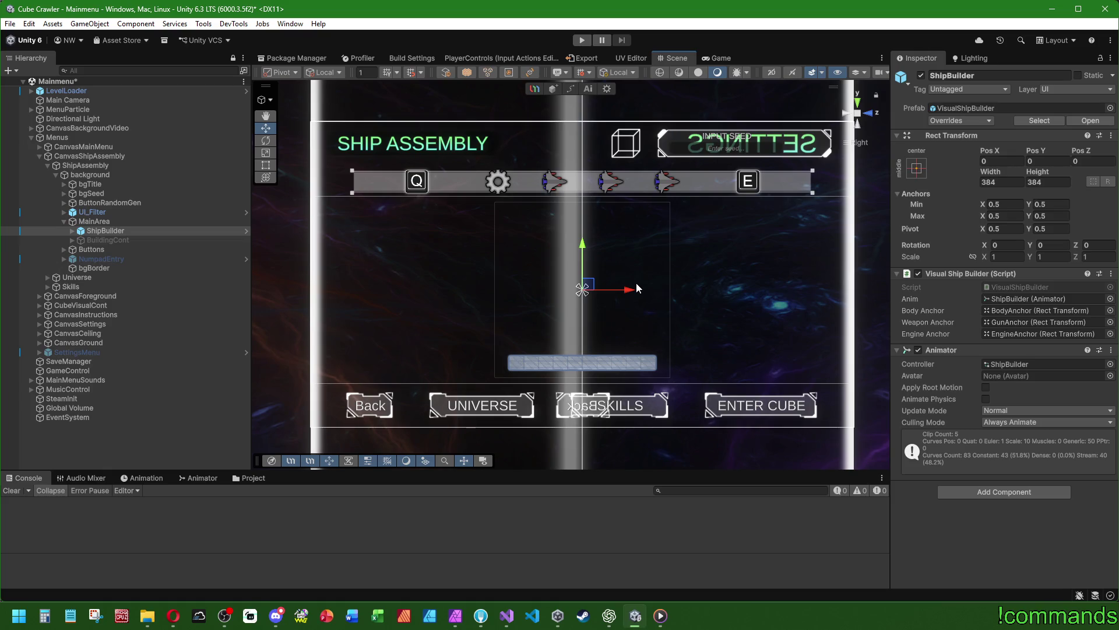
scroll(628, 306, "down", 3)
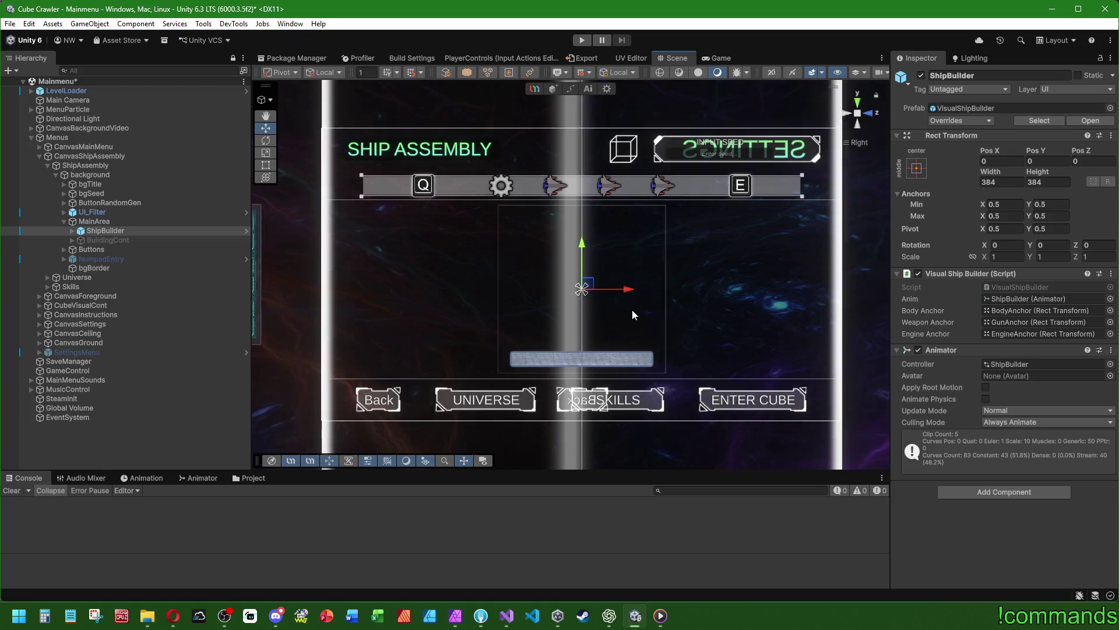
scroll(643, 289, "down", 1)
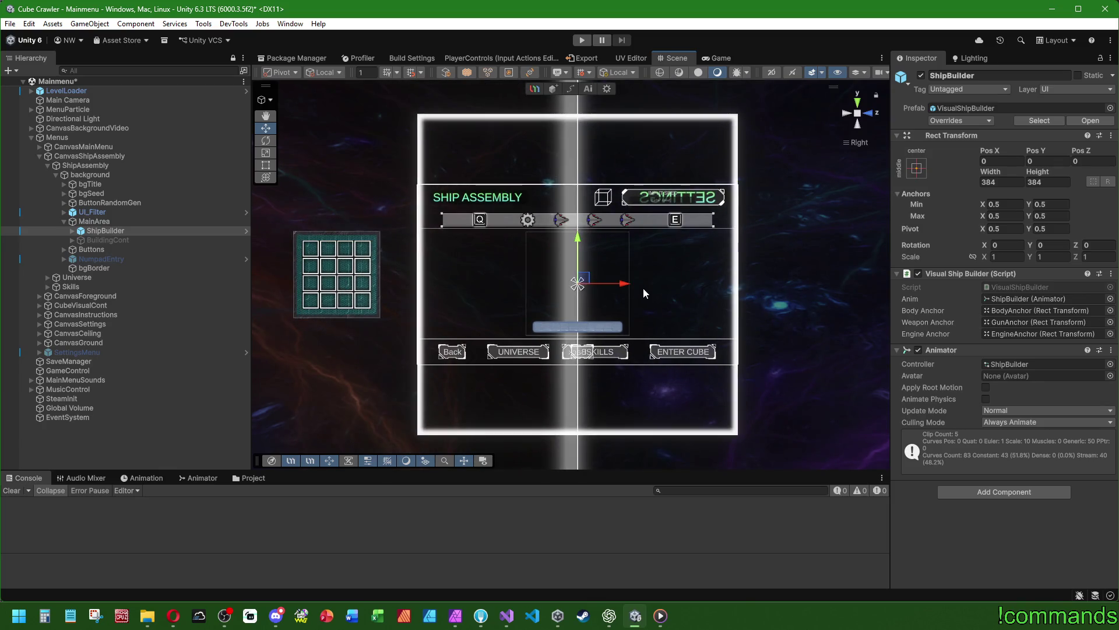
scroll(643, 289, "up", 6)
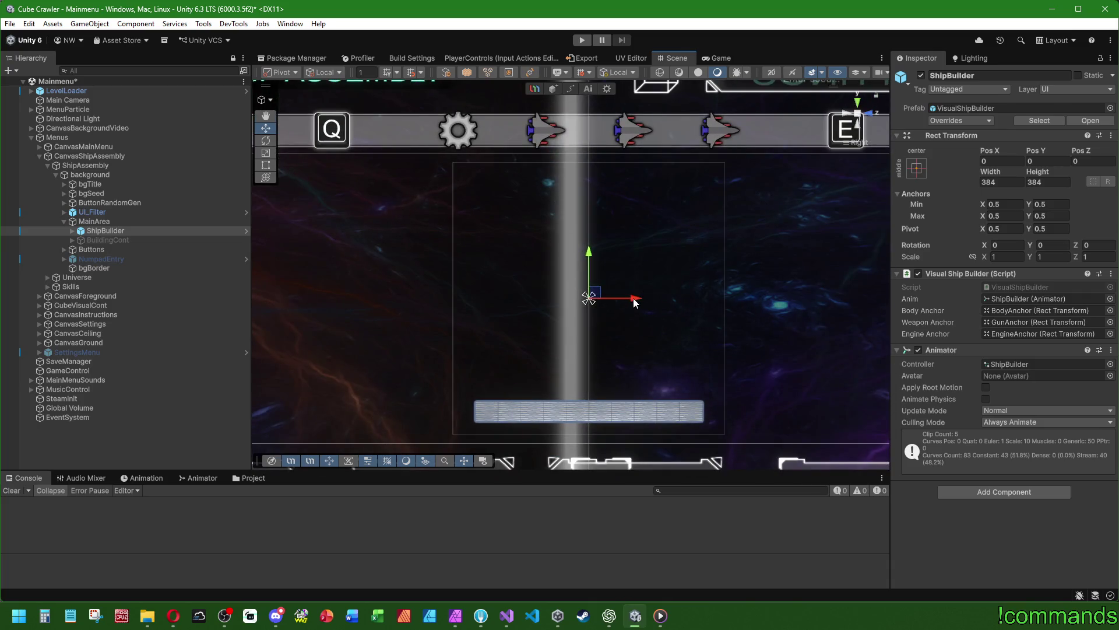
mouse_move(642, 290)
left_mouse_down()
mouse_move(617, 256)
mouse_move(757, 407)
left_mouse_up()
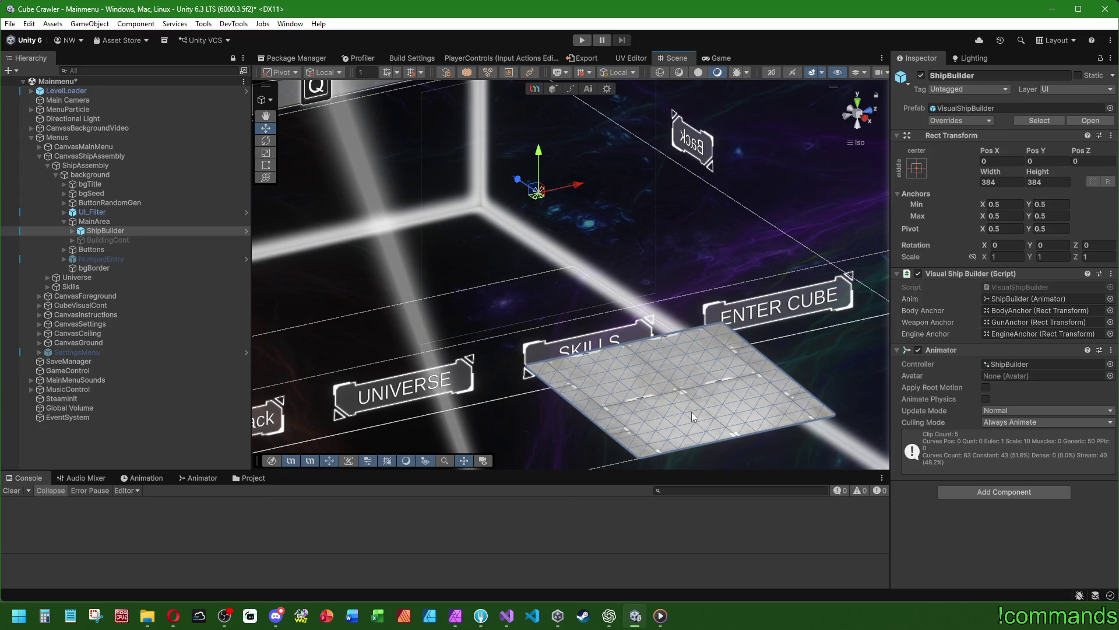
scroll(682, 402, "down", 5)
scroll(647, 380, "down", 2)
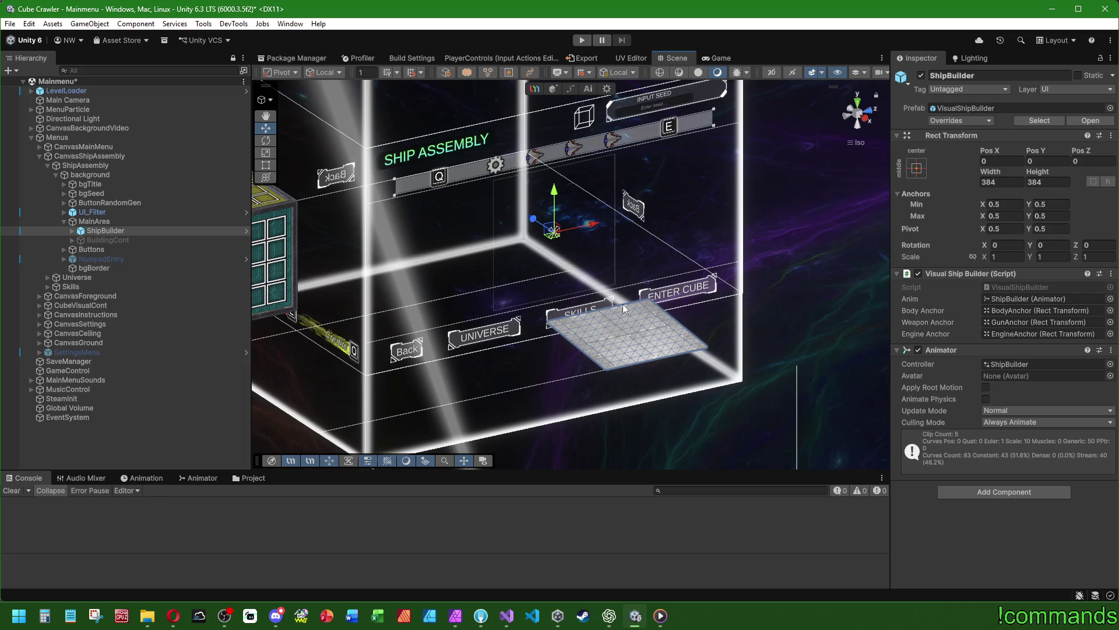
left_click(866, 118)
left_click(142, 438)
mouse_move(577, 379)
left_mouse_down()
mouse_move(587, 375)
mouse_move(530, 352)
mouse_move(490, 309)
mouse_move(449, 289)
left_mouse_up()
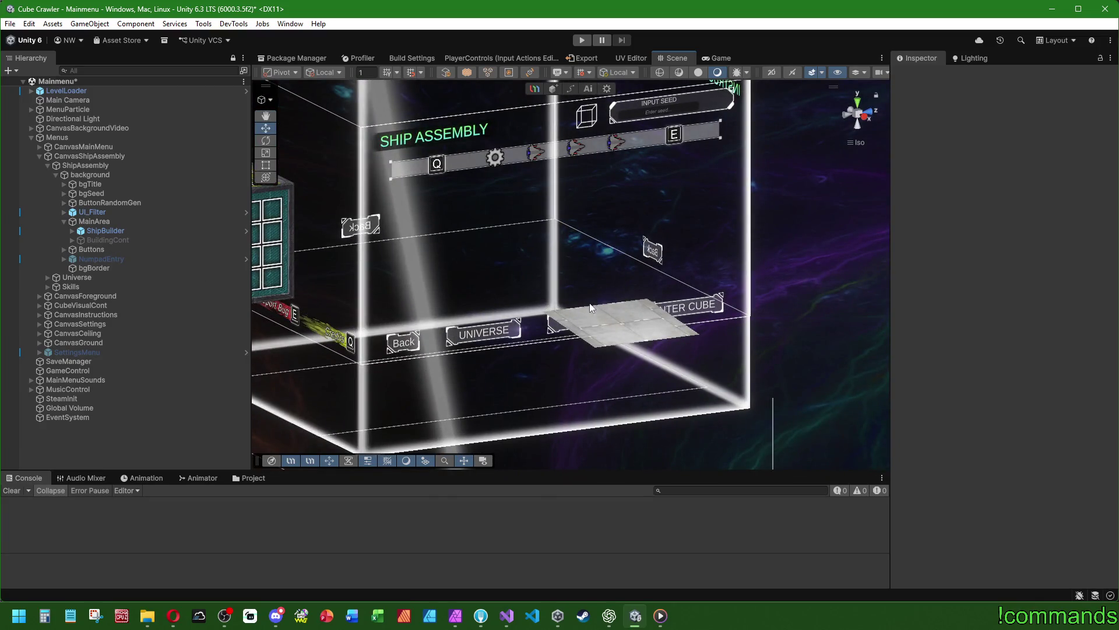
mouse_move(623, 338)
left_mouse_down()
mouse_move(649, 337)
mouse_move(621, 321)
left_mouse_up()
scroll(621, 321, "down", 3)
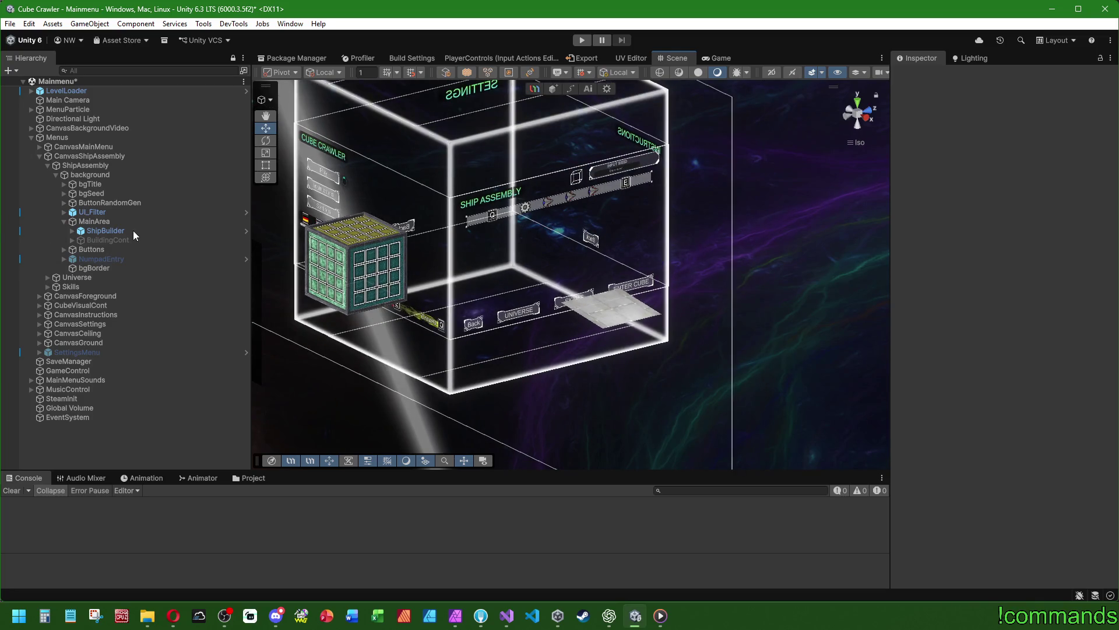
Move ShipBuilder out of MainArea to the scene root, directly under Menus above SaveManager
left_click(133, 229)
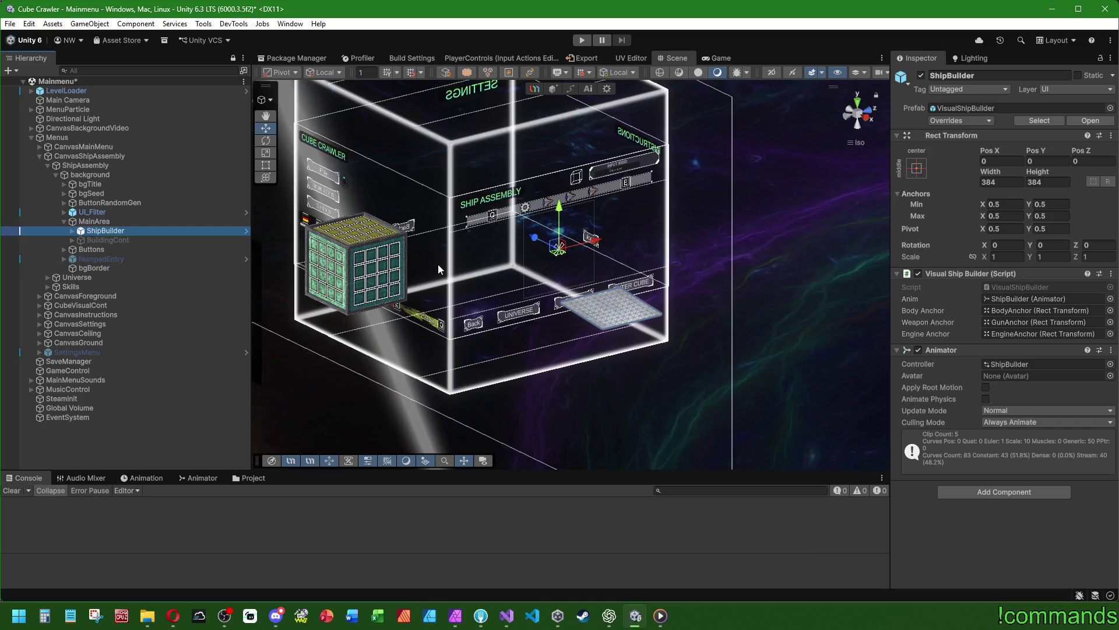
scroll(439, 264, "down", 5)
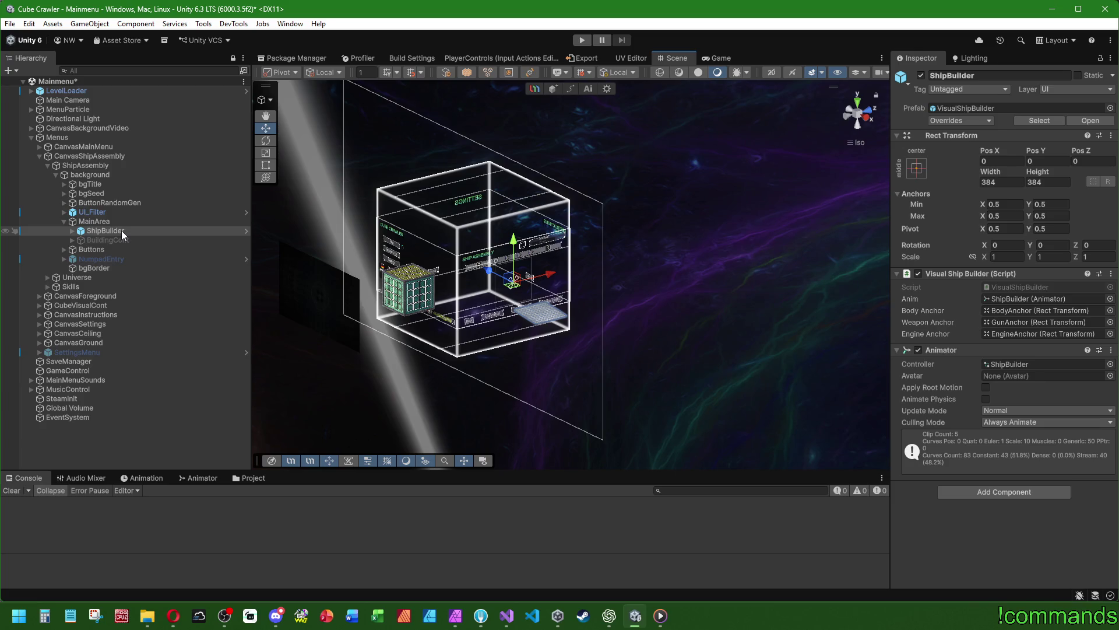
left_click(73, 230)
left_click(72, 230)
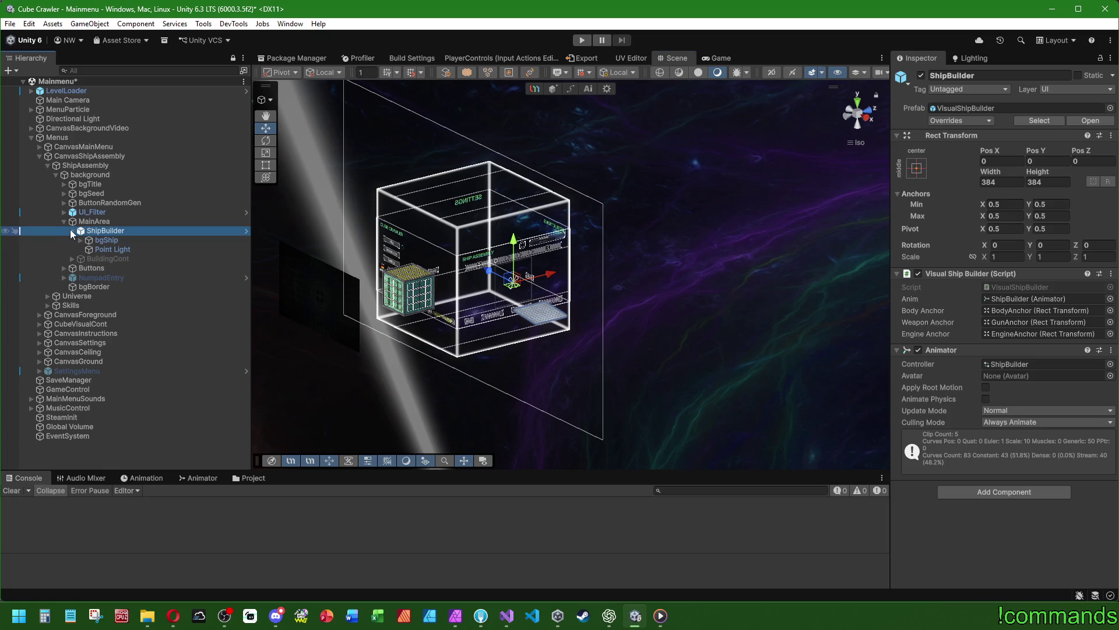
left_click(71, 231)
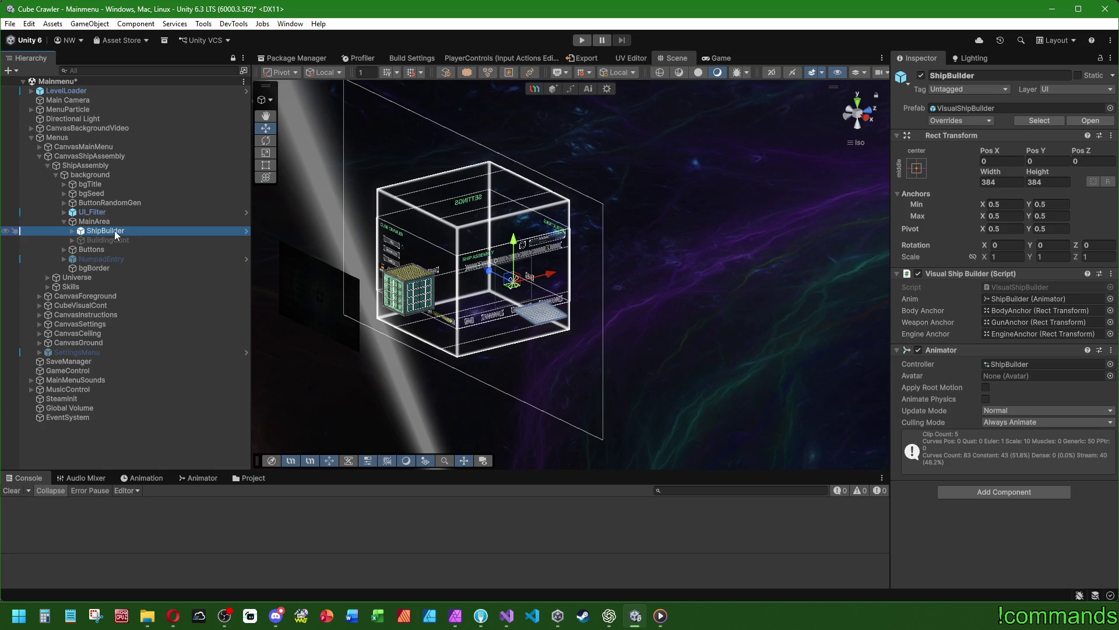
left_click_drag(76, 82, 77, 81)
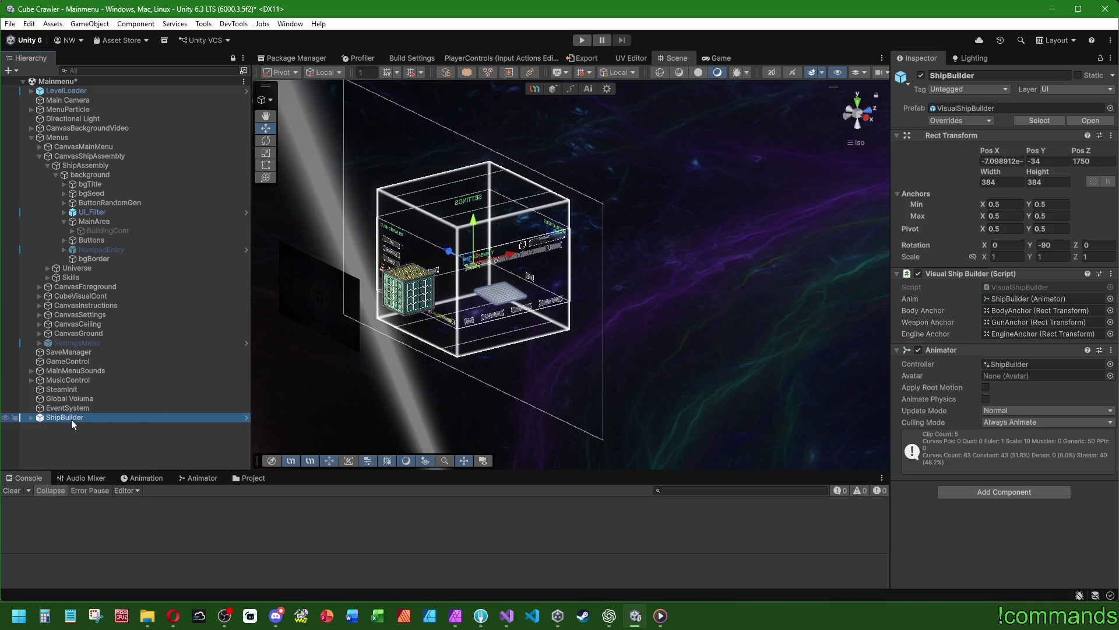
left_click_drag(71, 419, 64, 356)
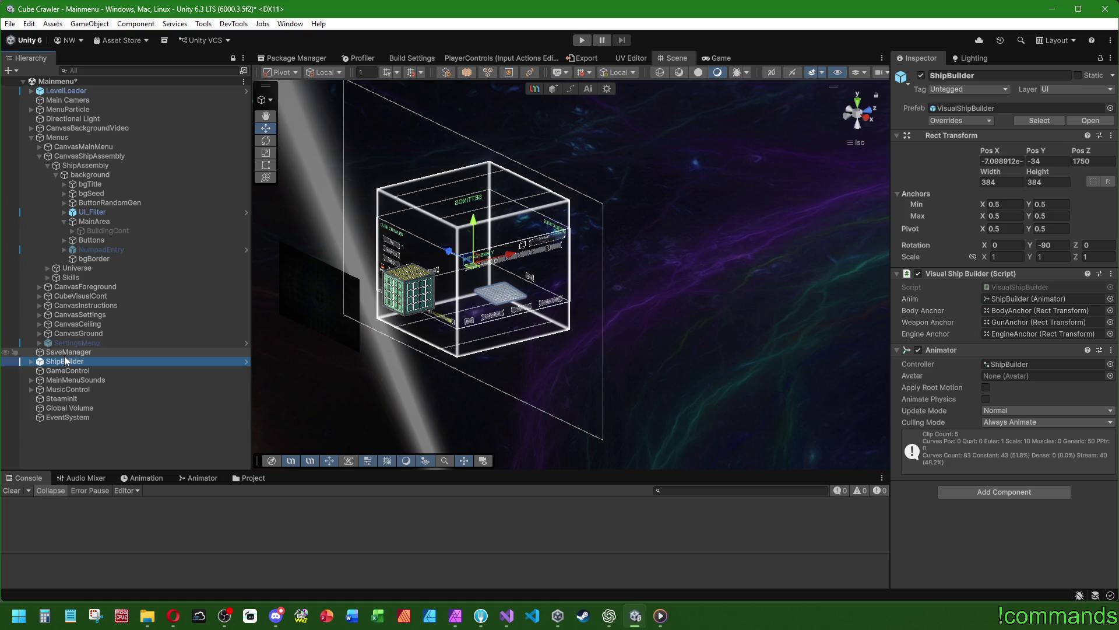
left_click(31, 137)
left_click_drag(58, 155, 56, 142)
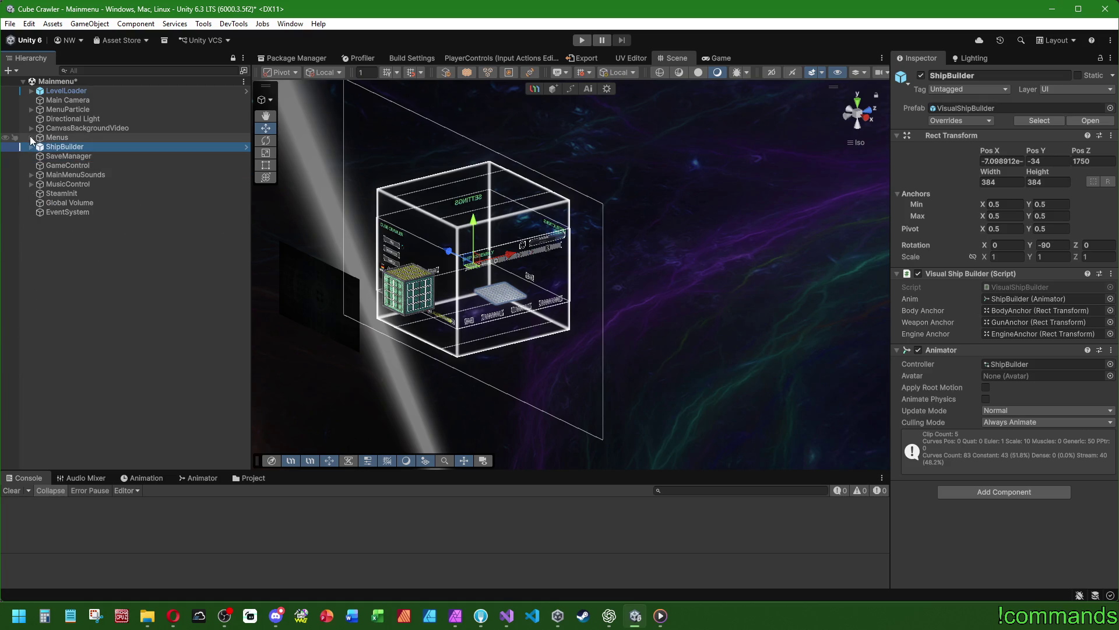
left_click(31, 137)
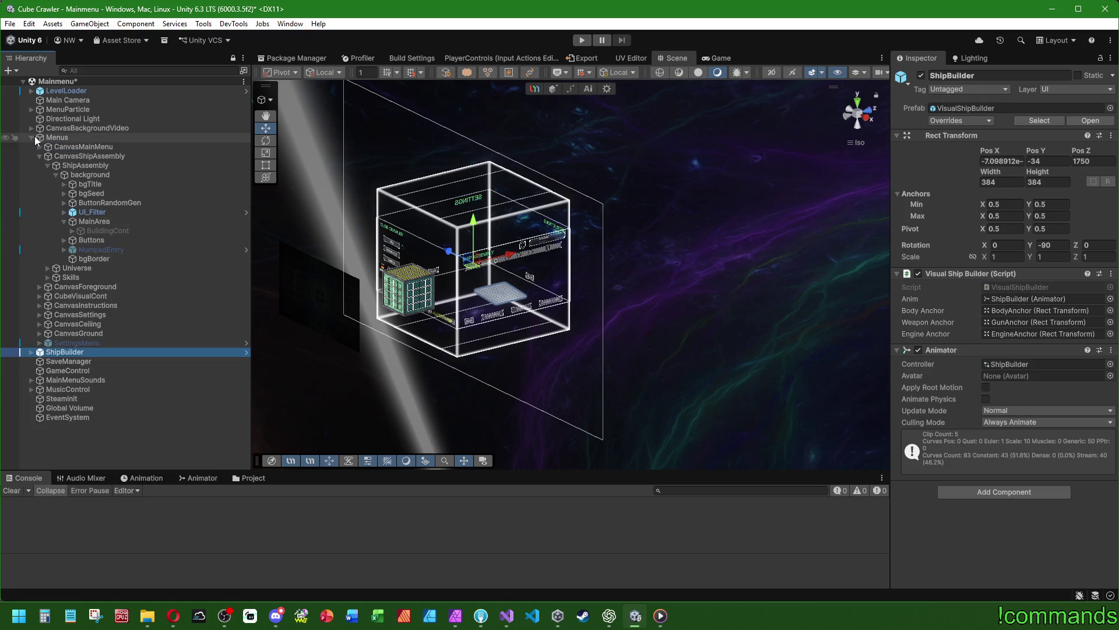
Reset ShipBuilder's Rect Transform and set its Pos X to 4096
right_click(947, 135)
left_click(964, 144)
mouse_move(294, 295)
left_mouse_down()
mouse_move(296, 313)
mouse_move(670, 312)
mouse_move(422, 296)
mouse_move(714, 257)
left_mouse_up()
left_click(1004, 165)
type("4096")
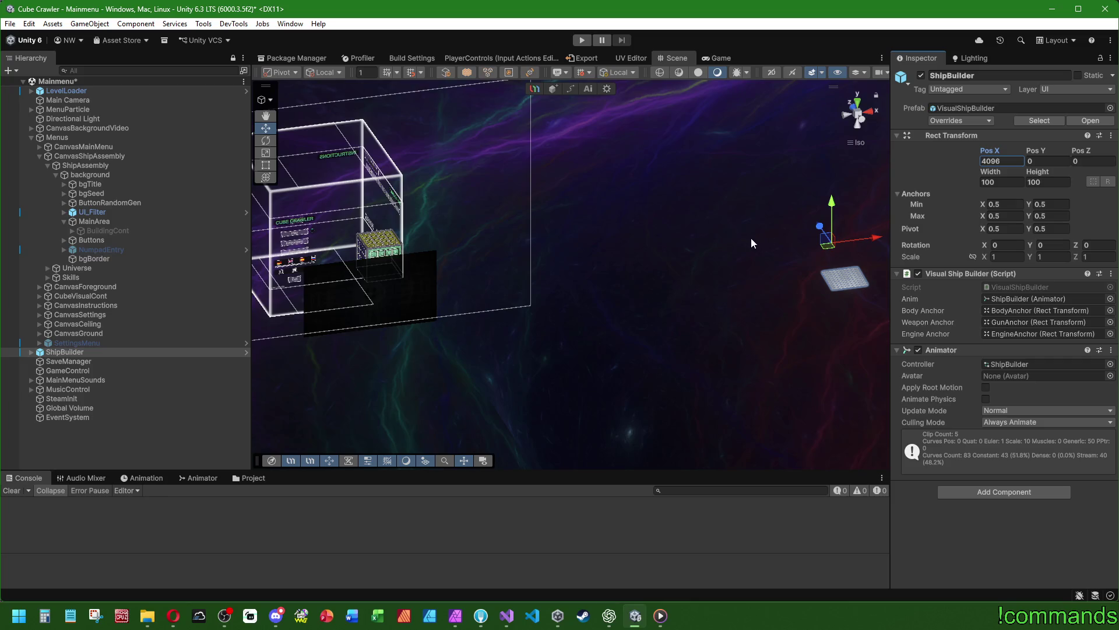
scroll(763, 321, "down", 5)
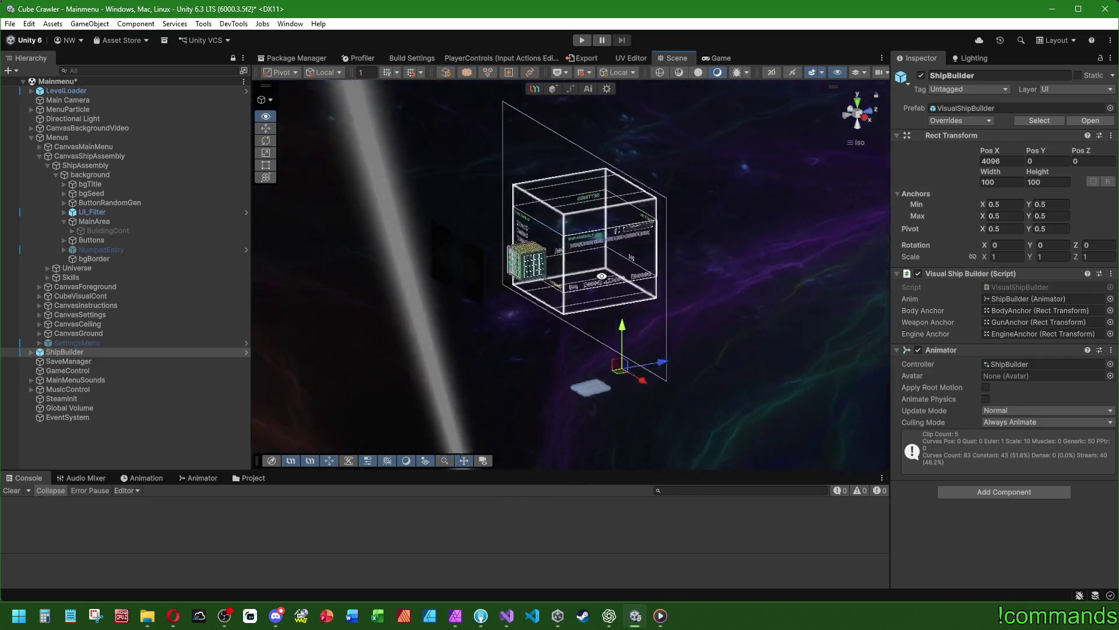
left_click_drag(641, 262, 960, 283)
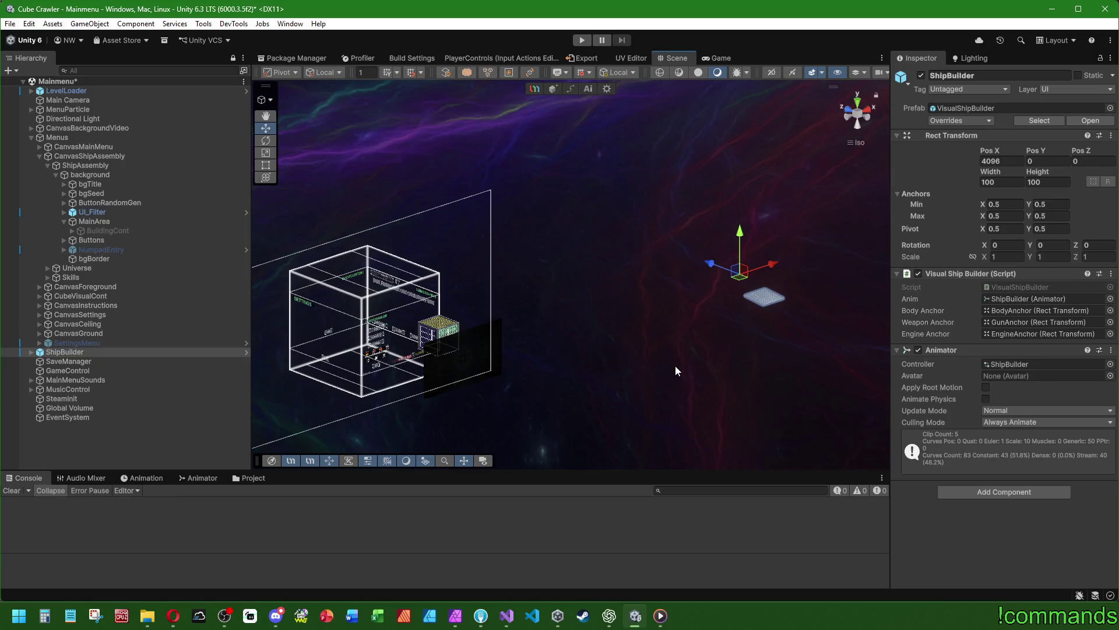
mouse_move(699, 335)
left_mouse_down()
mouse_move(232, 268)
mouse_move(487, 316)
left_mouse_up()
Set ShipBuilder's Pos Y to 0 and Pos Z to 2048
left_click_drag(1036, 151, 1074, 157)
type("0")
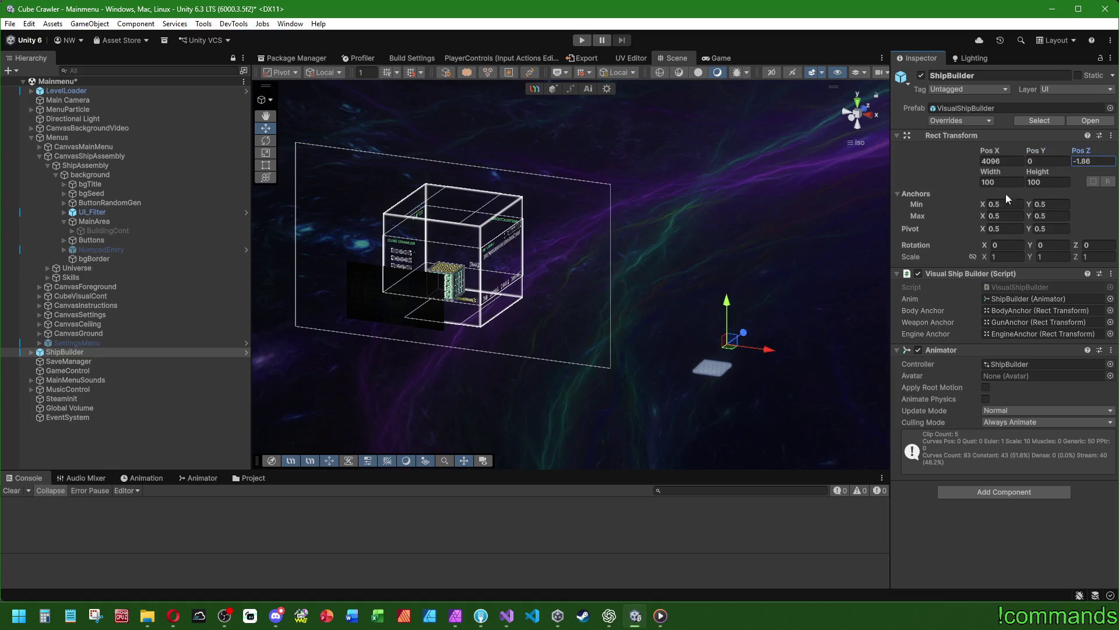
left_click(1075, 161)
type("-2048")
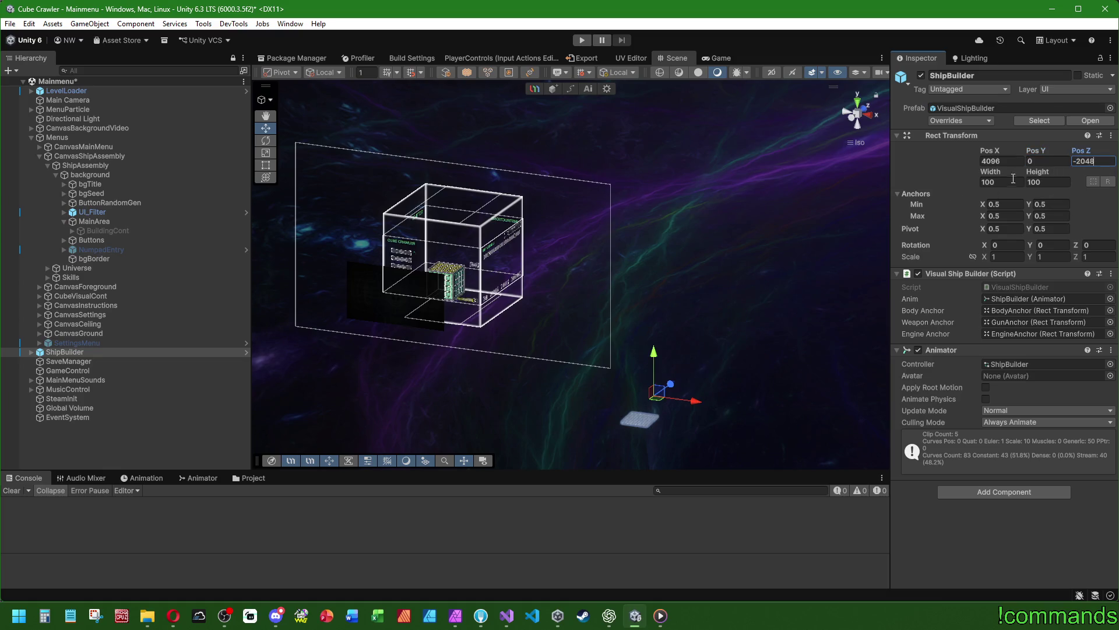
key("BackSpace")
key("BackSpace")
key("BackSpace")
type("4096")
key("Return")
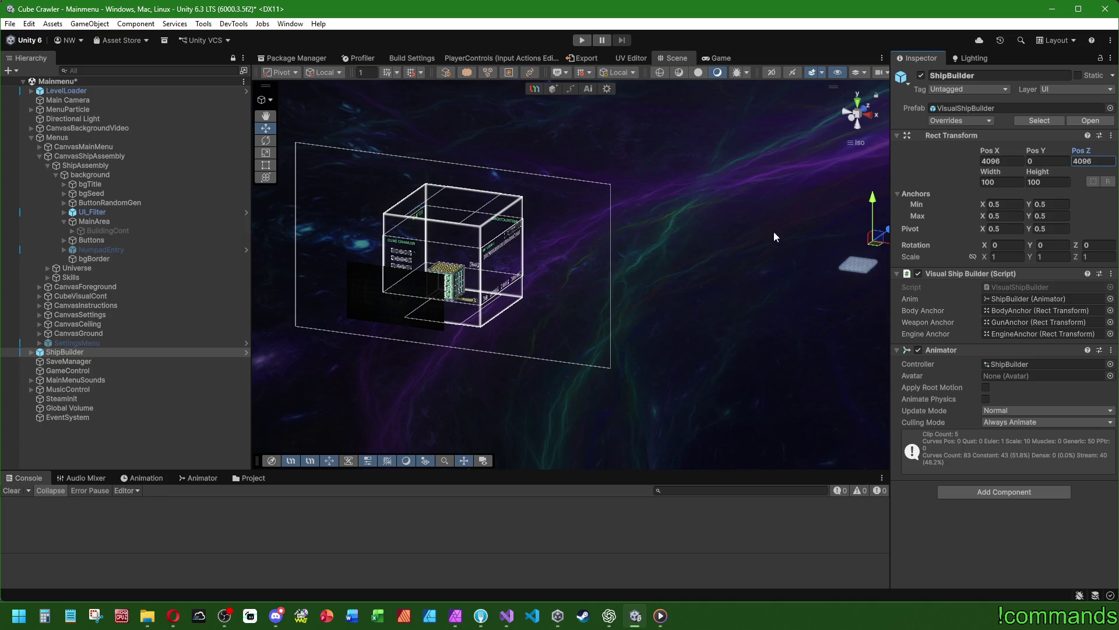
left_click_drag(774, 232, 443, 224)
left_click(1092, 161)
type("2048")
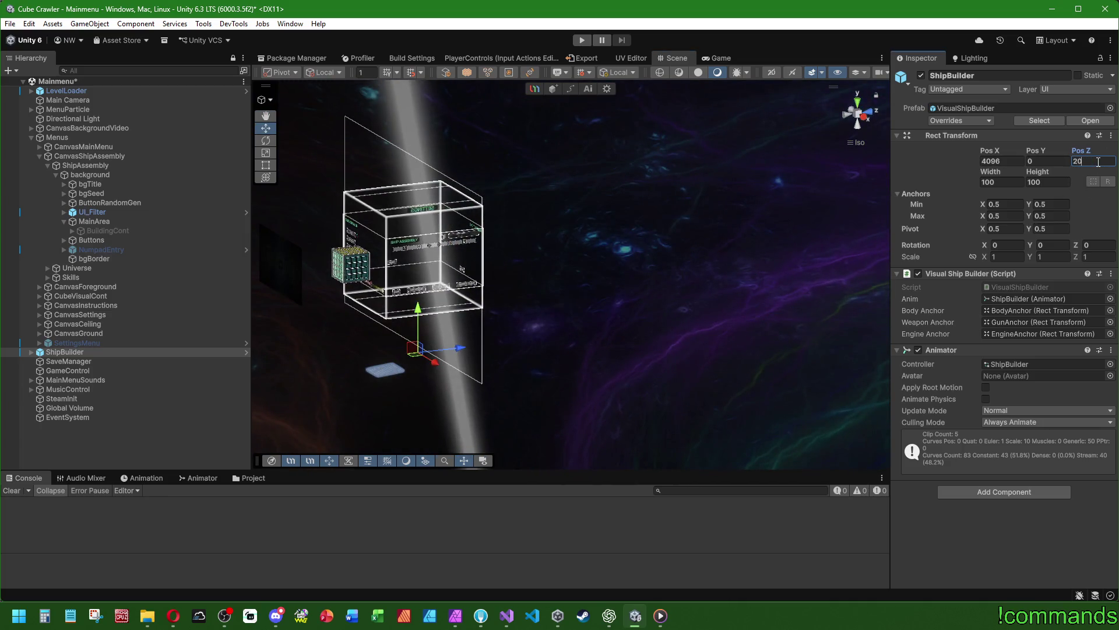
left_click(869, 103)
Frame ShipBuilder in the Scene view and reselect it
mouse_move(857, 116)
left_mouse_down()
mouse_move(875, 124)
mouse_move(792, 149)
mouse_move(682, 207)
mouse_move(582, 233)
mouse_move(784, 300)
left_mouse_up()
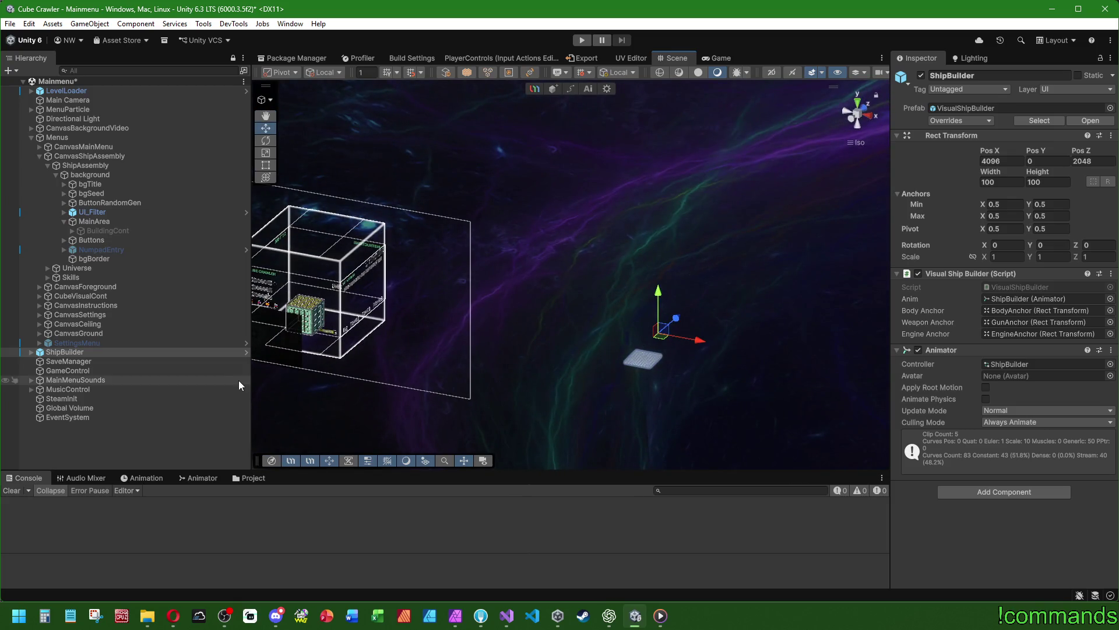
left_click_drag(536, 313, 819, 257)
key("f")
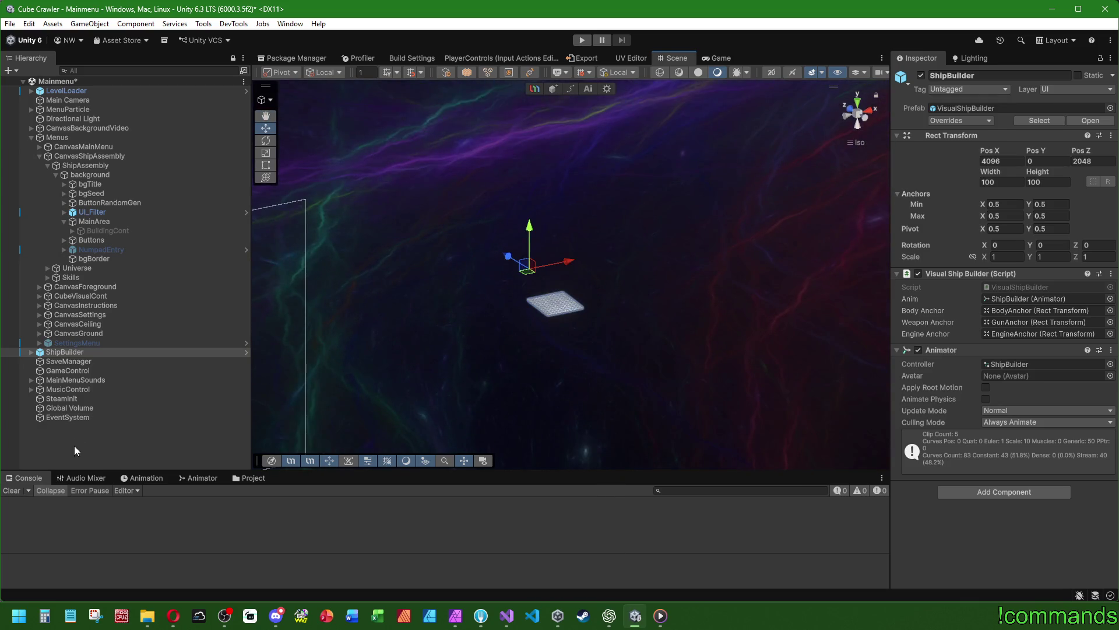
left_click(75, 445)
left_click(74, 351)
Open the VisualShipBuilder prefab and add a Camera to it
left_click(1076, 119)
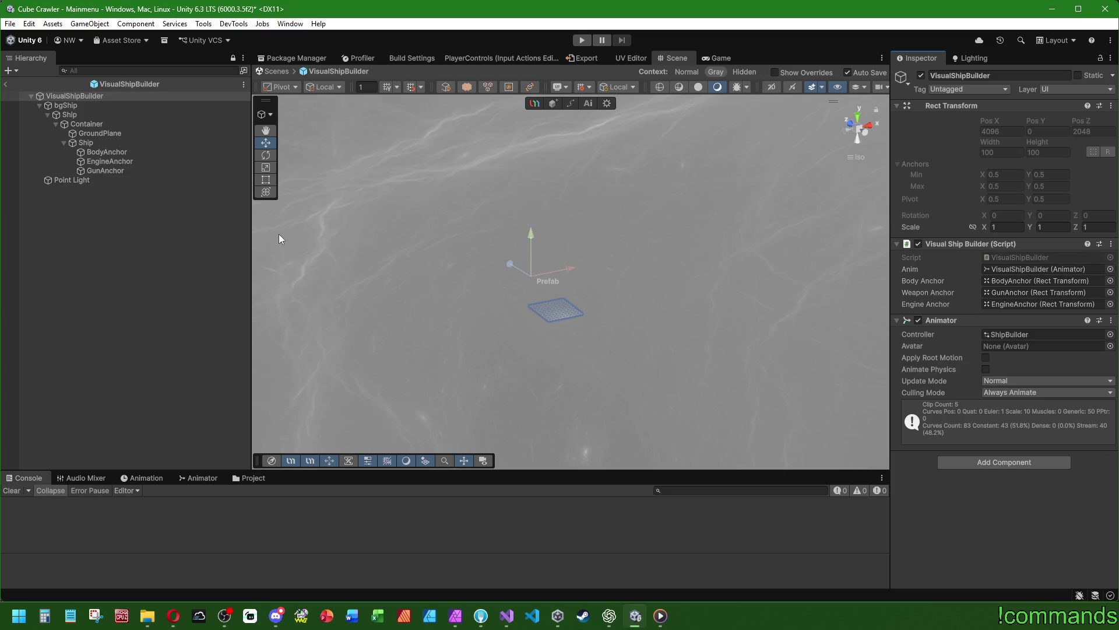
right_click(80, 95)
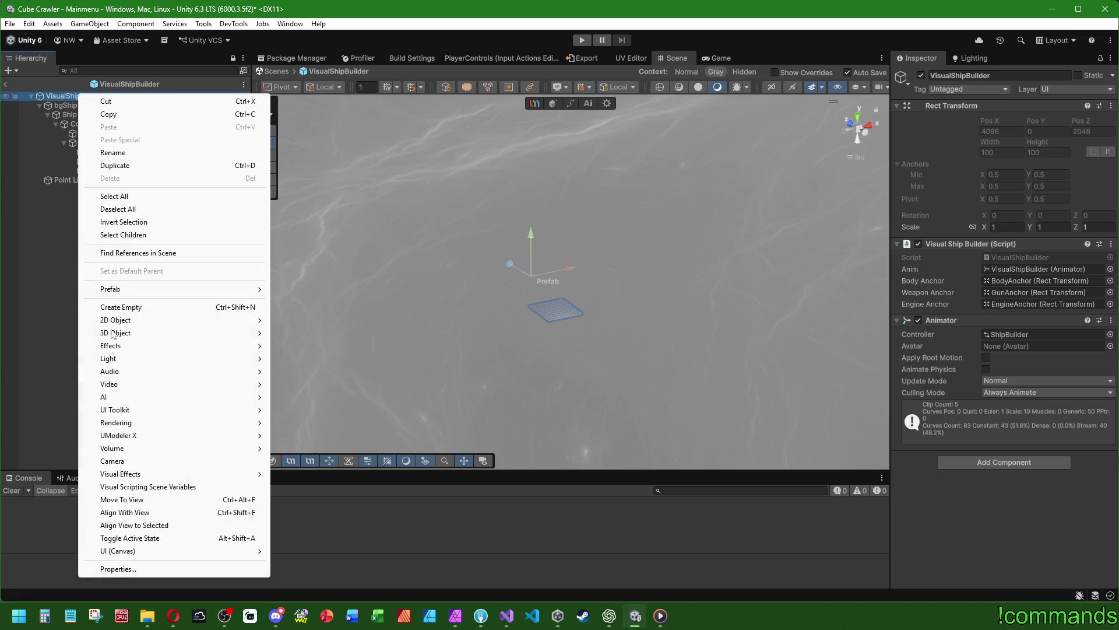
left_click(119, 461)
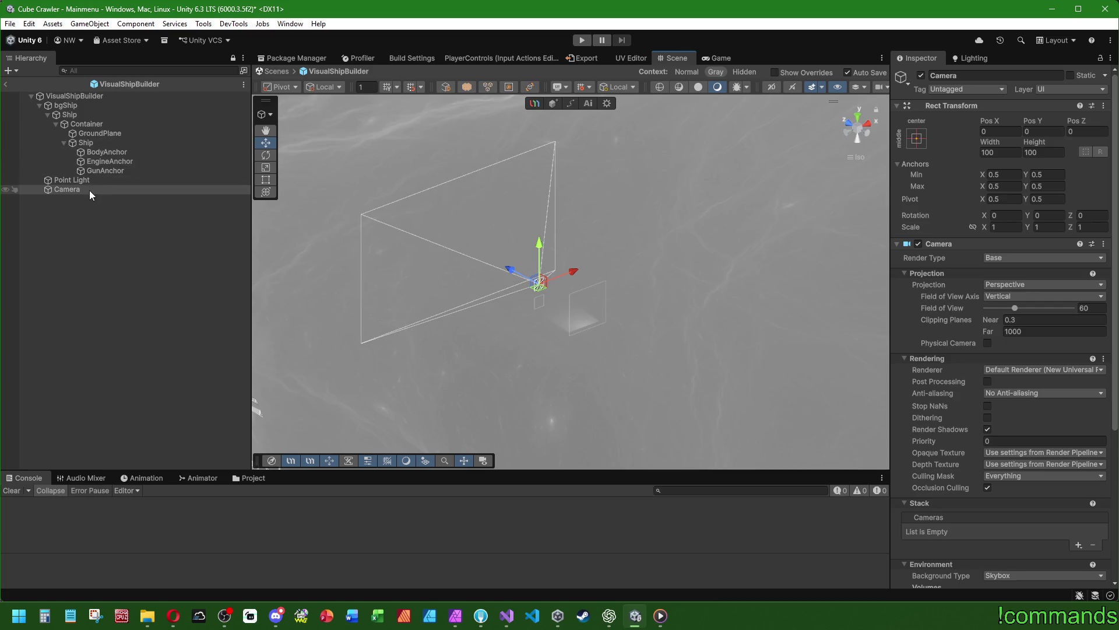
mouse_move(89, 190)
left_mouse_down()
mouse_move(85, 100)
mouse_move(474, 194)
mouse_move(517, 267)
mouse_move(640, 325)
mouse_move(562, 295)
mouse_move(676, 307)
mouse_move(612, 344)
mouse_move(513, 322)
mouse_move(450, 347)
mouse_move(772, 240)
left_mouse_up()
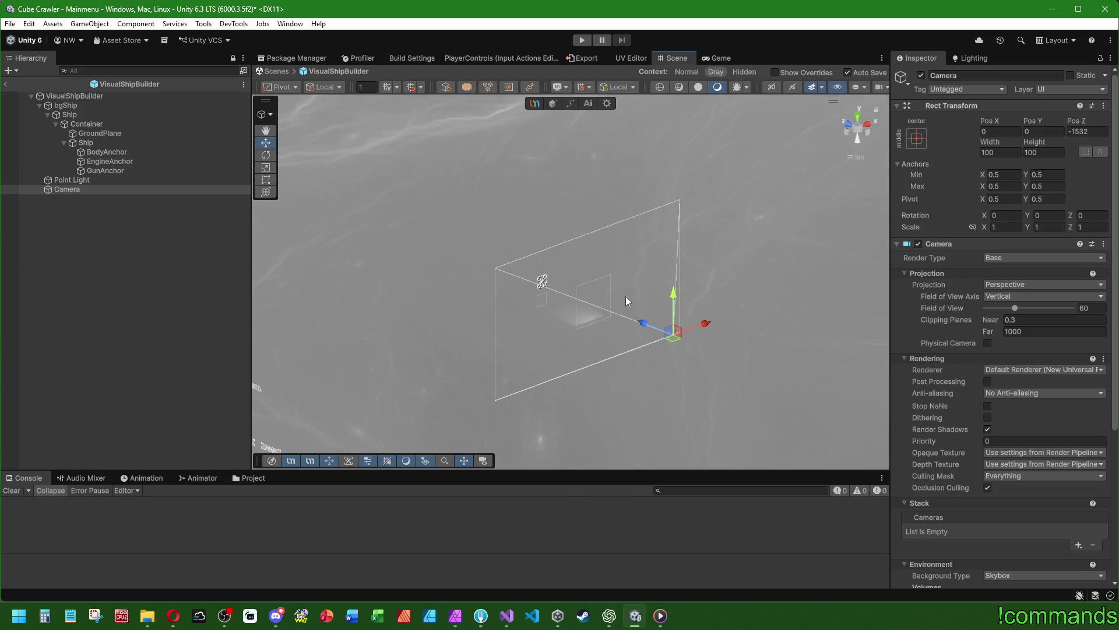
Move the prefab camera along Z and set its Pos Z to -1000
mouse_move(626, 301)
left_mouse_down()
mouse_move(657, 250)
mouse_move(670, 265)
mouse_move(629, 270)
left_mouse_up()
mouse_move(802, 272)
left_mouse_down()
mouse_move(551, 304)
mouse_move(513, 238)
mouse_move(498, 255)
left_mouse_up()
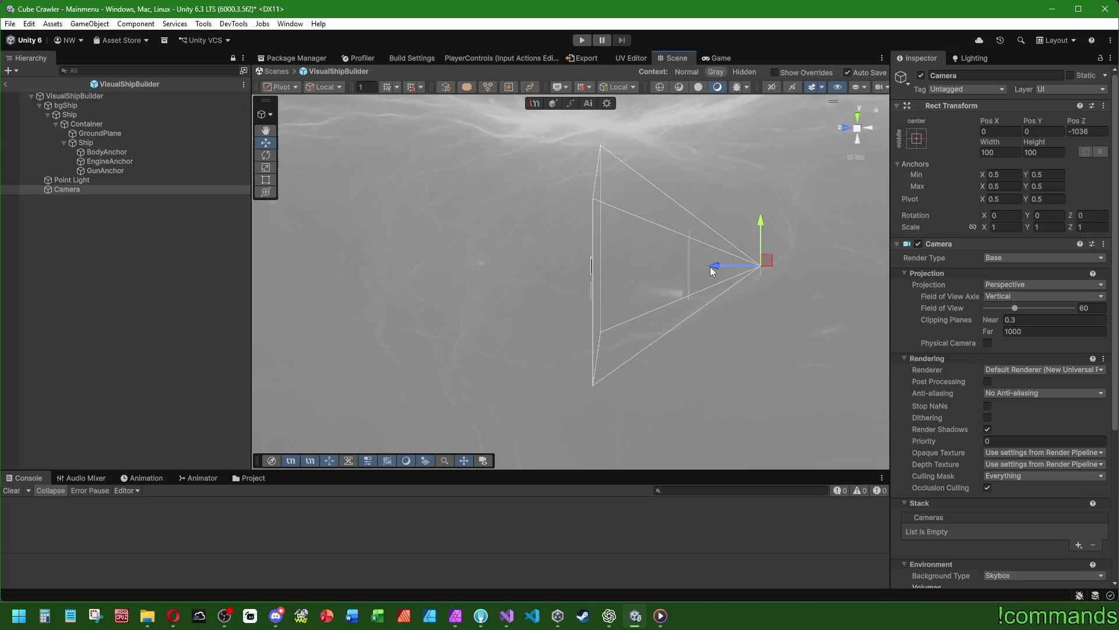
left_click_drag(711, 270, 502, 315)
left_click(1087, 131)
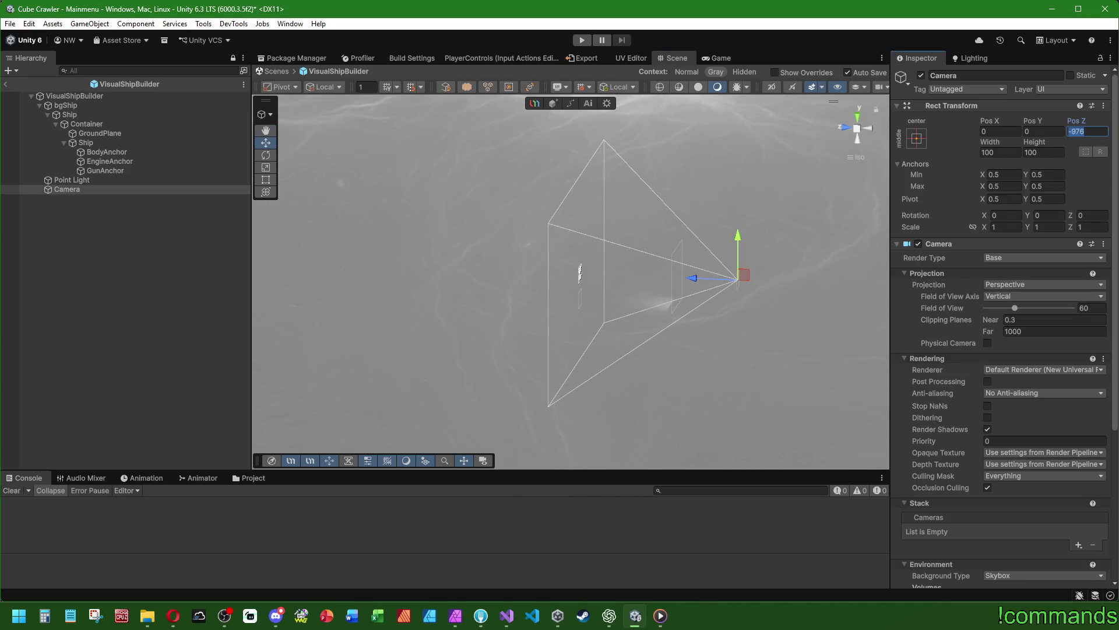
type("-1000")
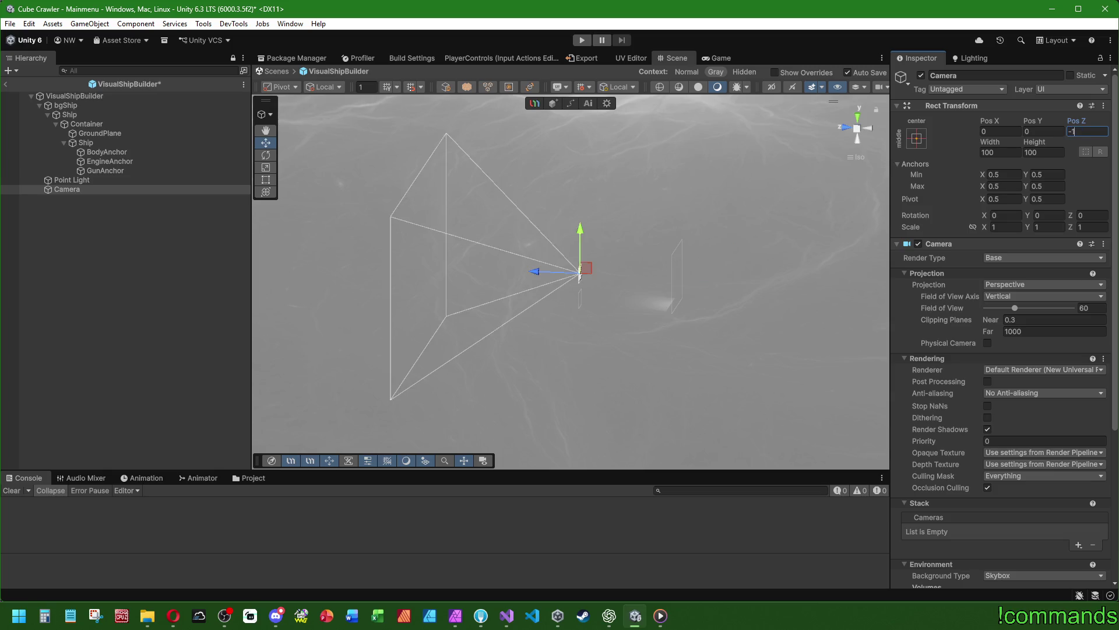
key("Return")
Change the camera's Pos Z to -950 and deselect it
left_click_drag(618, 248, 645, 250)
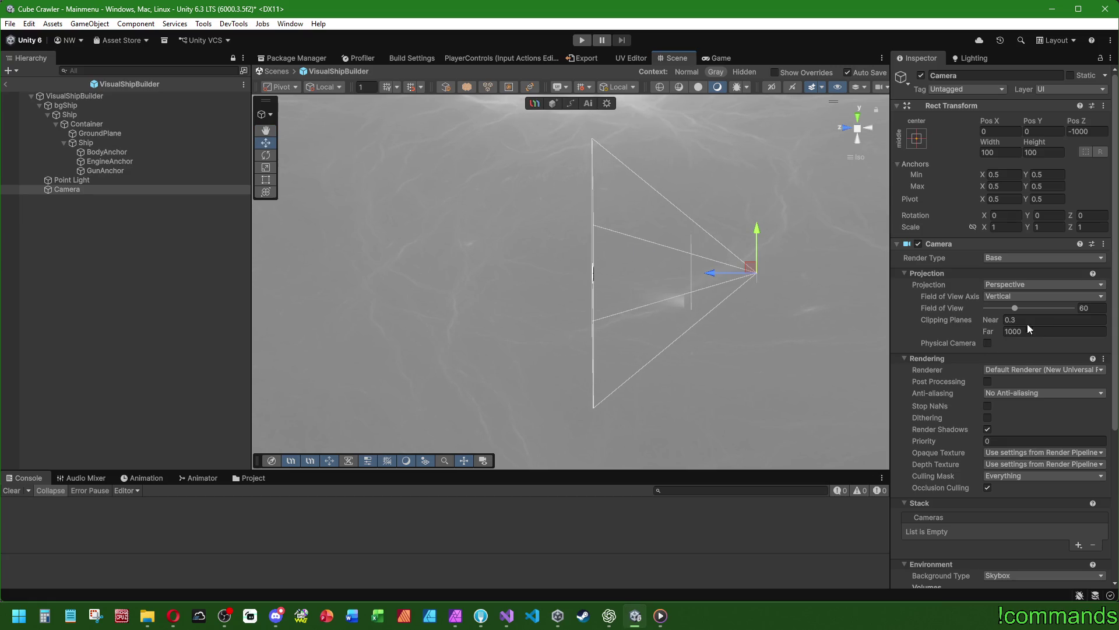
left_click(1100, 129)
type("-950")
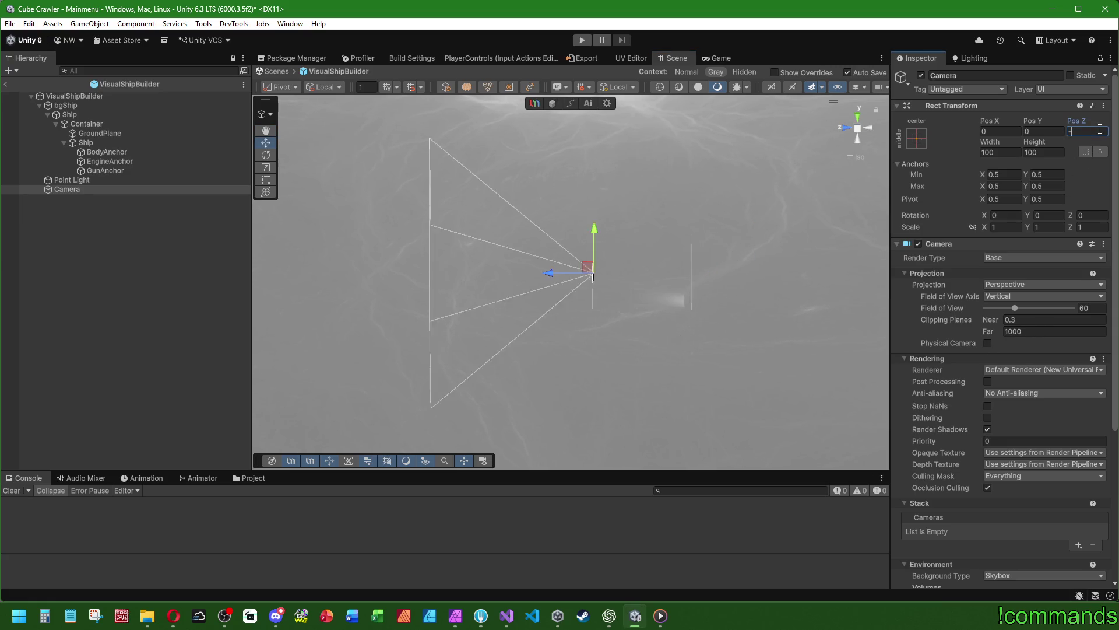
mouse_move(845, 243)
left_mouse_down()
mouse_move(492, 292)
mouse_move(464, 238)
mouse_move(593, 271)
left_mouse_up()
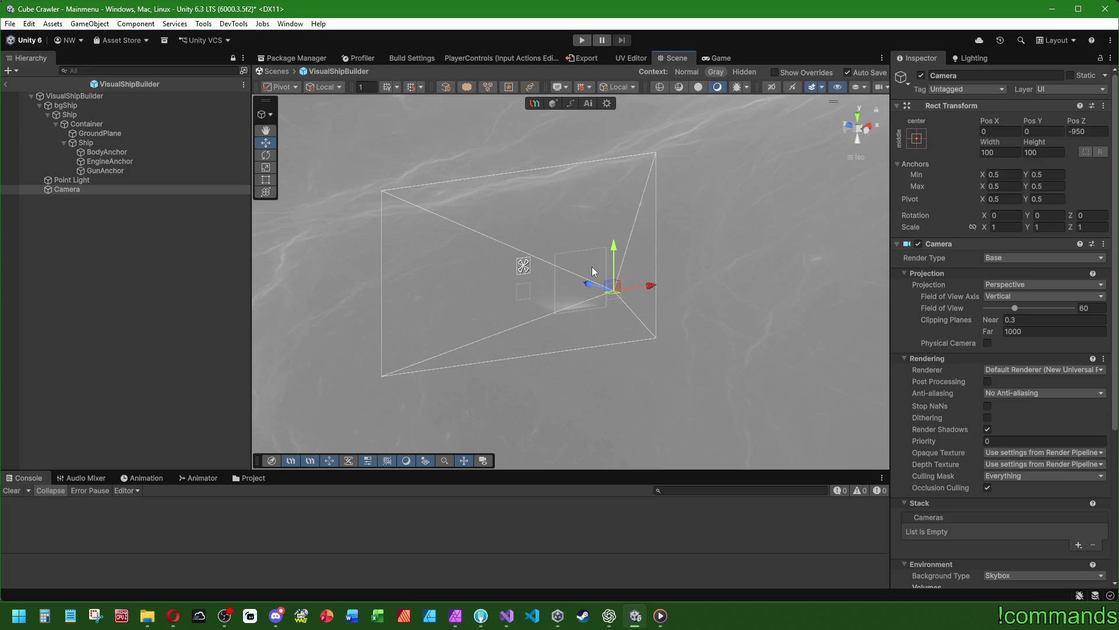
mouse_move(580, 352)
left_mouse_down()
mouse_move(599, 370)
mouse_move(725, 320)
mouse_move(789, 335)
mouse_move(299, 380)
left_mouse_up()
left_click(80, 334)
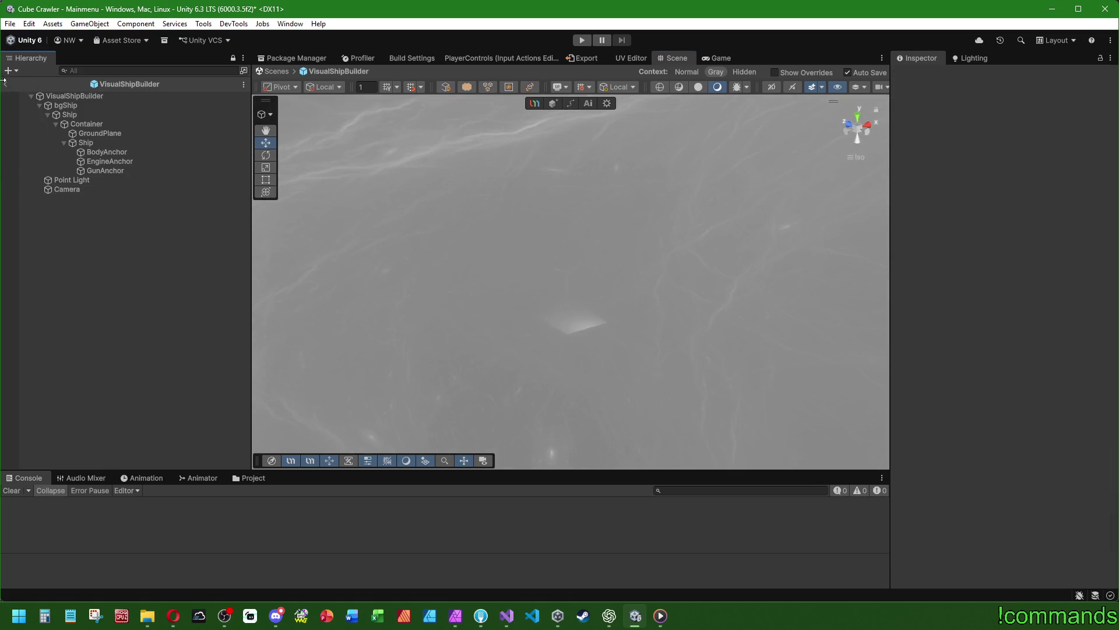
Rename the prefab's camera to CameraShipBuilder, leaving its field of view at 60
left_click(107, 192)
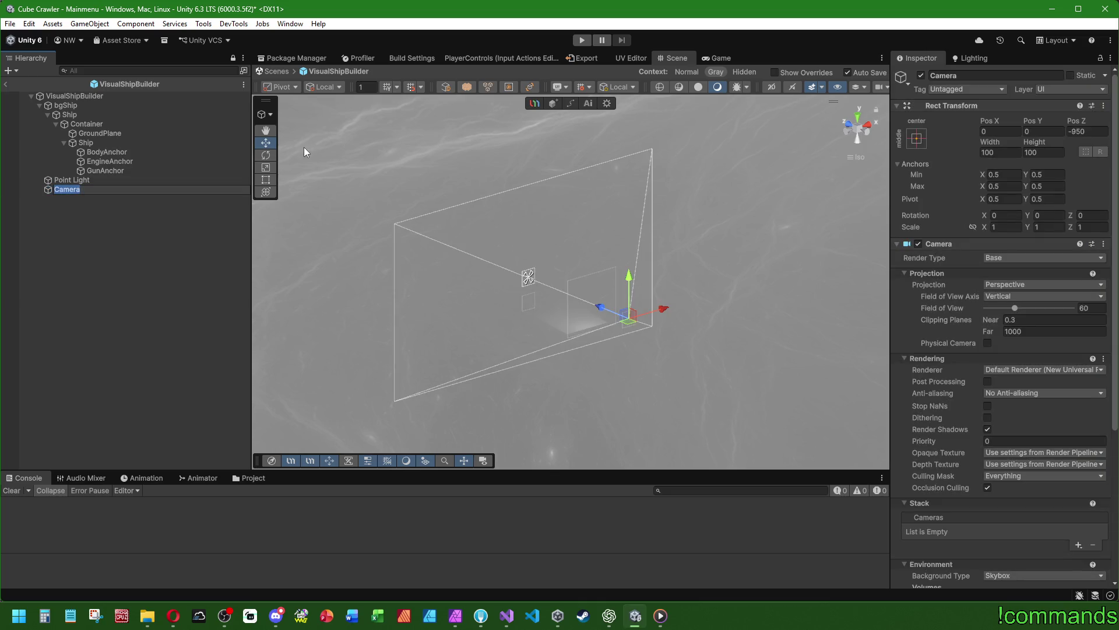
key("End")
type("Ship")
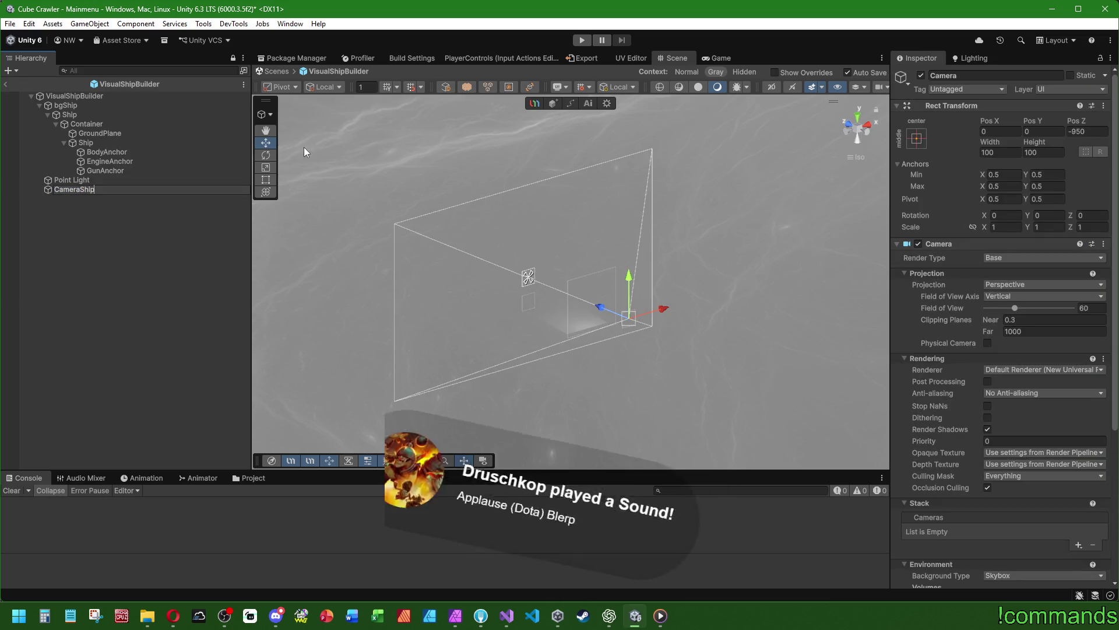
type("Builder")
key("Return")
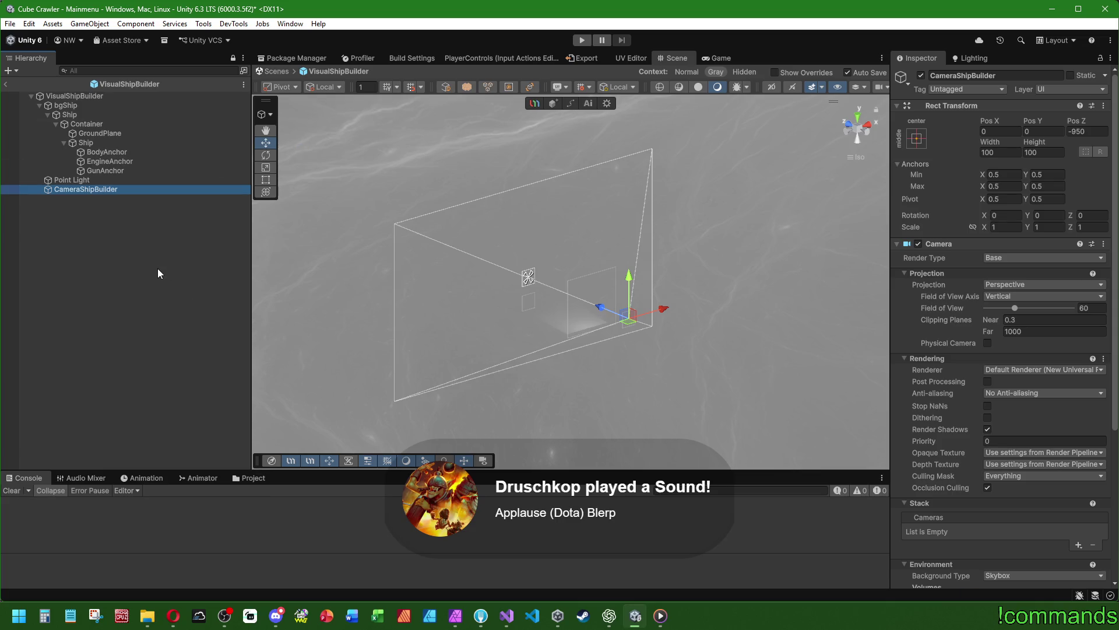
mouse_move(1026, 307)
left_mouse_down()
mouse_move(1055, 308)
mouse_move(1022, 307)
left_mouse_up()
key("ctrl+z")
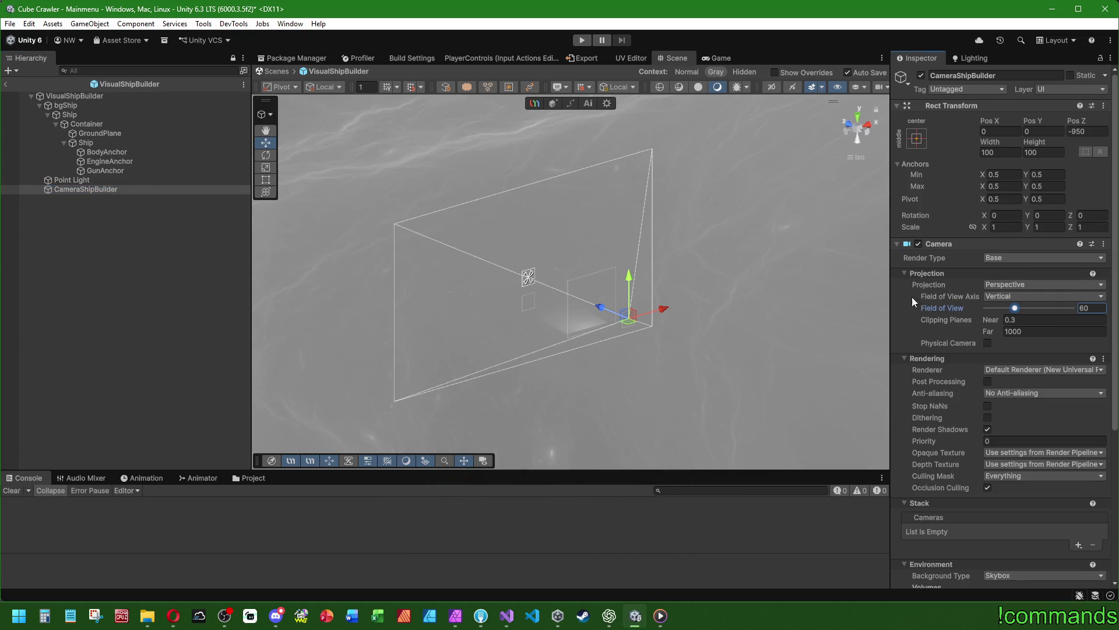
Back in the Mainmenu scene, frame CameraShipBuilder under ShipBuilder and bring up VisualShipBuilder.cs
left_click(6, 85)
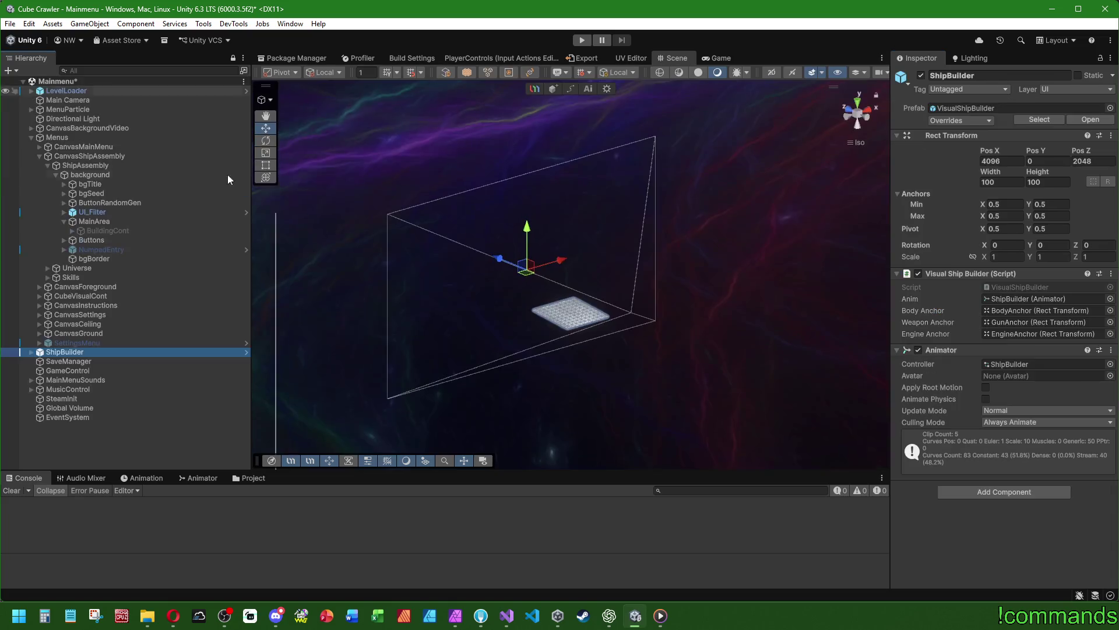
left_click(500, 354)
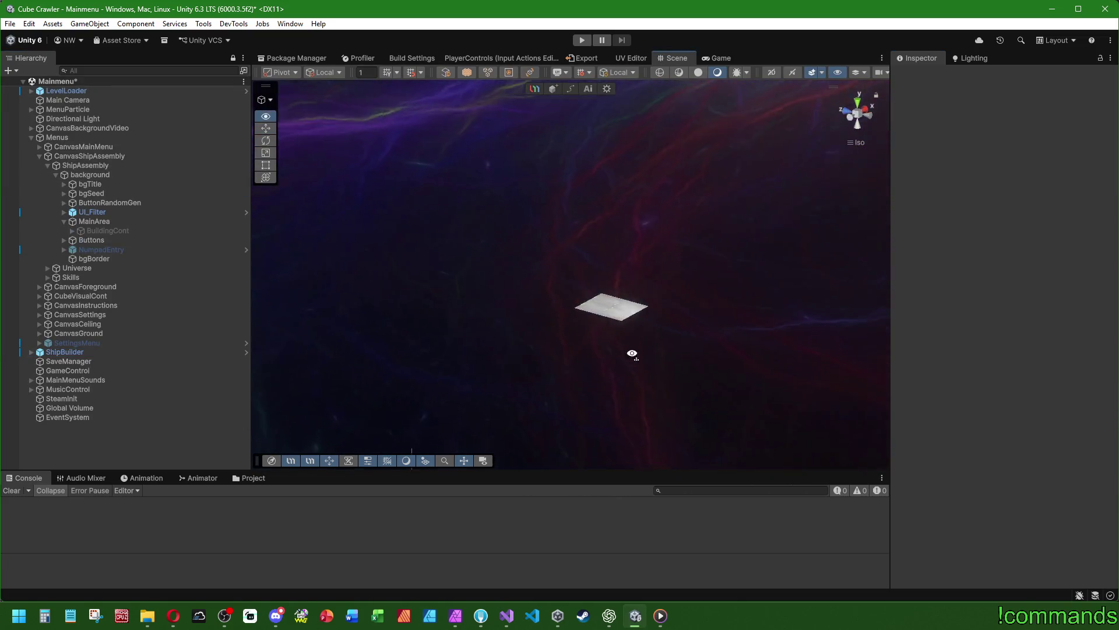
left_click(30, 352)
double_click(85, 379)
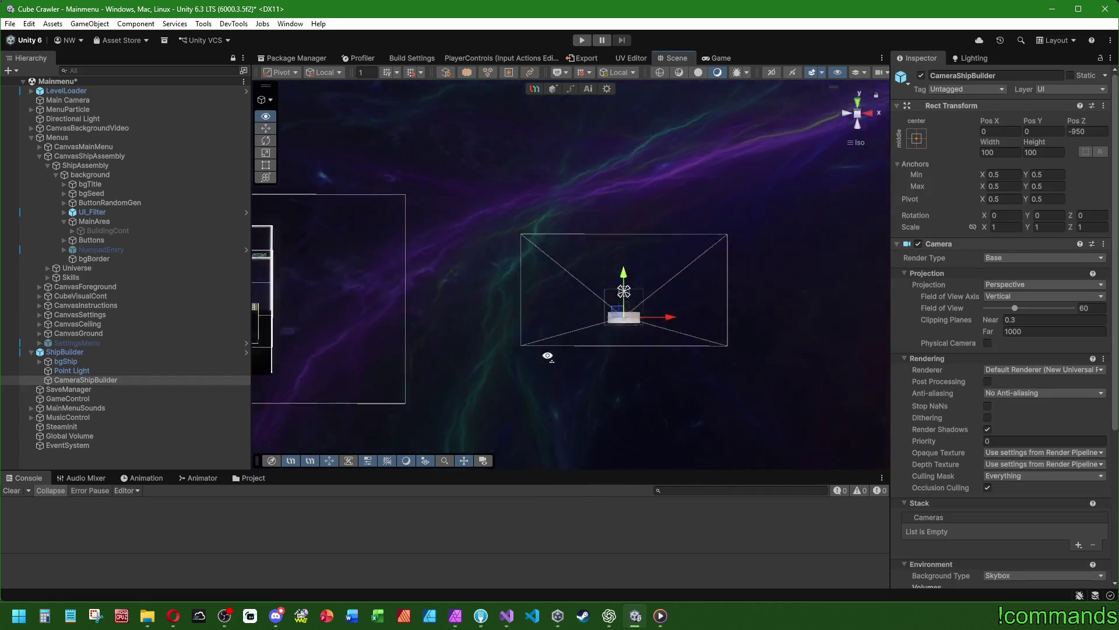
mouse_move(544, 357)
left_mouse_down()
mouse_move(535, 350)
mouse_move(834, 315)
mouse_move(862, 421)
left_mouse_up()
left_click(506, 616)
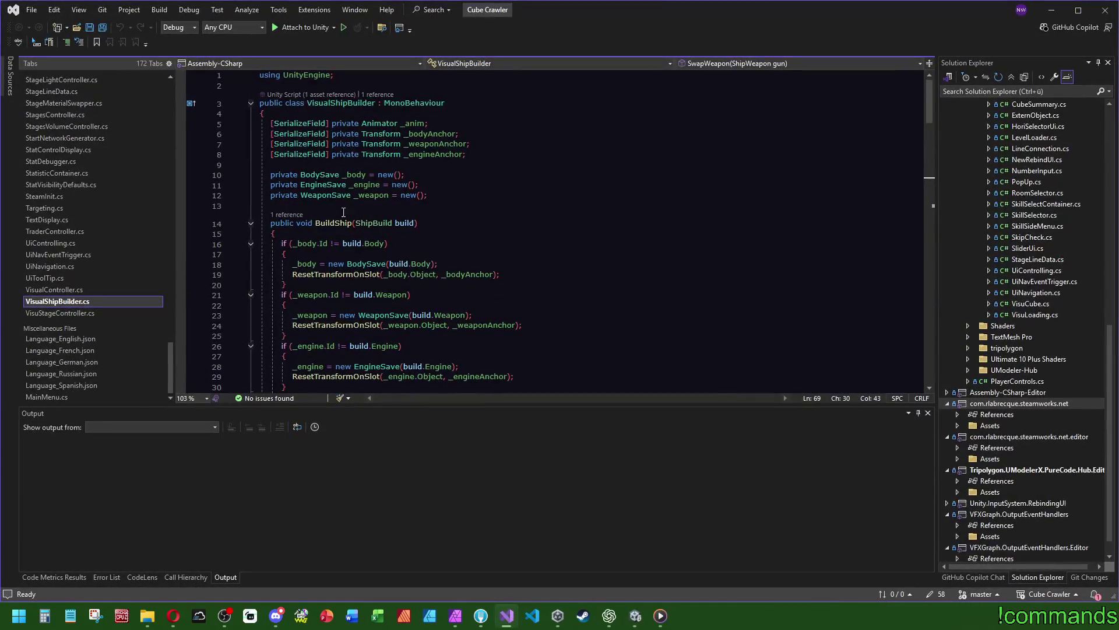
Add a serialized Camera field named _renderCam beside the Animator field and save the script
left_click(364, 115)
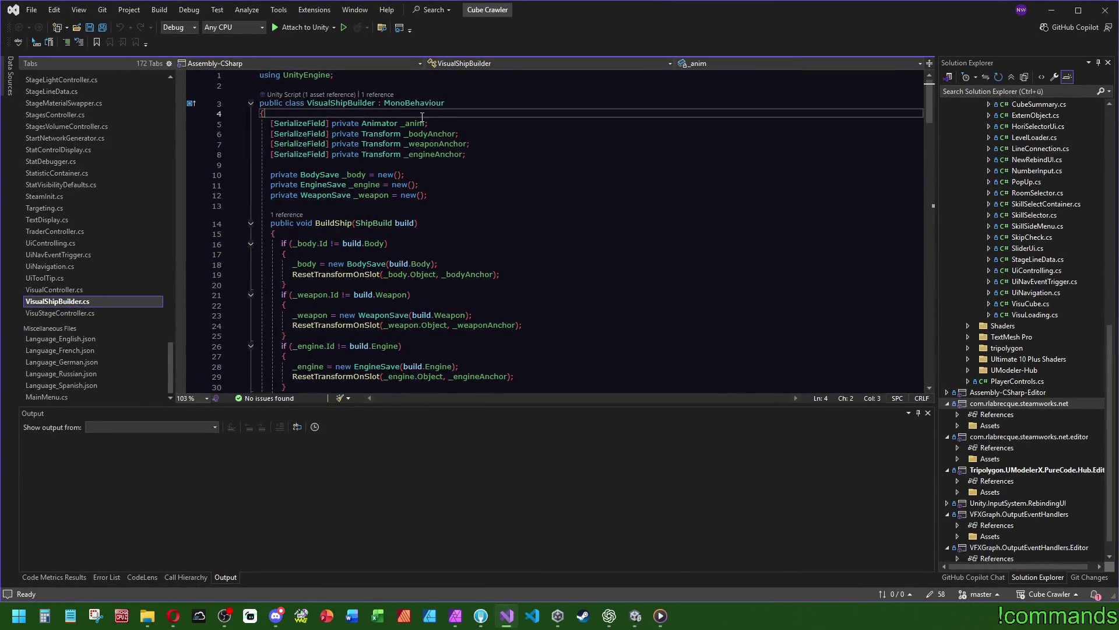
key("Return")
key("Tab")
double_click(379, 123)
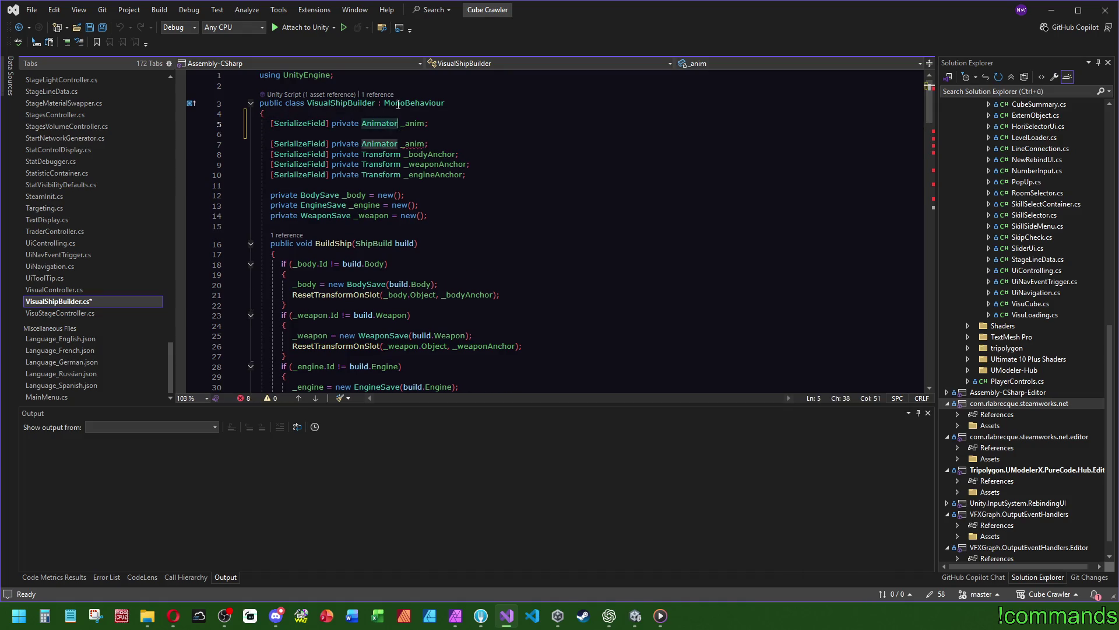
type("CAmer")
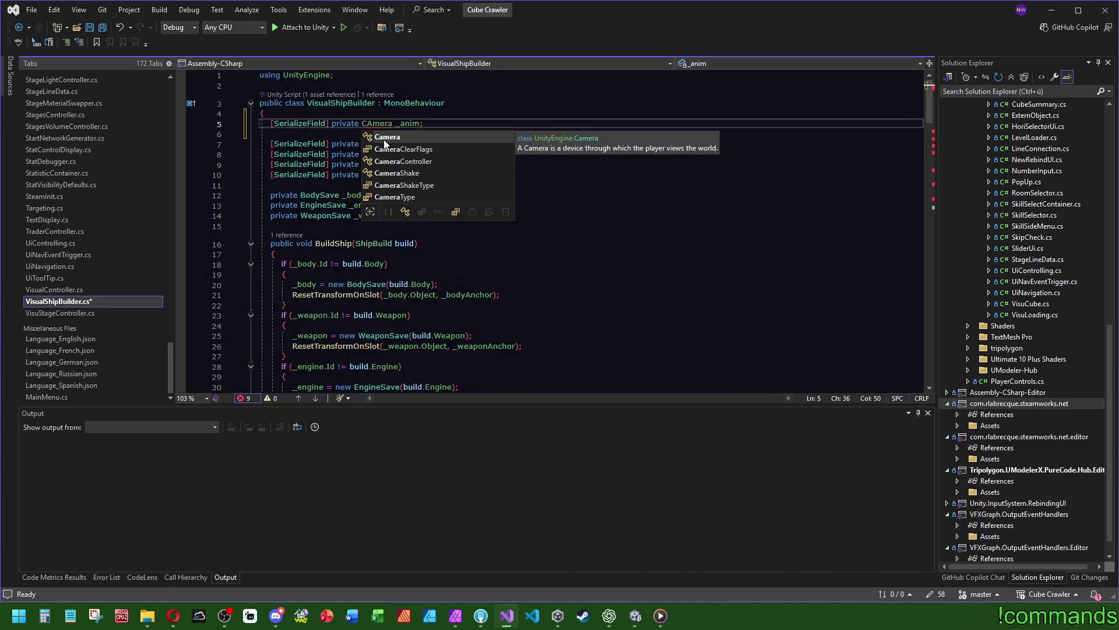
key("Tab")
double_click(411, 125)
type("_renderCam")
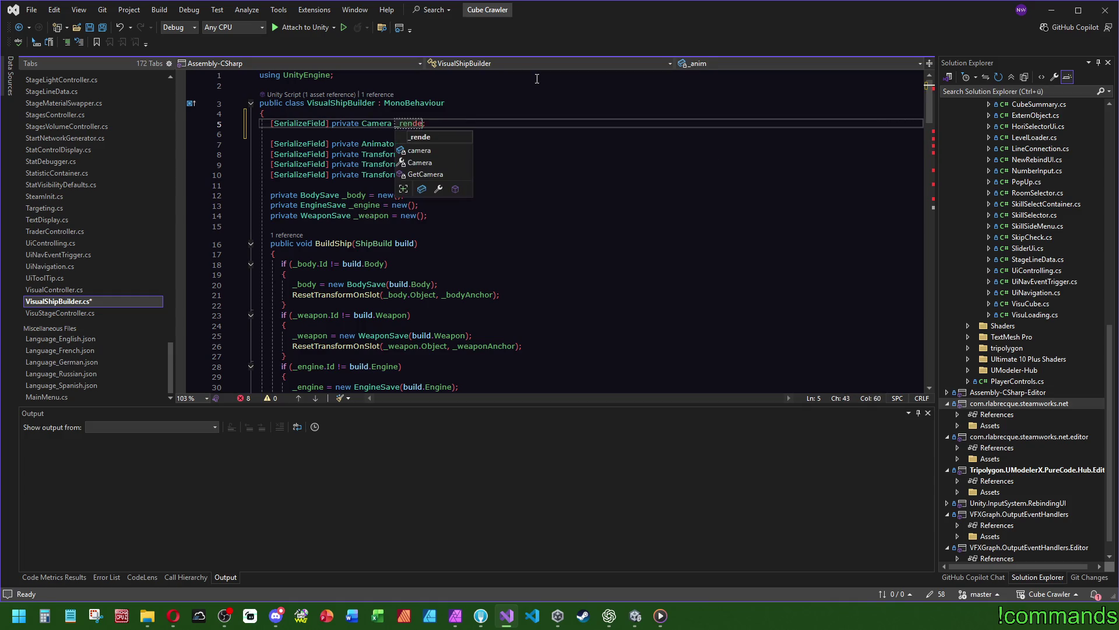
key("Escape")
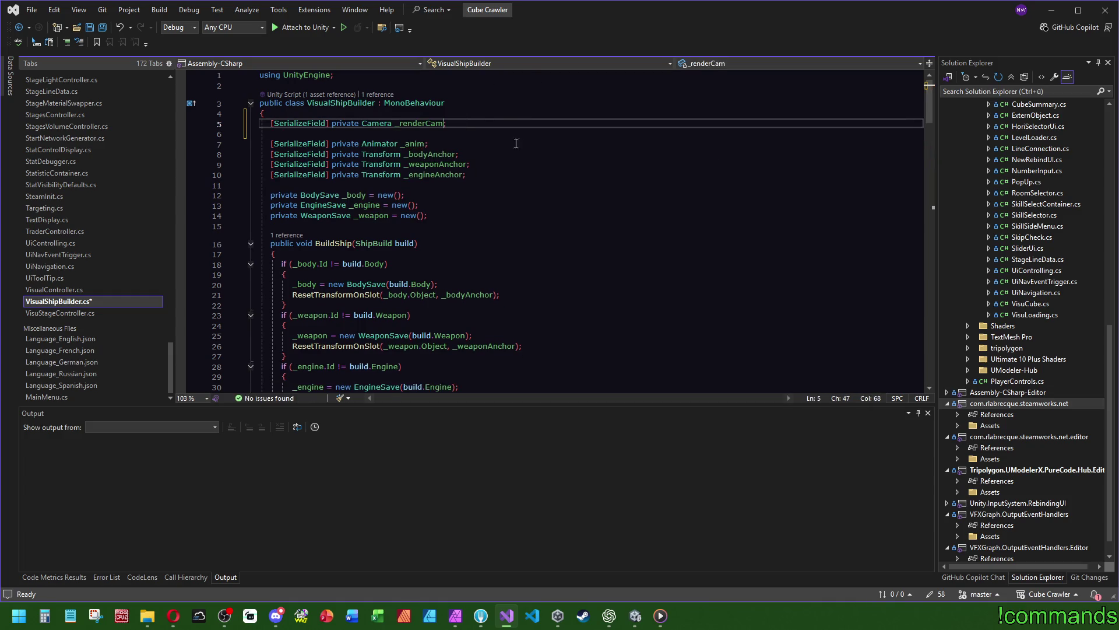
left_click(523, 147)
key("ctrl+s")
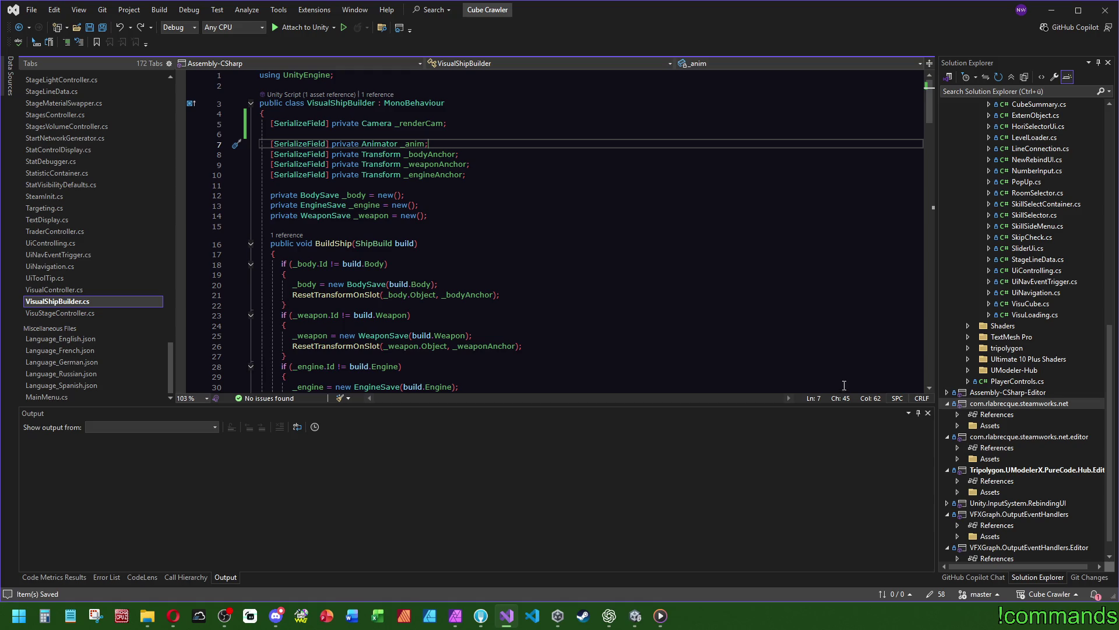
Check where _renderCam is used, then place the cursor on empty line 15
double_click(407, 123)
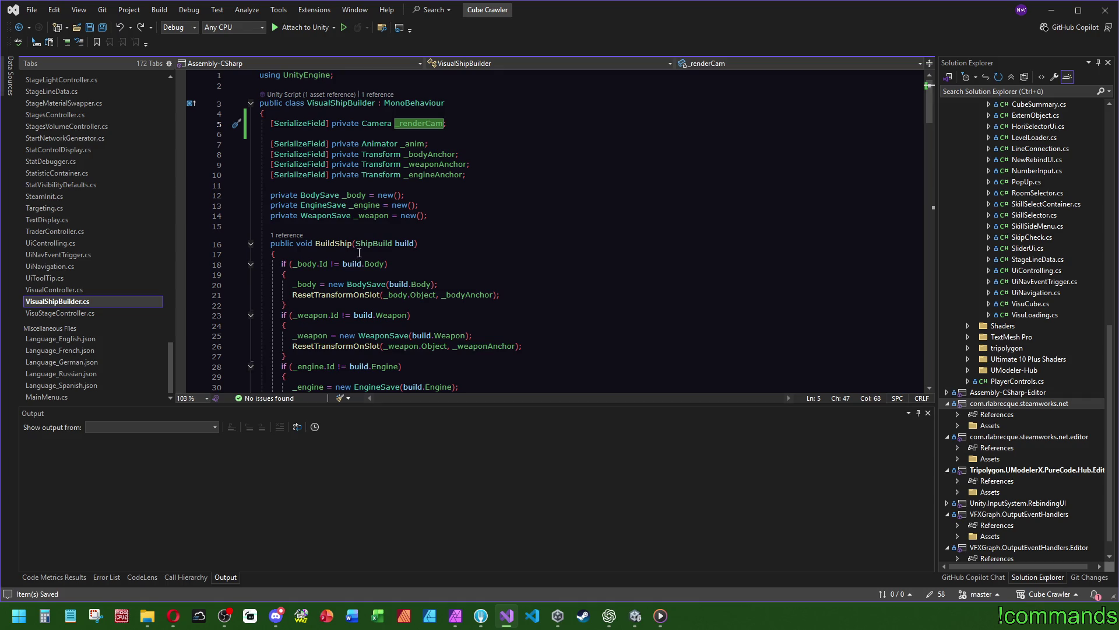
left_click(371, 226)
double_click(419, 124)
scroll(282, 213, "down", 15)
scroll(314, 202, "up", 15)
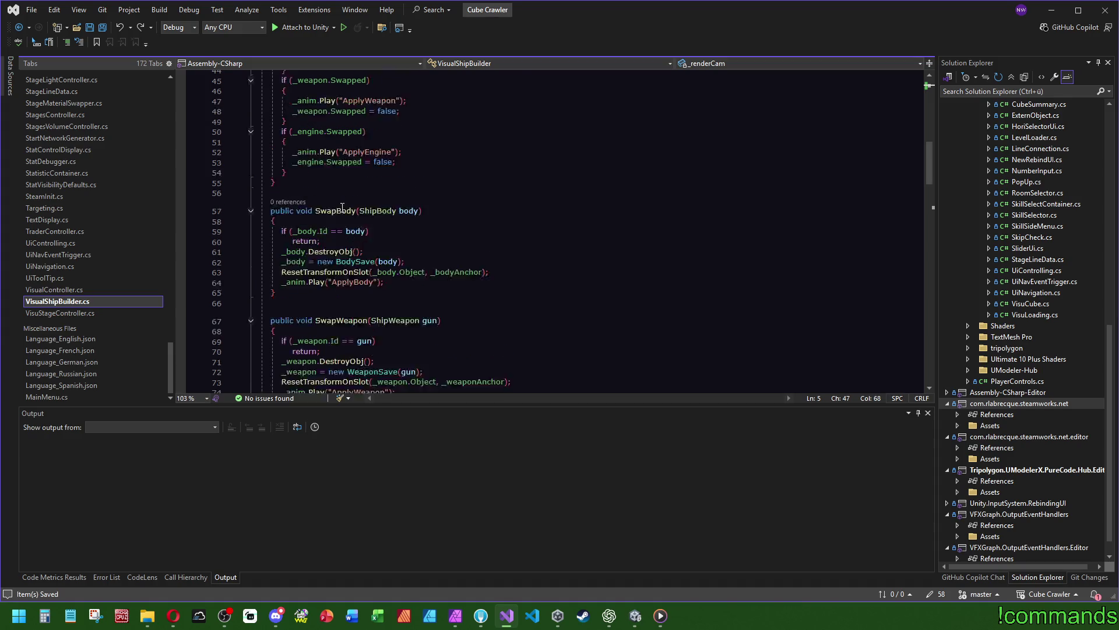
left_click(314, 227)
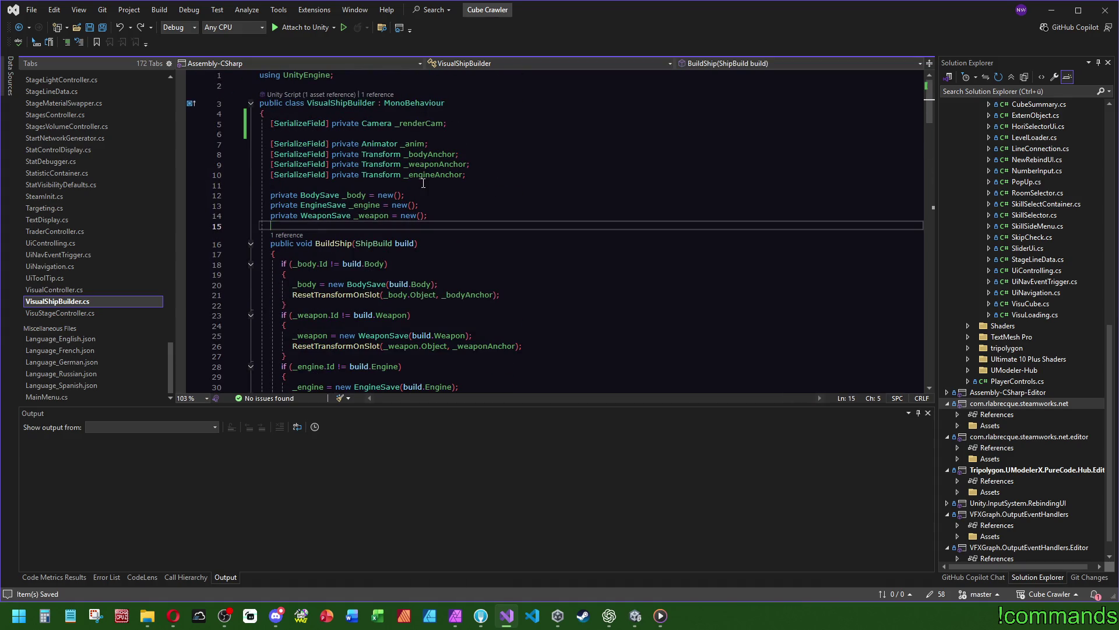
Write public void ShowShipBuilder(bool show) => _renderCam.enabled = show;, save, and return to Unity
key("Return")
type("public ")
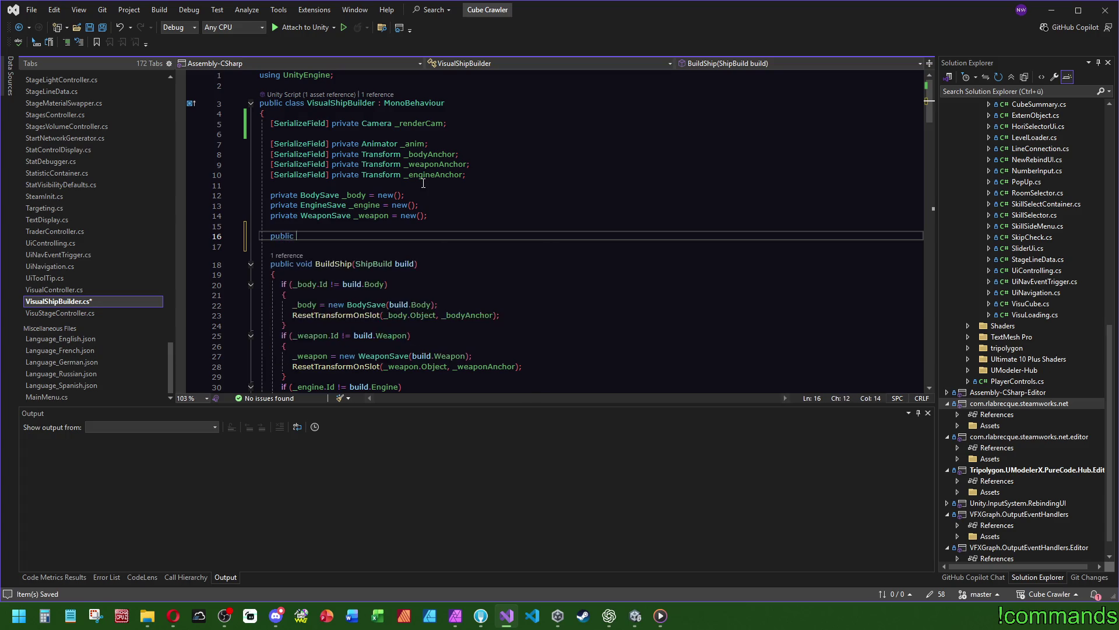
type("void ShowShipBuild")
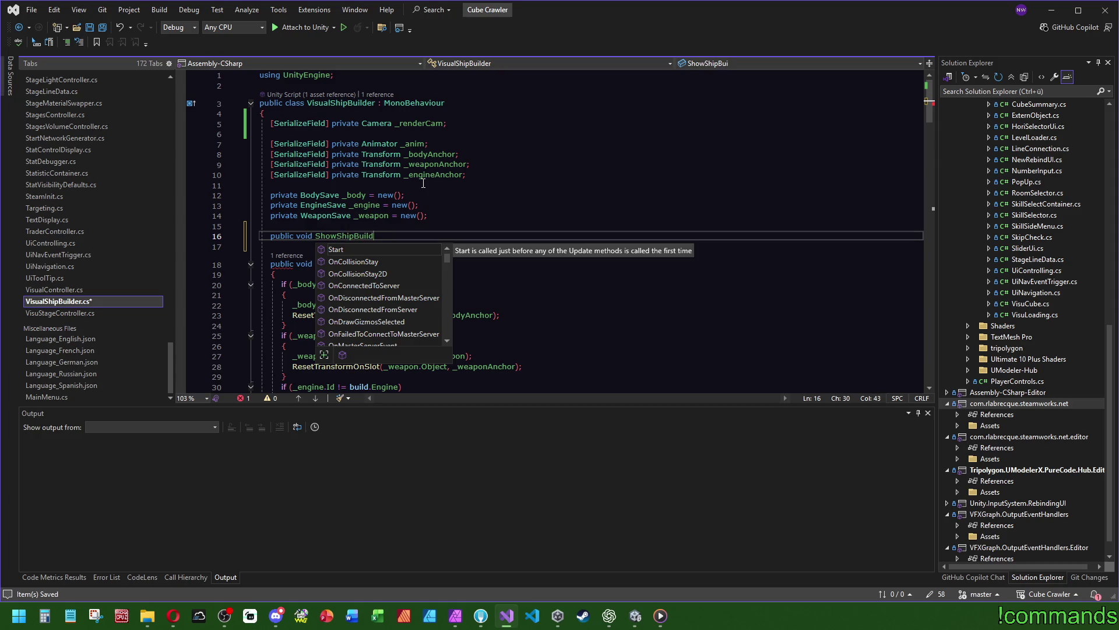
type("er() =")
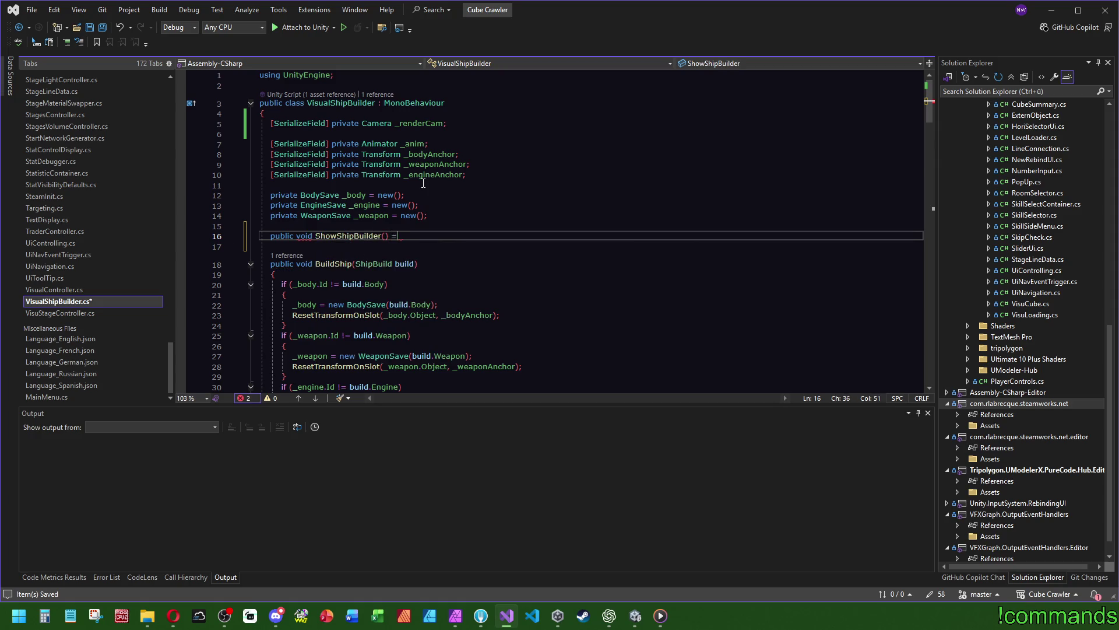
type("> _renderCam.e")
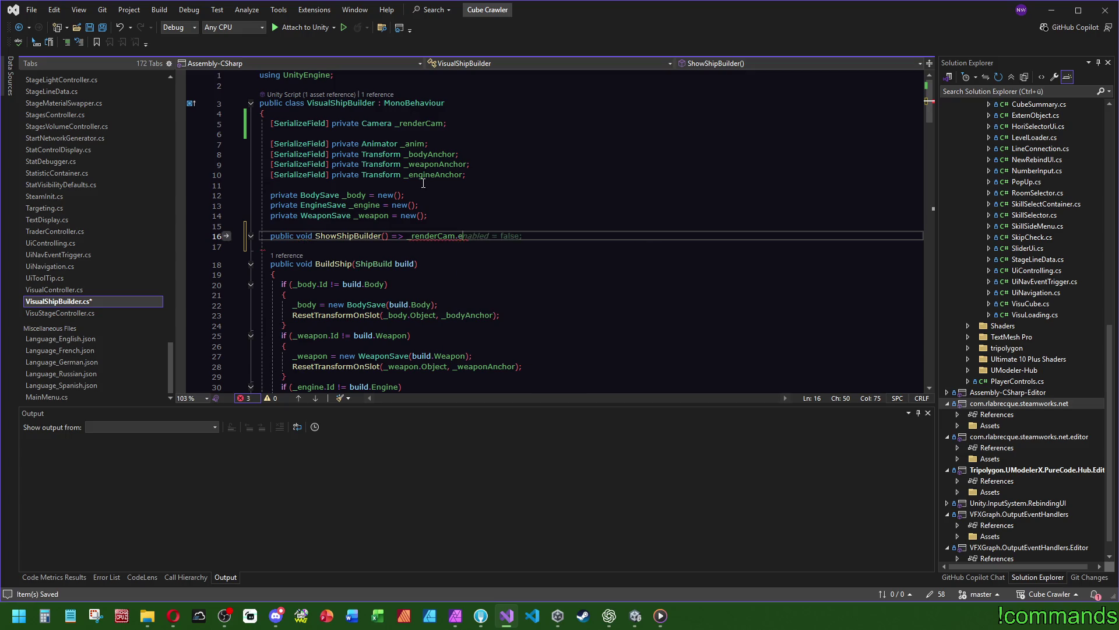
type("nabled = ShowShipBuilder();")
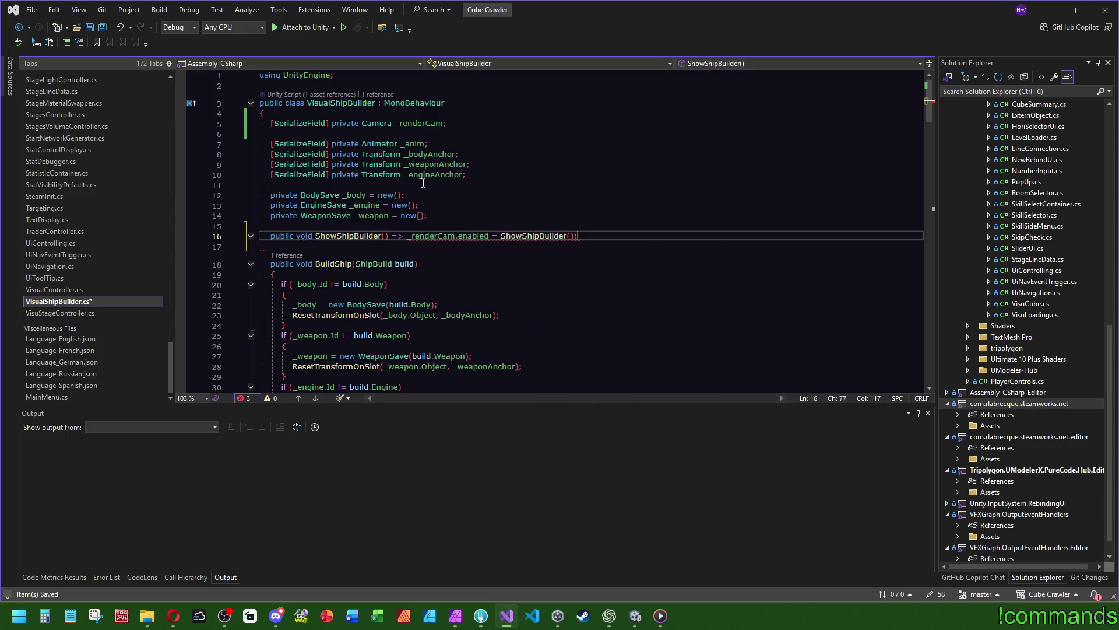
left_click(384, 242)
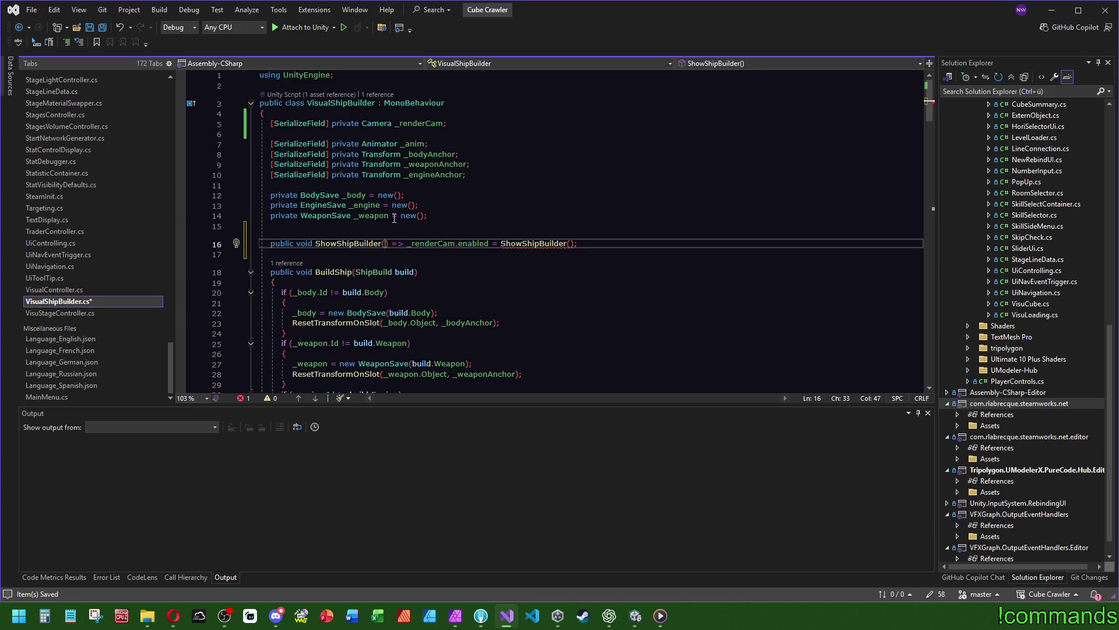
type("bool show")
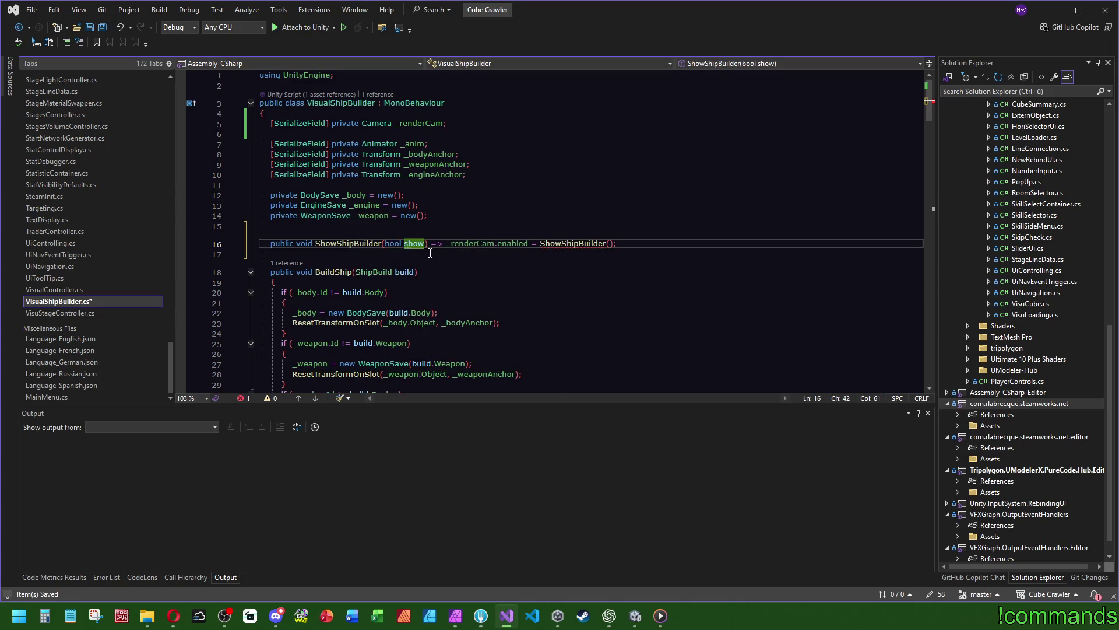
left_click_drag(613, 246, 540, 245)
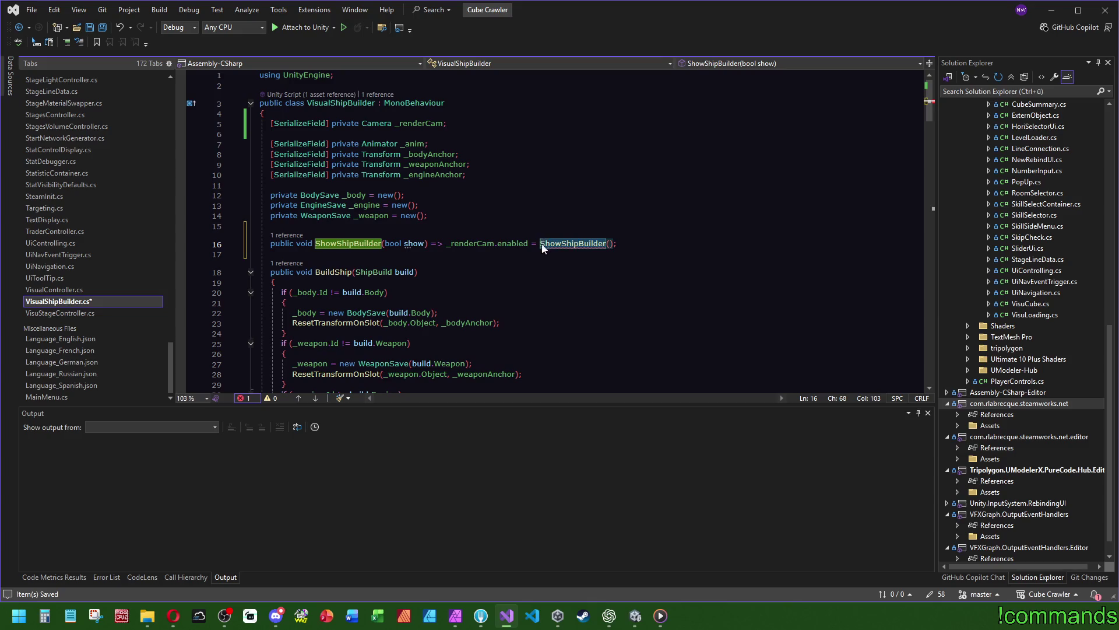
type("show")
left_click(439, 160)
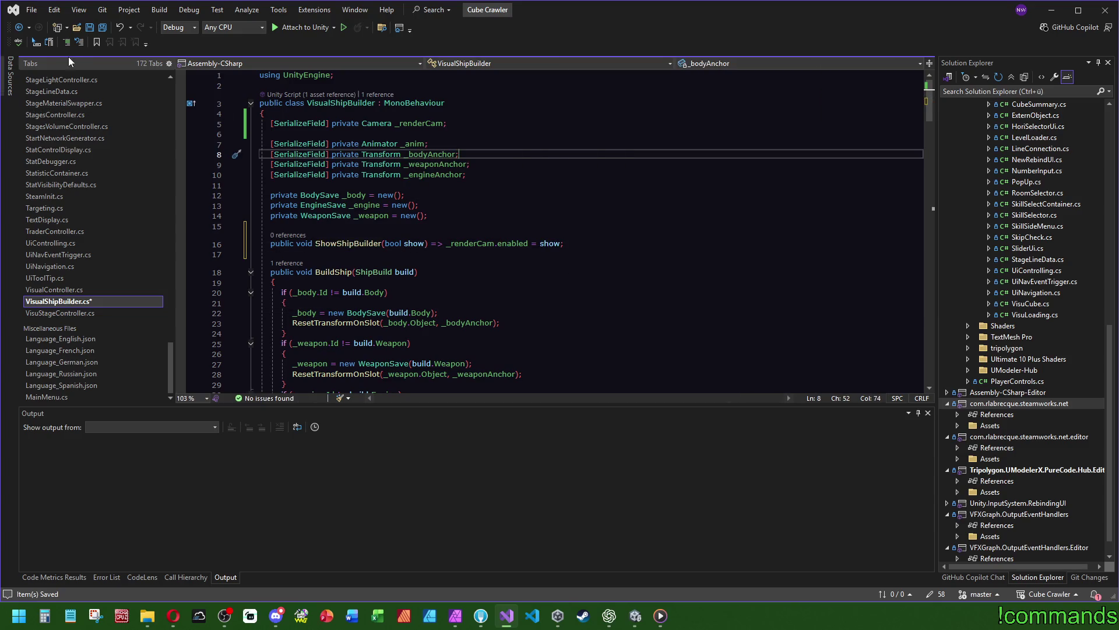
key("ctrl+s")
left_click(635, 615)
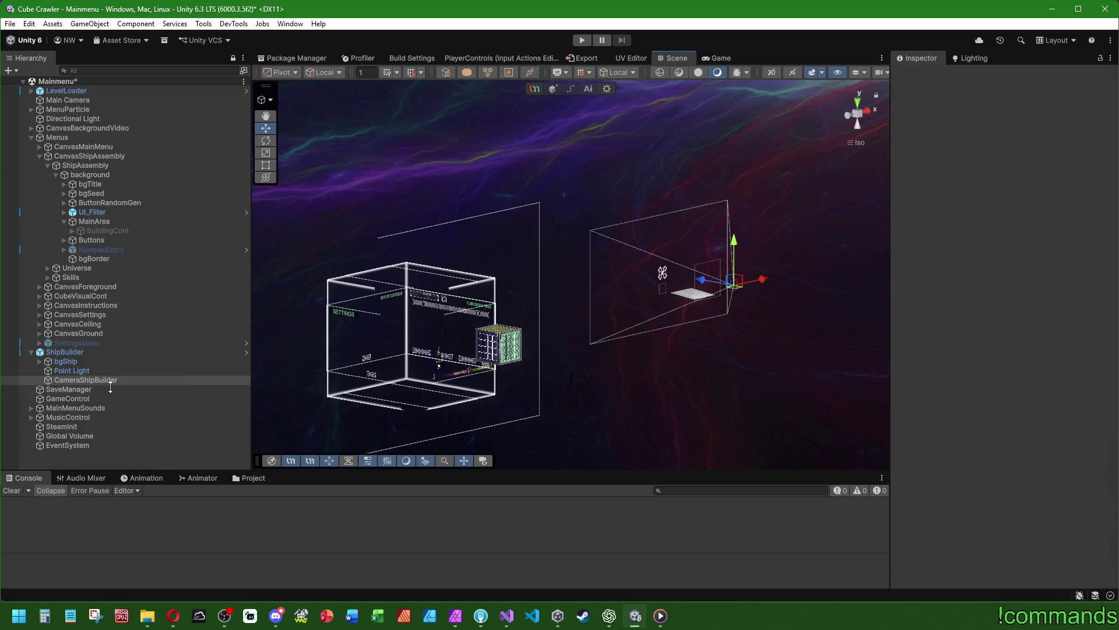
Assign CameraShipBuilder as the Render Cam on ShipBuilder's Visual Ship Builder component
left_click(65, 352)
left_click(1090, 120)
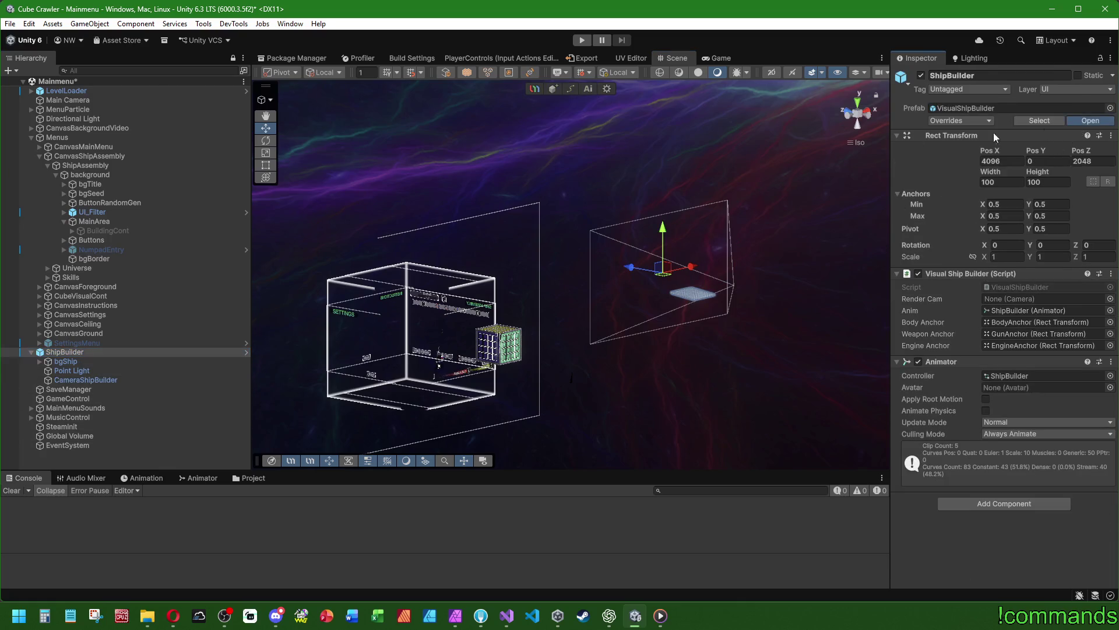
mouse_move(98, 193)
left_mouse_down()
mouse_move(921, 55)
mouse_move(1029, 270)
left_mouse_up()
Return to the Mainmenu scene and show the top-level Assets folder in the Project window
left_click(5, 85)
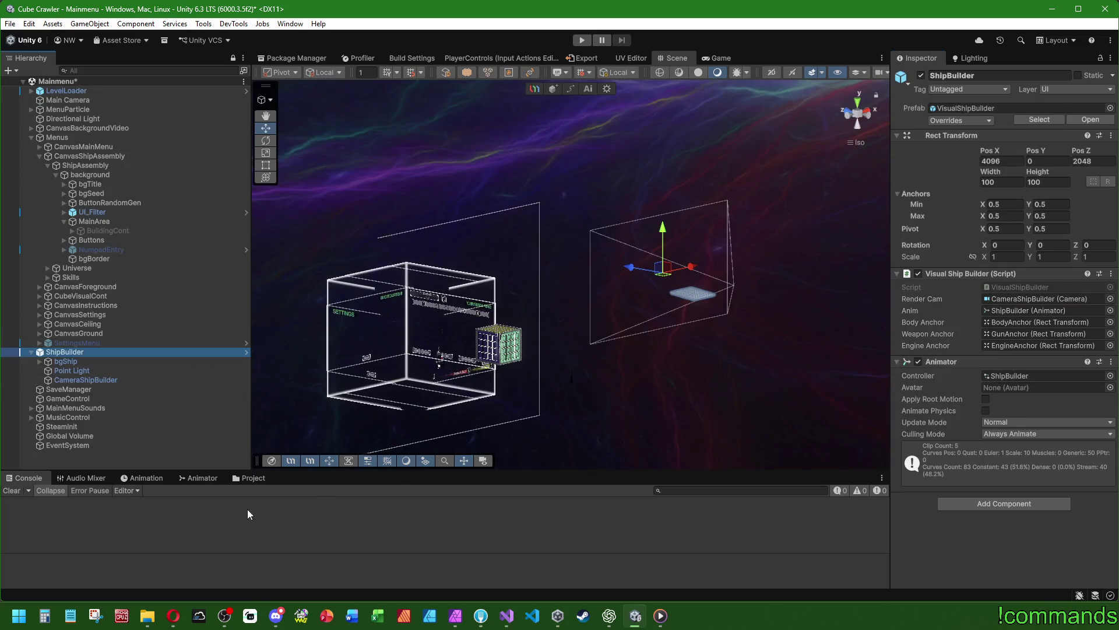
left_click(243, 478)
left_click(166, 502)
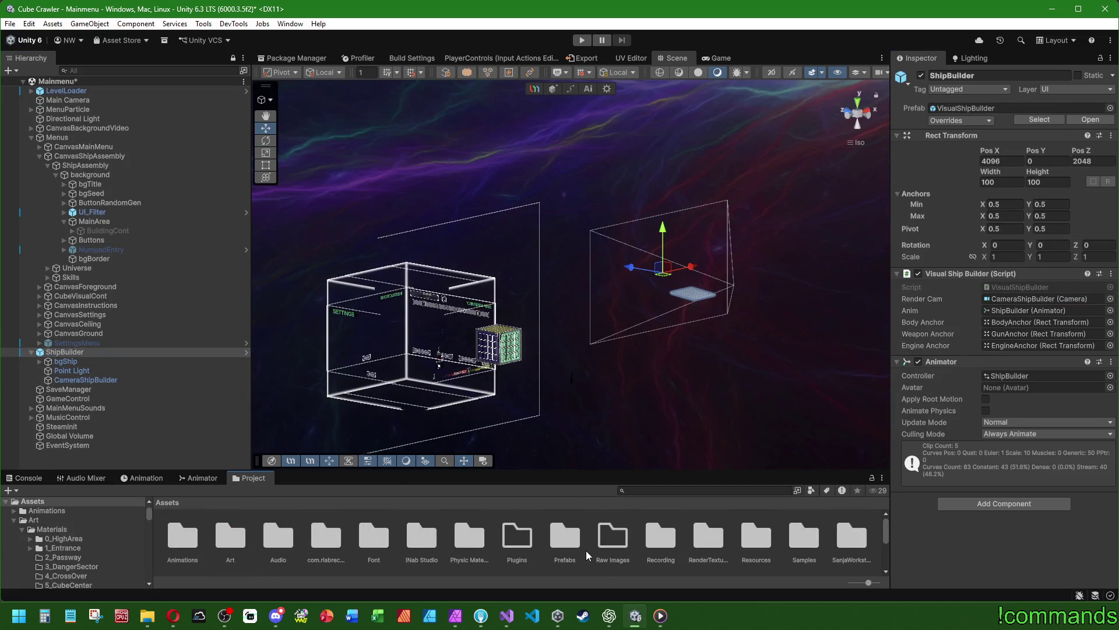
In RenderTextures, duplicate CurrVisuCubeRenderTexture and name the copy ShipBuilder
double_click(586, 550)
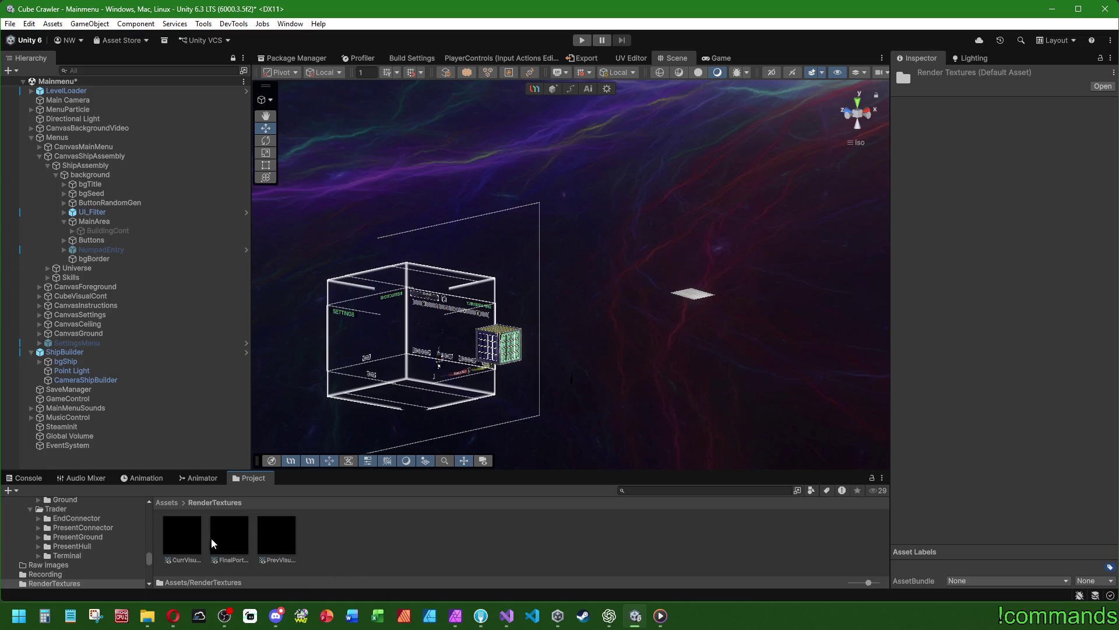
left_click(194, 548)
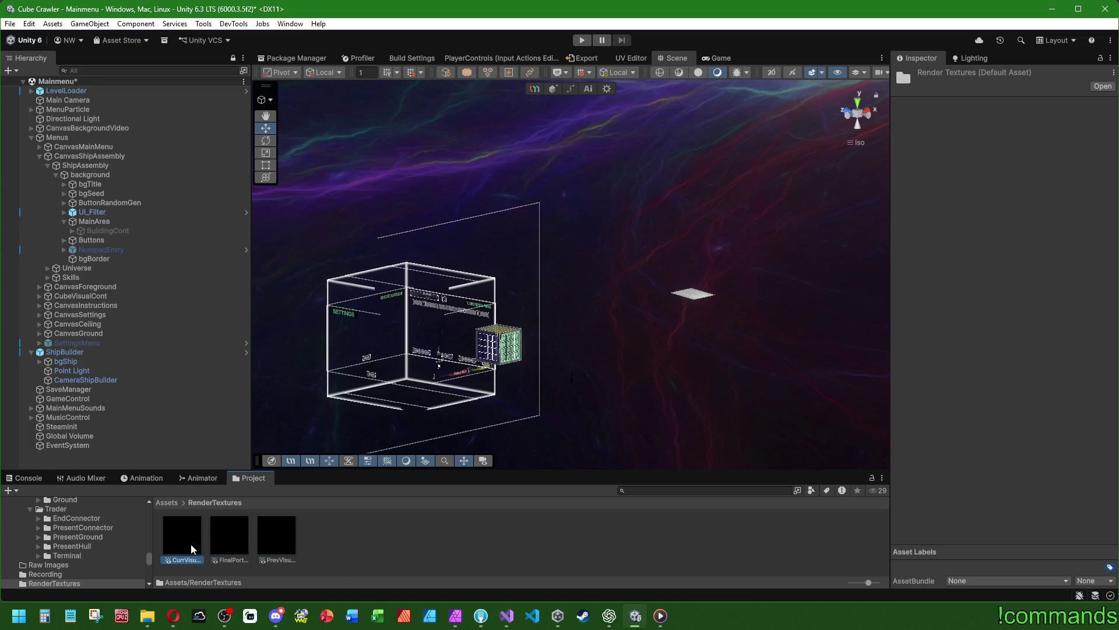
left_click(241, 544)
left_click(178, 543)
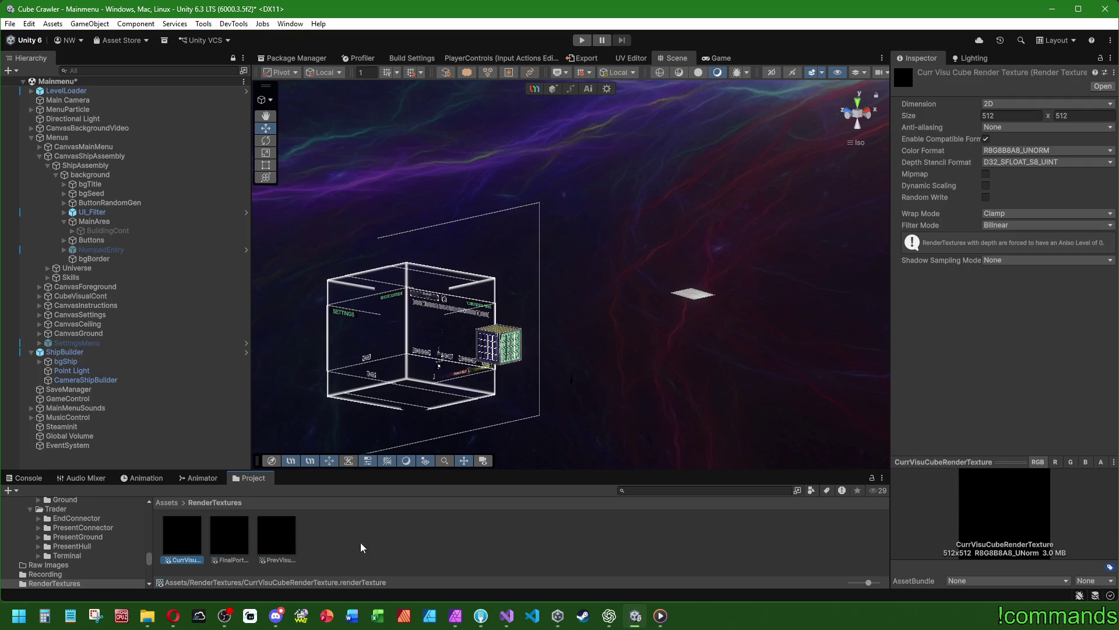
key("ctrl+d")
key("F2")
type("ShipBuilder")
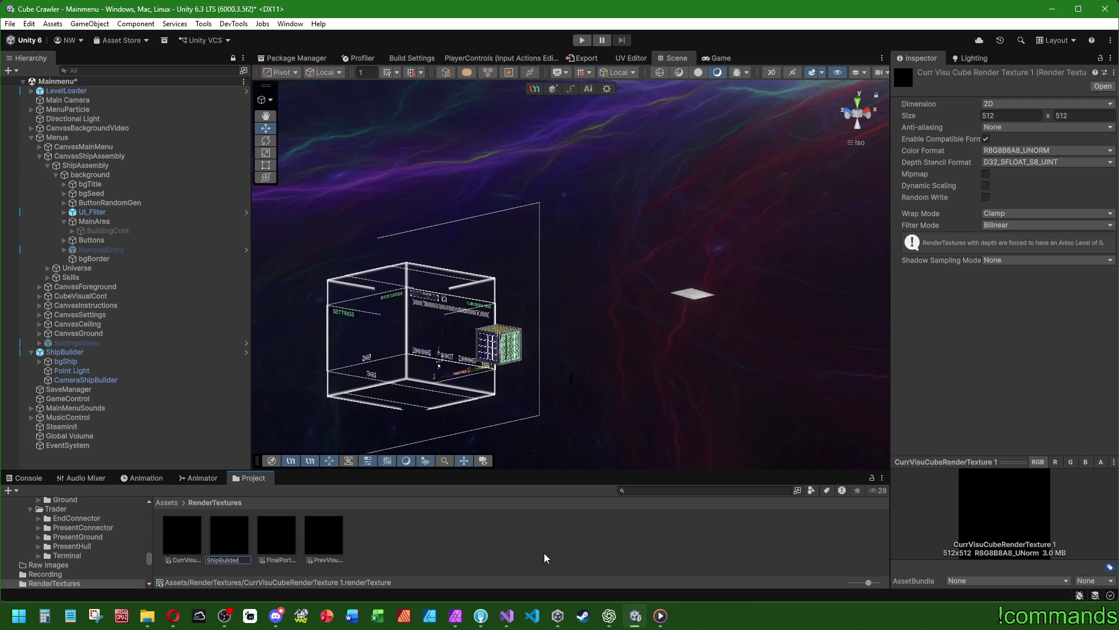
key("Return")
Compare the render textures' settings and rename the copy to ShipBuilderRenderTexture
left_click(182, 542)
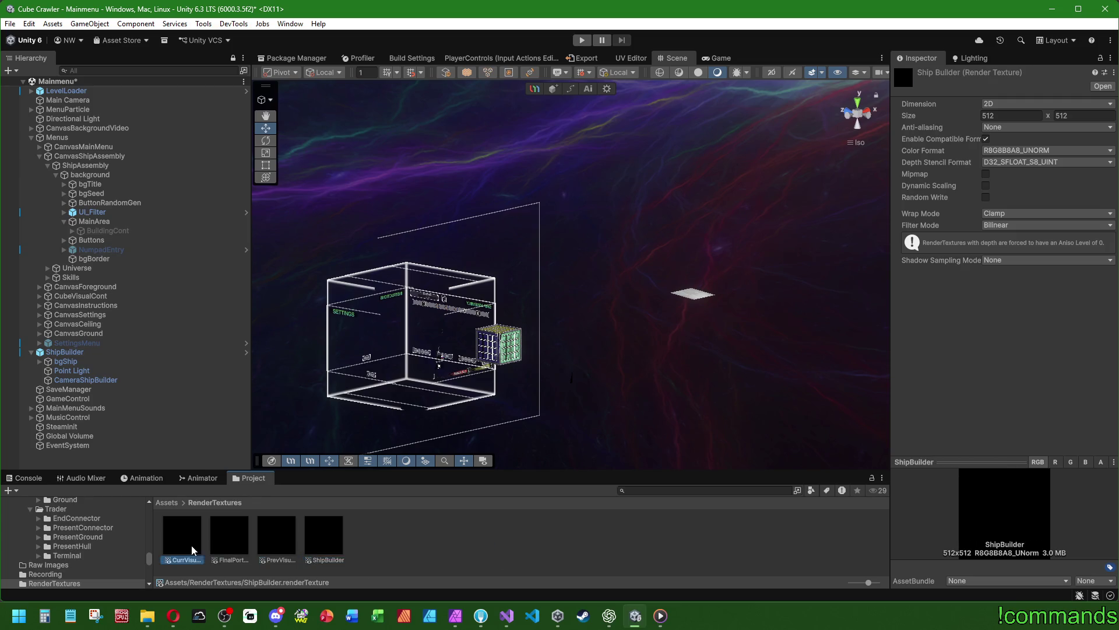
left_click(238, 544)
left_click(279, 540)
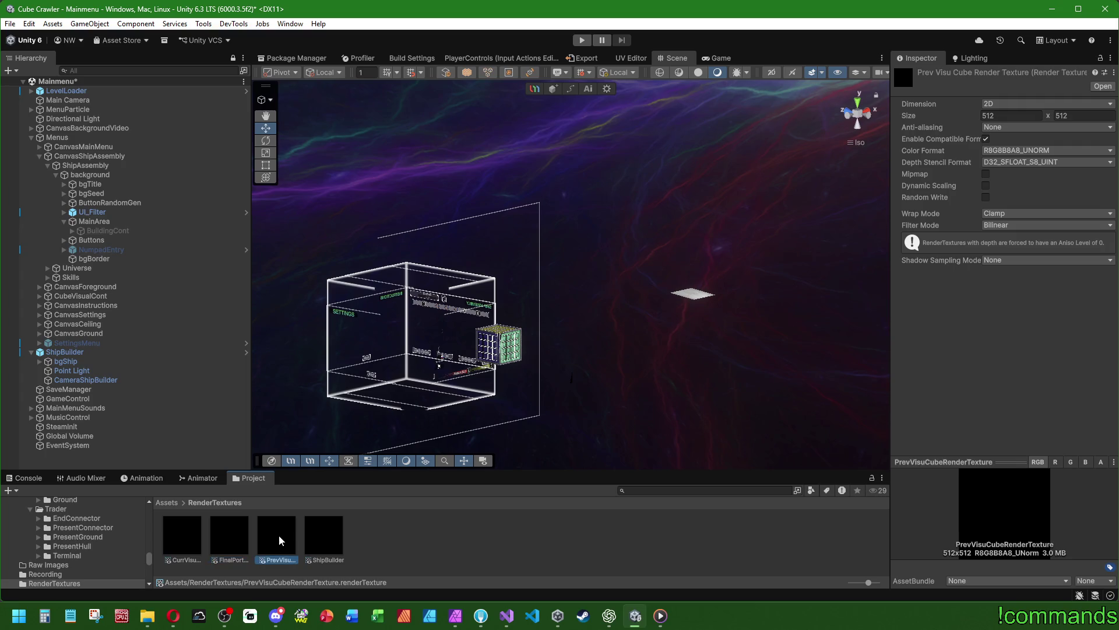
key("Left")
key("Left")
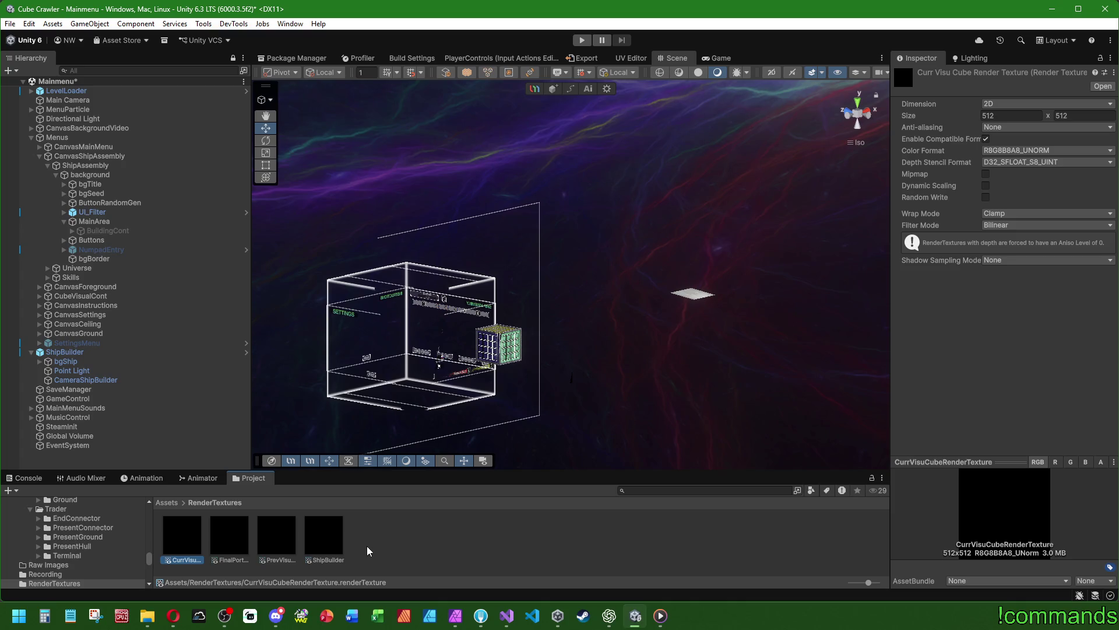
left_click(330, 548)
key("End")
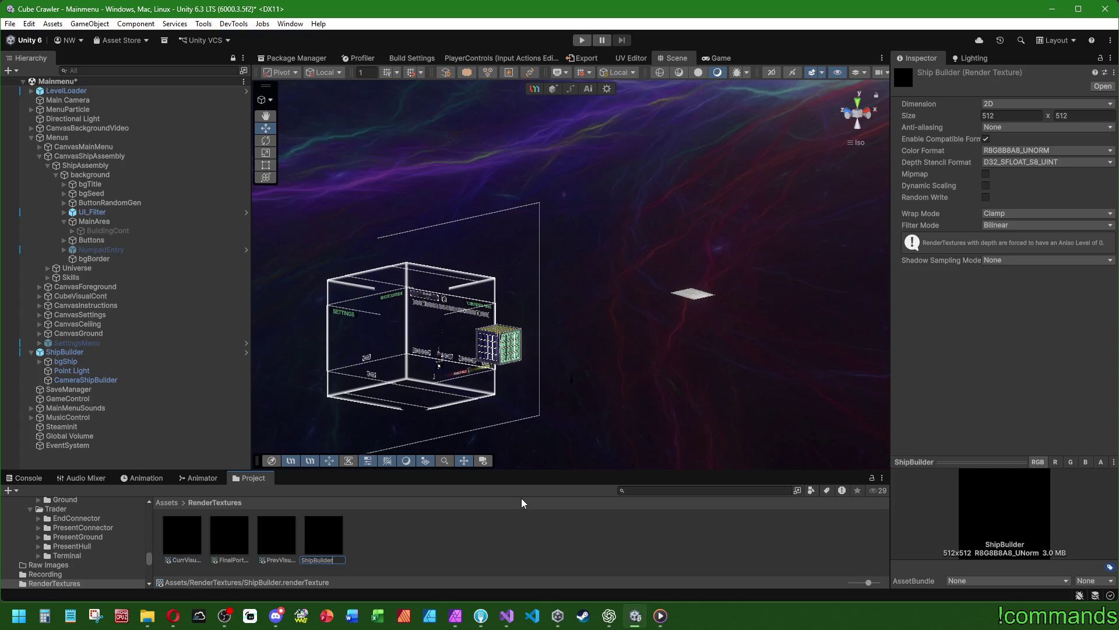
type("nderTexture")
key("Return")
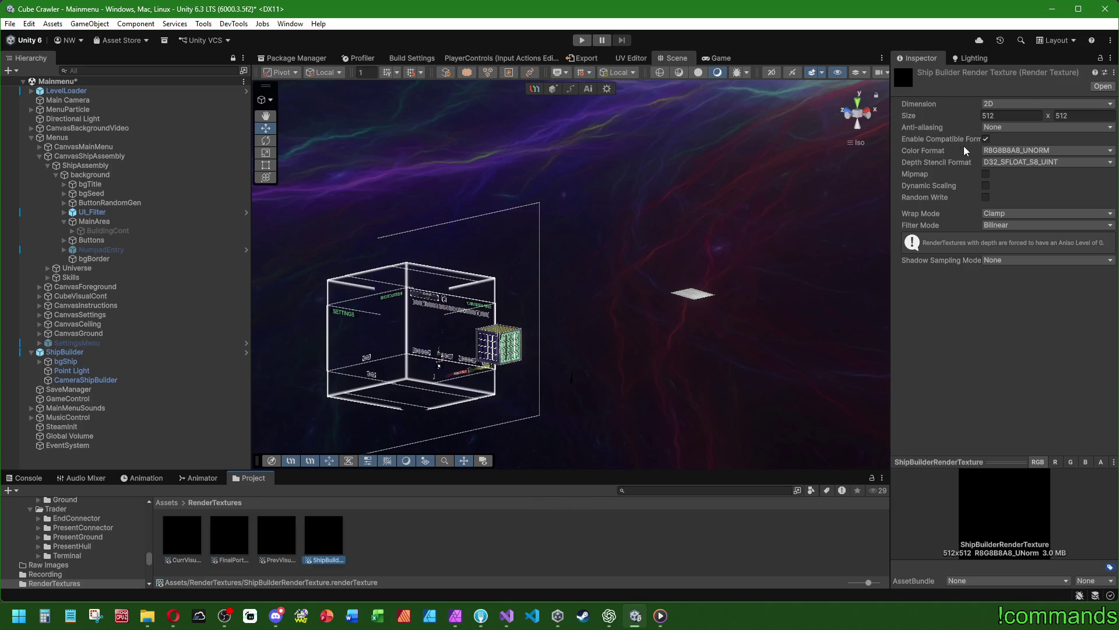
Set ShipBuilderRenderTexture's size to 1024 × 1024
left_click(1007, 116)
type("1024")
key("Tab")
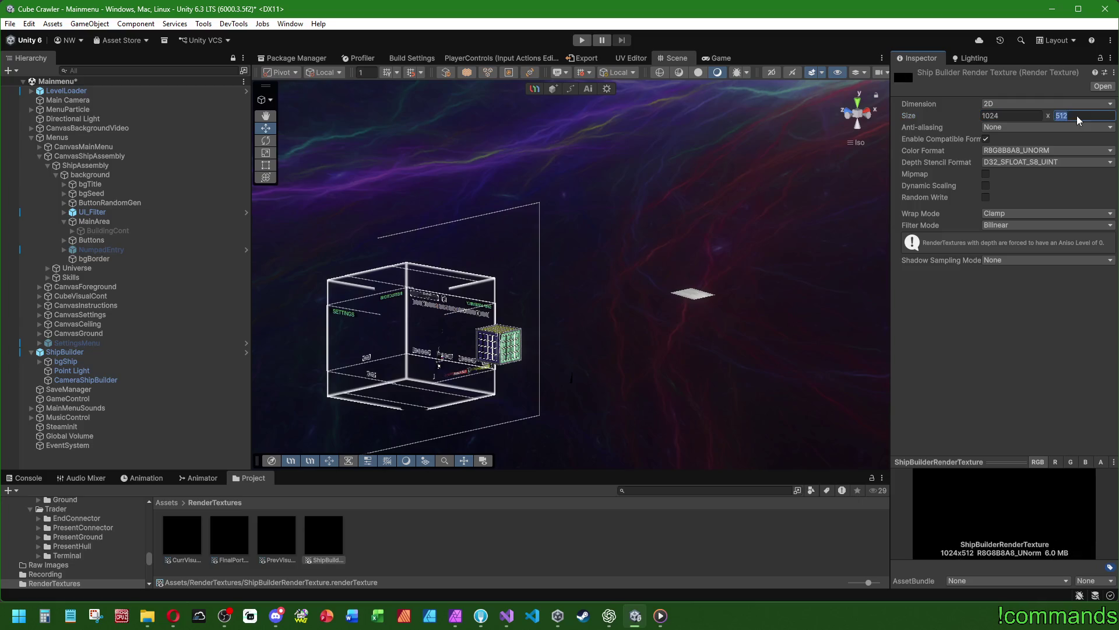
type("1024")
key("Return")
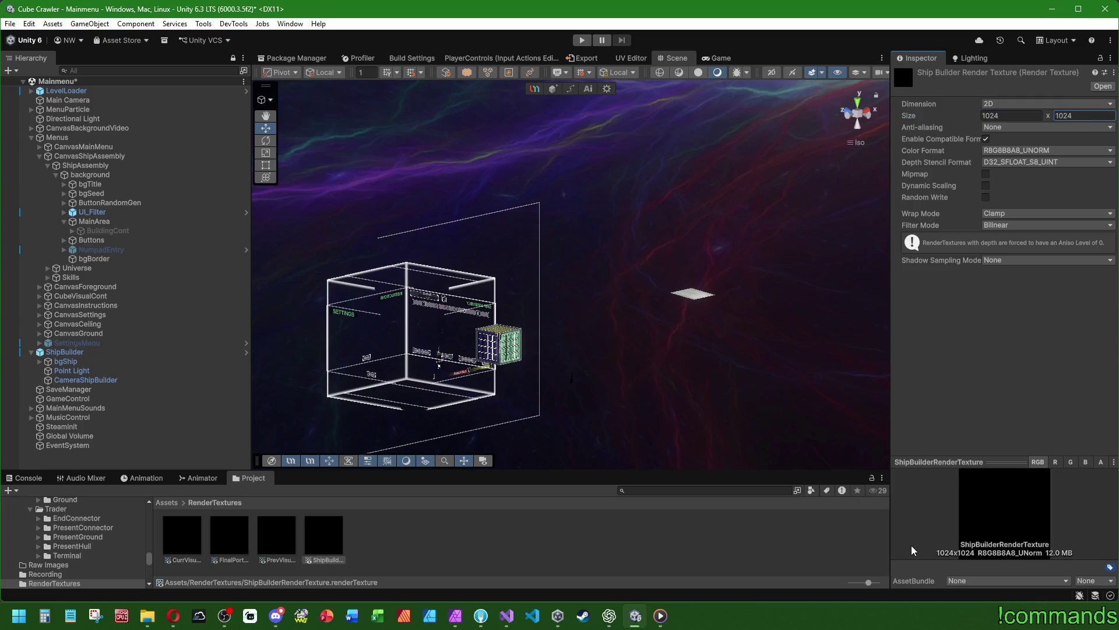
left_click(610, 615)
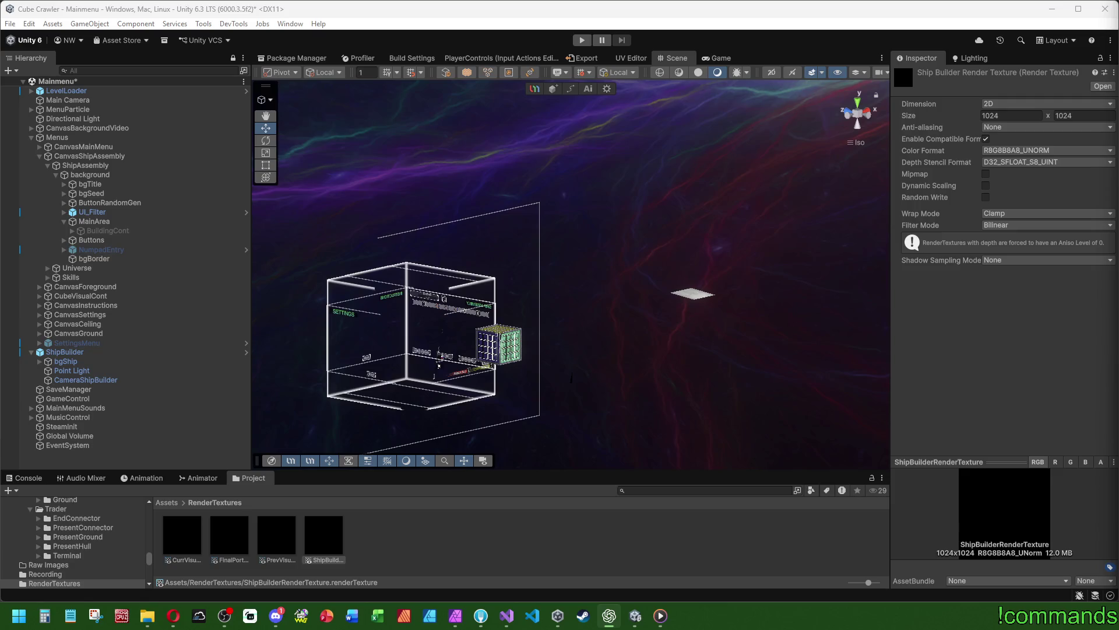
Enter 2048 for both width and height of ShipBuilderRenderTexture, keeping Anti-aliasing at None
key("alt+Tab")
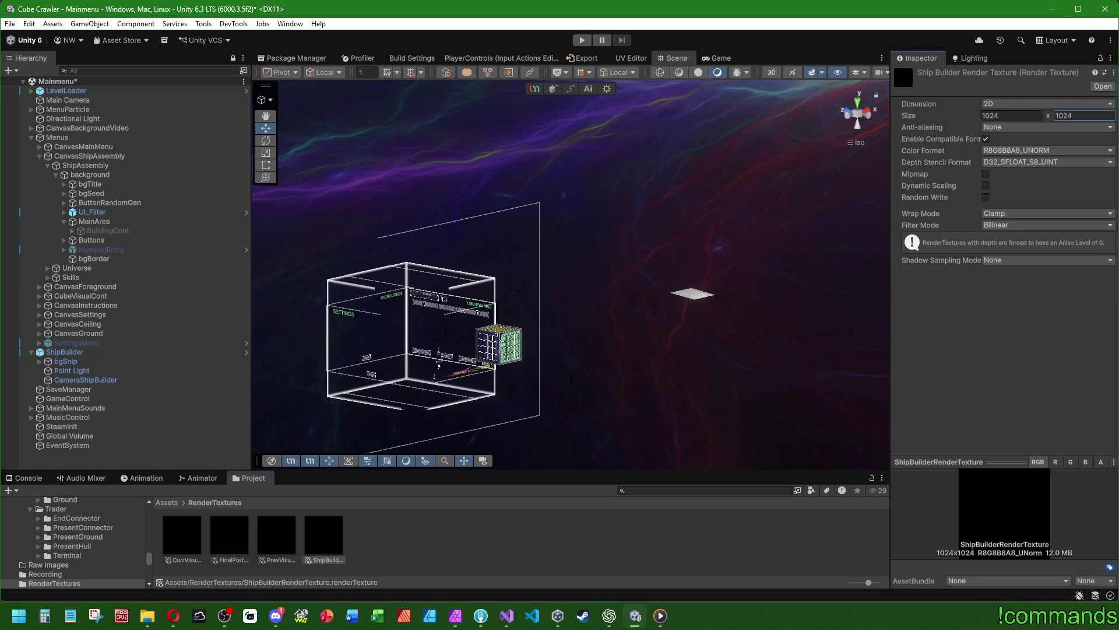
key("shift+Tab")
type("2048")
key("Tab")
type("2")
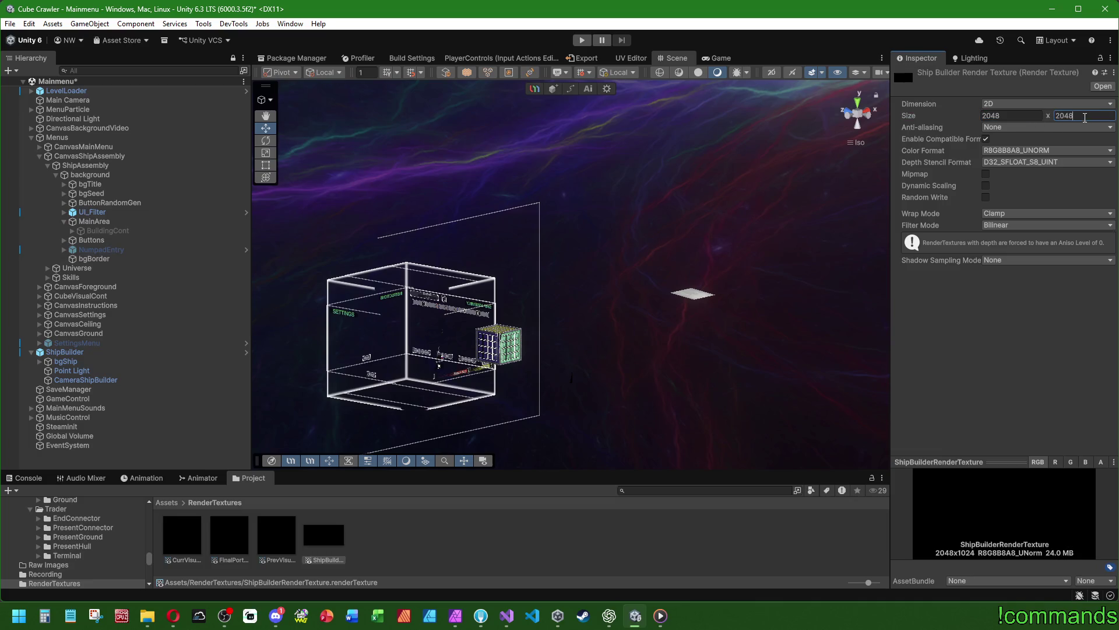
type("048")
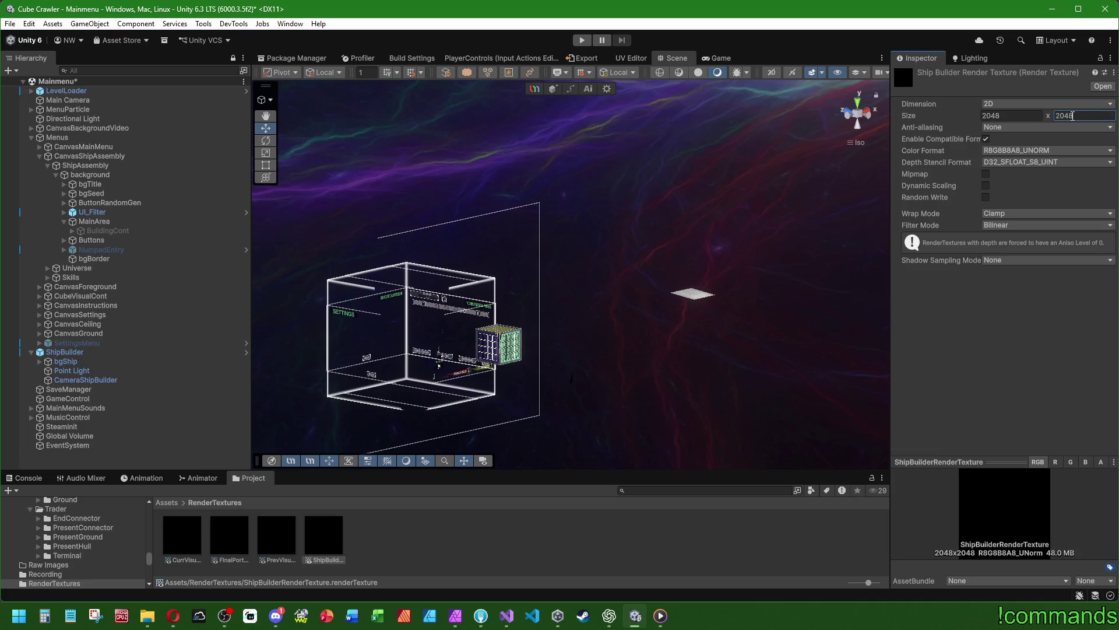
left_click(1007, 128)
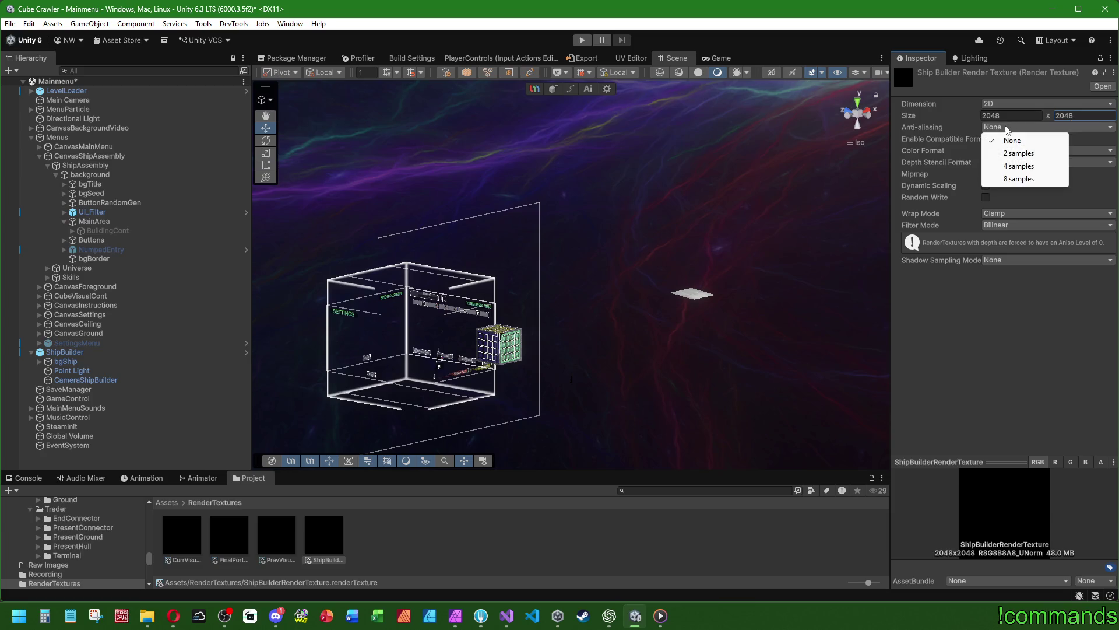
left_click(936, 129)
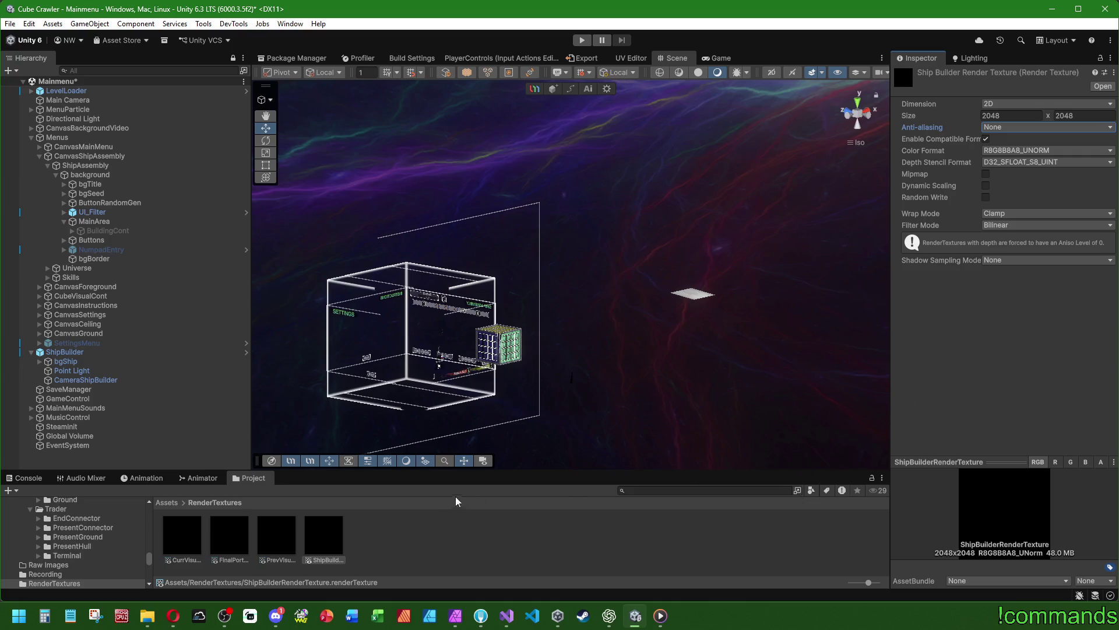
left_click(102, 353)
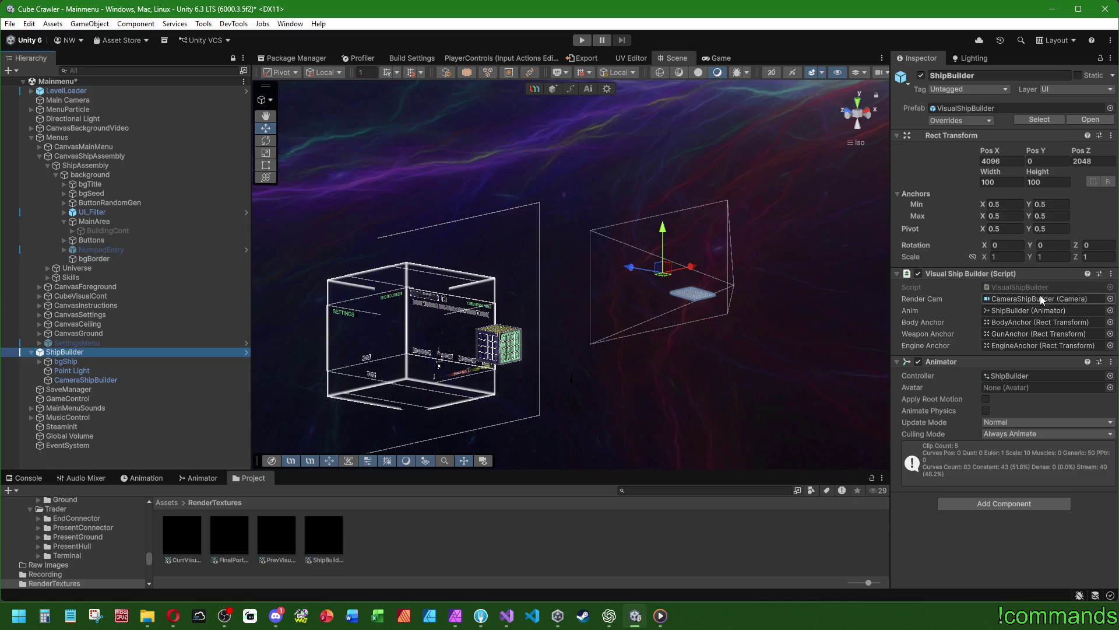
In the ShipBuilder prefab, set CameraShipBuilder's Output Texture to ShipBuilderRenderTexture
left_click(1090, 122)
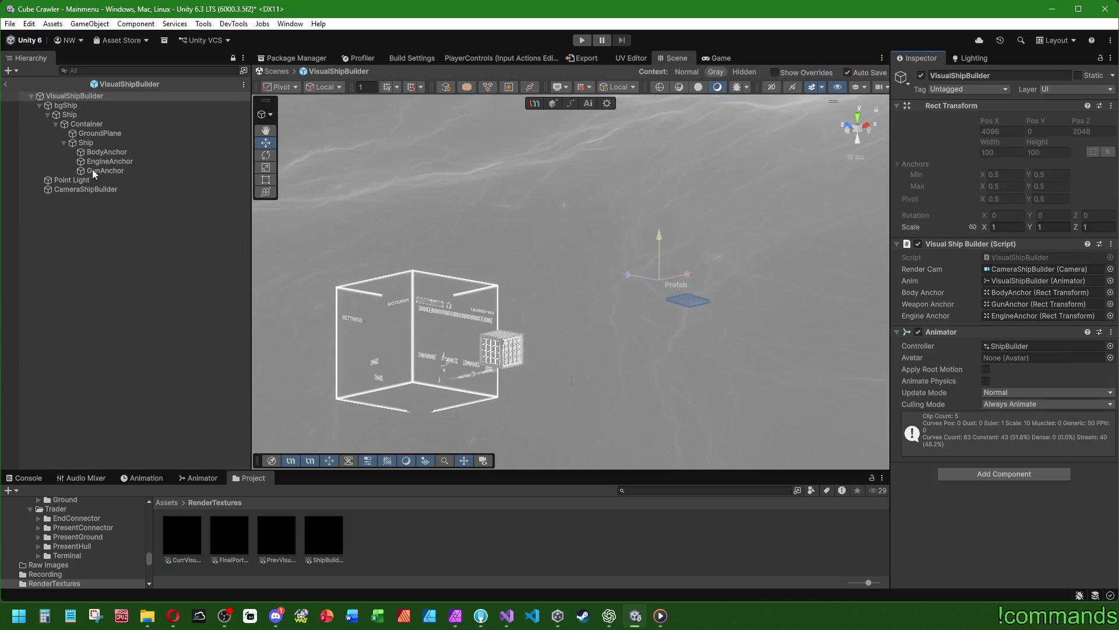
left_click(86, 189)
scroll(958, 366, "down", 5)
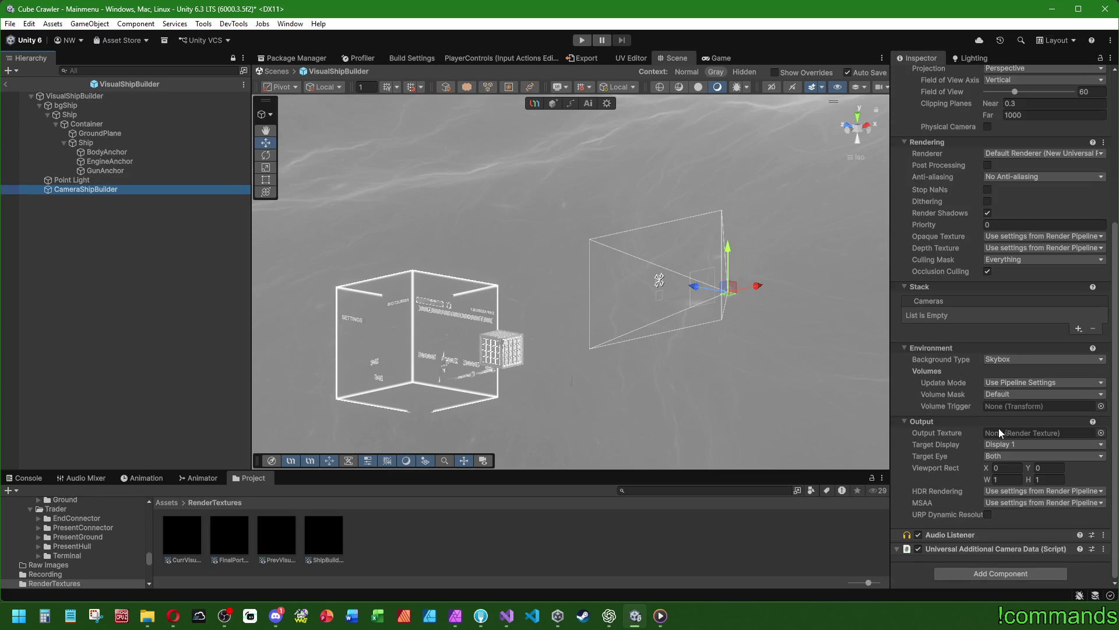
left_click_drag(324, 528, 1026, 432)
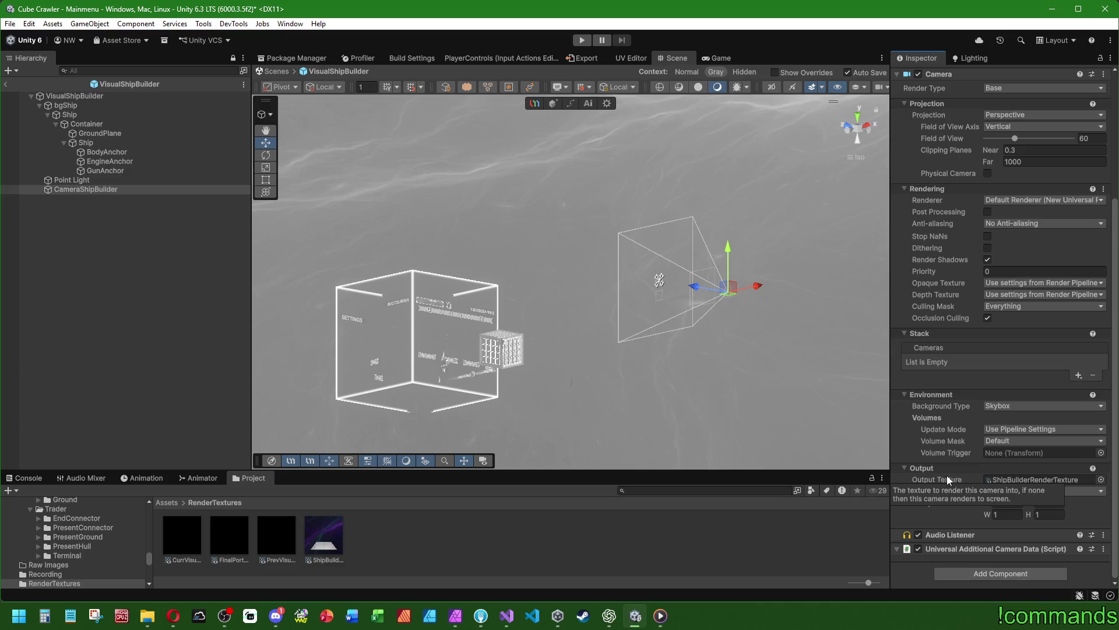
Try Solid Color and Uninitialized backgrounds, settle on Skybox, and return to the Mainmenu scene
left_click(1003, 405)
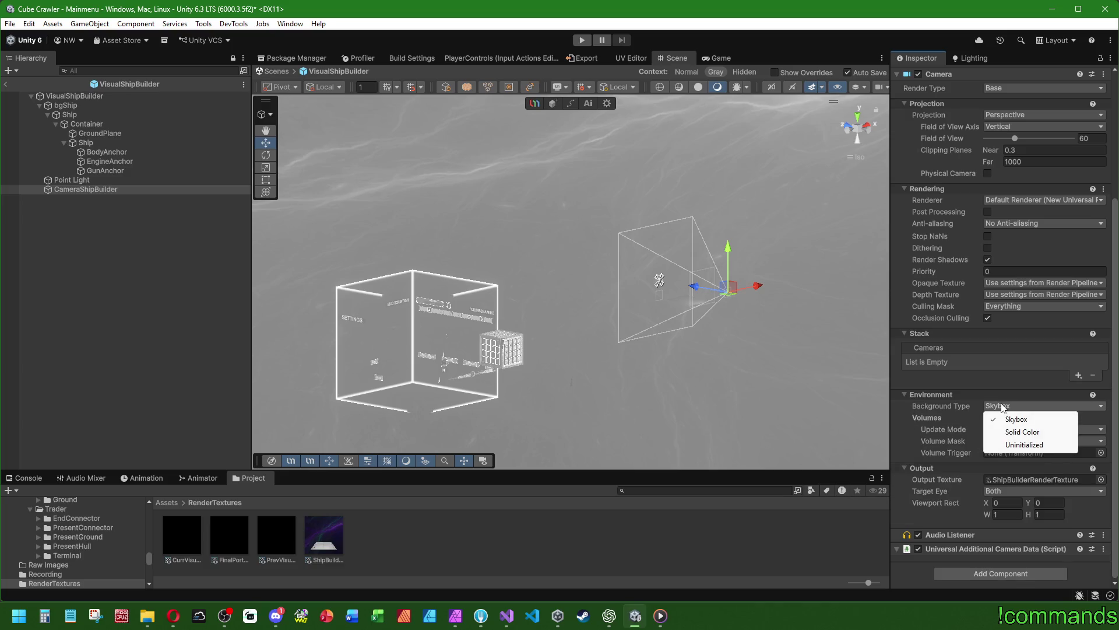
left_click(949, 404)
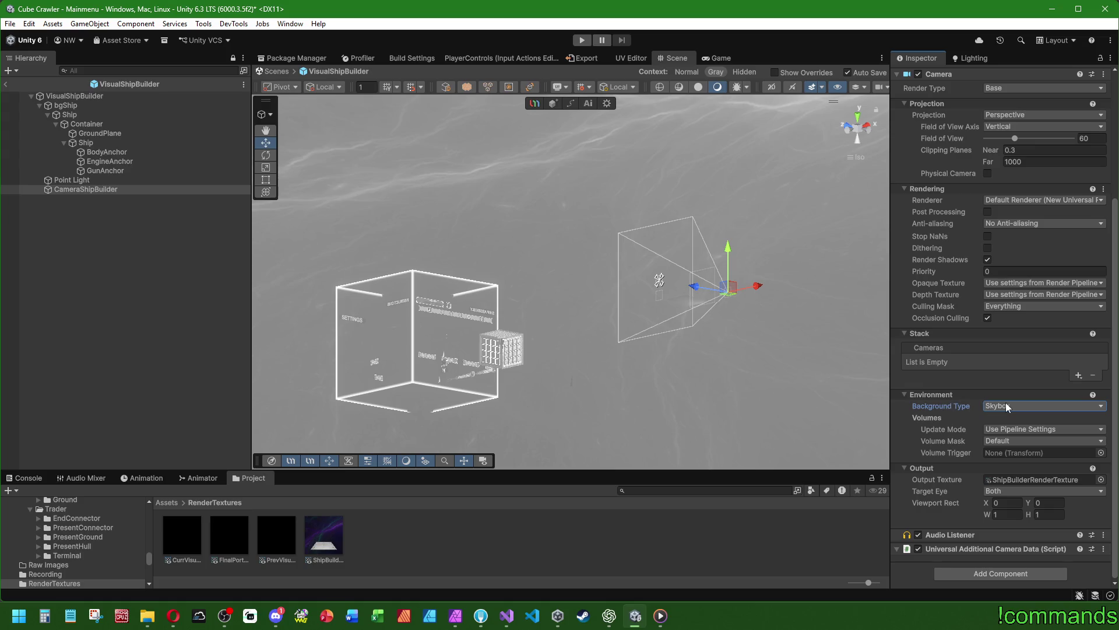
scroll(970, 429, "up", 5)
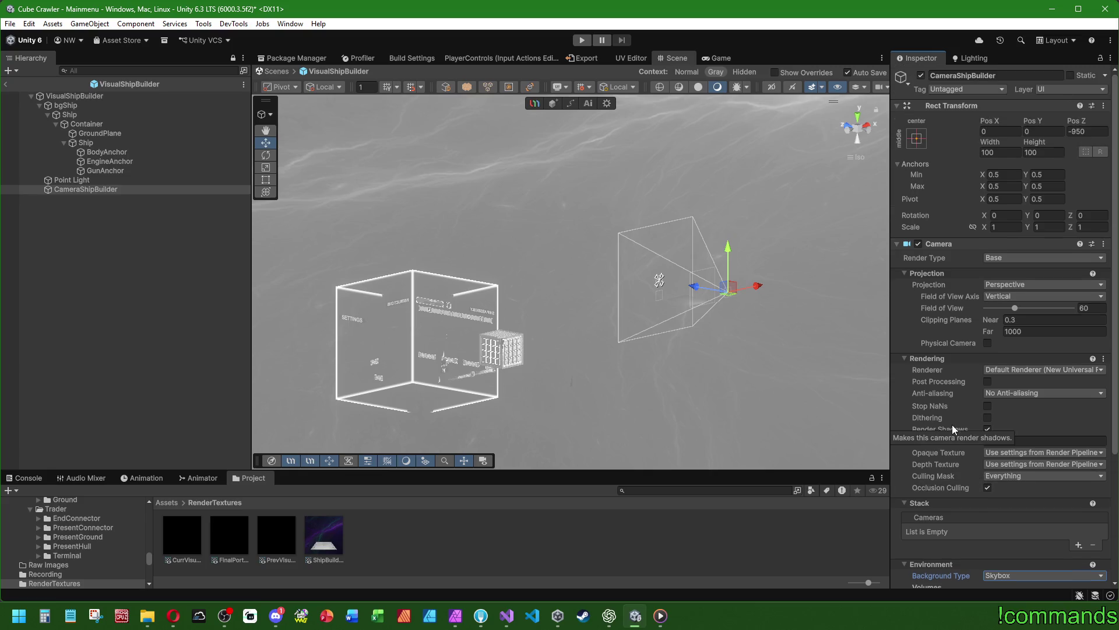
scroll(953, 424, "down", 5)
left_click(1002, 409)
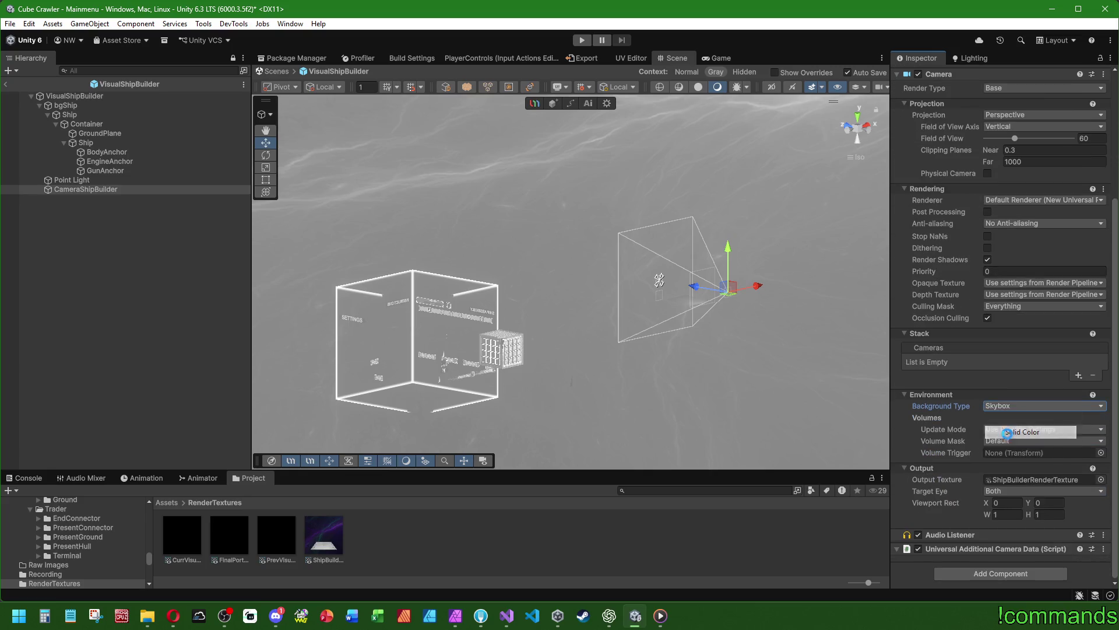
left_click(1007, 432)
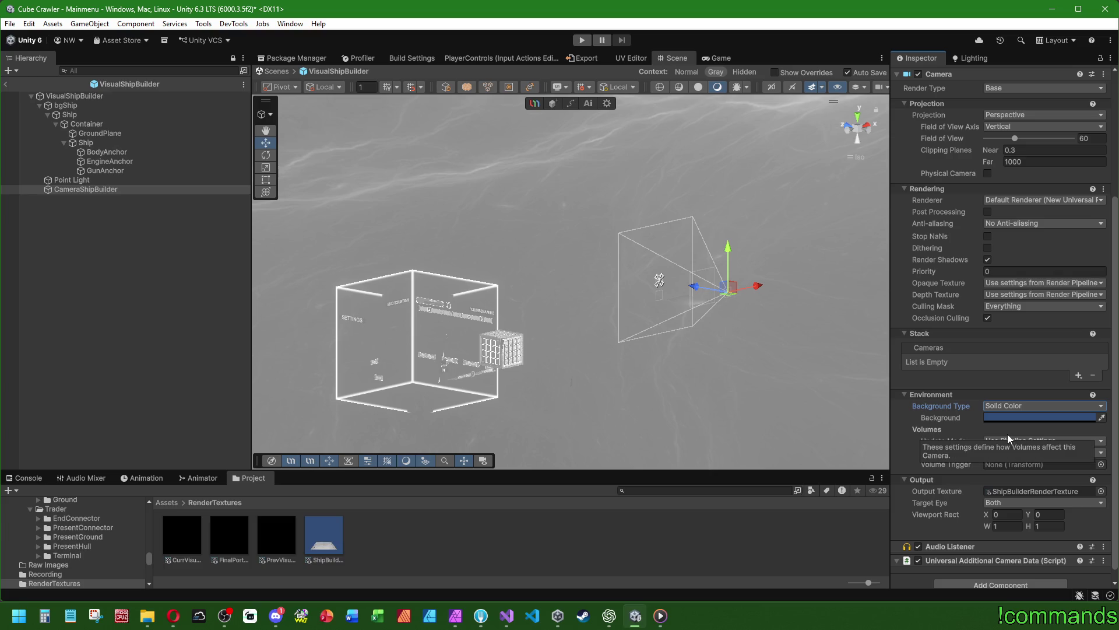
left_click(1003, 403)
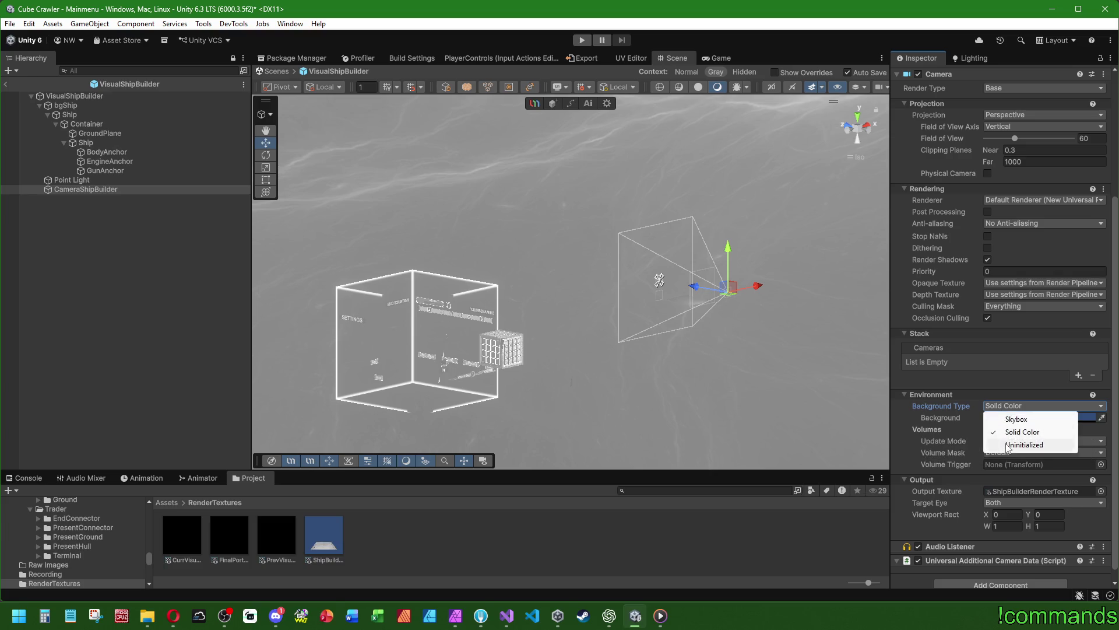
left_click(1008, 445)
left_click(1008, 407)
left_click(1006, 419)
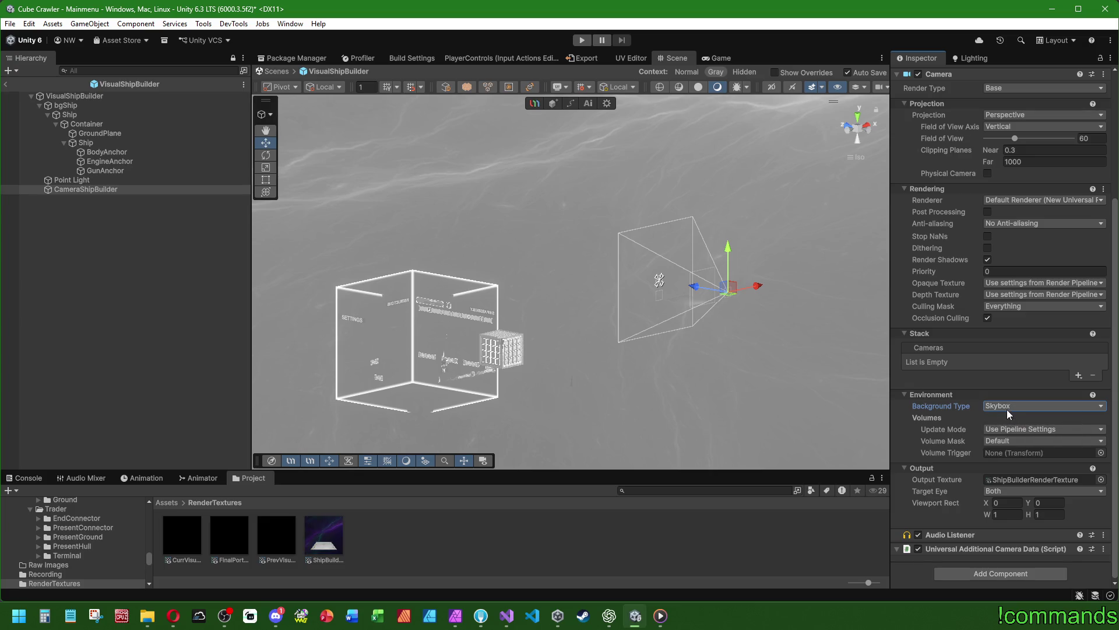
left_click(1006, 408)
left_click(5, 84)
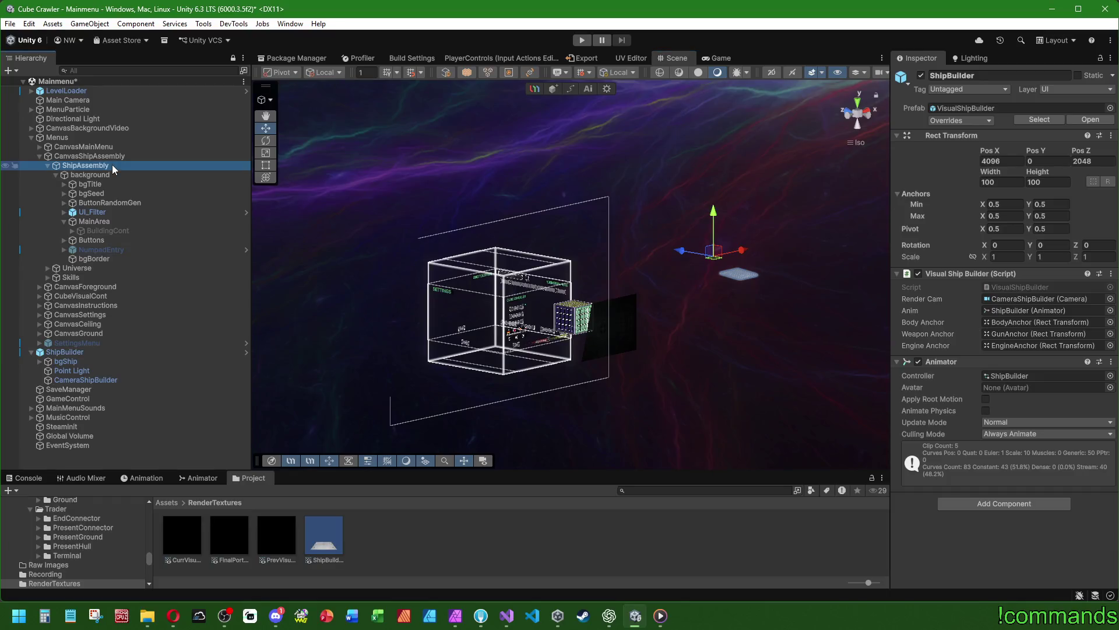
left_click(112, 164)
left_click_drag(585, 243, 904, 155)
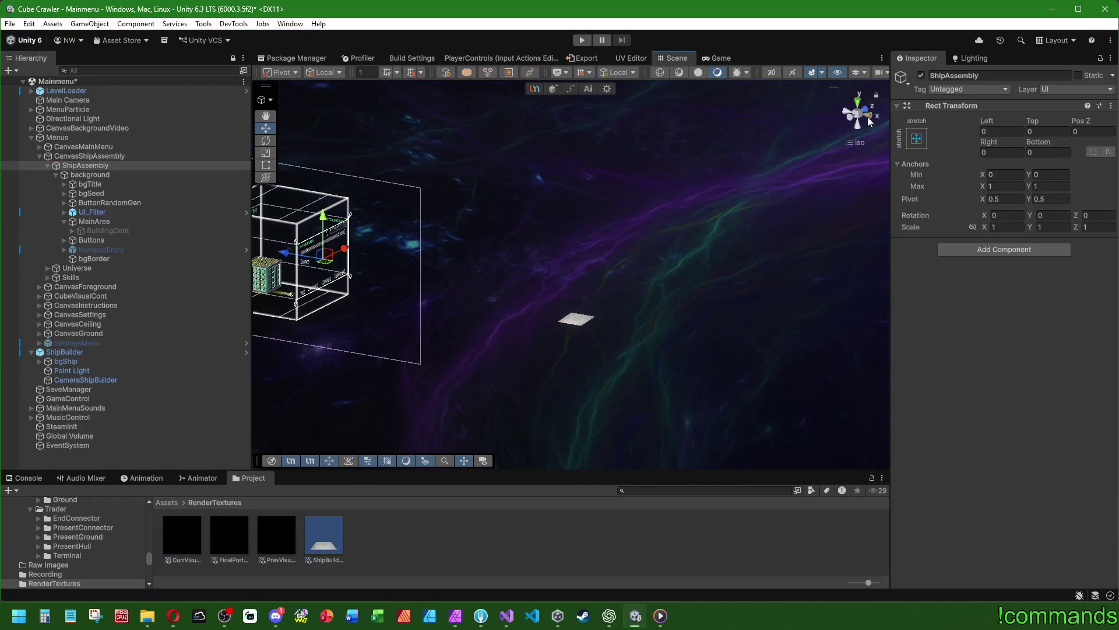
left_click(868, 118)
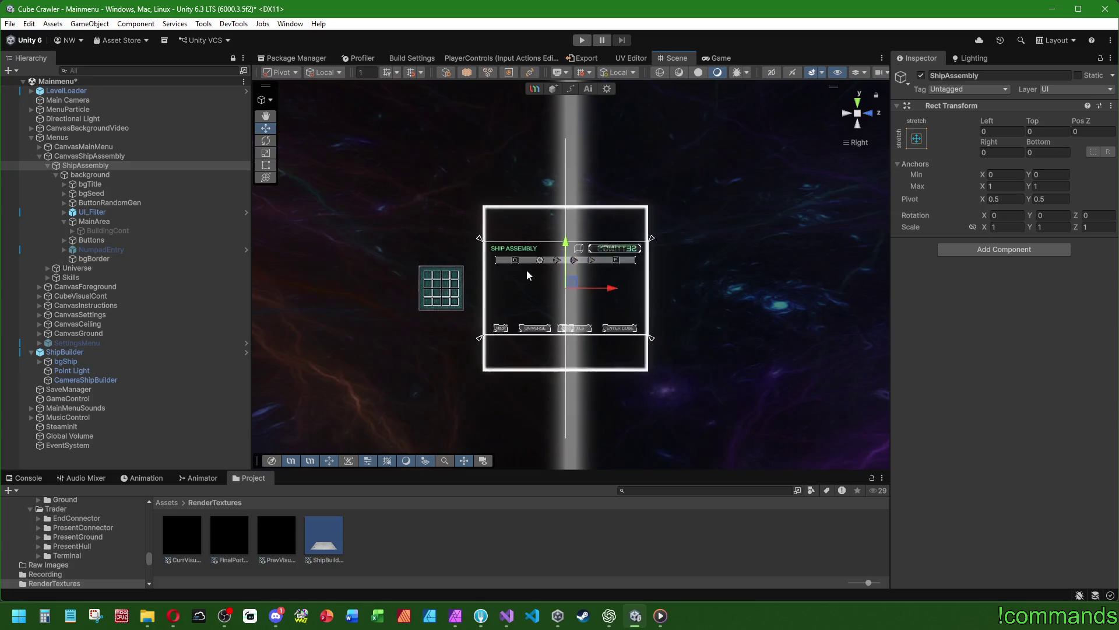
left_click_drag(527, 275, 402, 315)
left_click(108, 352)
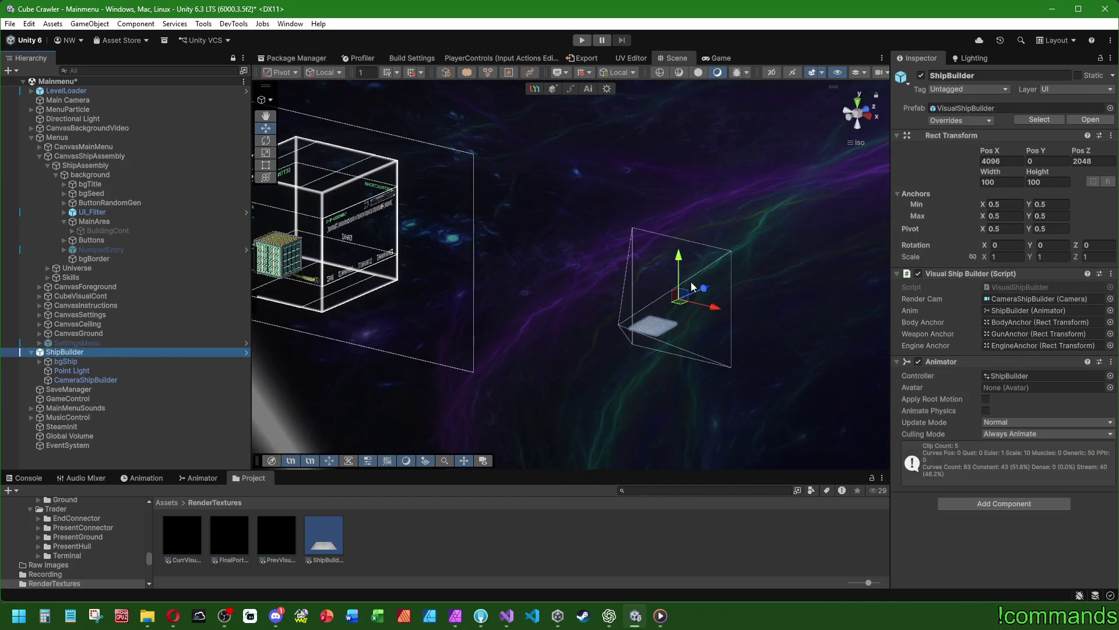
left_click(1090, 161)
type("0")
key("Return")
mouse_move(771, 224)
left_mouse_down()
mouse_move(552, 197)
mouse_move(692, 269)
left_mouse_up()
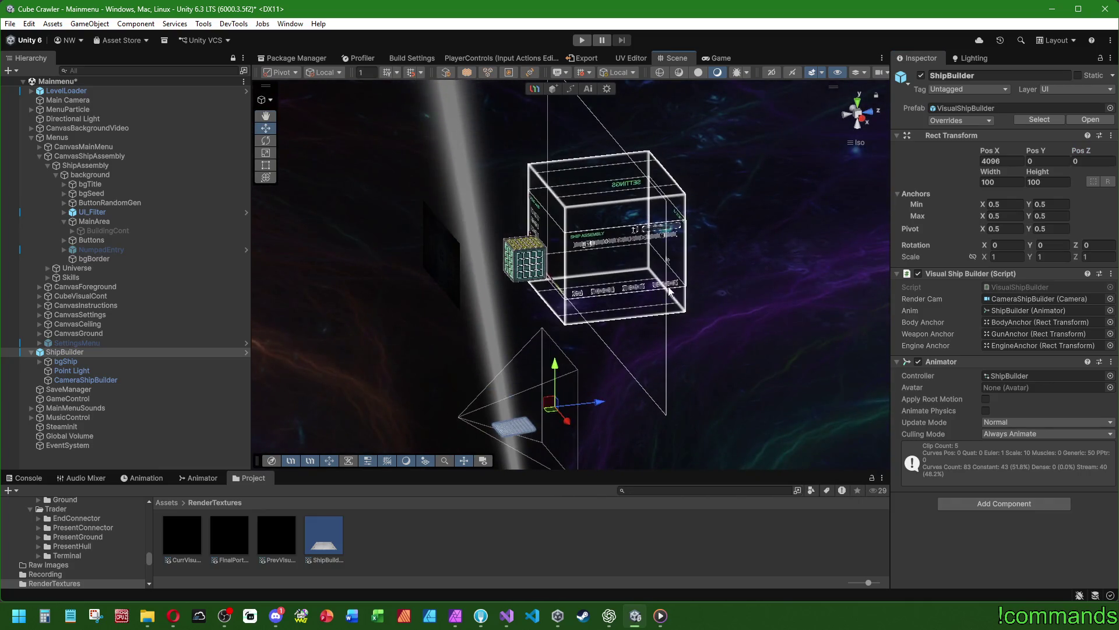
left_click(120, 220)
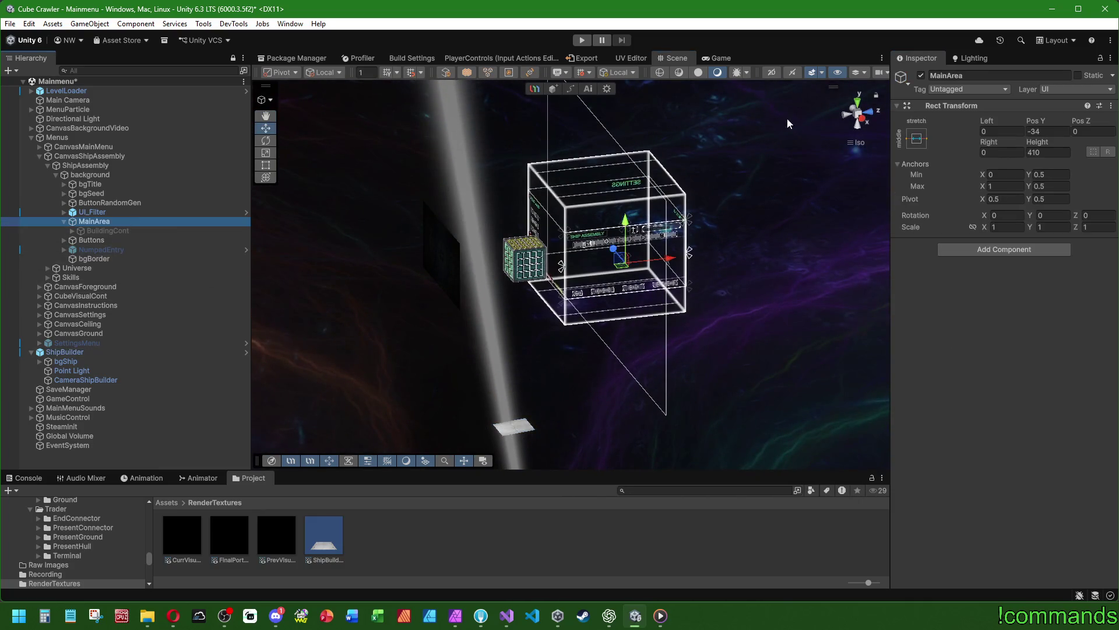
left_click(864, 121)
key("f")
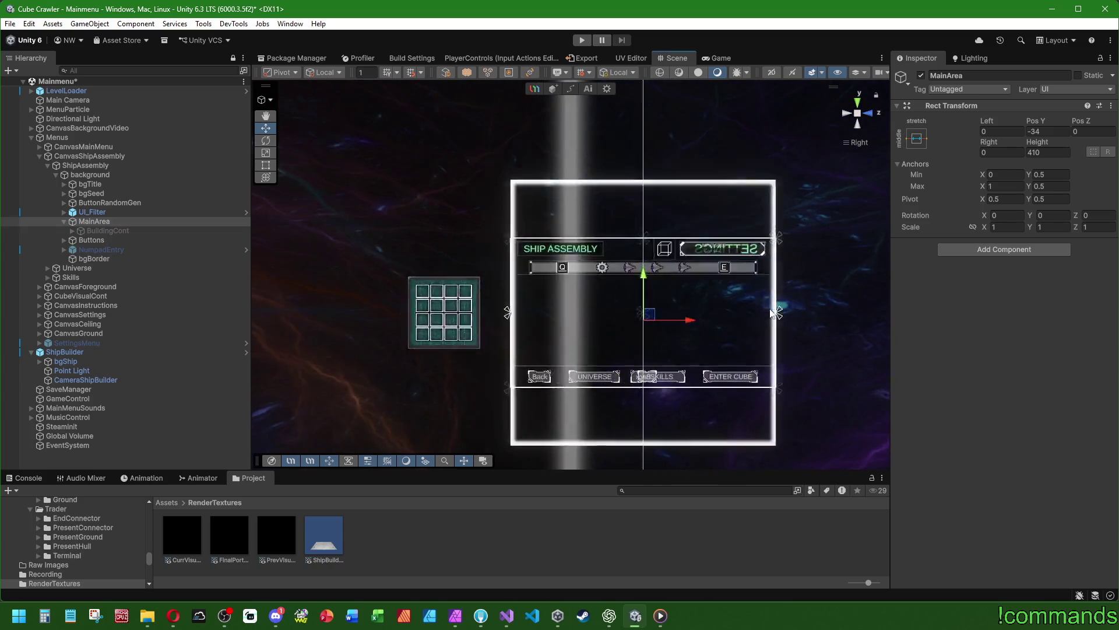
scroll(603, 239, "up", 2)
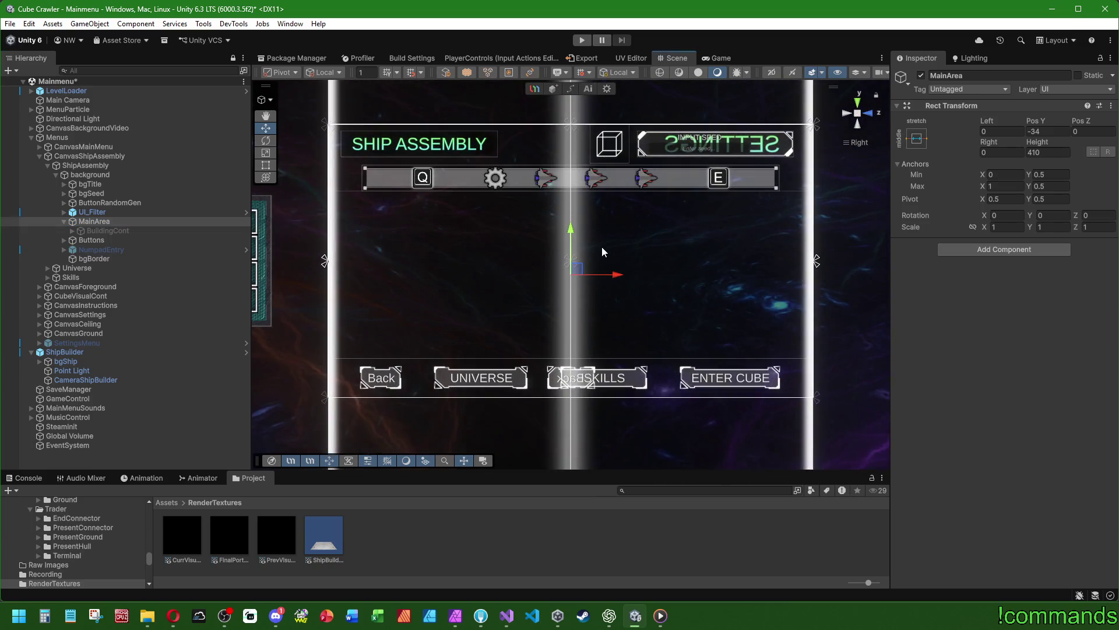
left_click(115, 230)
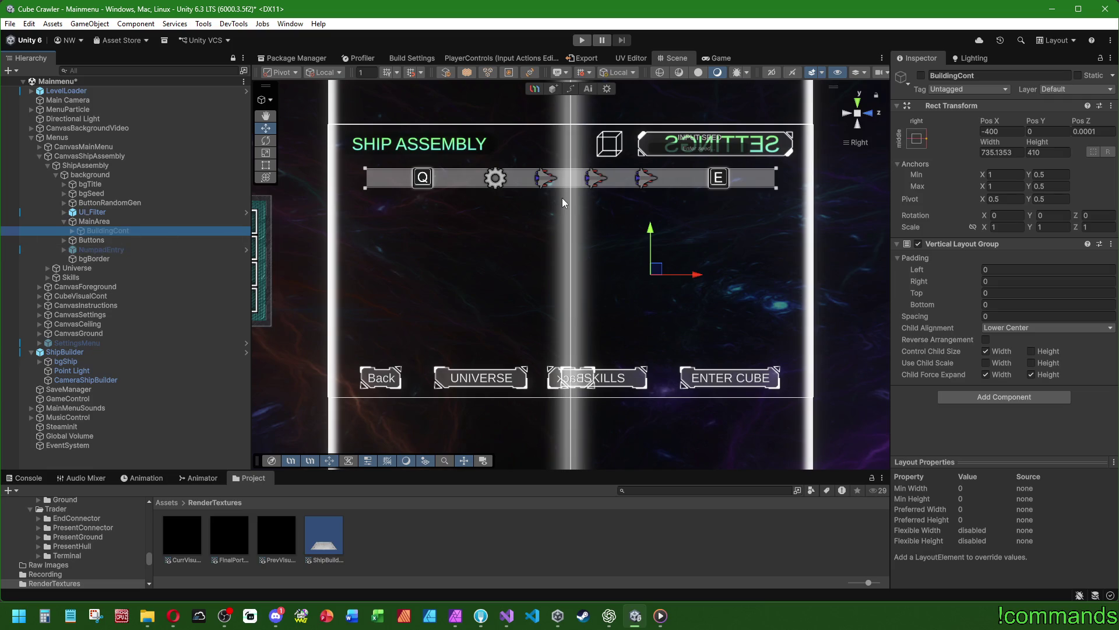
scroll(582, 224, "up", 2)
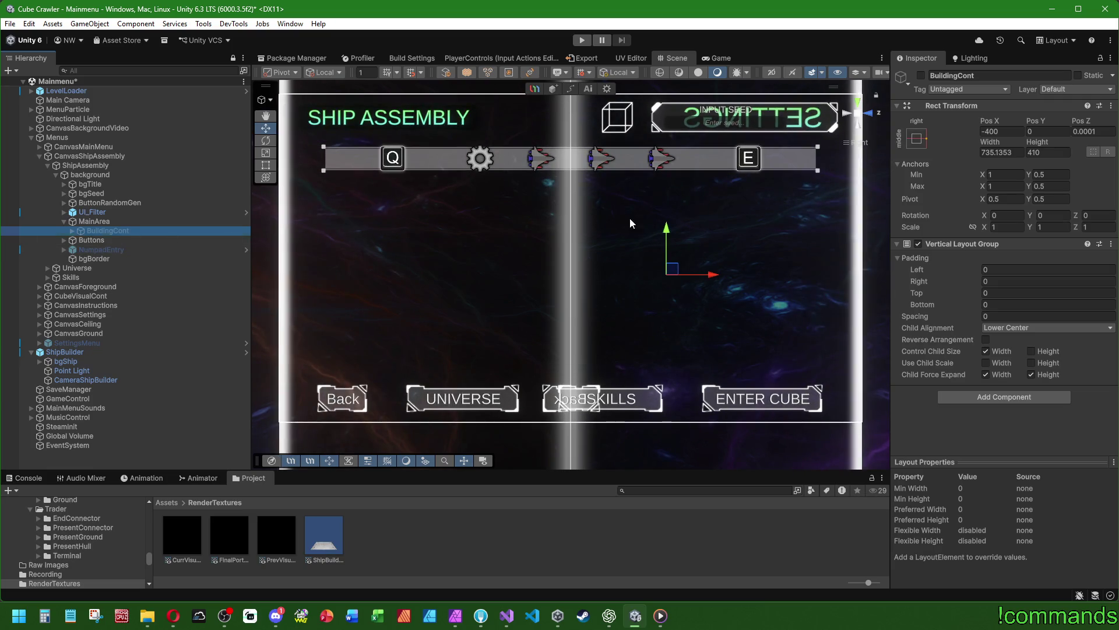
scroll(630, 218, "up", 1)
right_click(115, 222)
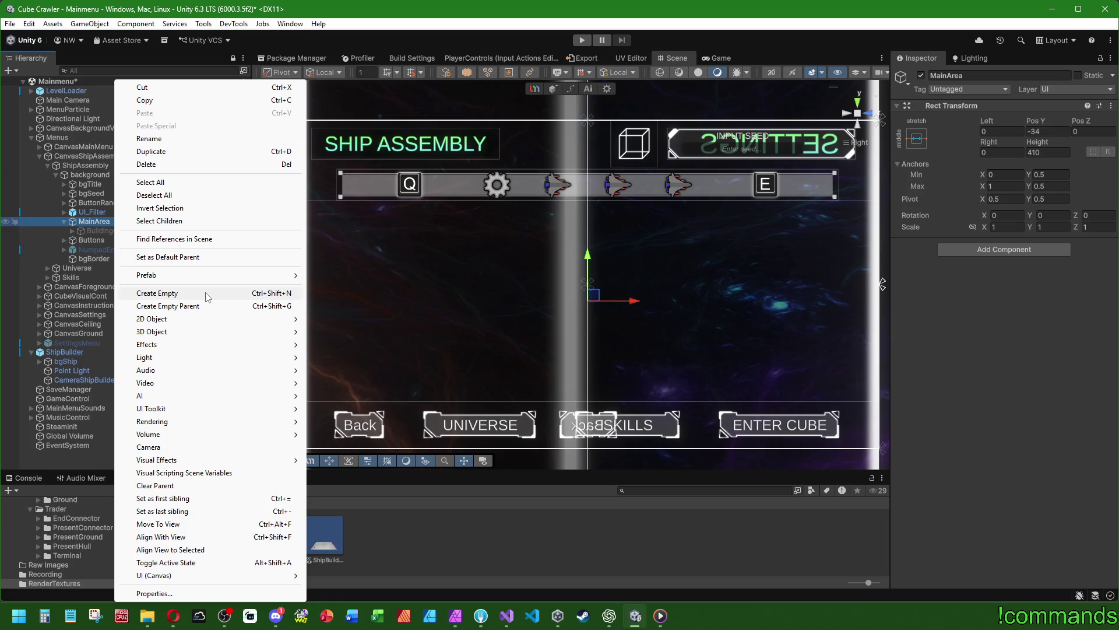
Create an empty child StatsPanel under MainArea, fixing its capitalisation, and place it above BuildingCont
left_click(206, 293)
type("Sta")
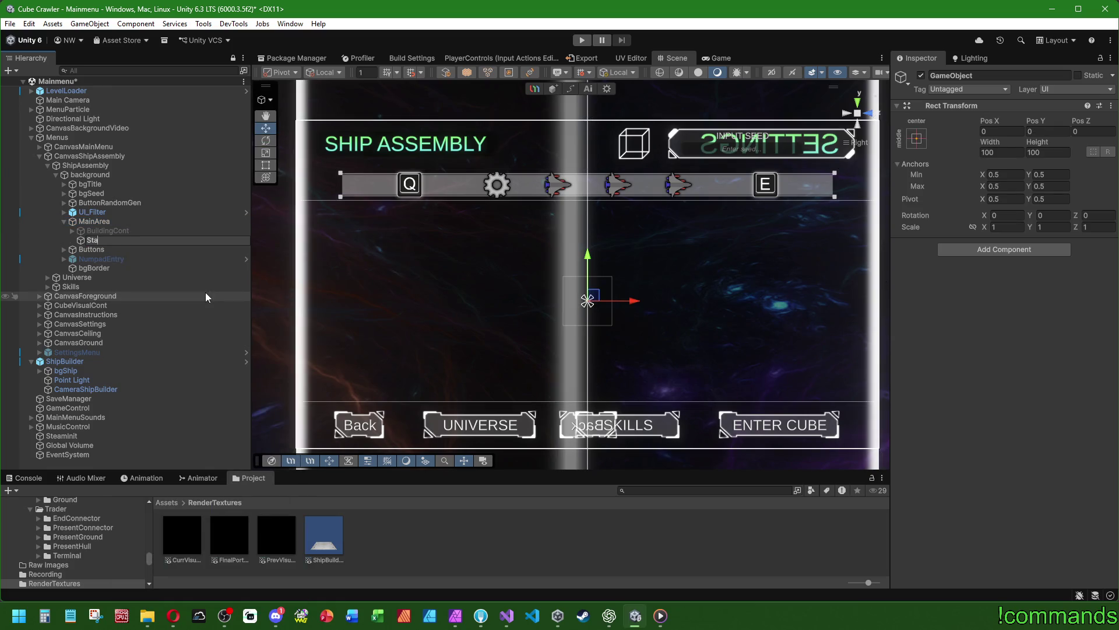
type("tsPAnel")
key("Return")
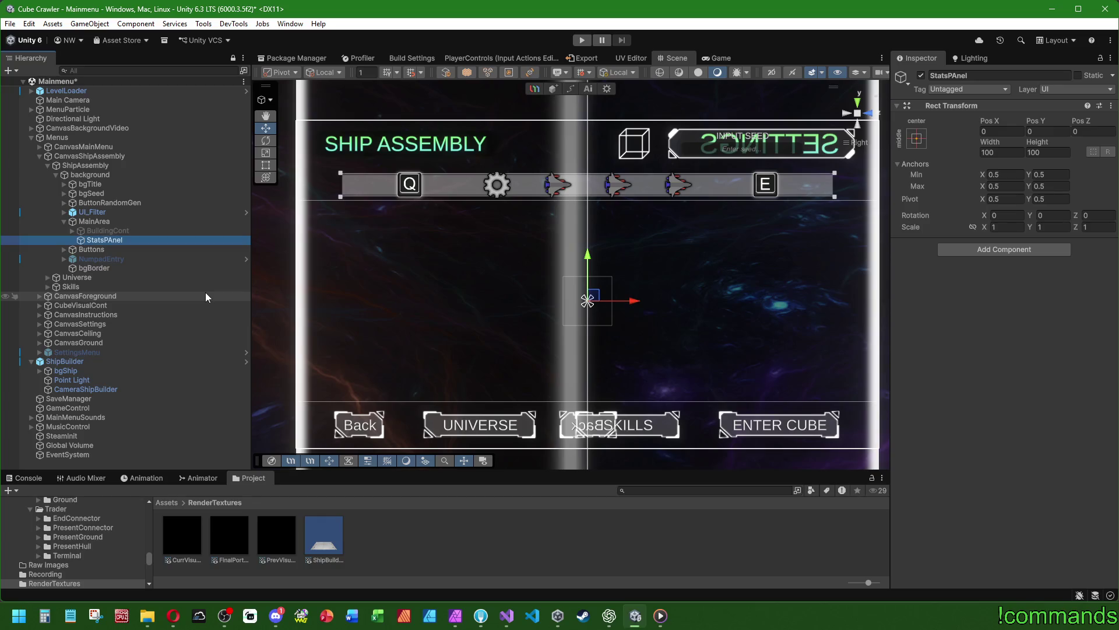
key("F2")
key("Left")
key("Left")
key("Left")
key("BackSpace")
type("a")
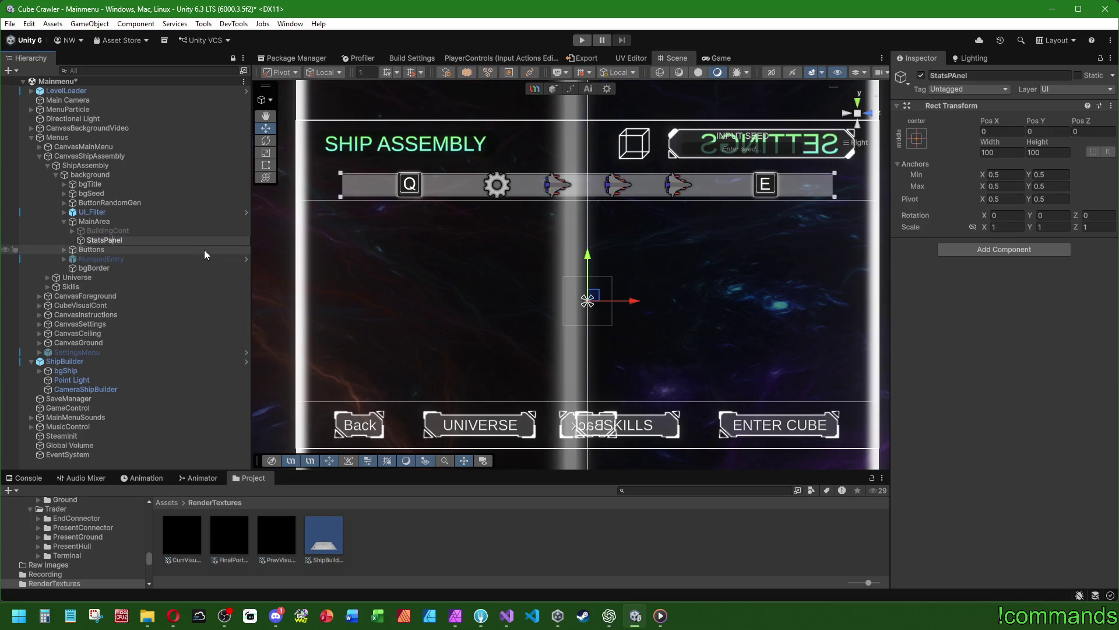
key("Return")
left_click_drag(101, 240, 103, 228)
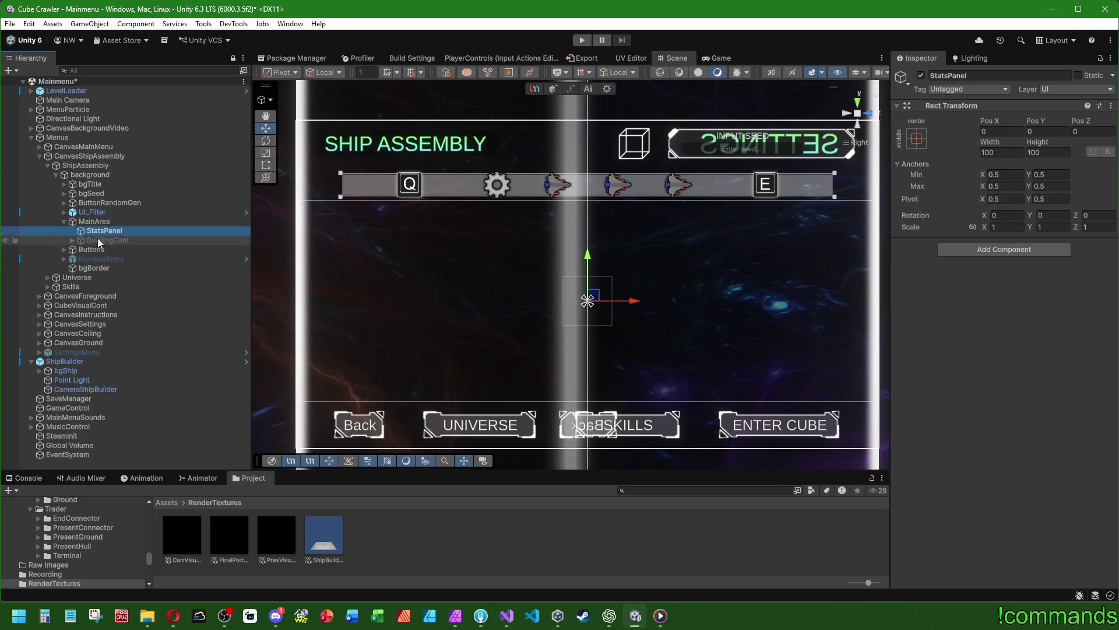
Duplicate StatsPanel into ShipPreview and SlotSelection, then check BuildingCont's layout settings
key("ctrl+d")
key("F2")
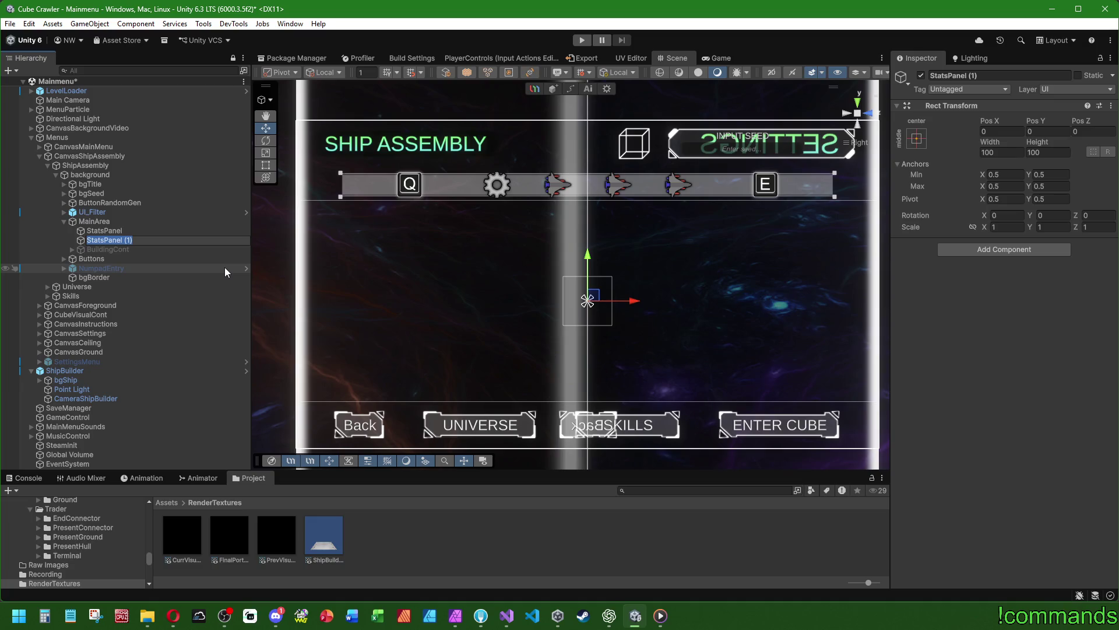
type("ShipPrev")
type("iew")
key("Return")
key("ctrl+d")
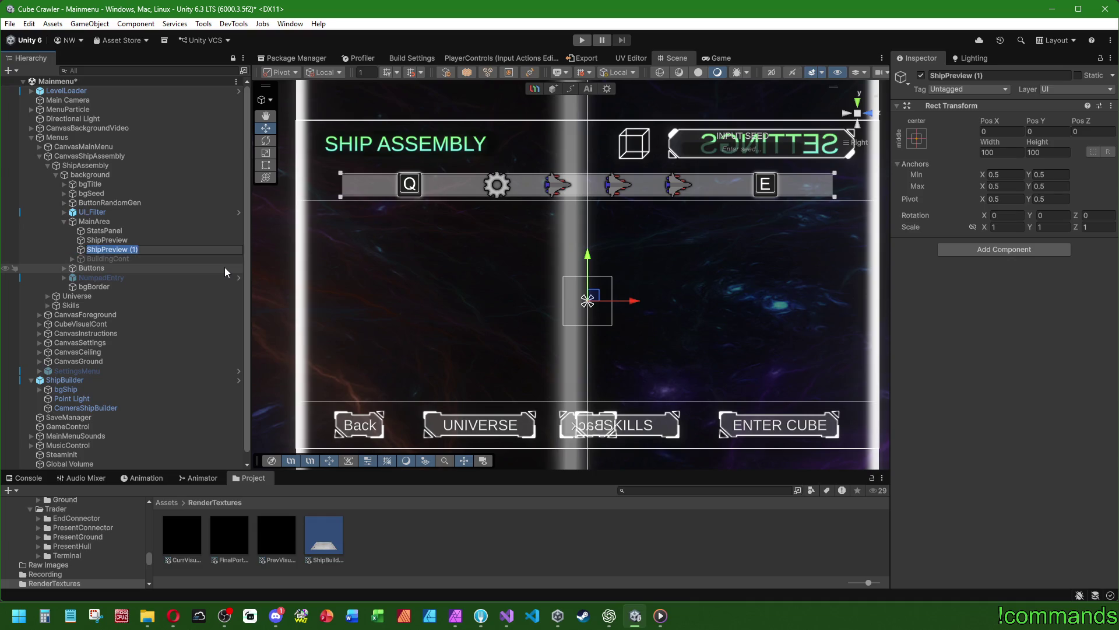
type("SlotSelection")
key("Return")
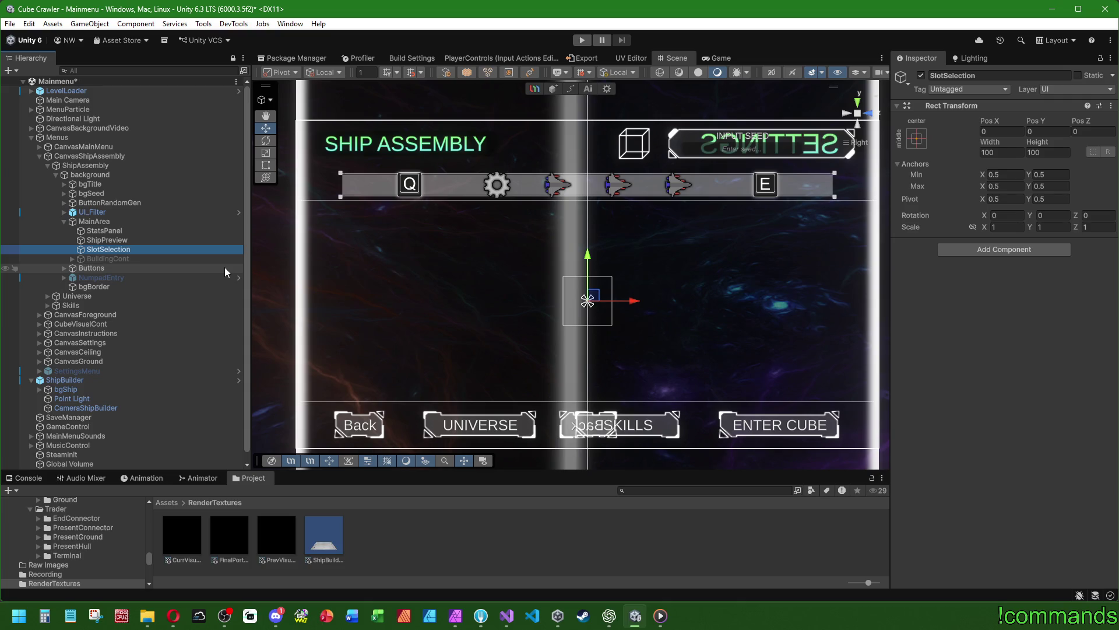
left_click(114, 258)
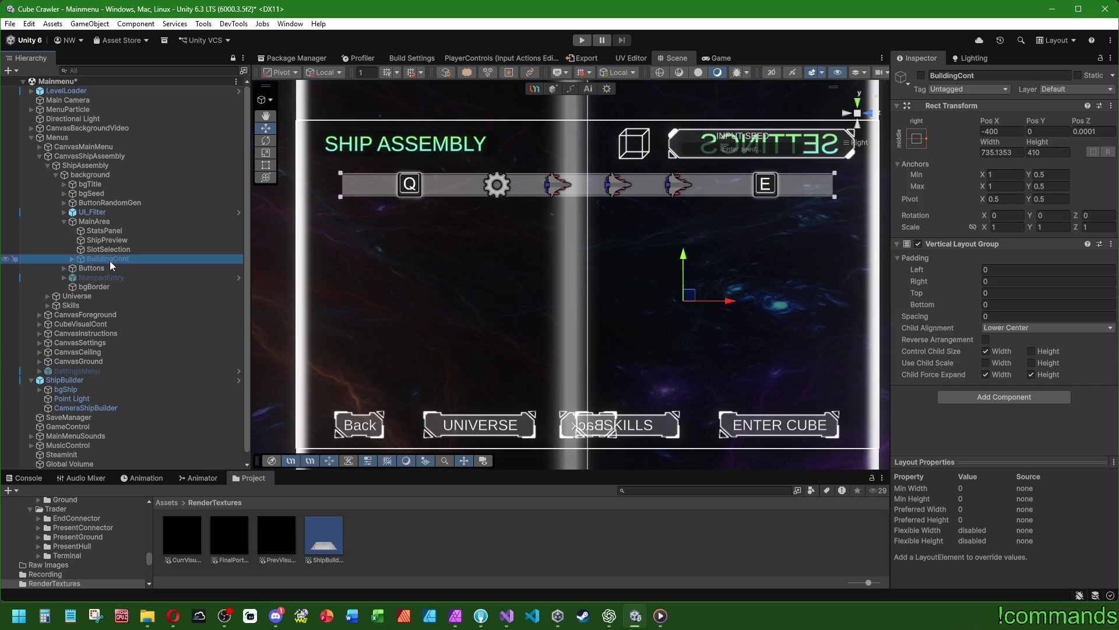
left_click(64, 222)
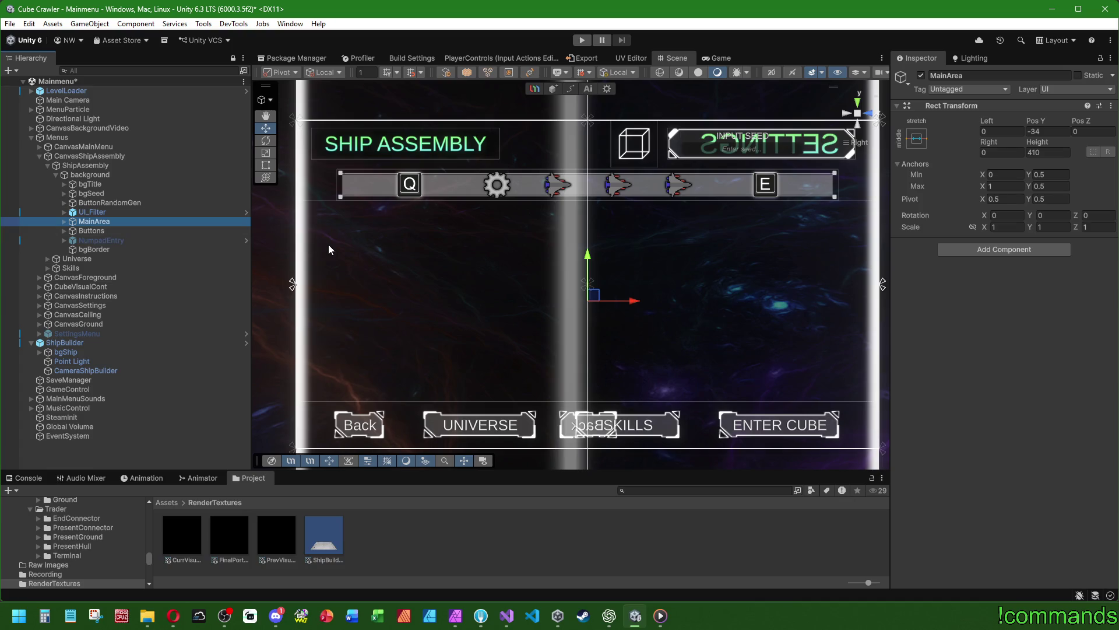
Rename MainArea to MainAreaShipAssembly and duplicate it as MainAreaComponentSelection
key("F2")
type("S")
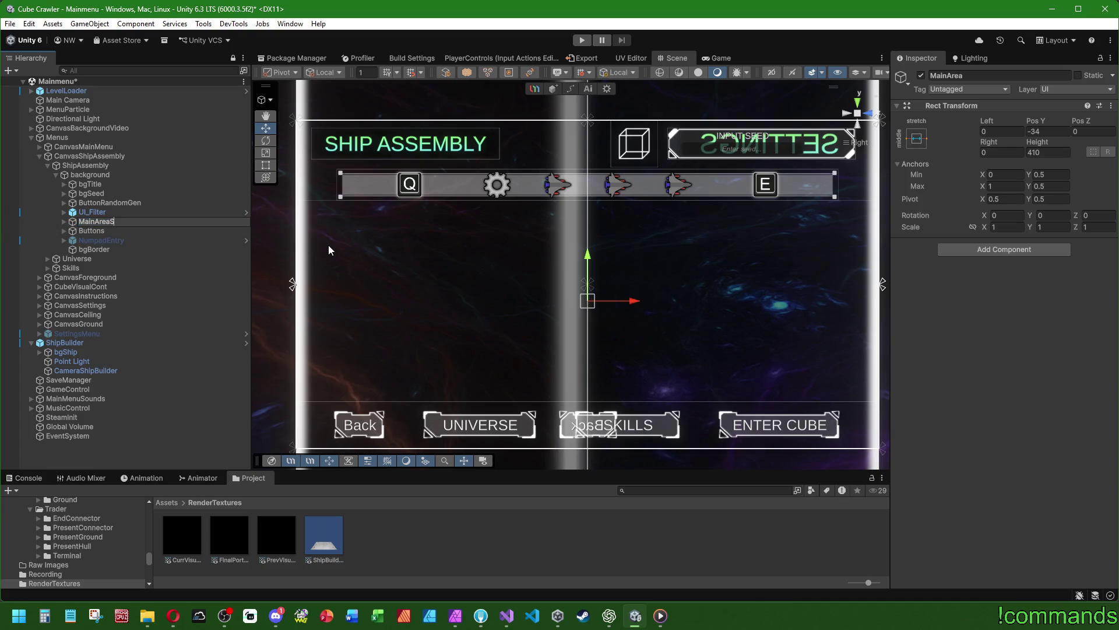
type("hipAssembly")
key("Return")
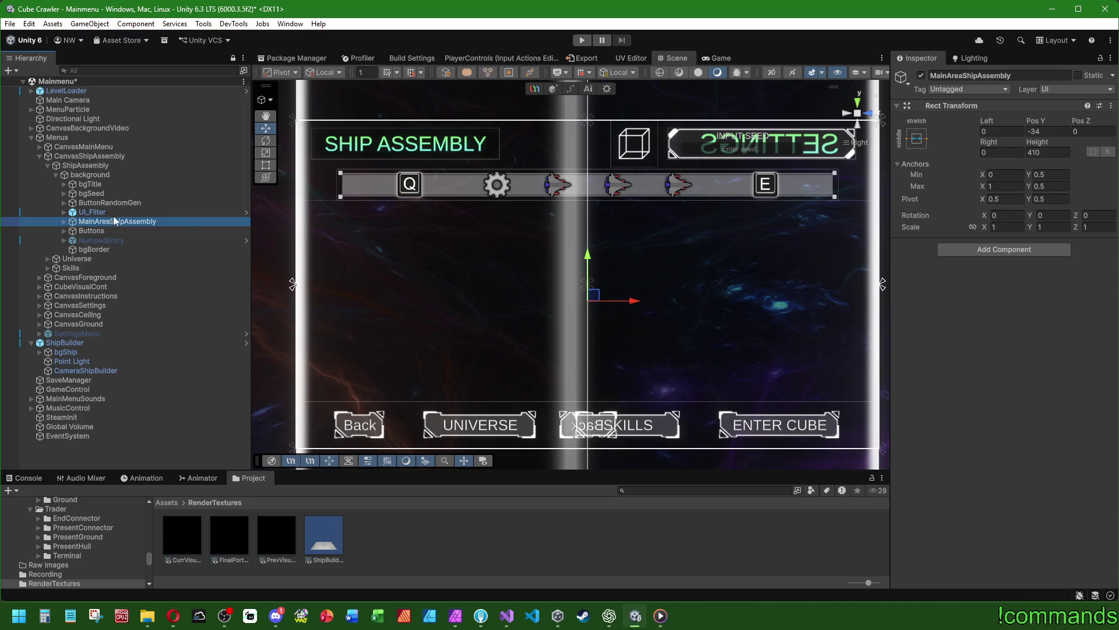
key("ctrl+d")
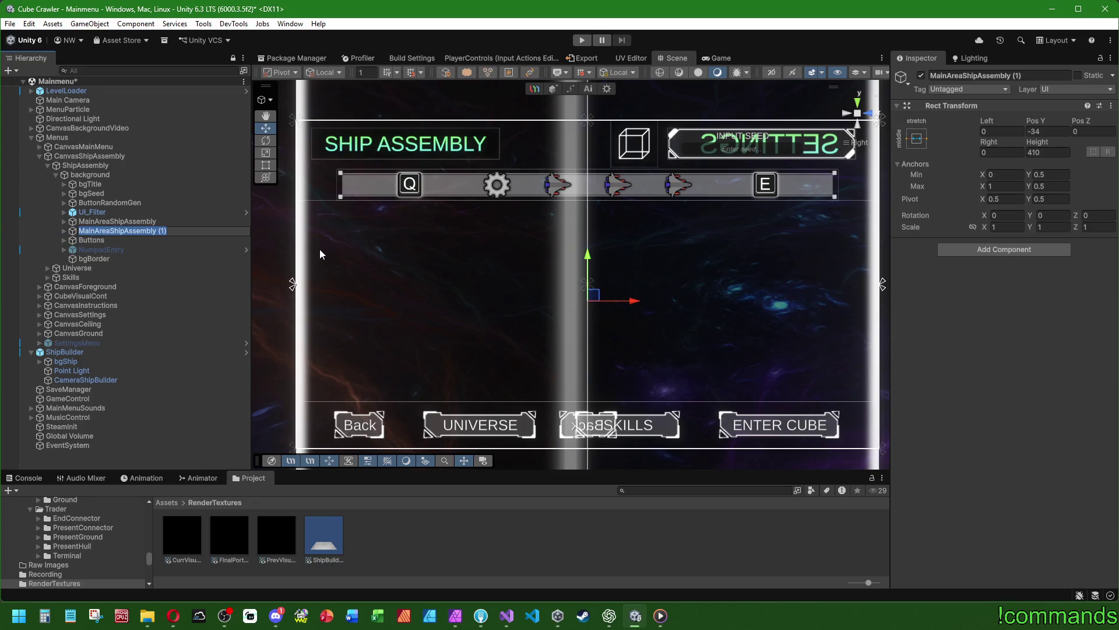
key("BackSpace")
key("BackSpace")
key("BackSpace")
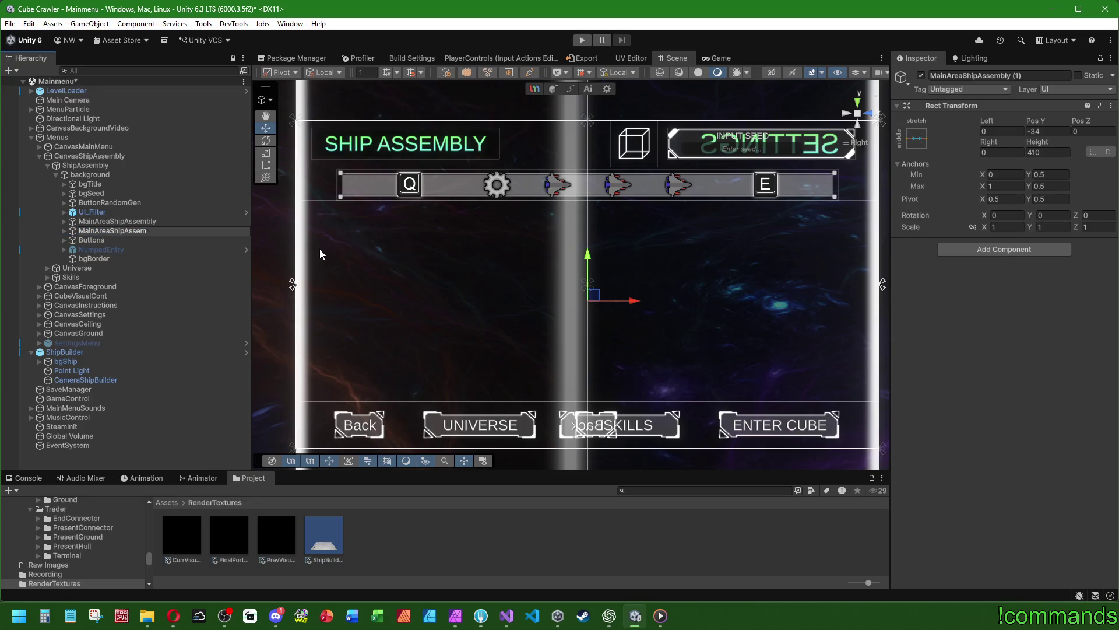
type("Component")
type("Selec")
type("tion")
key("Return")
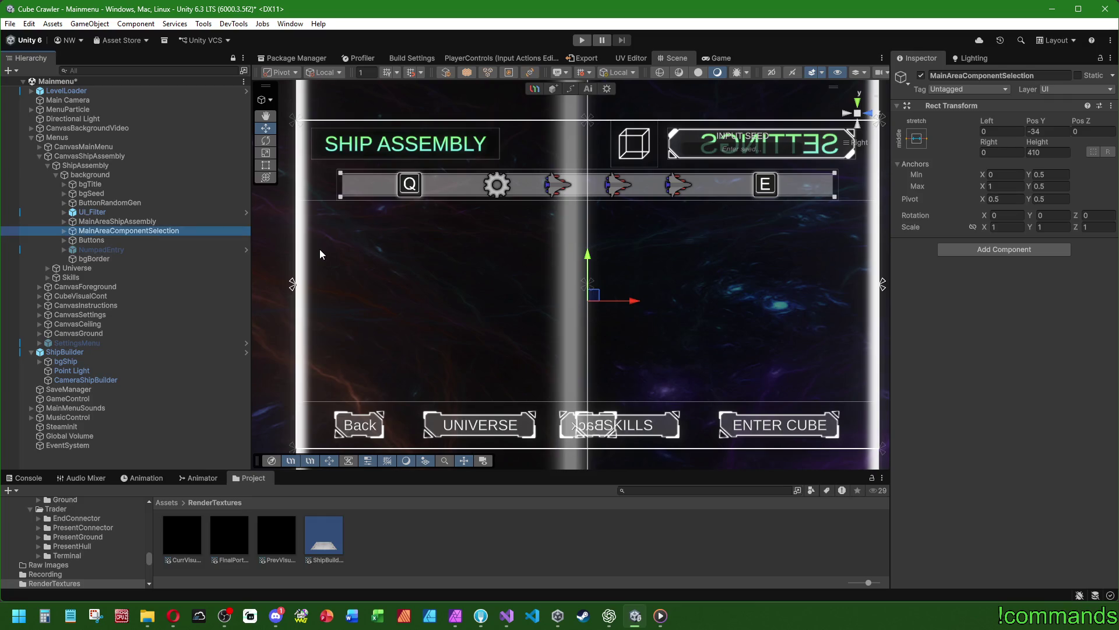
Leave only BuildingCont in MainAreaComponentSelection, the three panels in MainAreaShipAssembly, and deactivate the copy
left_click(64, 231)
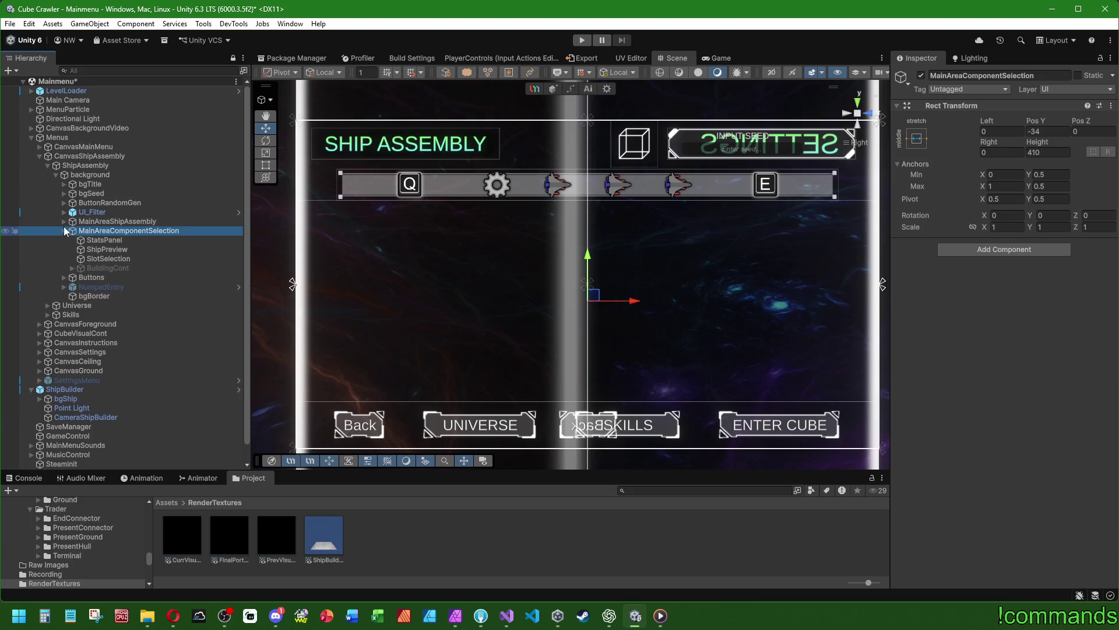
left_click(106, 258)
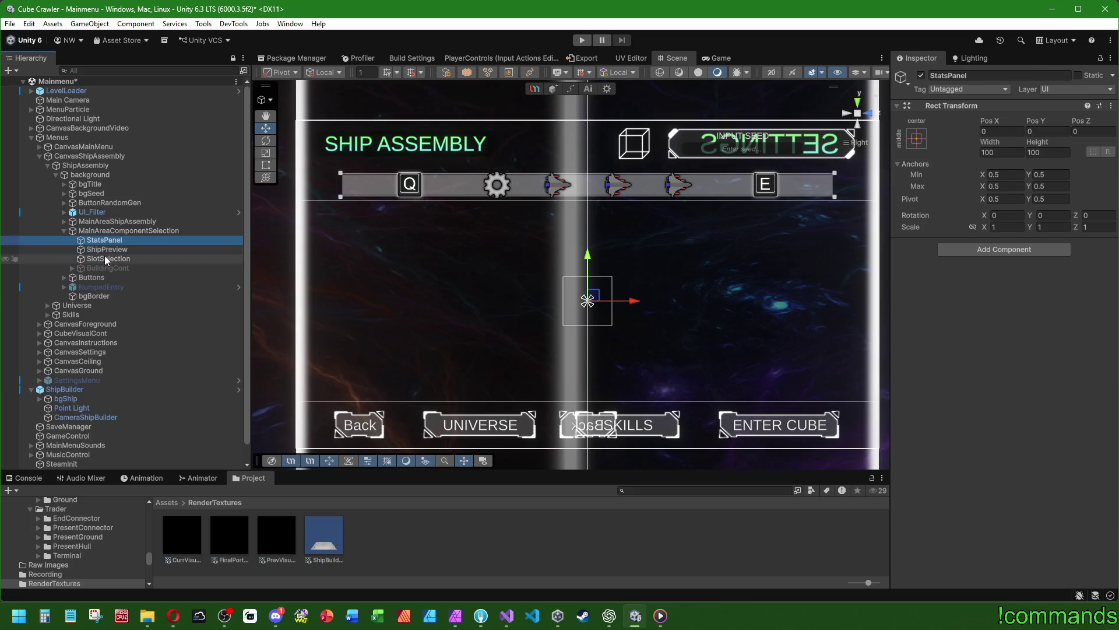
left_click(106, 243, "shift")
key("Delete")
left_click(64, 221)
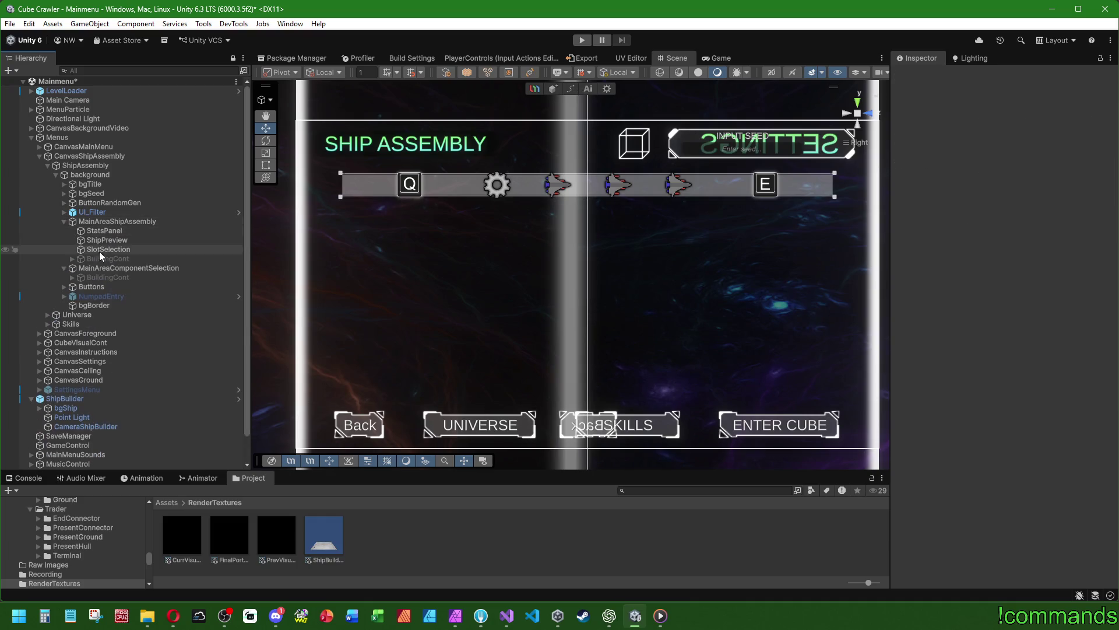
left_click(100, 259)
key("Delete")
left_click(100, 258)
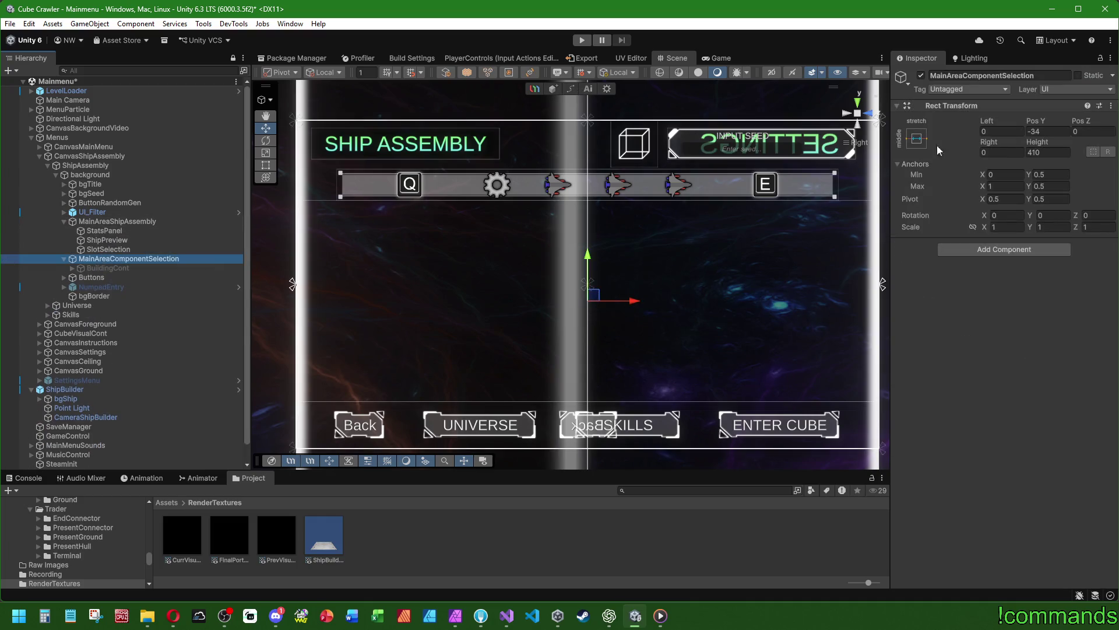
left_click(921, 76)
Select MainAreaShipAssembly with the Rect tool active
left_click(128, 221)
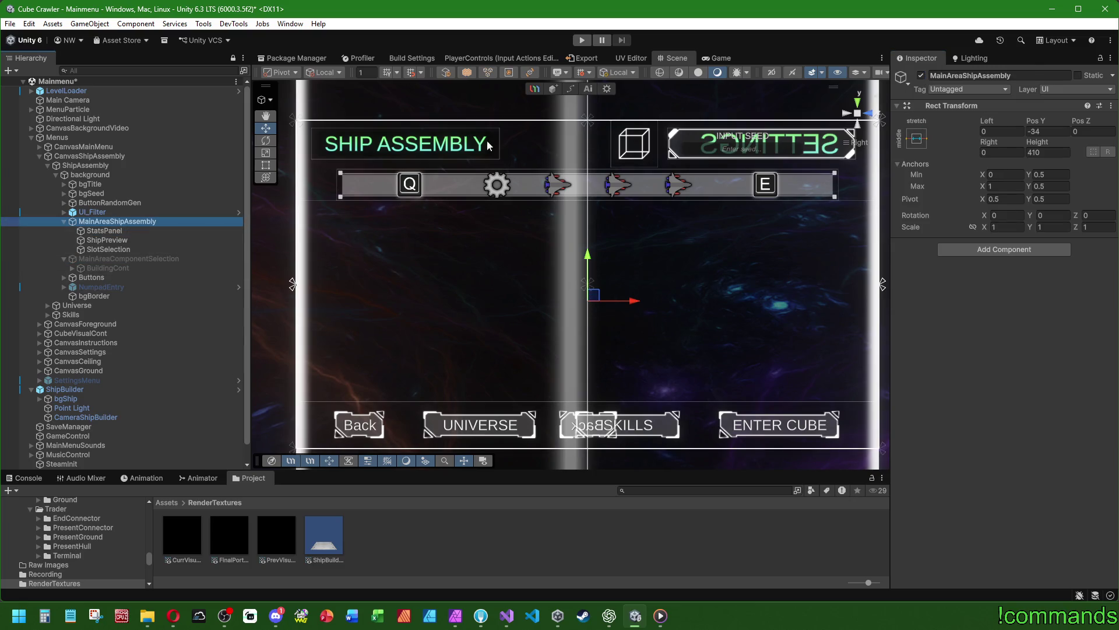
left_click(273, 166)
left_click(271, 166)
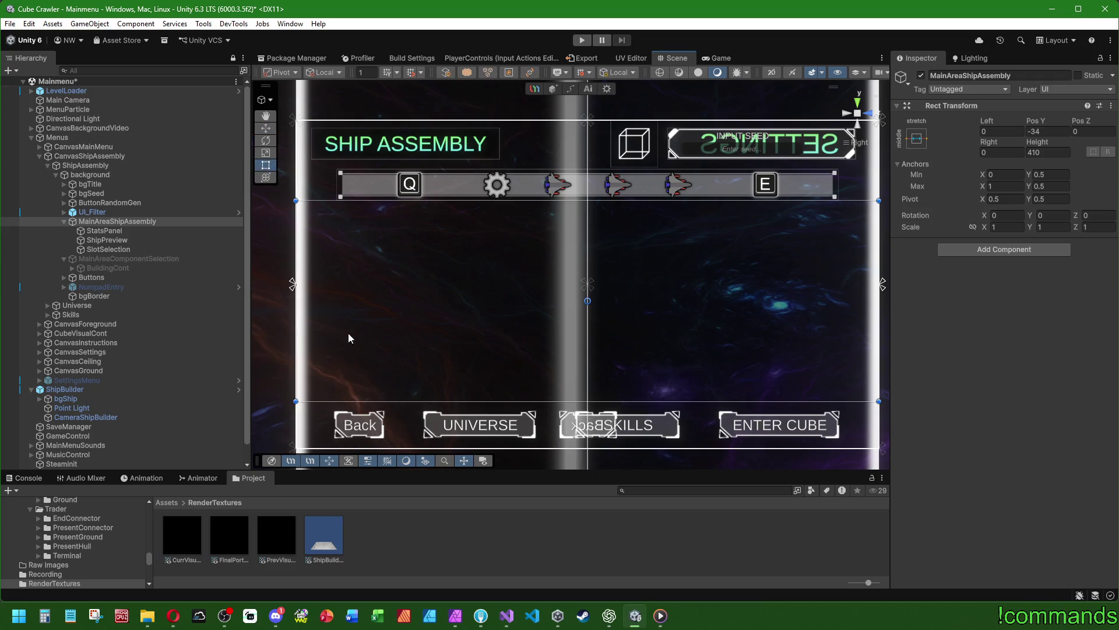
left_click(125, 222)
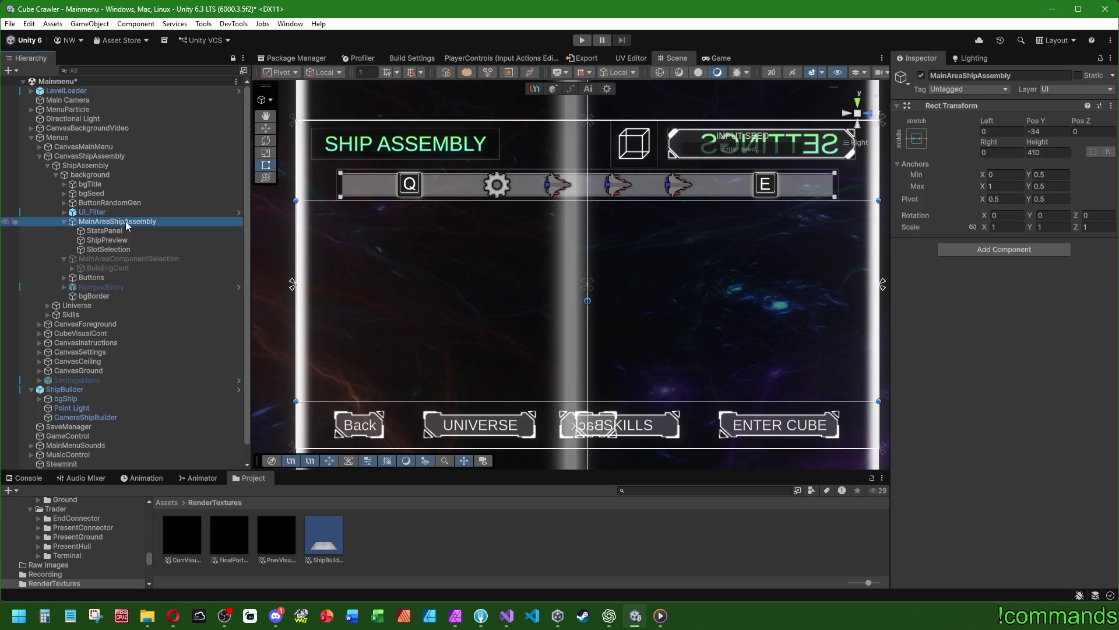
Create an empty child 'Background' under MainAreaShipAssembly and stretch it to fill its parent
right_click(124, 221)
left_click(152, 293)
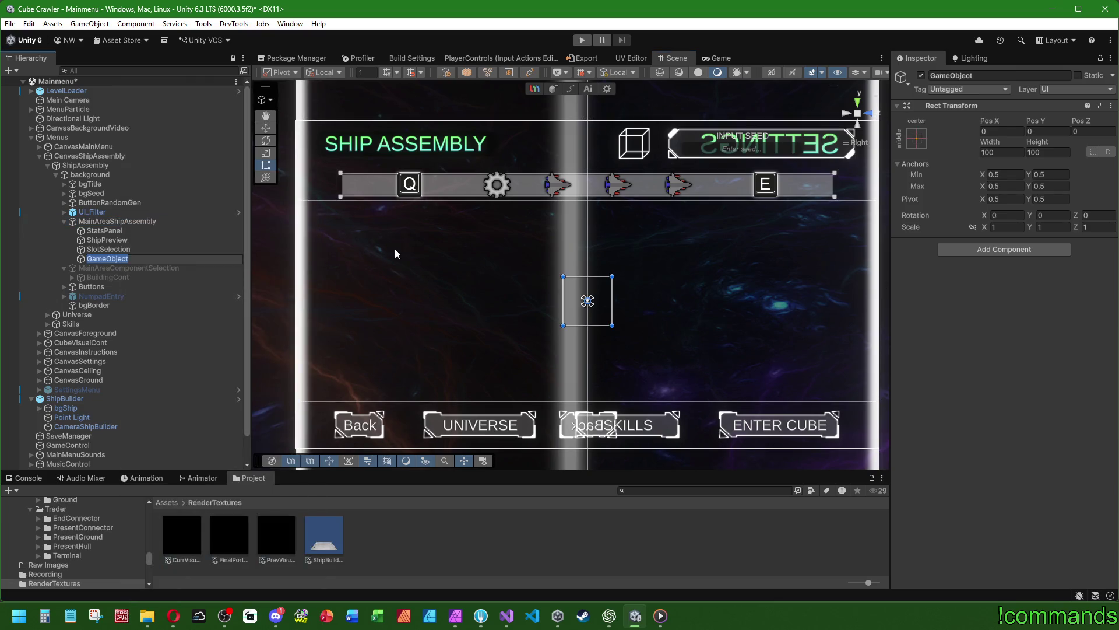
type("Background")
key("Return")
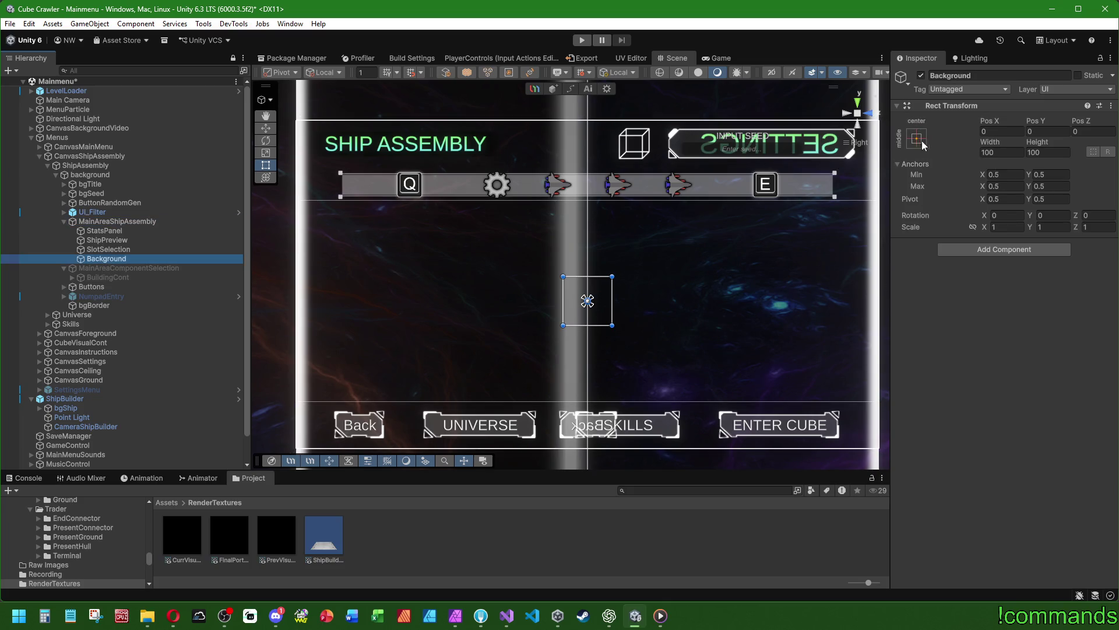
left_click(922, 143)
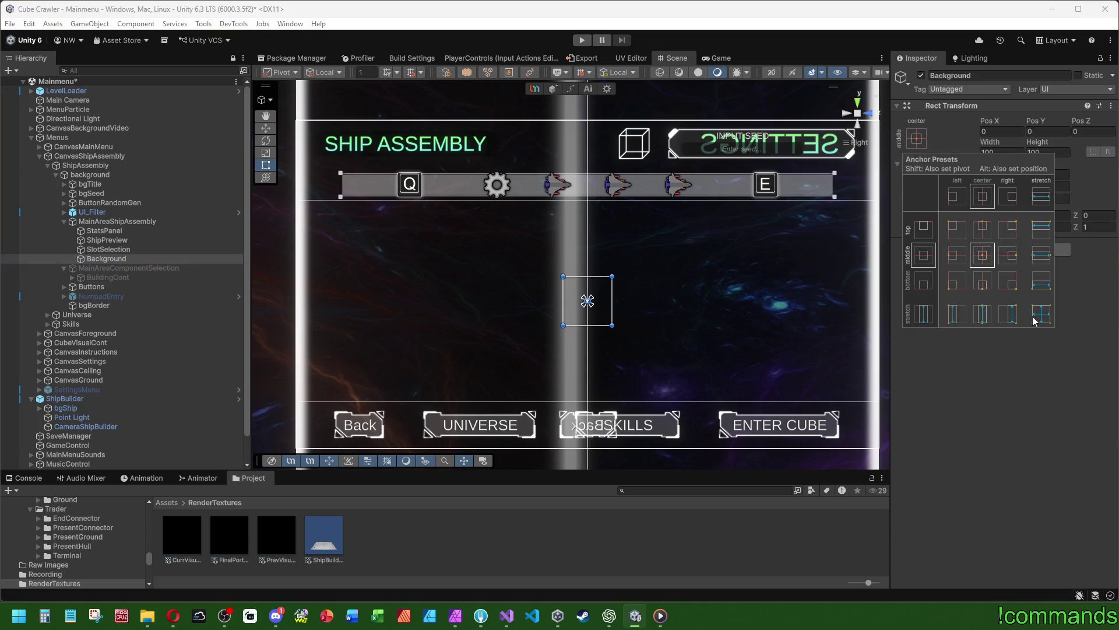
left_click(103, 222)
left_click(106, 258)
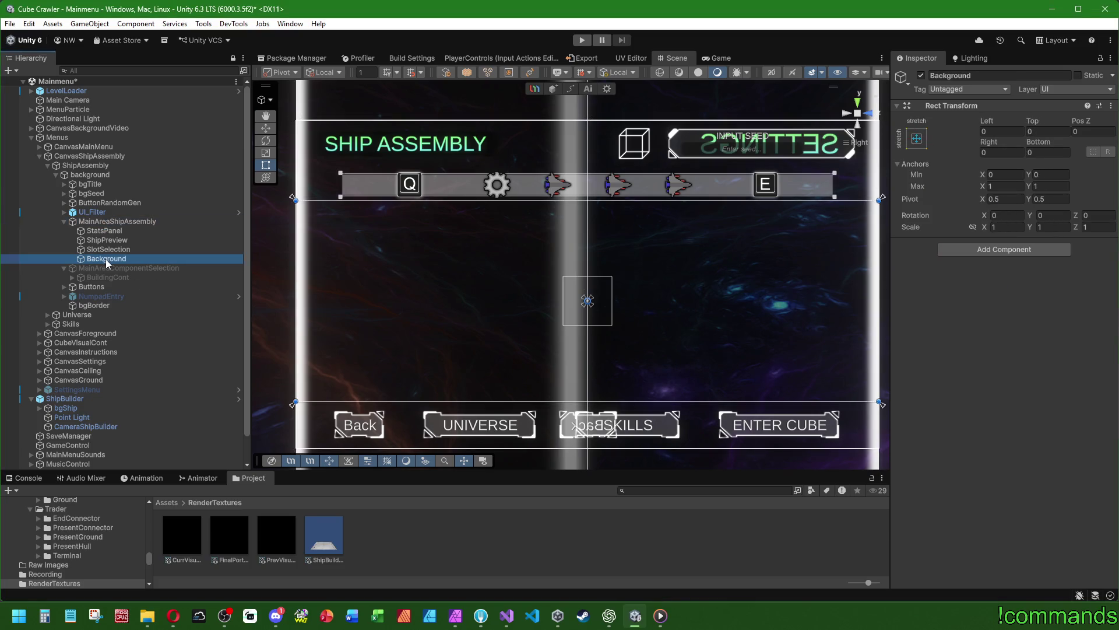
Move StatsPanel, ShipPreview and SlotSelection inside Background
left_click(106, 250)
left_click(112, 230, "shift")
left_click_drag(112, 230, 114, 259)
left_click(110, 232)
left_click(72, 231)
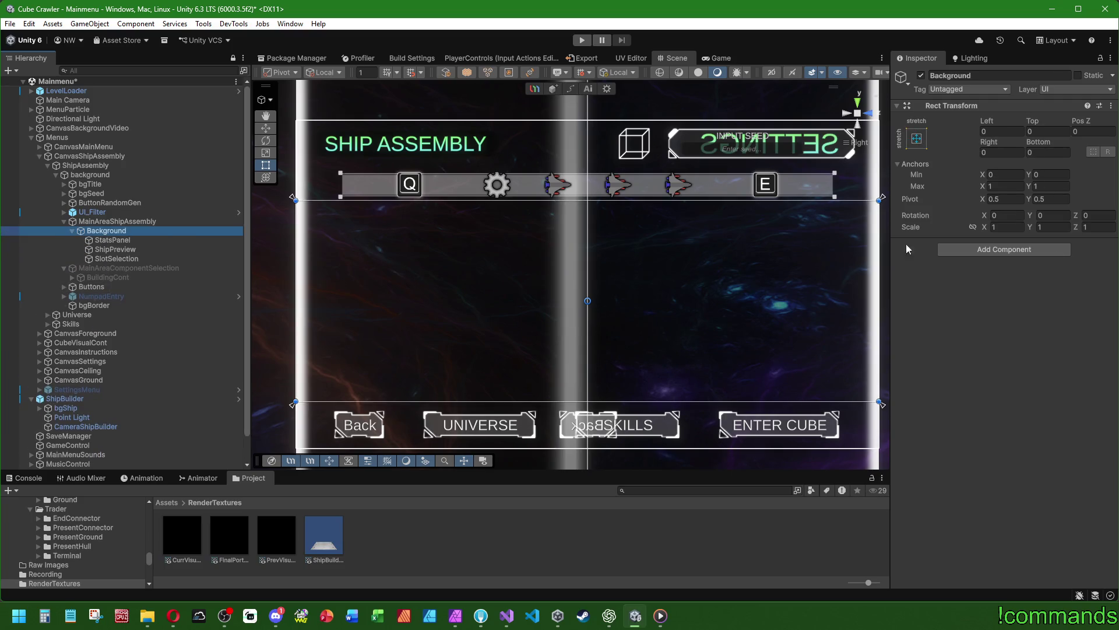
Give Background a Horizontal Layout Group, Middle Center alignment, controlling child width and height
left_click(985, 251)
type("hop")
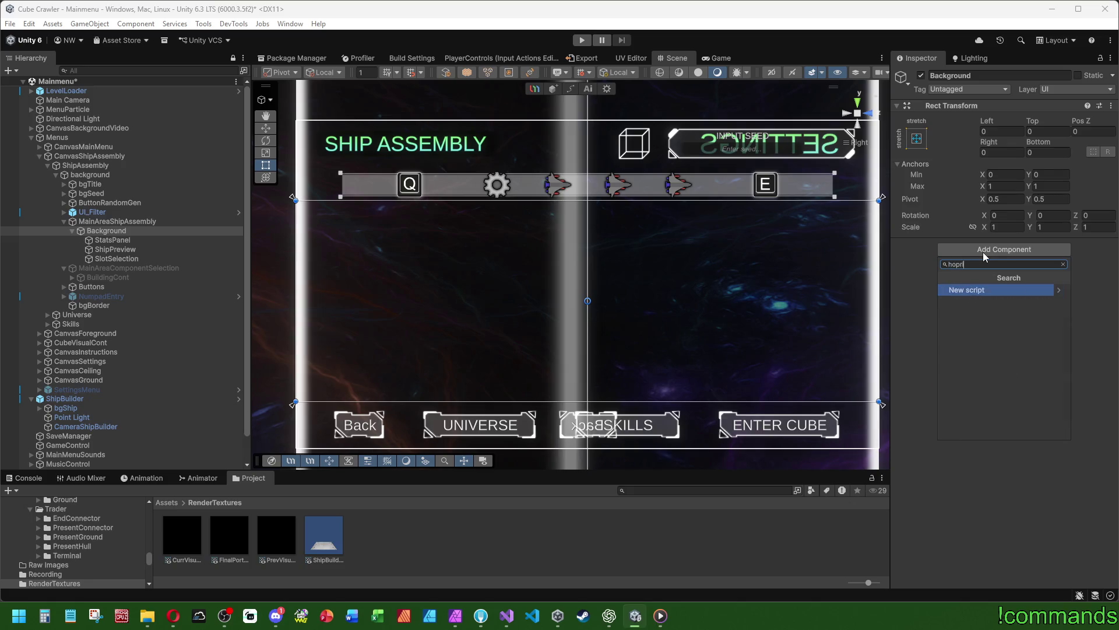
key("BackSpace")
type("r")
key("Return")
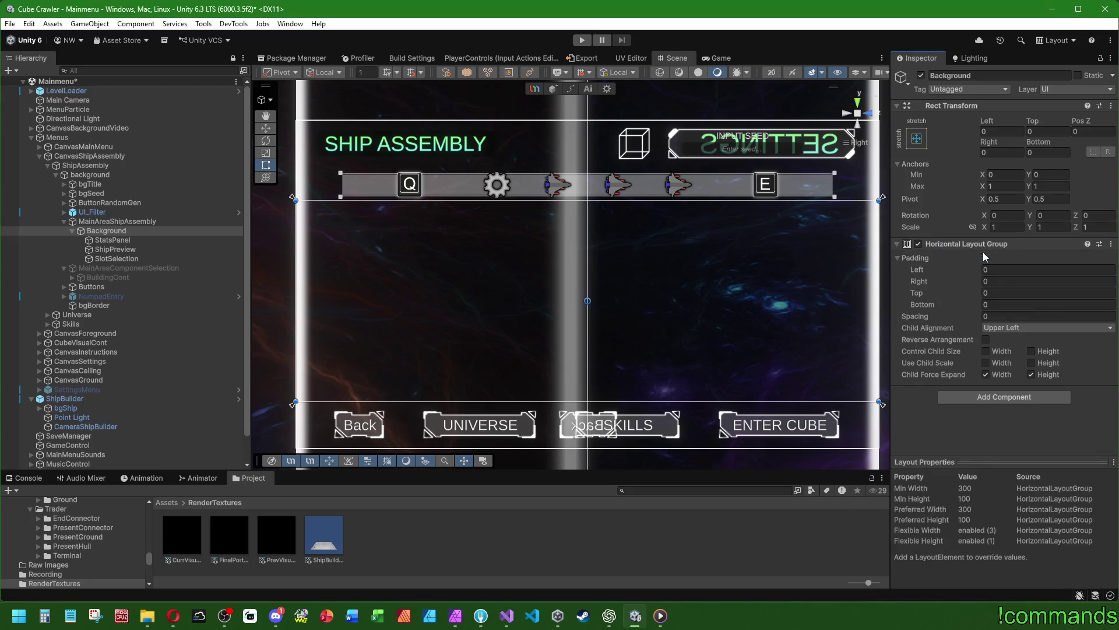
left_click(1049, 328)
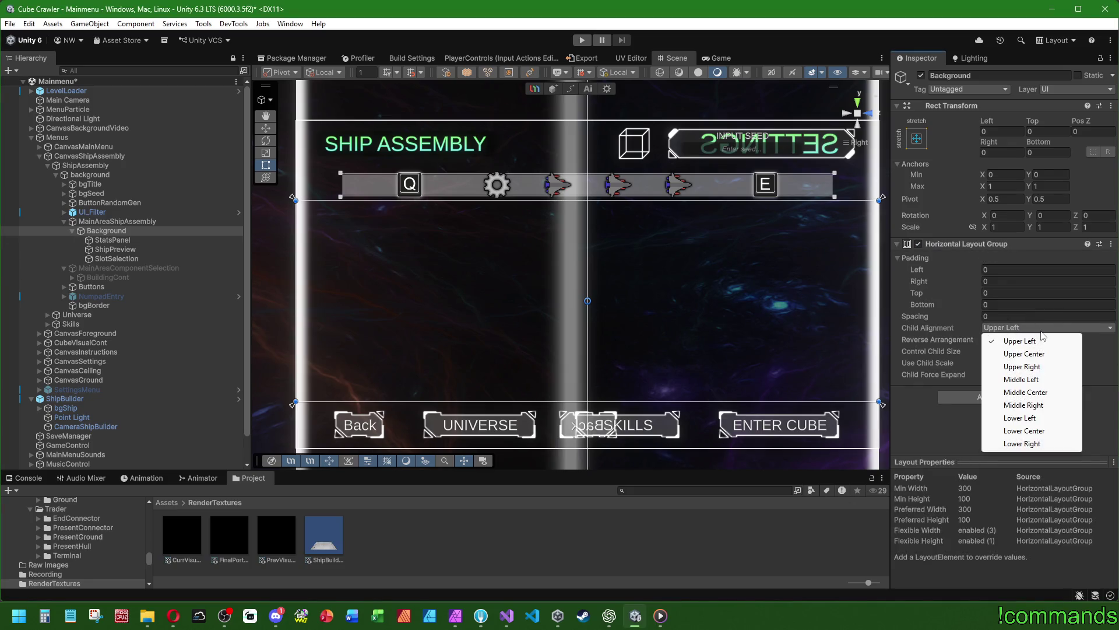
left_click(1026, 392)
left_click(1002, 351)
left_click(1032, 351)
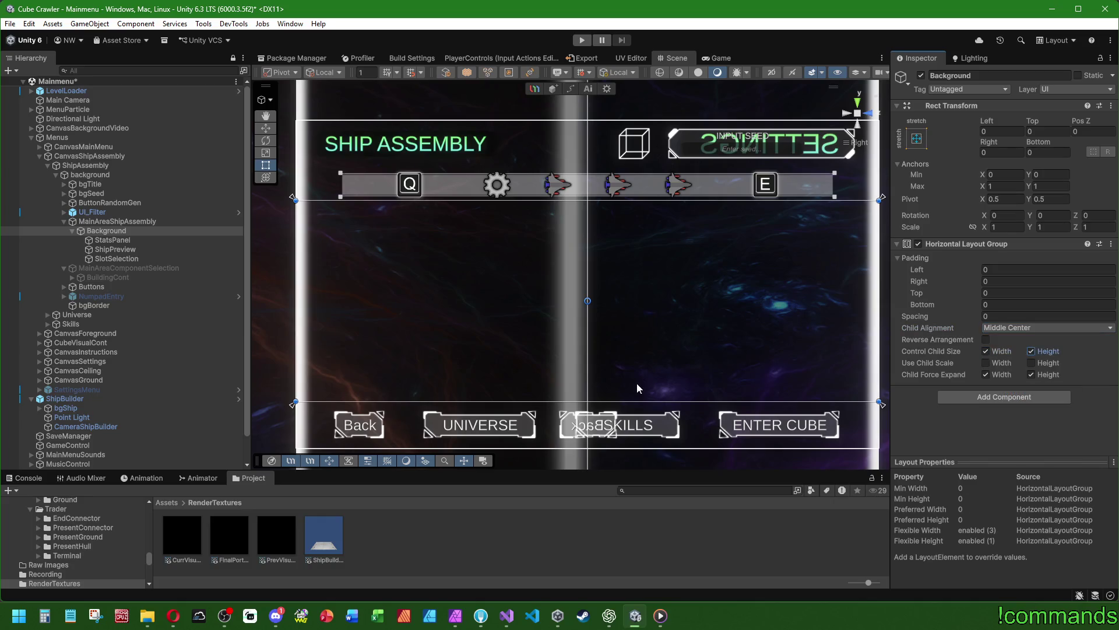
Check the resulting panel sizes, with ShipPreview now 397 × 410
left_click(111, 249)
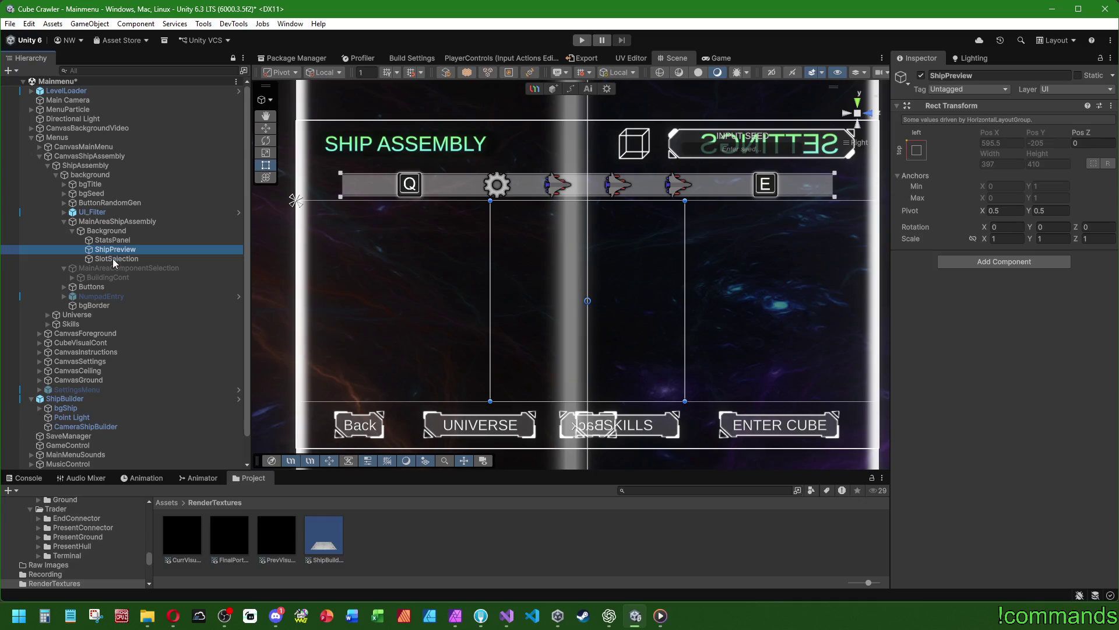
left_click(114, 232)
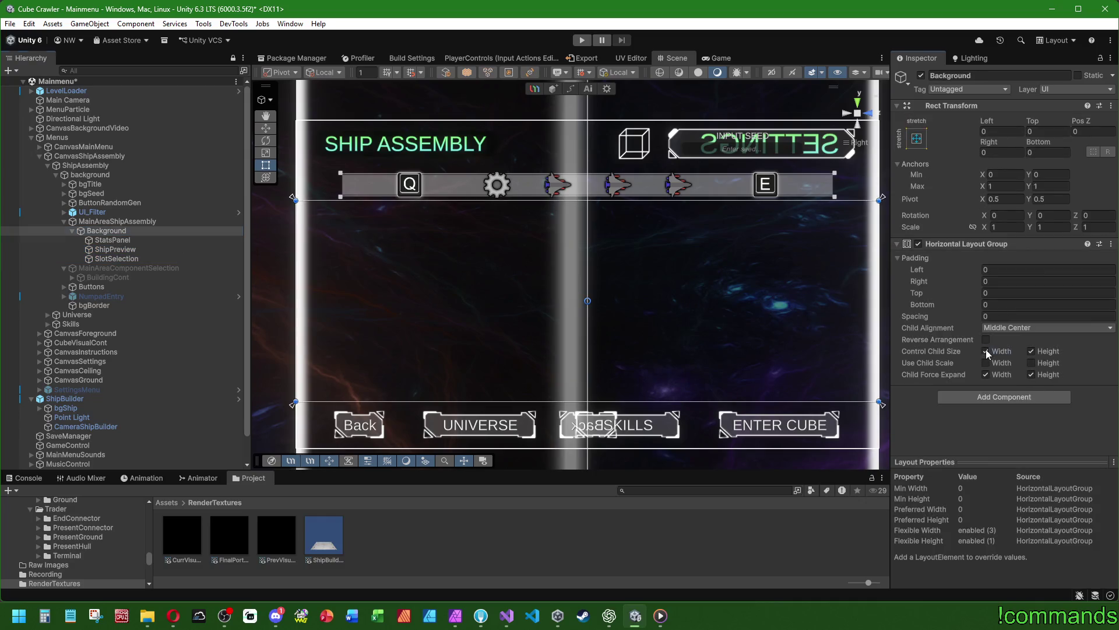
left_click(112, 240)
left_click(120, 251)
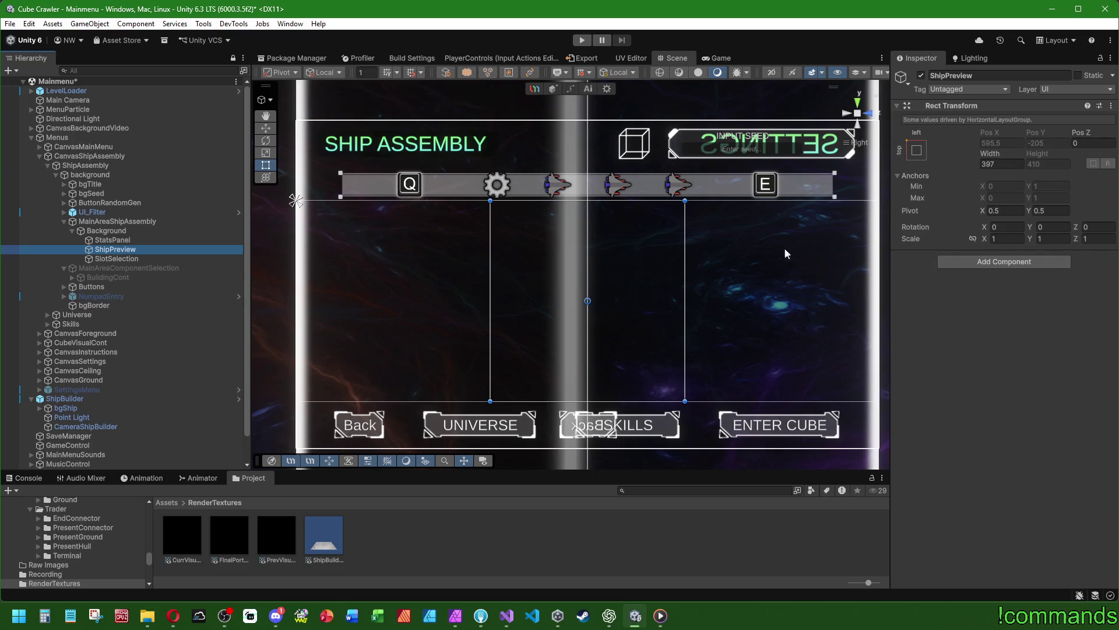
scroll(507, 327, "down", 2)
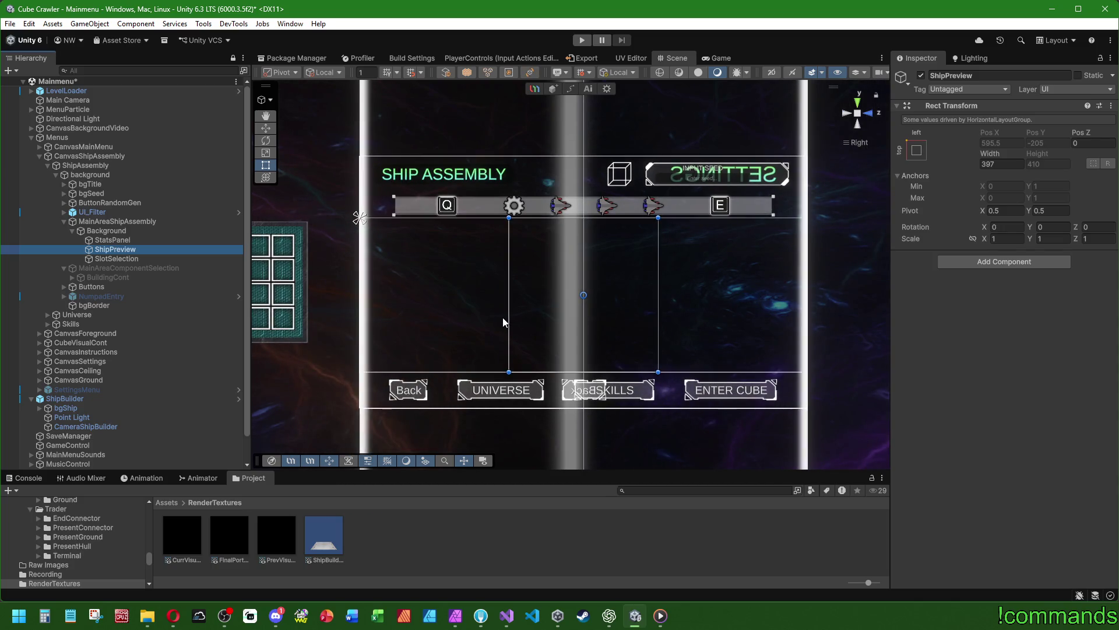
Inspect the CanvasShipAssembly hierarchy and compare its canvas settings with CanvasMainMenu
left_click(502, 318)
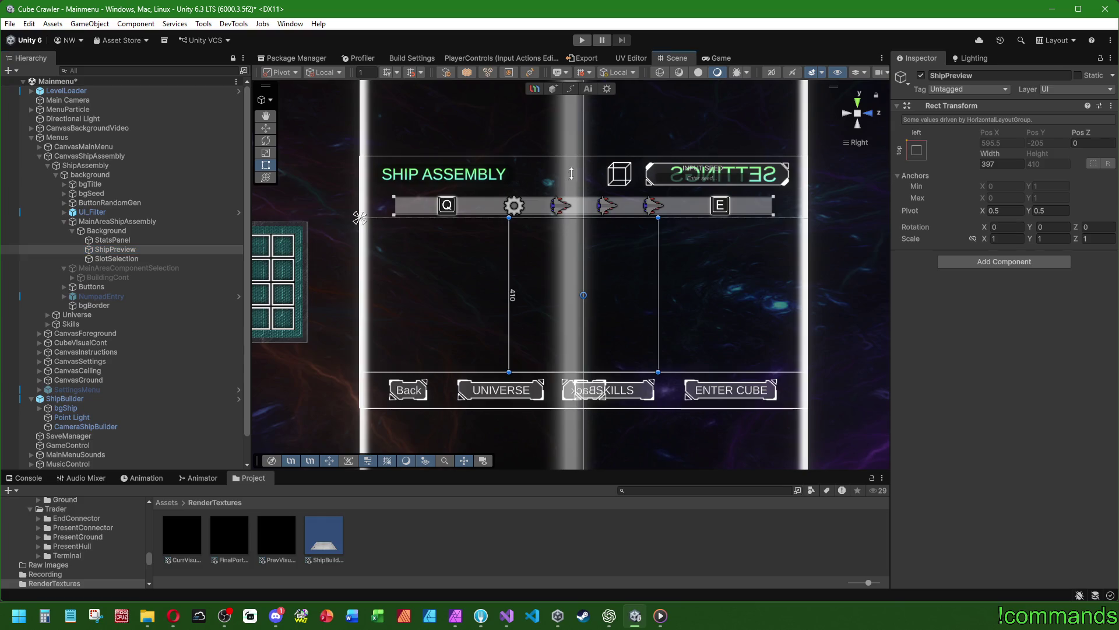
left_click(121, 222)
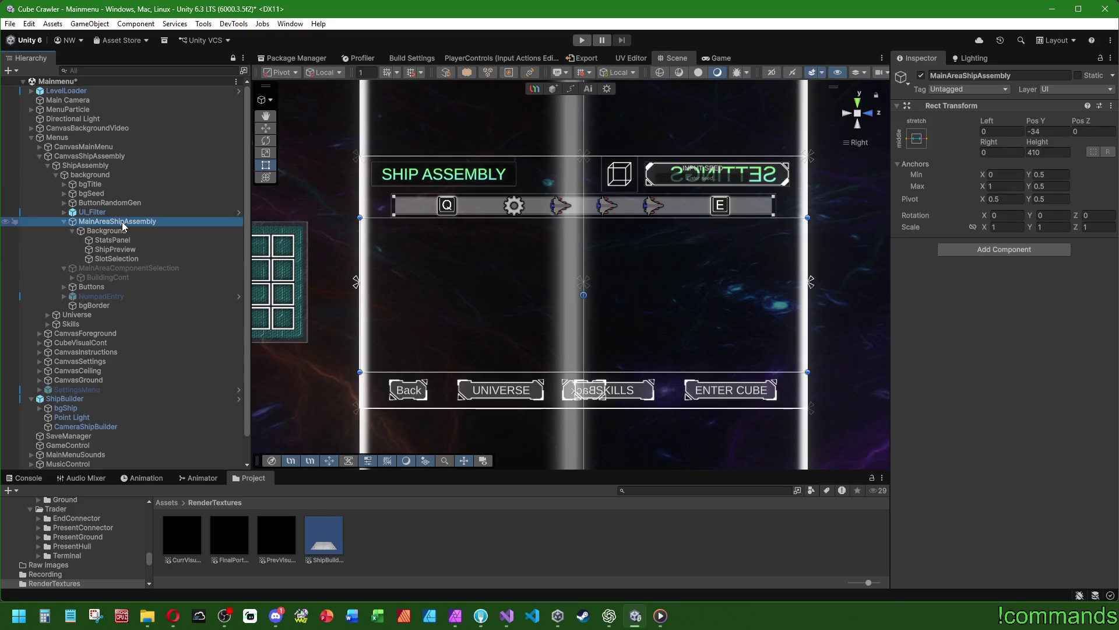
left_click(123, 177)
left_click(123, 165)
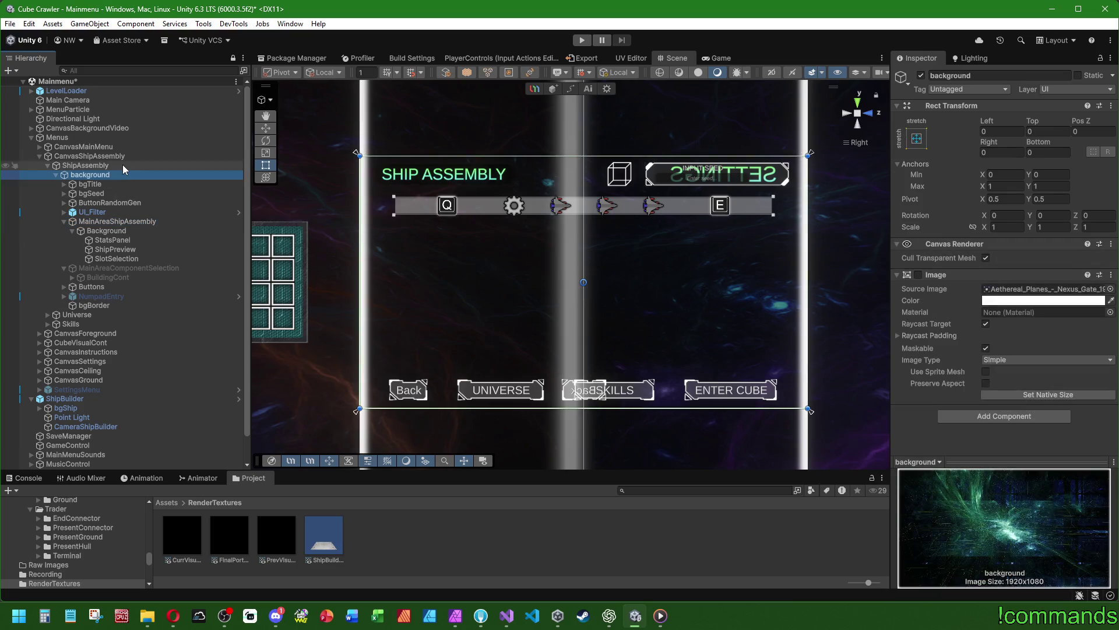
left_click(122, 156)
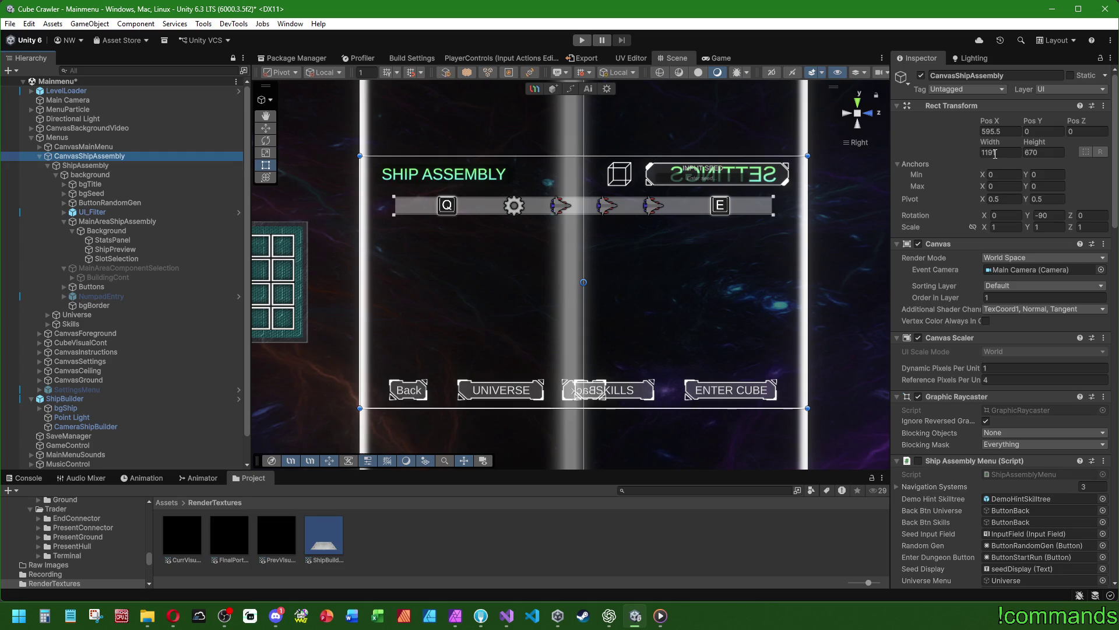
scroll(995, 233, "down", 5)
scroll(995, 233, "up", 5)
left_click(88, 148)
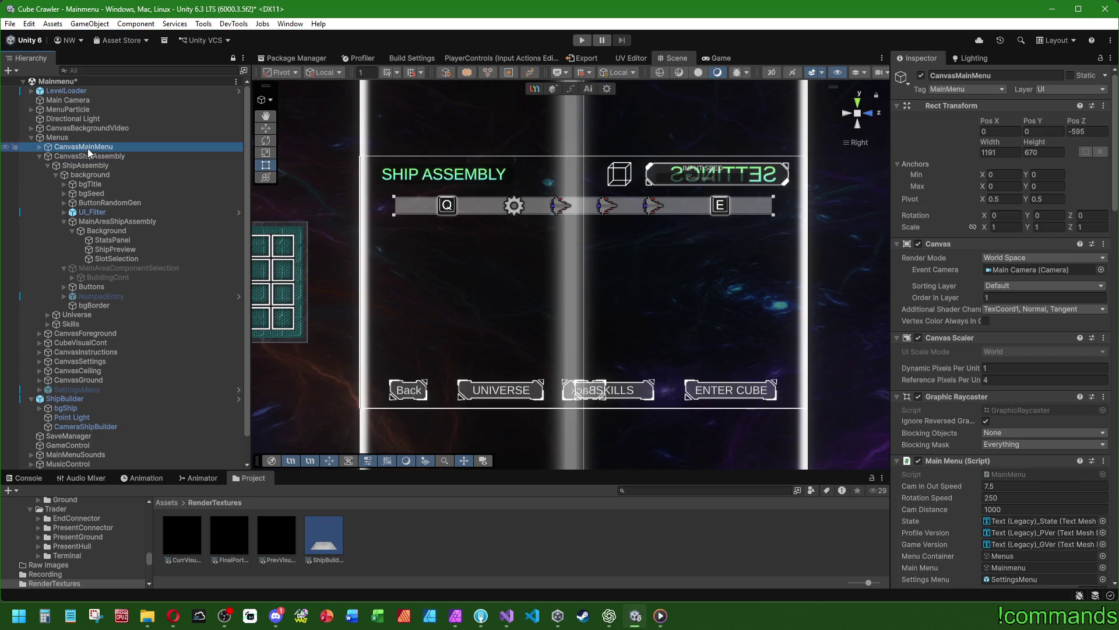
left_click(84, 156)
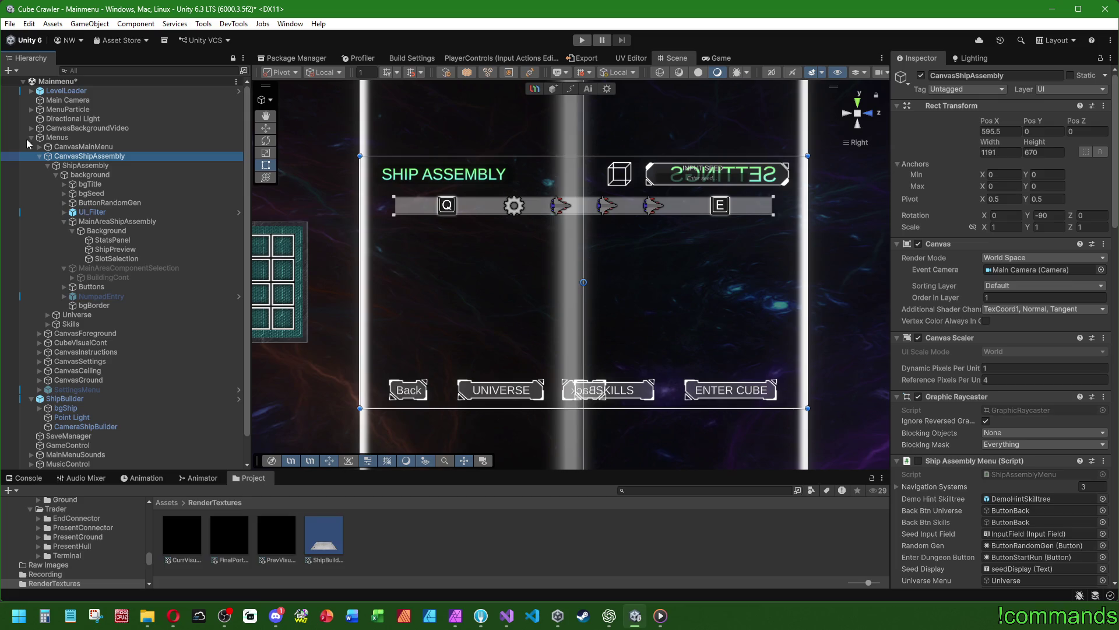
Frame the menu canvases in the scene and view CanvasShipAssembly from the right side
left_click(69, 128)
key("f")
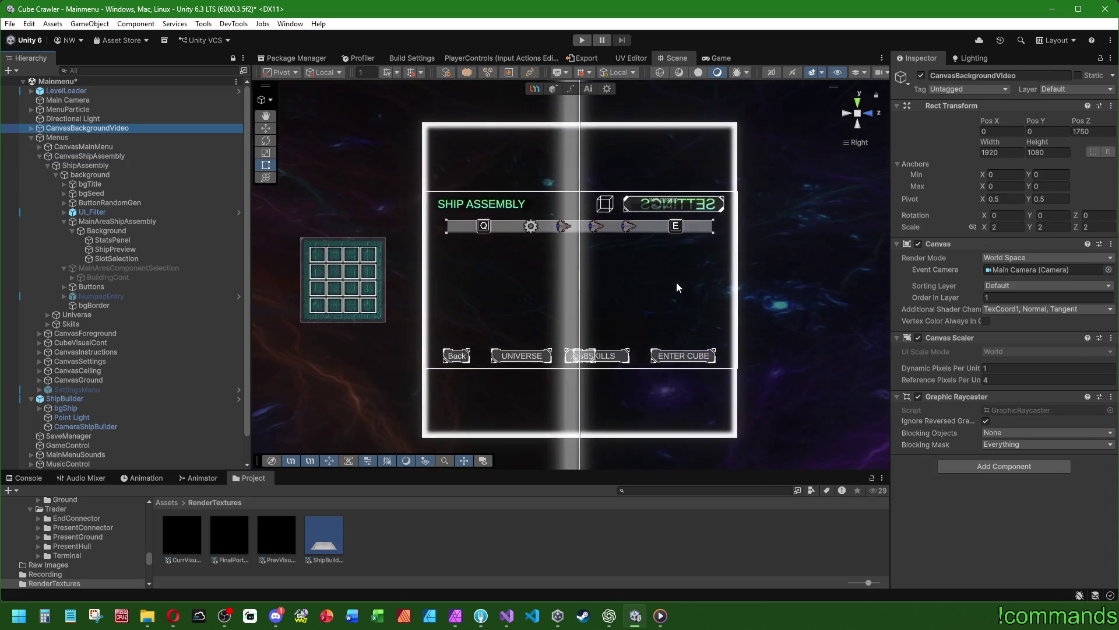
left_click(94, 140)
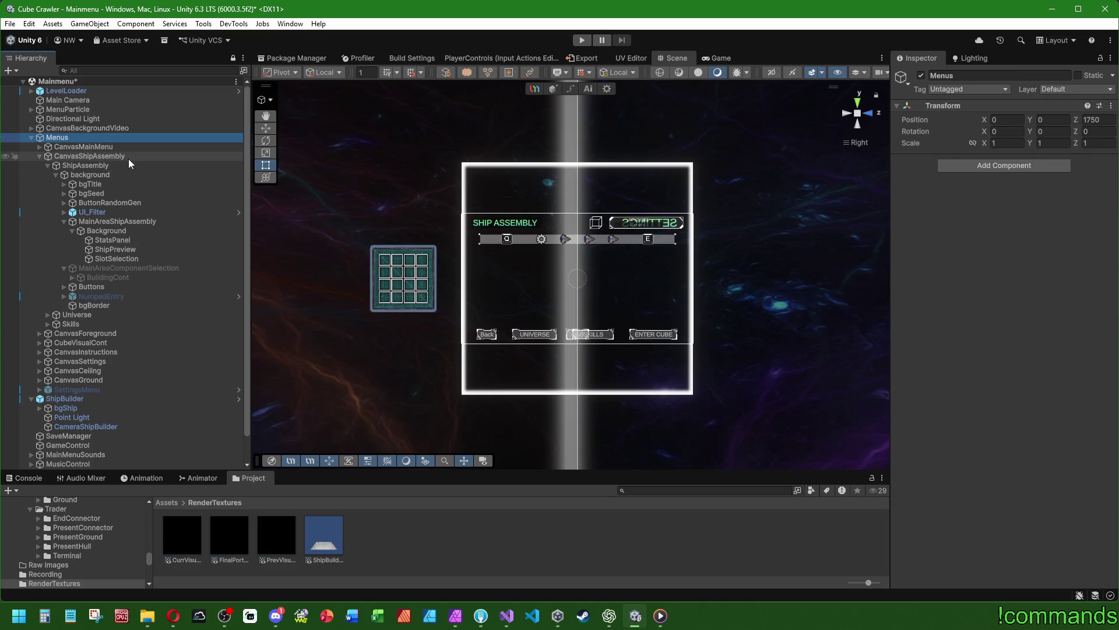
left_click_drag(443, 245, 589, 280)
scroll(589, 279, "down", 5)
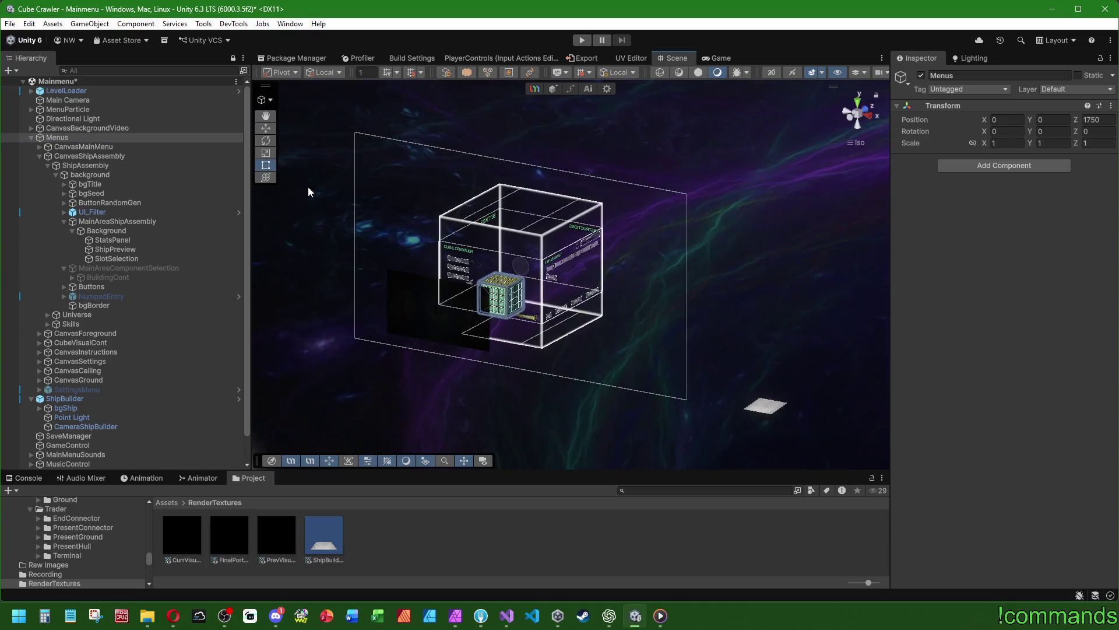
left_click(259, 128)
left_click(78, 145)
left_click(82, 157)
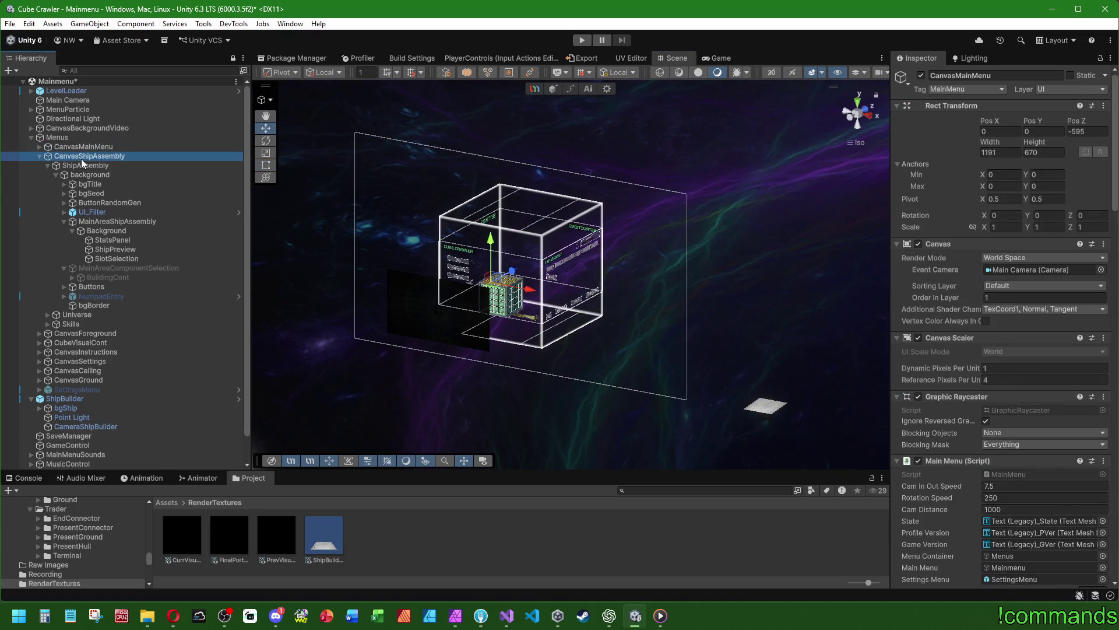
mouse_move(378, 239)
left_mouse_down()
mouse_move(464, 239)
mouse_move(507, 280)
left_mouse_up()
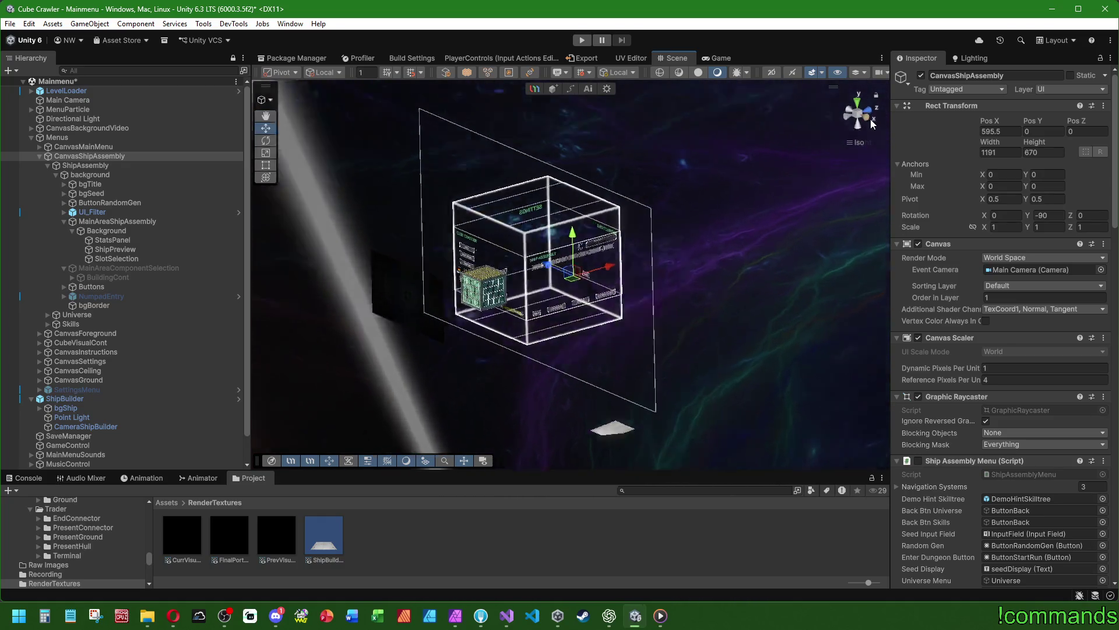
left_click(869, 119)
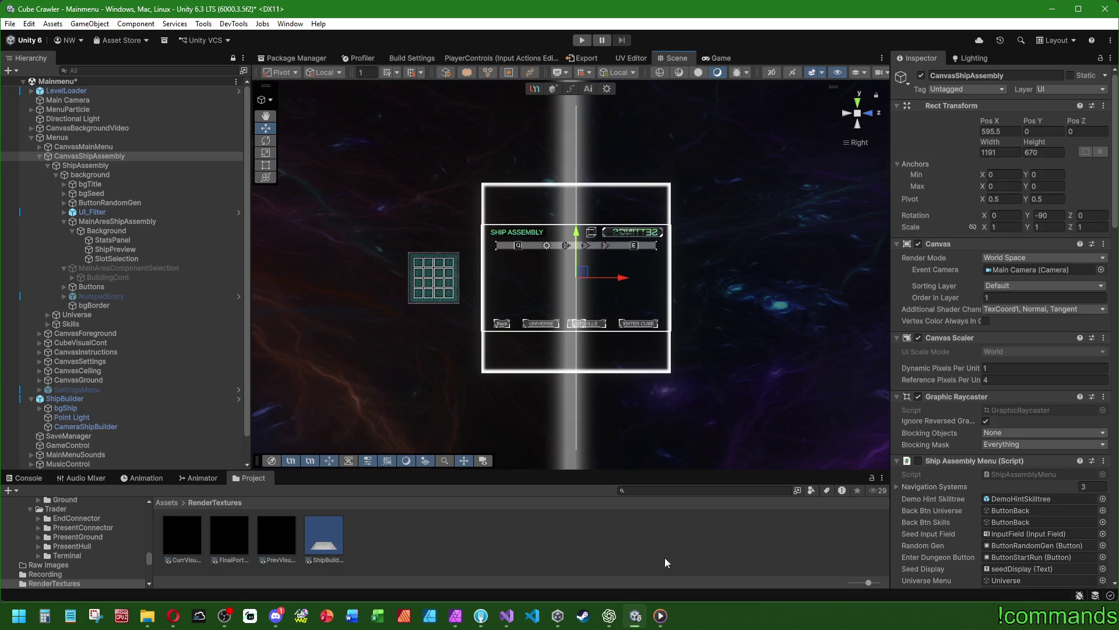
Consult ChatGPT, then show CanvasShipAssembly's Render Mode options
left_click(610, 615)
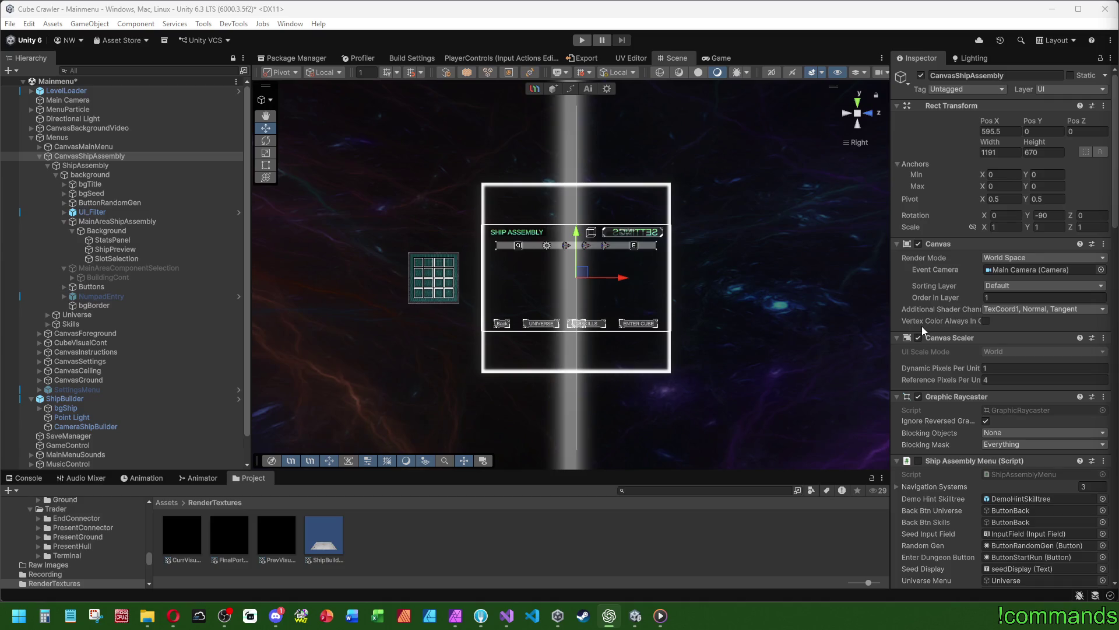
scroll(965, 355, "down", 5)
scroll(963, 358, "up", 4)
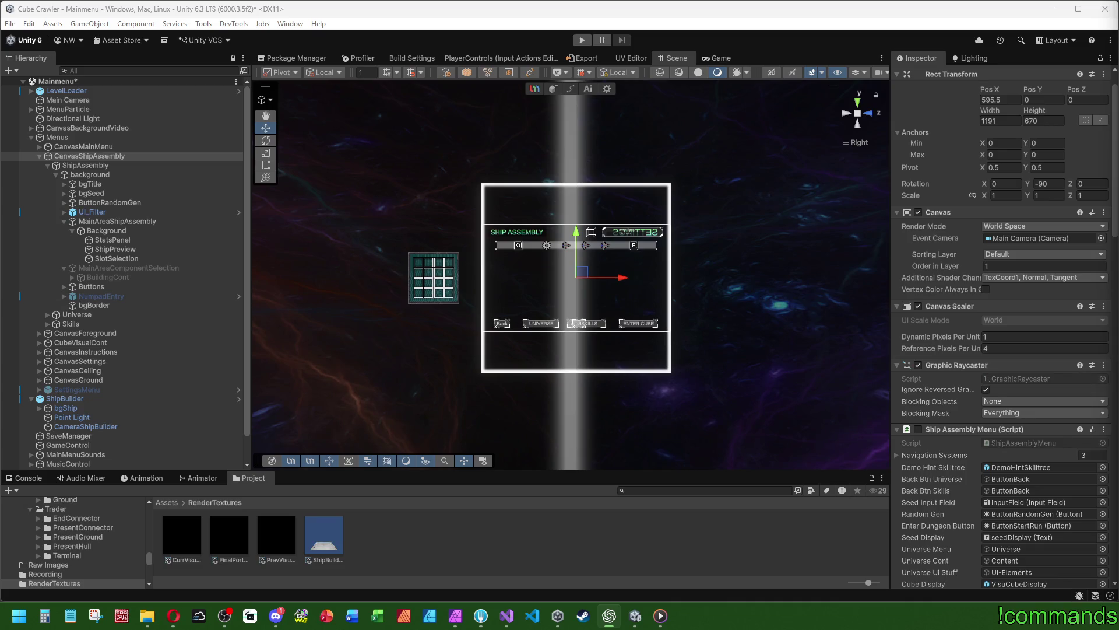
key("alt+Tab")
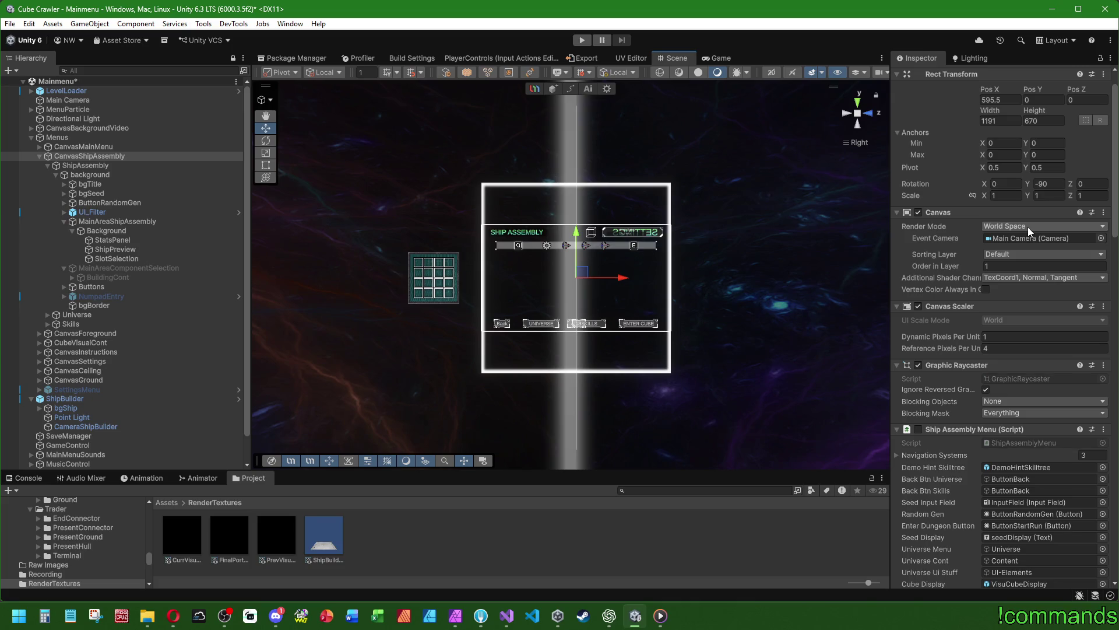
left_click(1003, 227)
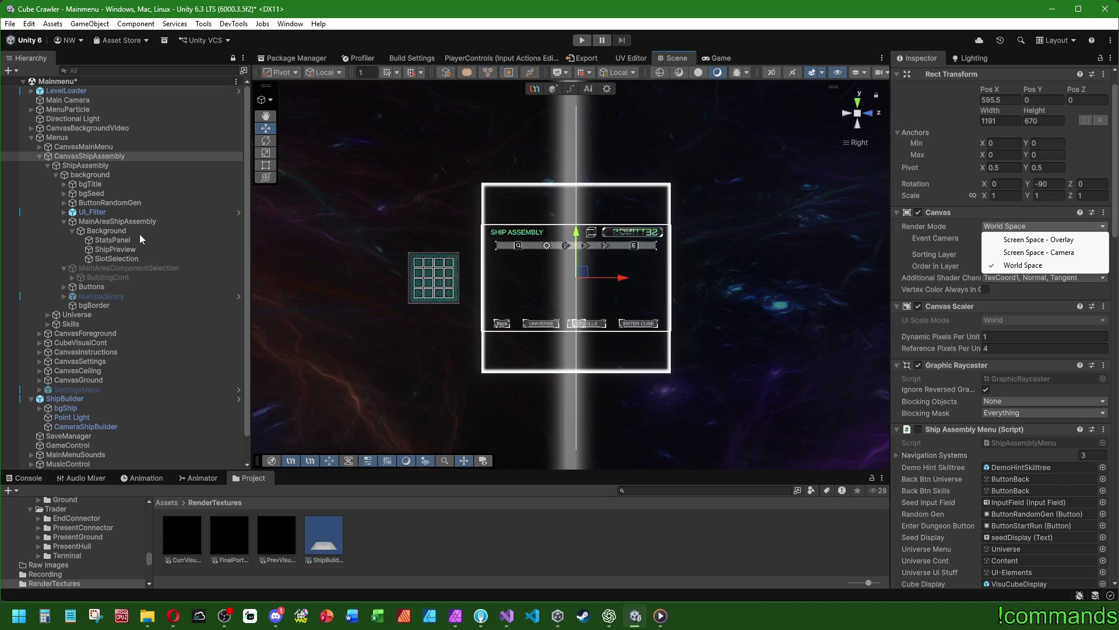
Keep the canvas in World Space and try ShipPreview widths of 410, about 470, then 512
left_click(886, 20)
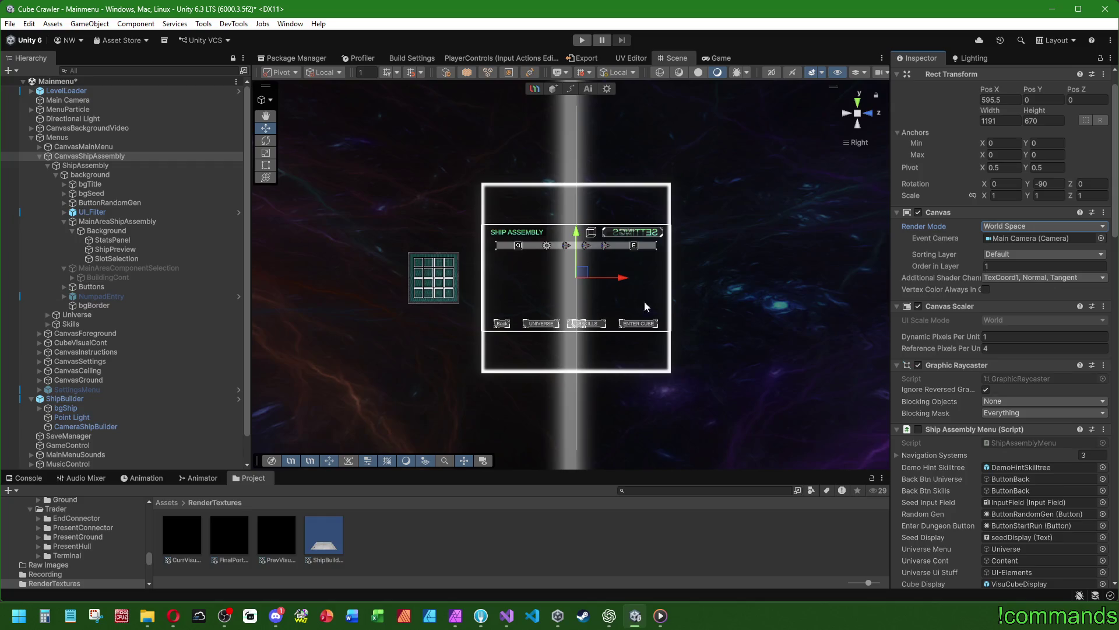
scroll(604, 267, "up", 5)
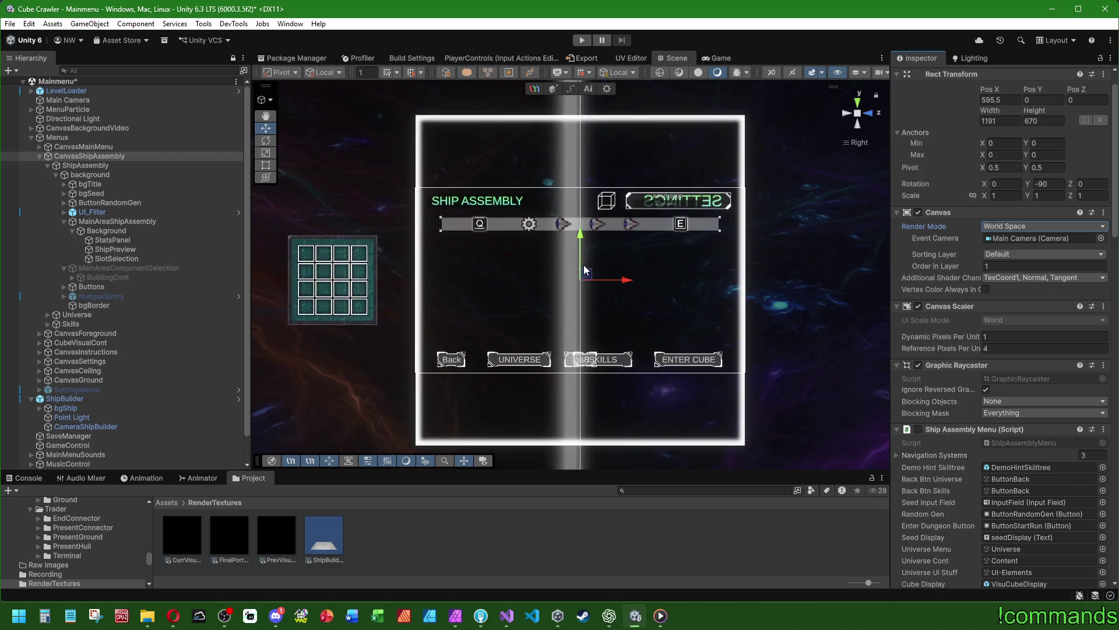
double_click(97, 230)
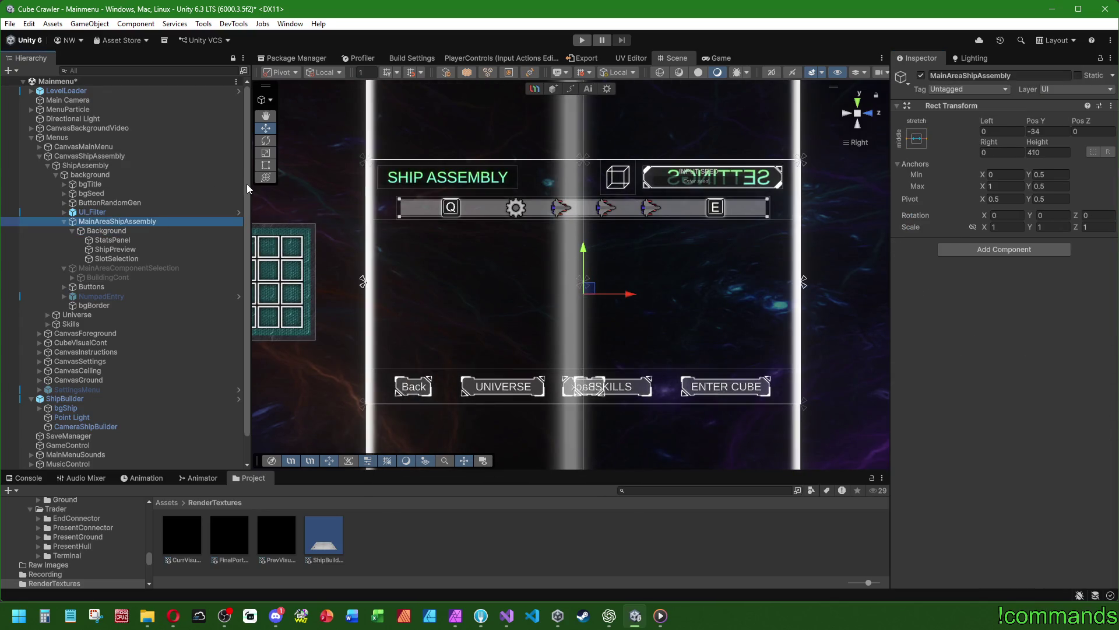
left_click(265, 164)
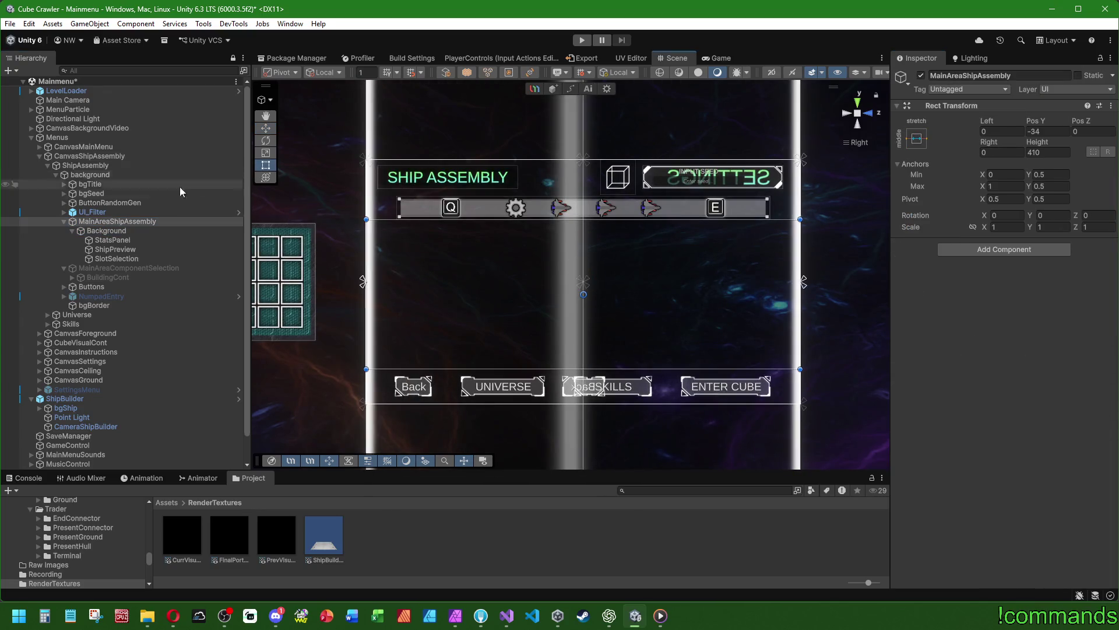
left_click(114, 249)
left_click(1012, 164)
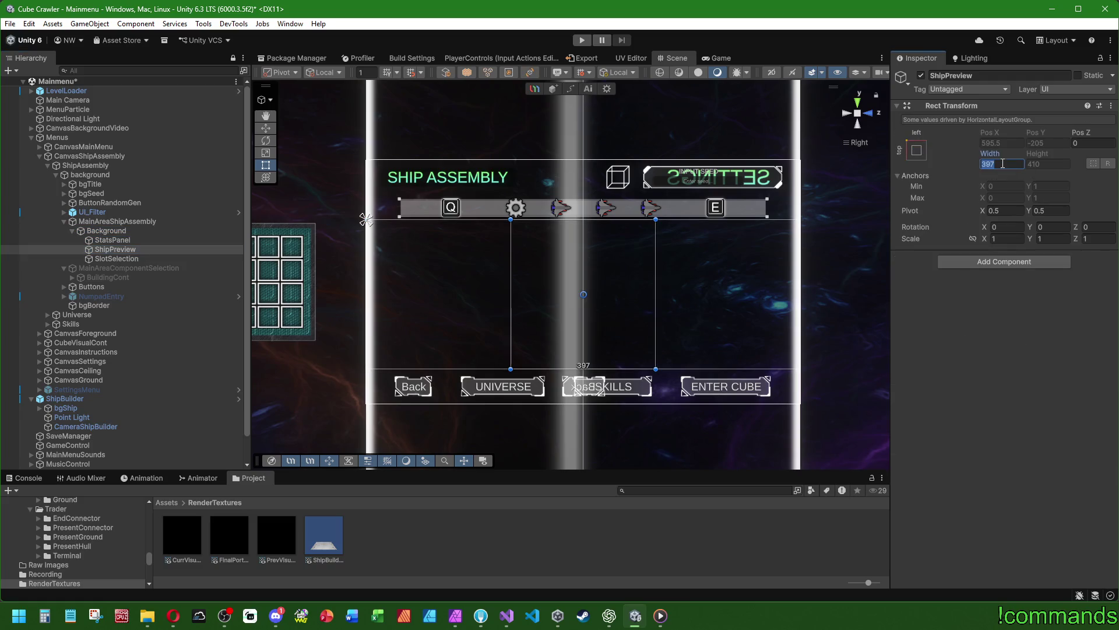
type("410")
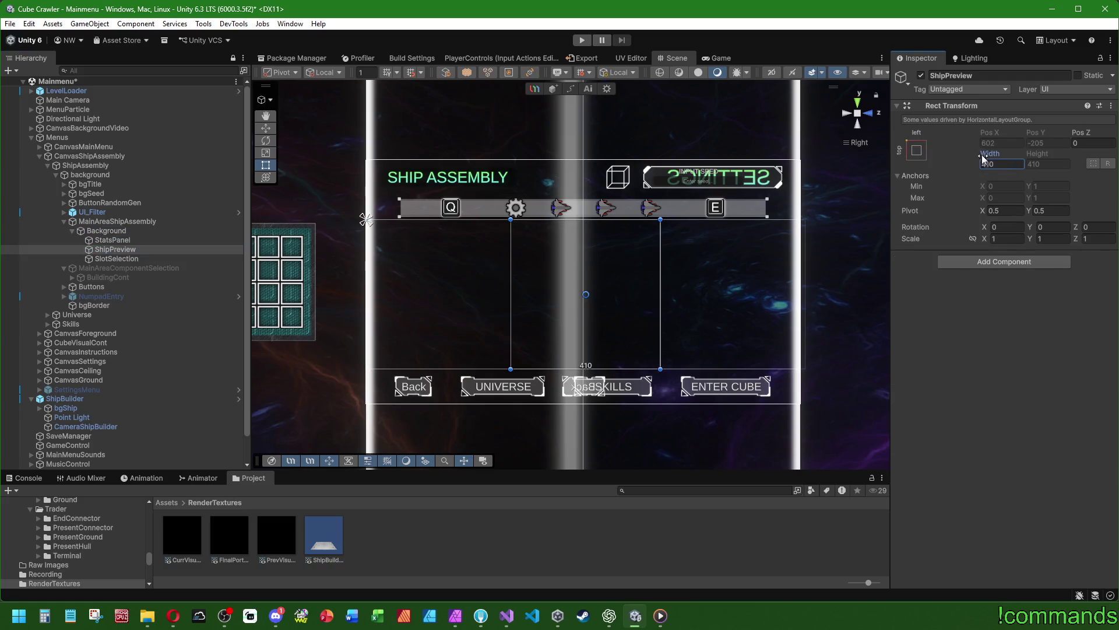
left_click_drag(982, 155, 1117, 163)
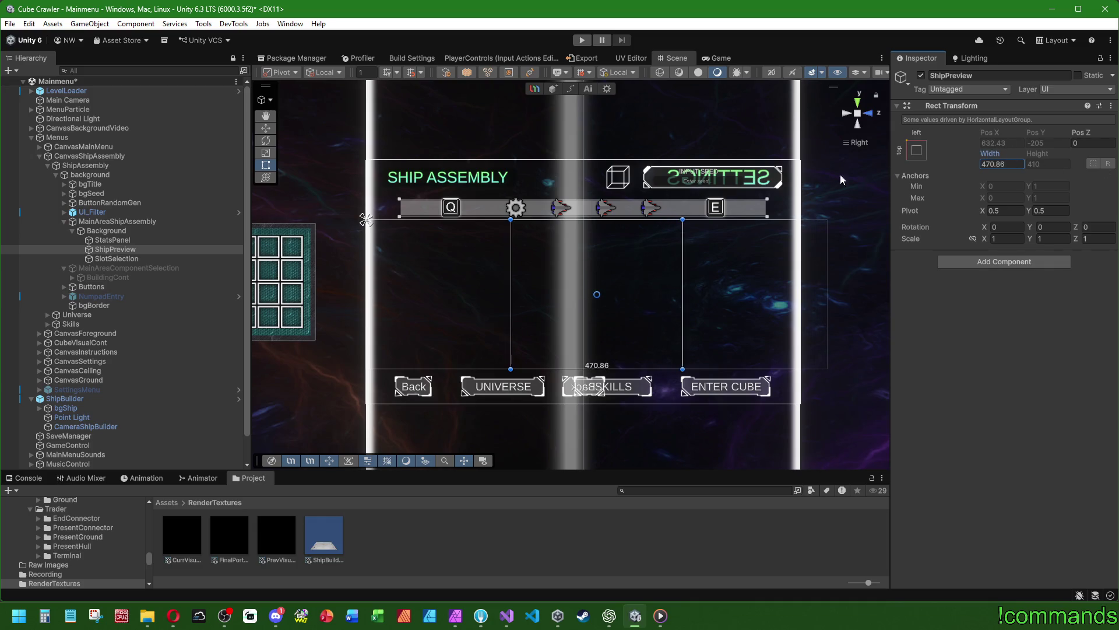
left_click(1017, 164)
type("410")
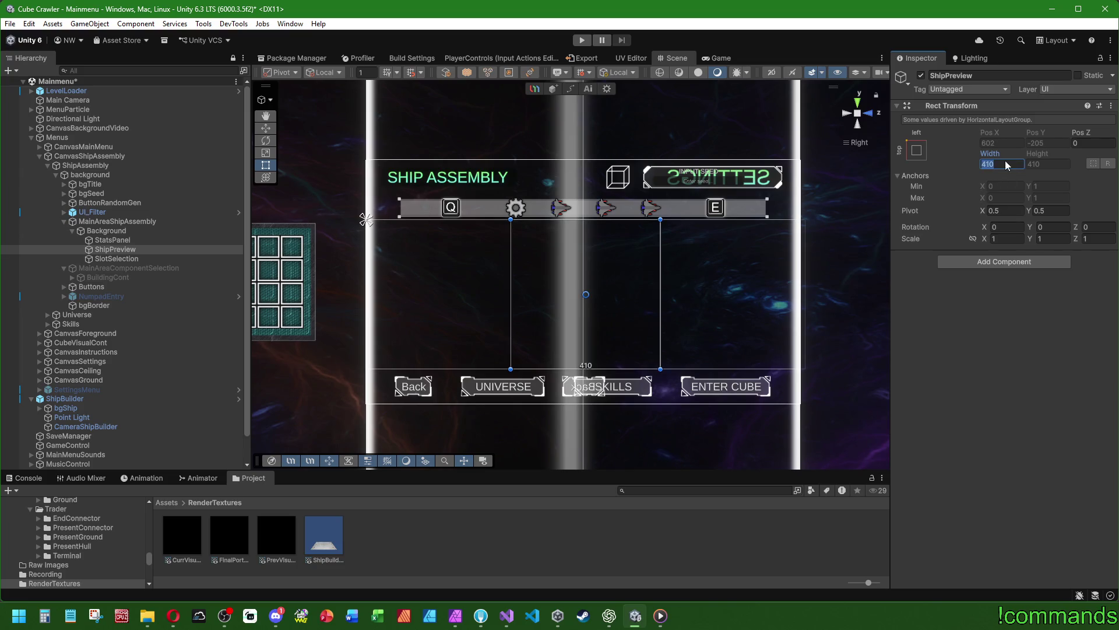
type("512")
left_click(129, 232)
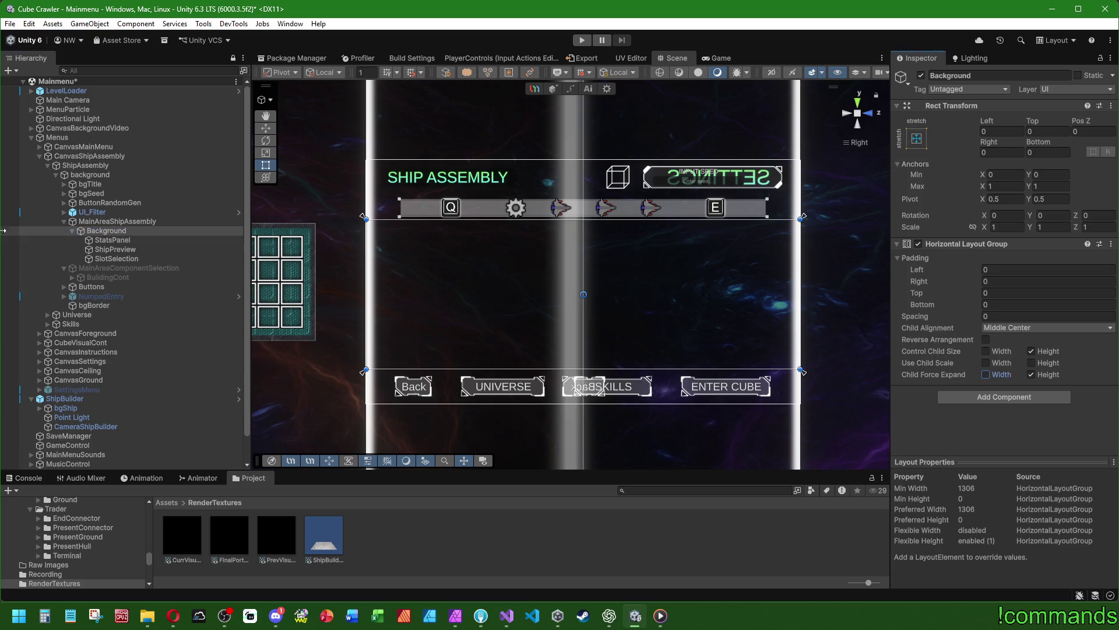
Check the sizes of MainAreaShipAssembly, StatsPanel and SlotSelection
left_click(103, 222)
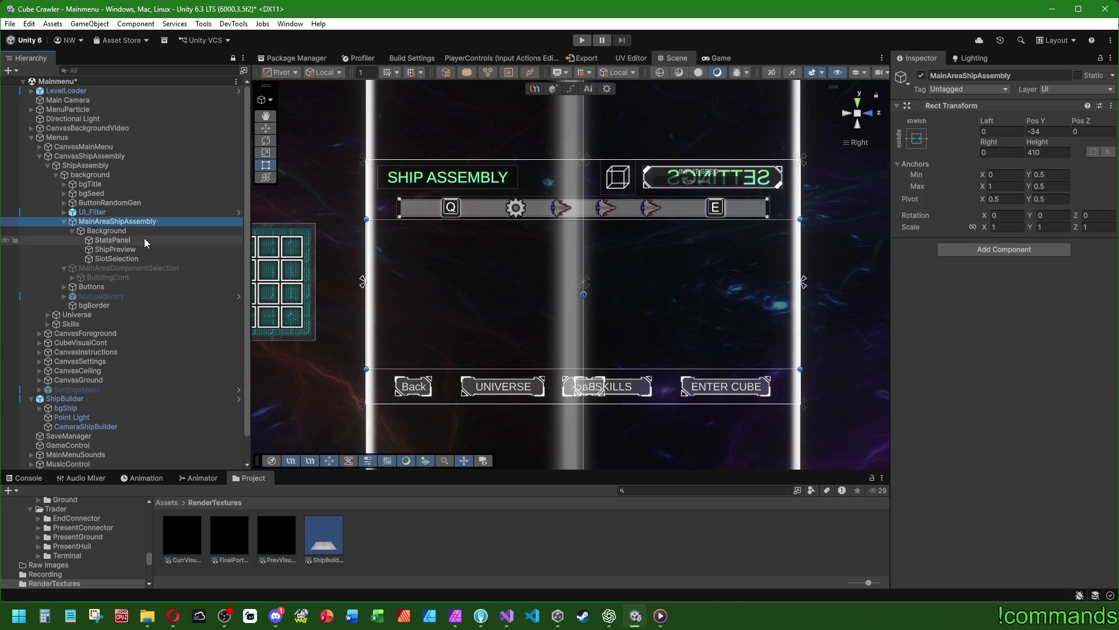
left_click(124, 232)
left_click(127, 241)
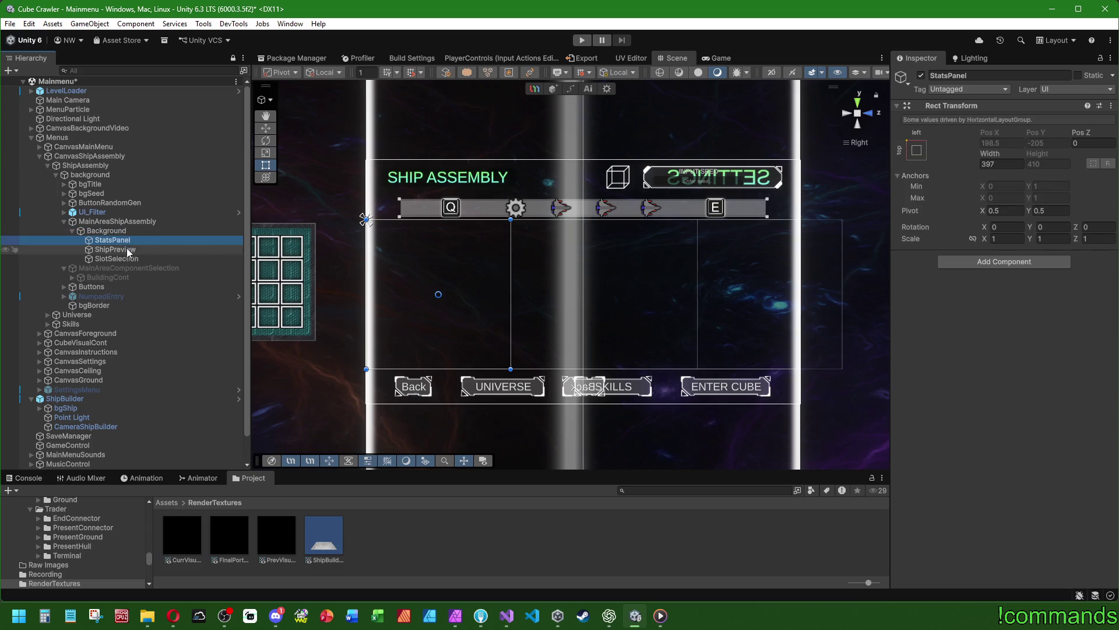
left_click(127, 249)
left_click(128, 258)
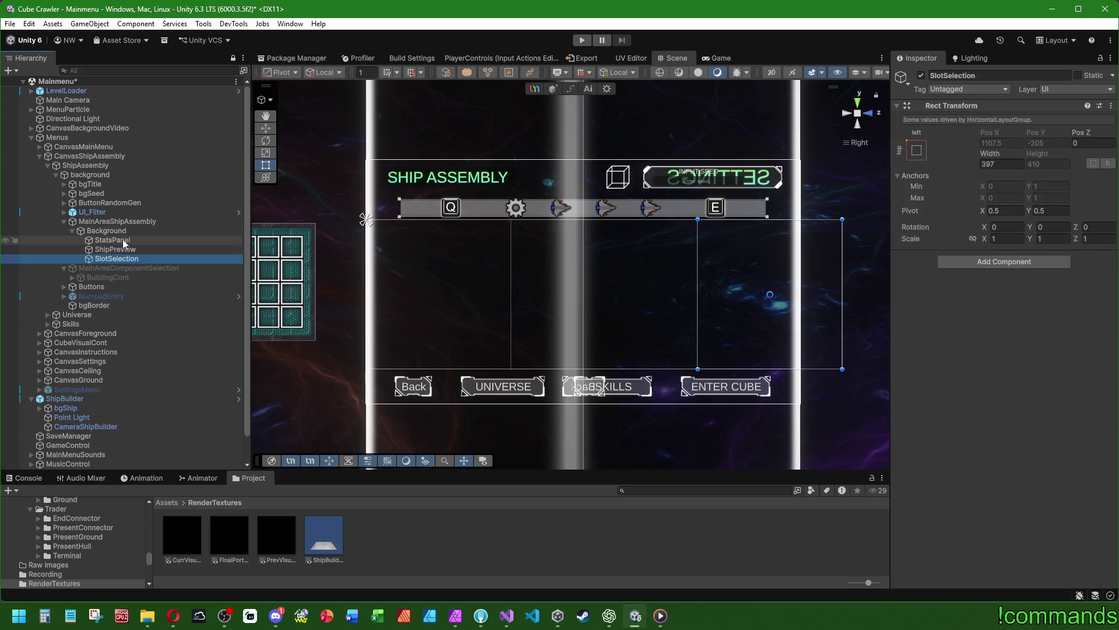
Enable Control Child Size Width on Background's Horizontal Layout Group, keeping Middle Center alignment, and compare ShipPreview with SlotSelection
left_click(117, 230)
left_click(1009, 319)
left_click(1010, 327)
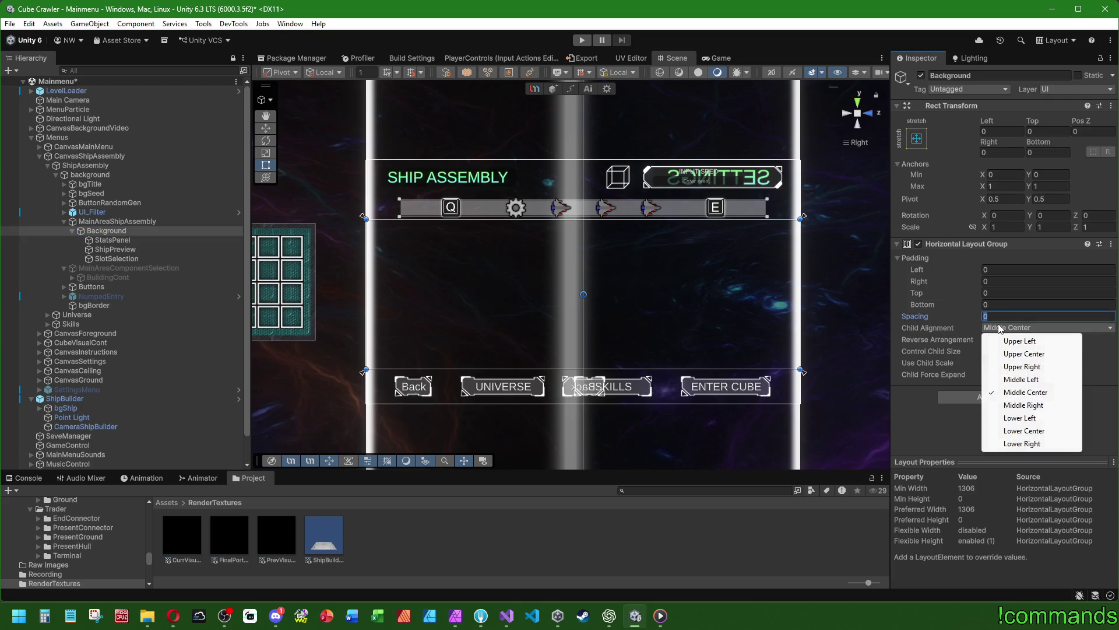
left_click(953, 337)
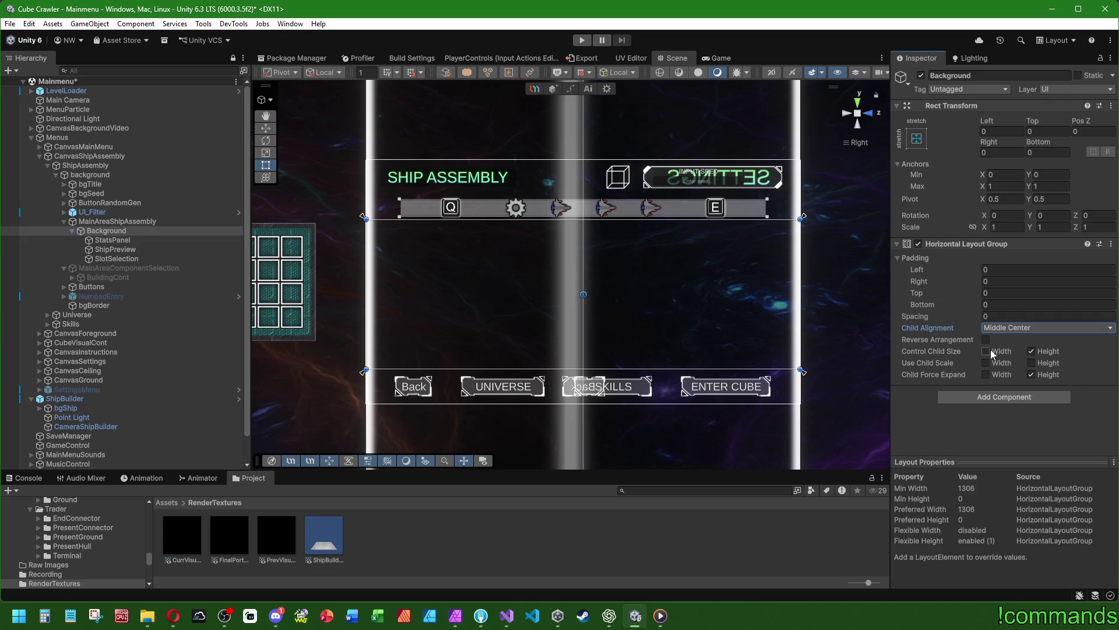
left_click(985, 351)
left_click(129, 249)
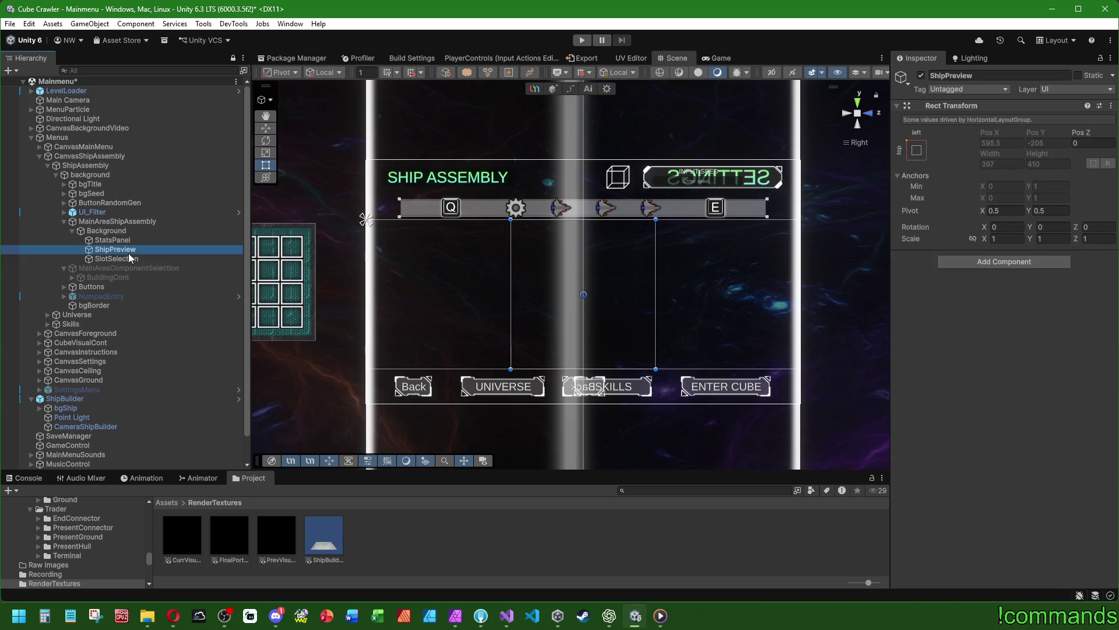
left_click(129, 258)
left_click(134, 251)
Add an empty child named Background under ShipPreview, 410 high and stretched vertically
right_click(134, 251)
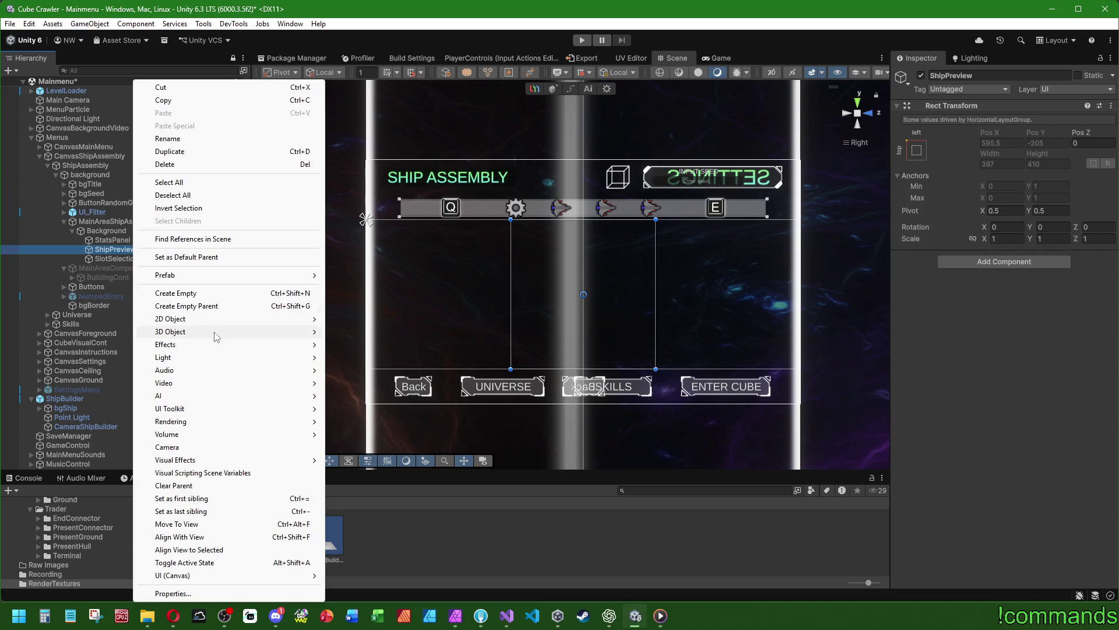
left_click(169, 289)
type("Background")
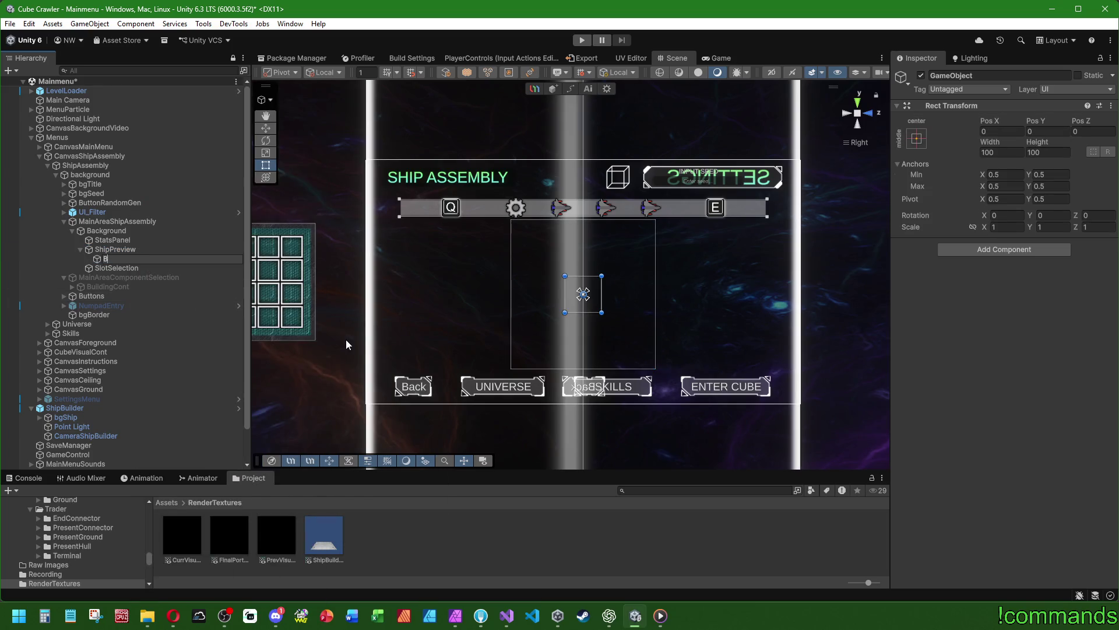
key("Return")
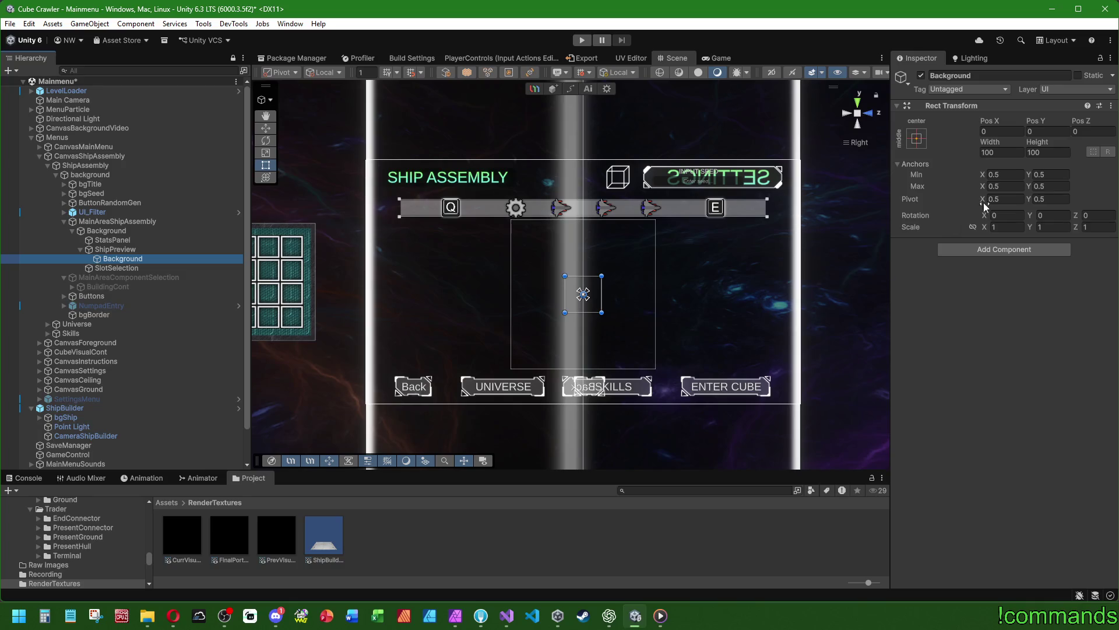
left_click(1057, 152)
type("410")
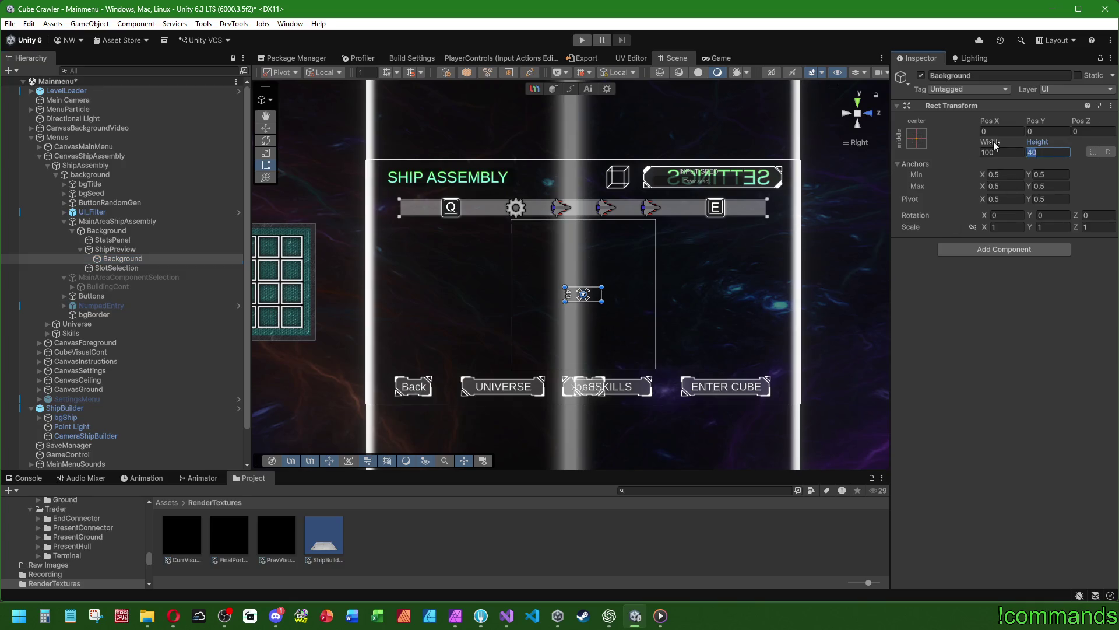
key("Return")
left_click(917, 138)
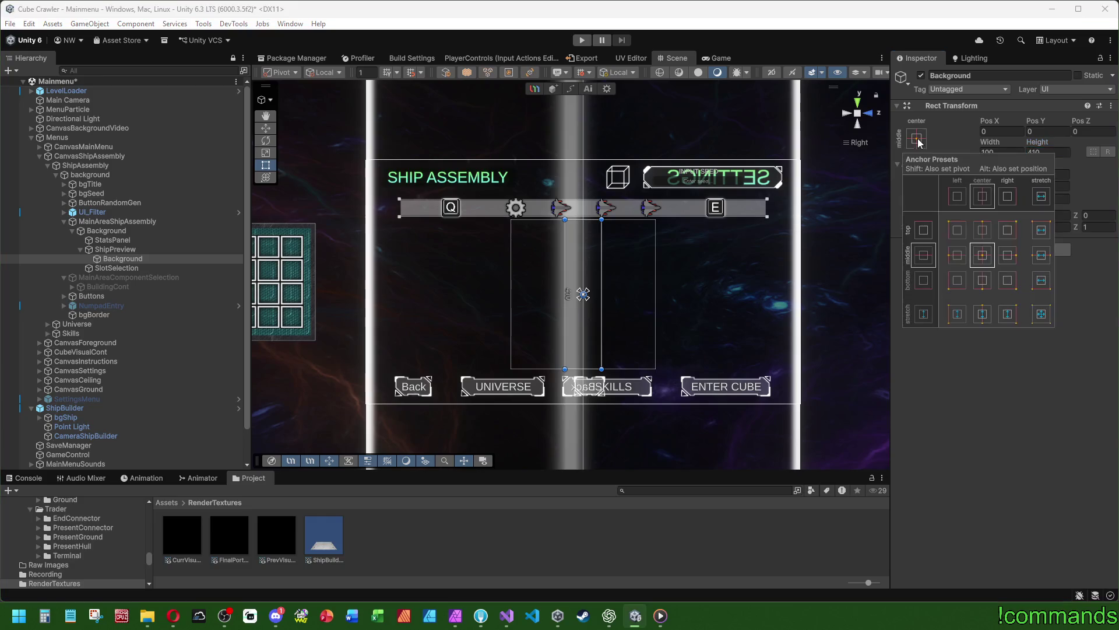
left_click(983, 313)
left_click(1006, 153)
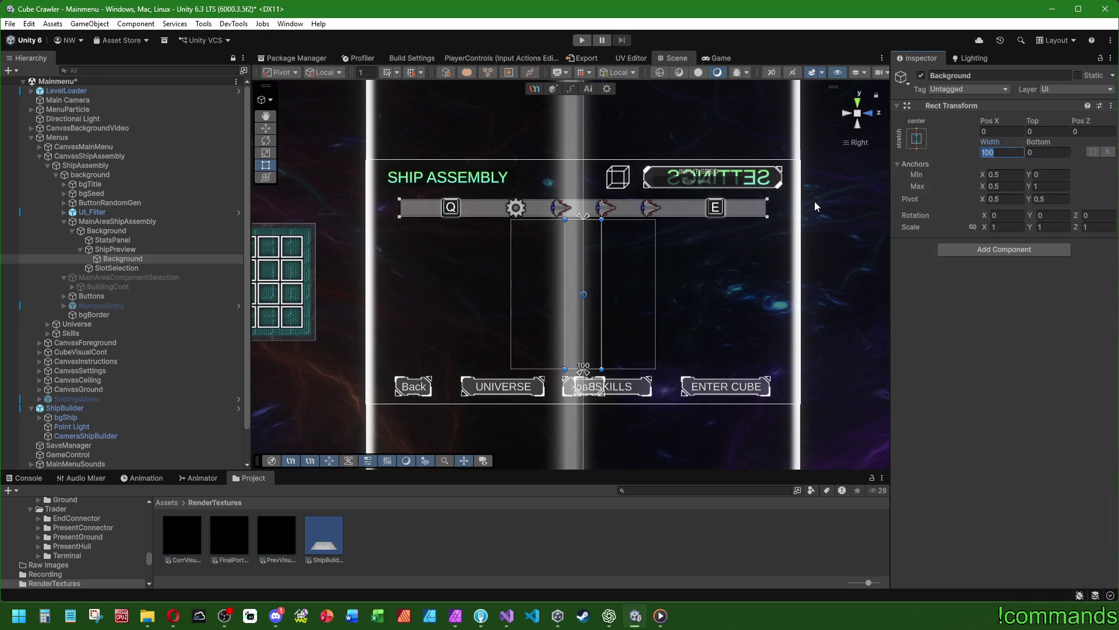
left_click(918, 204)
left_click(117, 250)
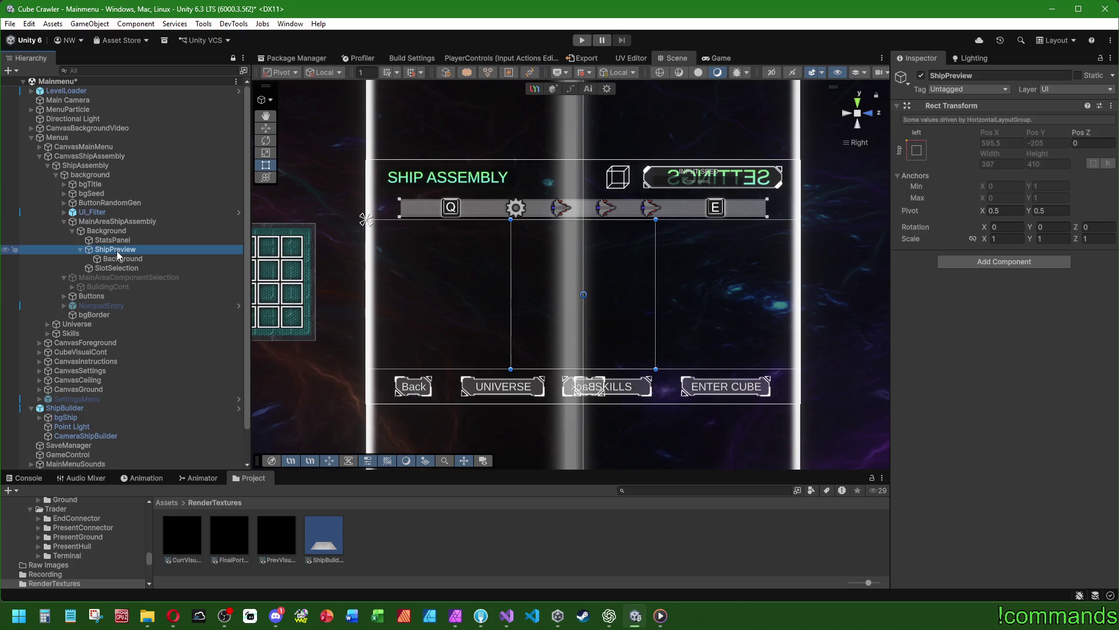
left_click(117, 256)
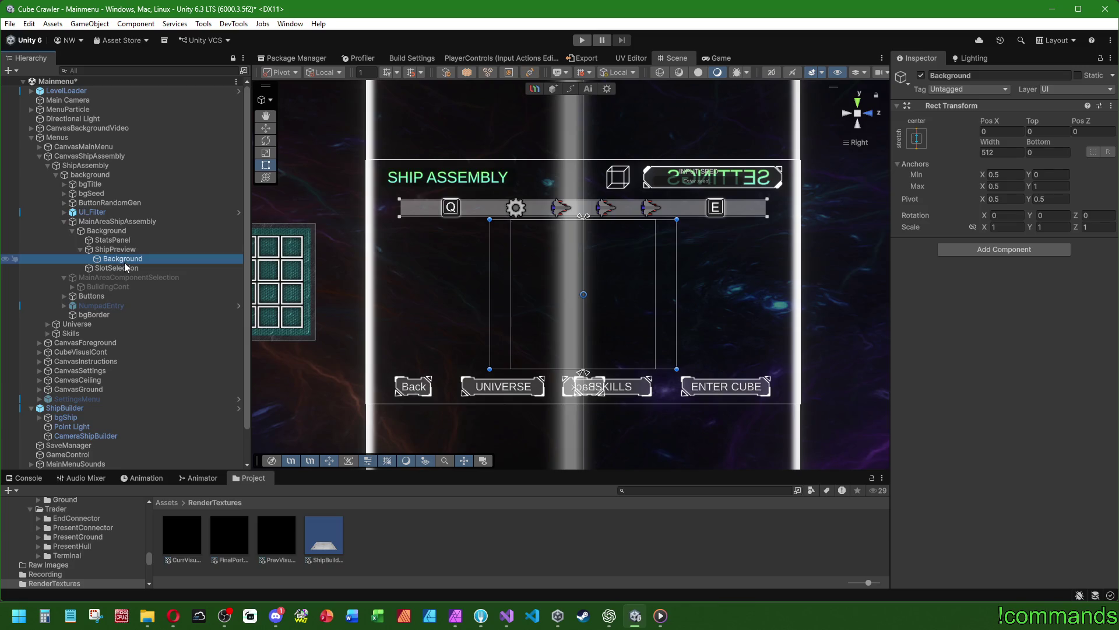
Enable Use Child Scale Width on the Background layout group and delete the temporary Background child
left_click(120, 232)
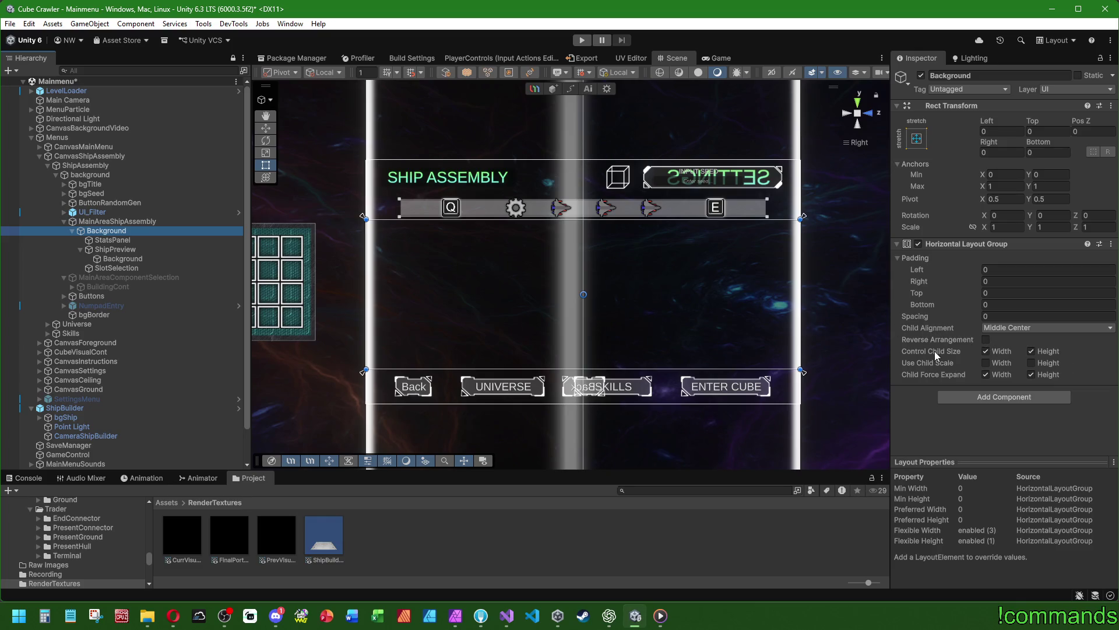
left_click(990, 362)
left_click(128, 250)
left_click(127, 258)
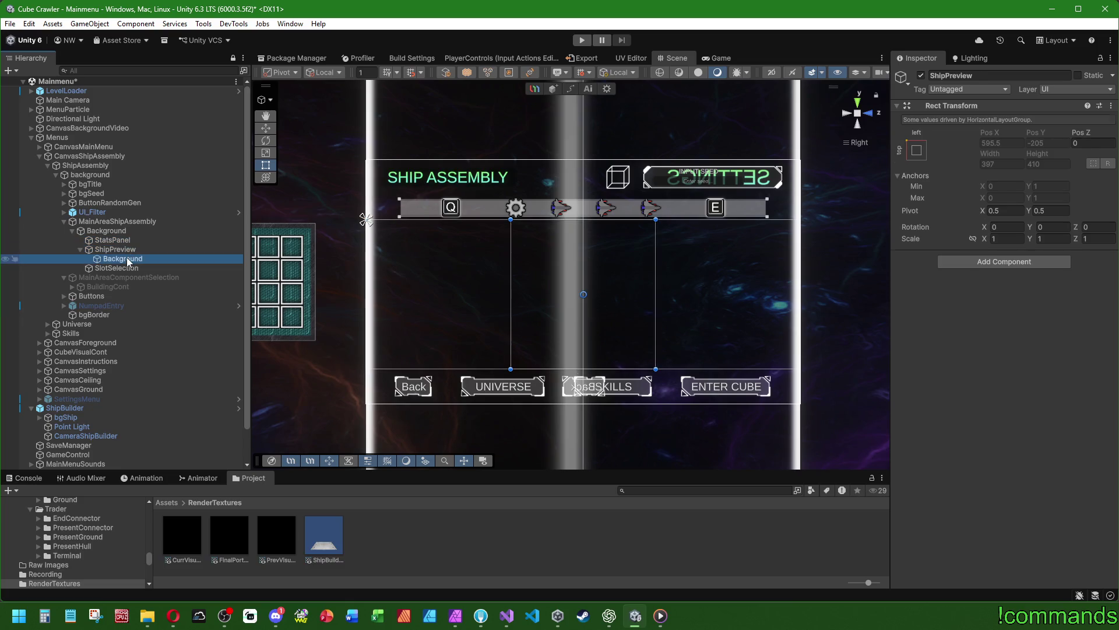
key("Delete")
left_click(126, 252)
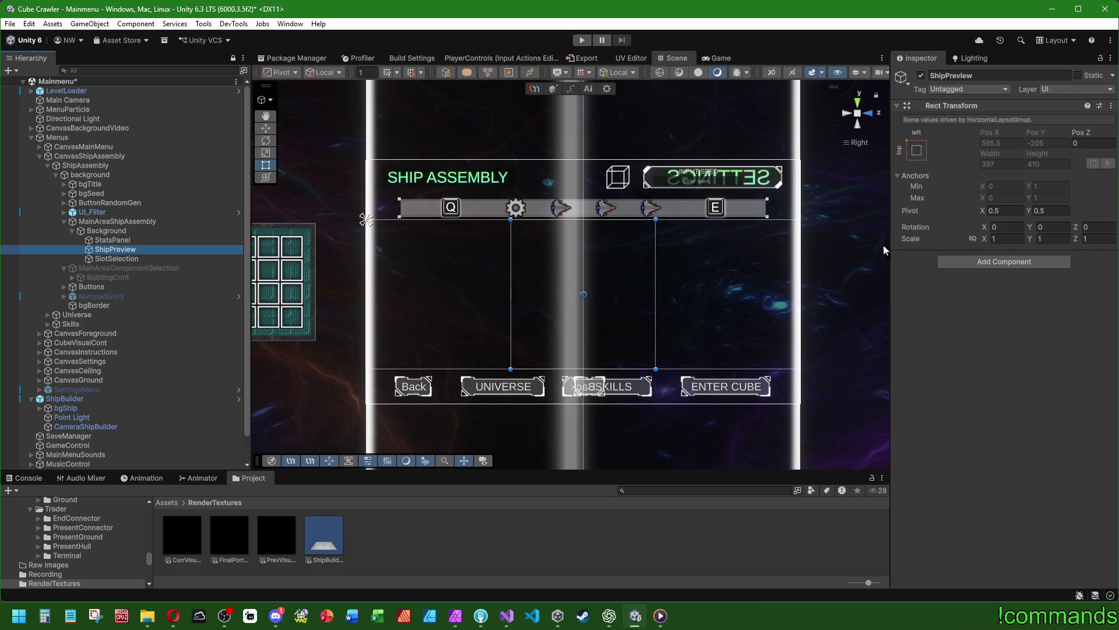
Check SlotSelection and the layout settings, then widen ShipPreview to about 514
left_click(120, 260)
left_click(120, 232)
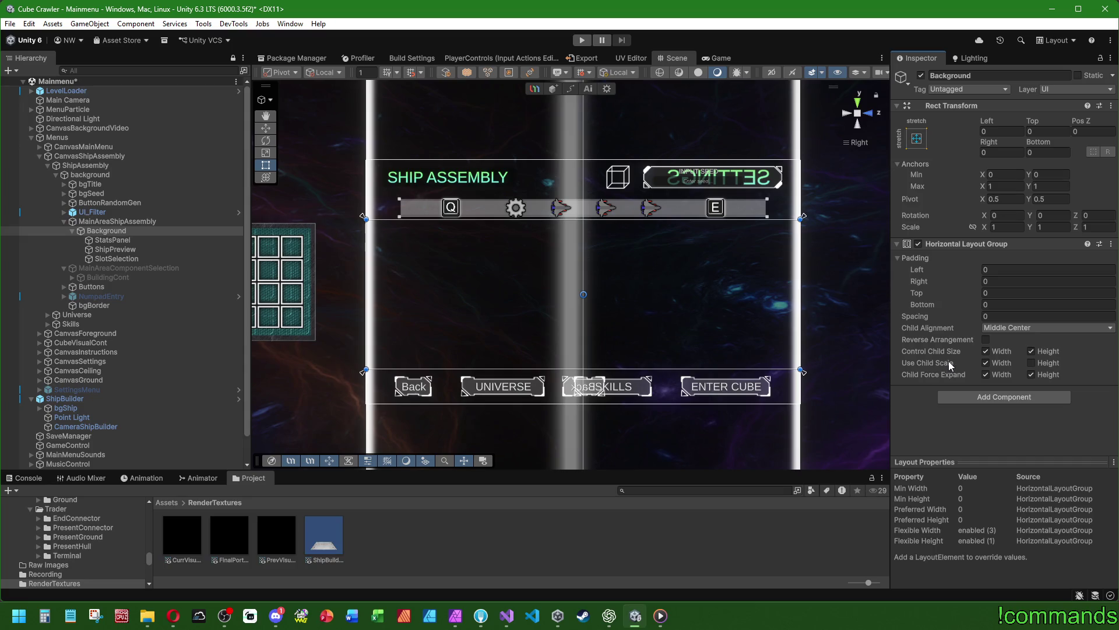
left_click(124, 250)
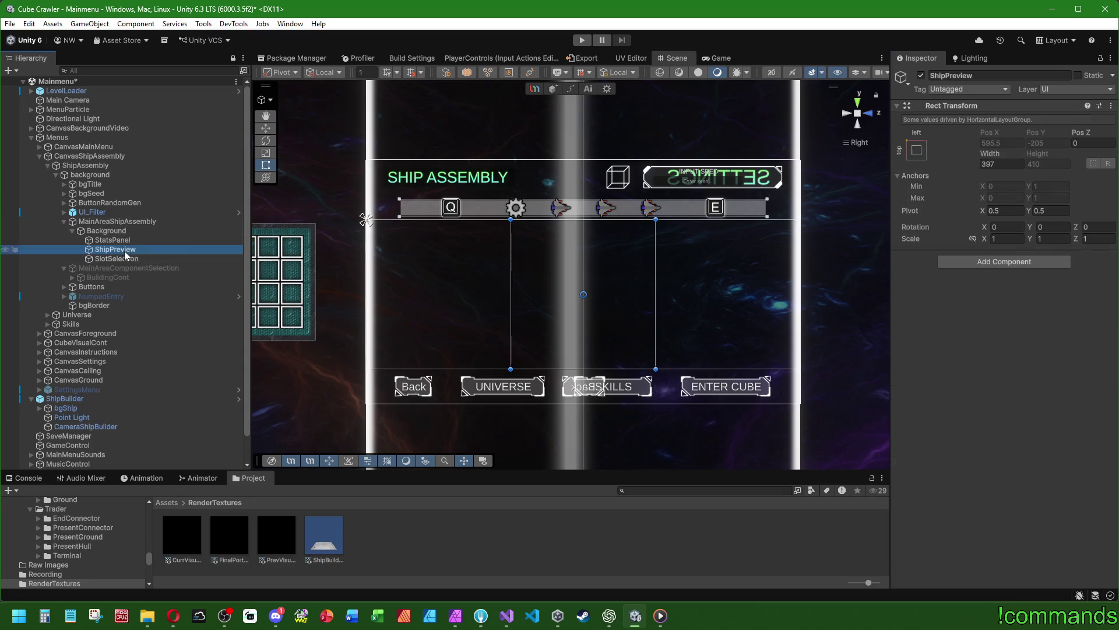
left_click_drag(990, 153, 1076, 163)
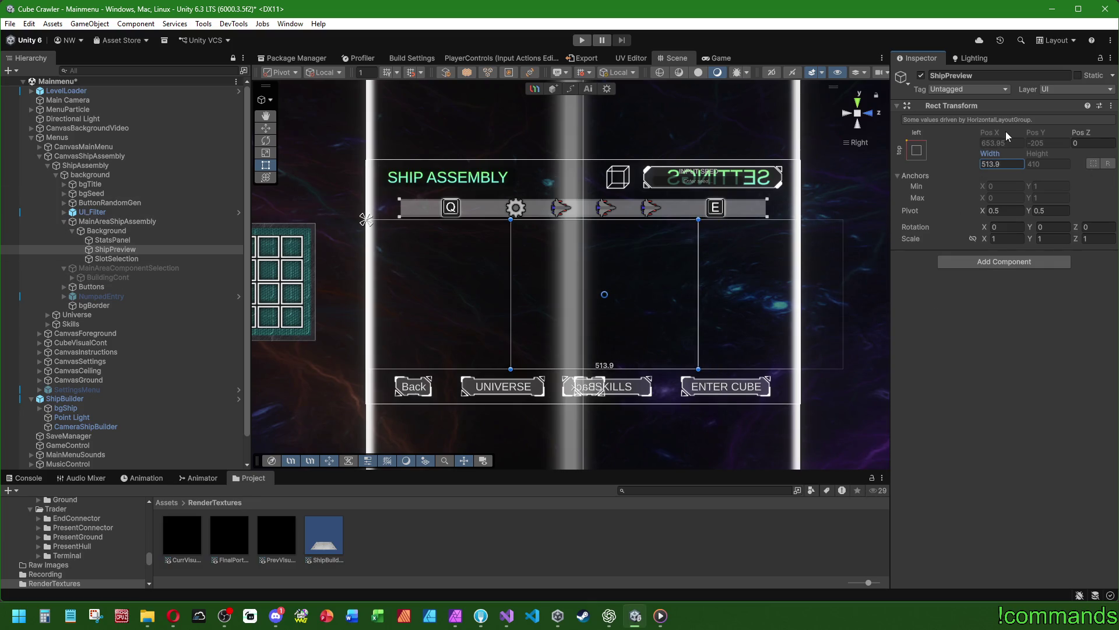
Turn off Use Child Scale Width and turn on Control Child Size Width on the Background layout group
left_click(106, 231)
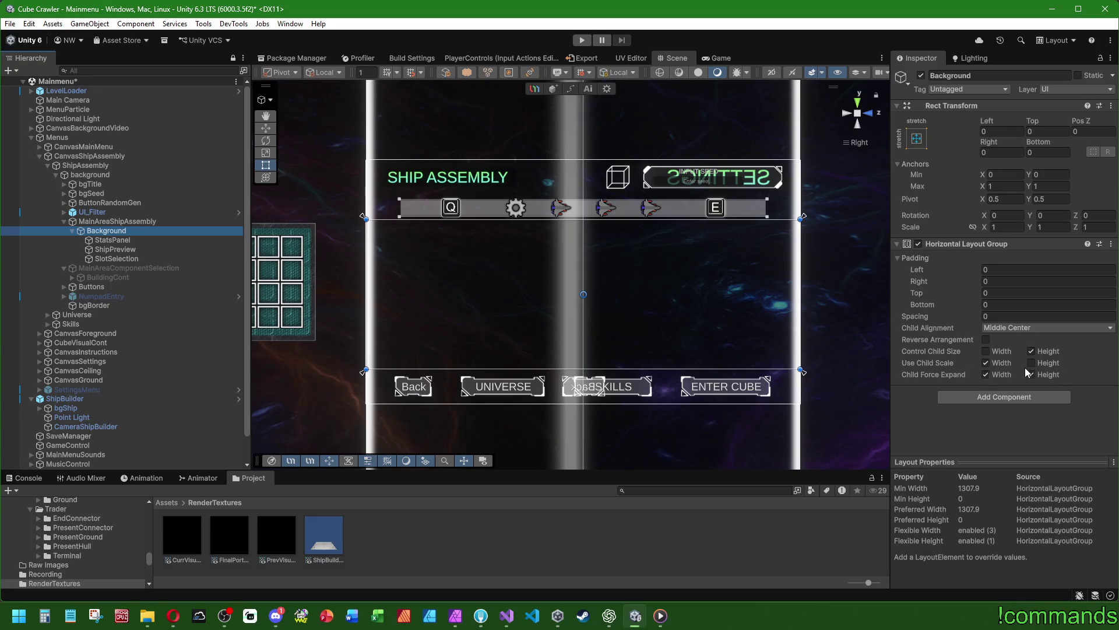
left_click(985, 362)
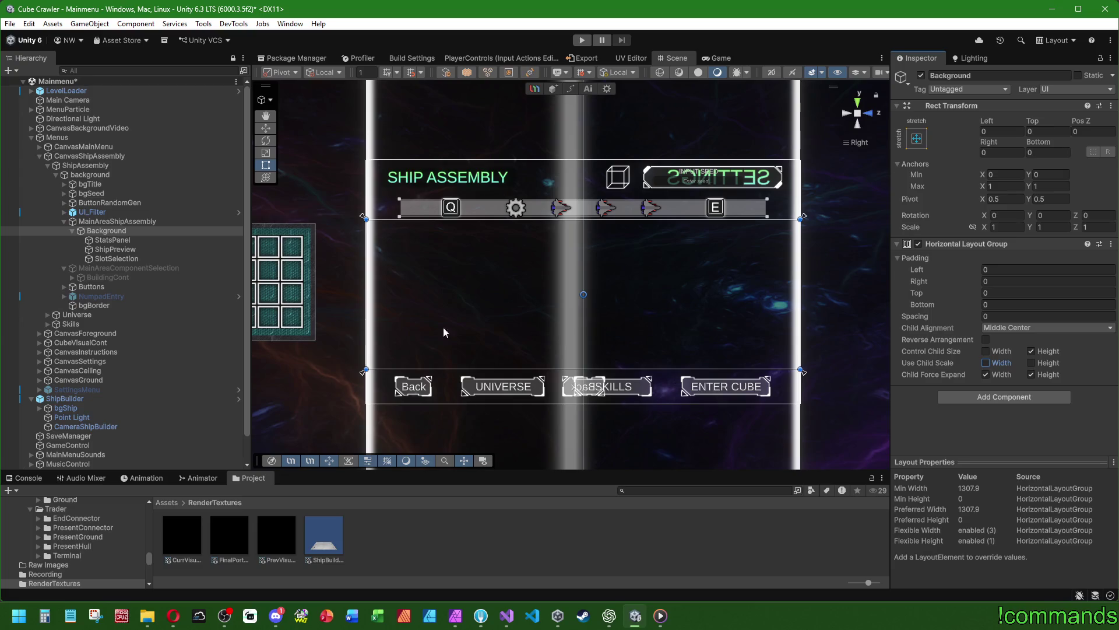
left_click(116, 249)
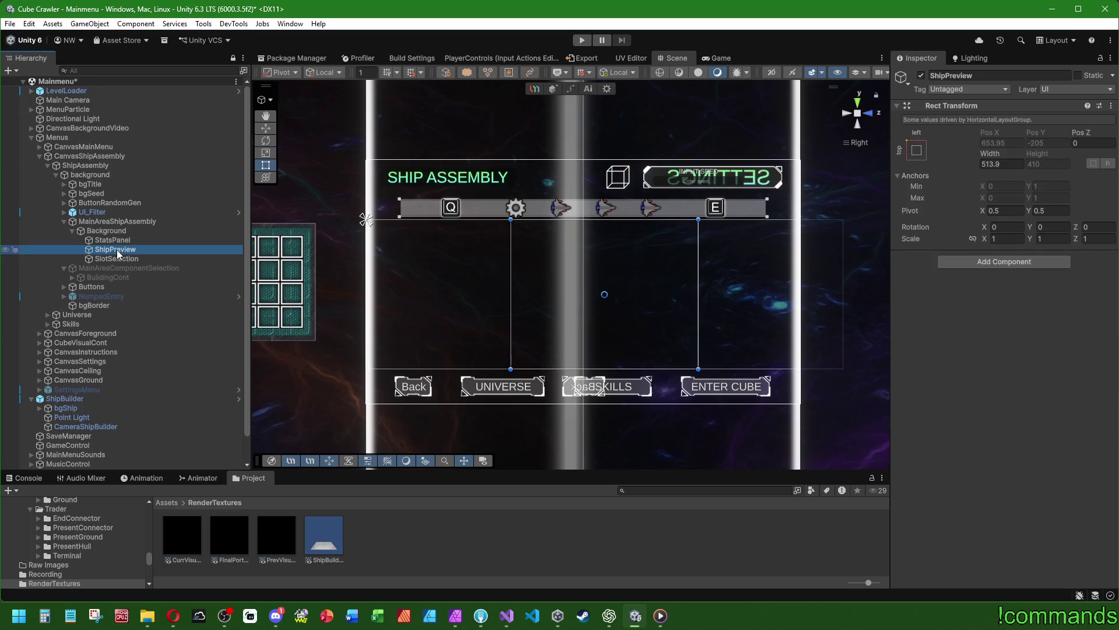
left_click(123, 232)
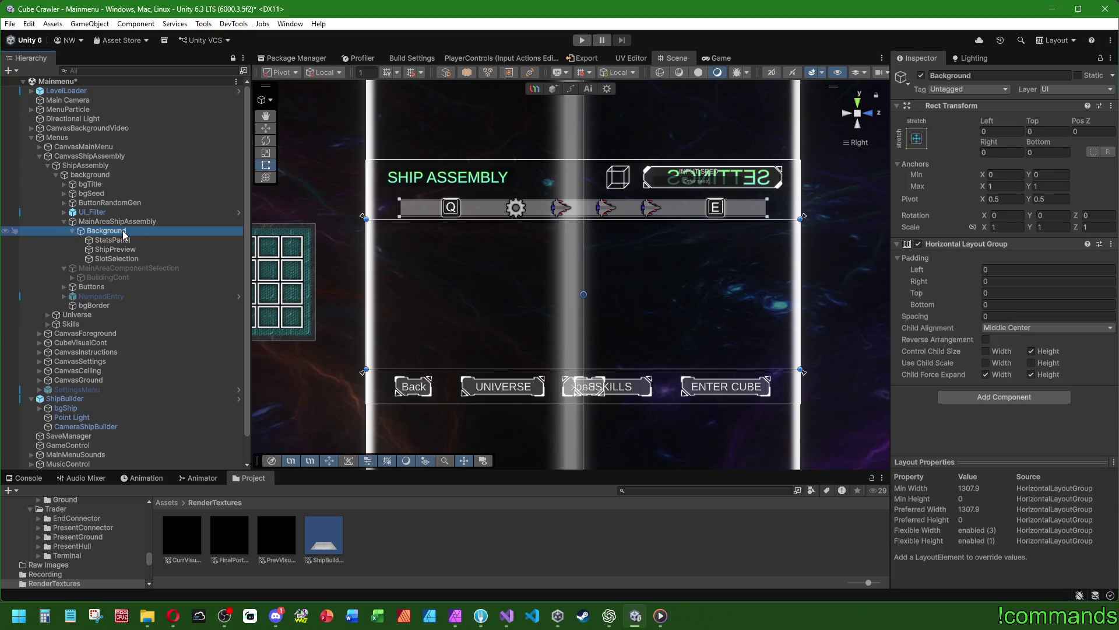
left_click(123, 250)
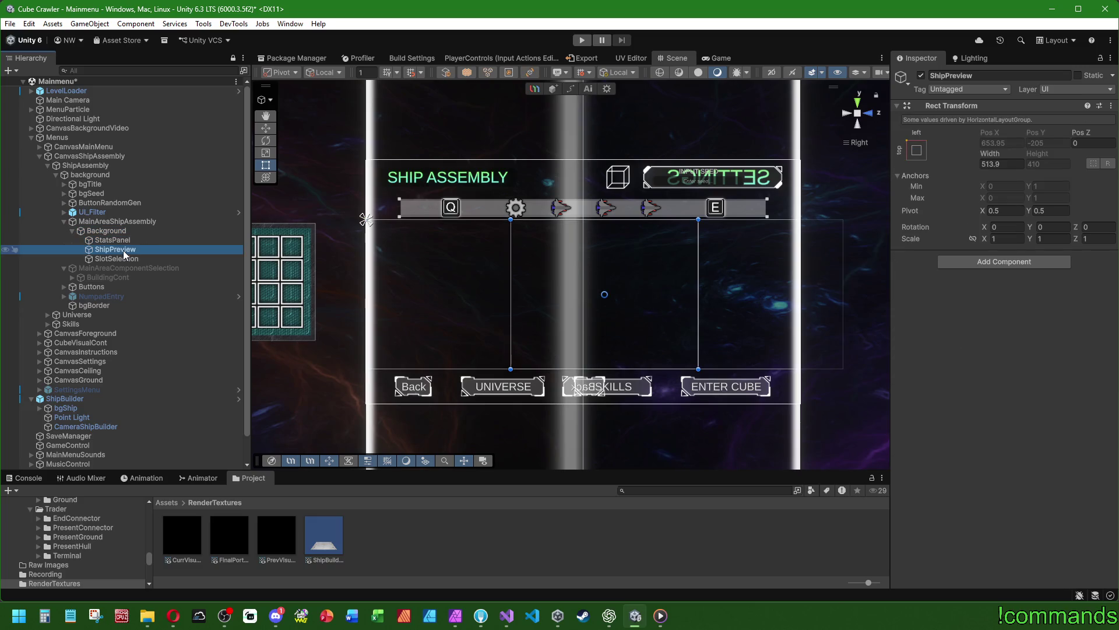
left_click(156, 232)
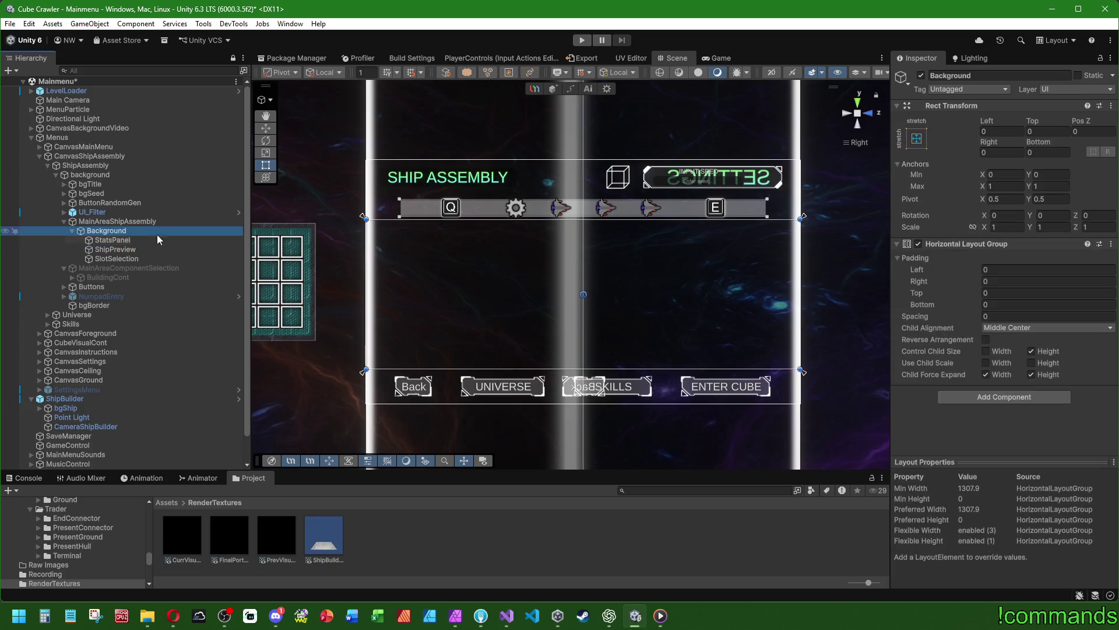
left_click(991, 354)
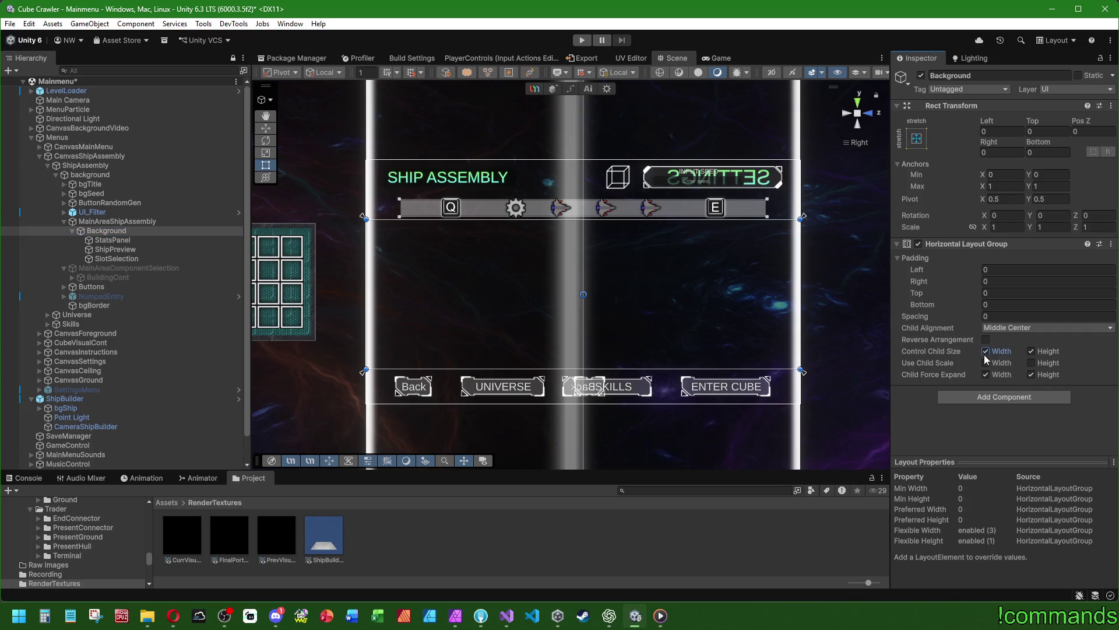
left_click(115, 259)
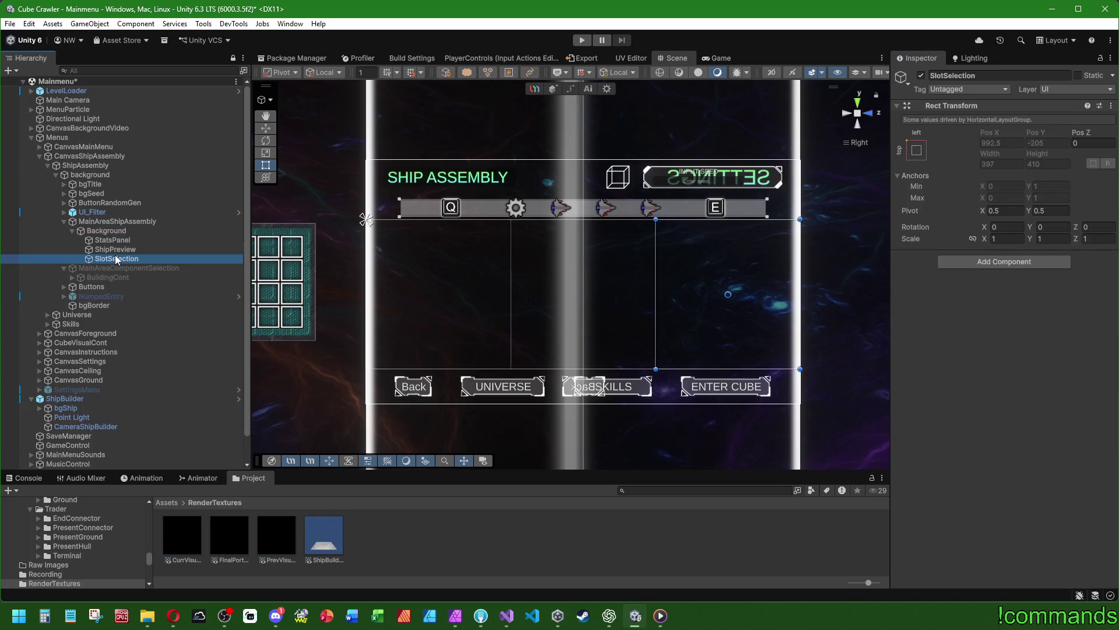
left_click(115, 248)
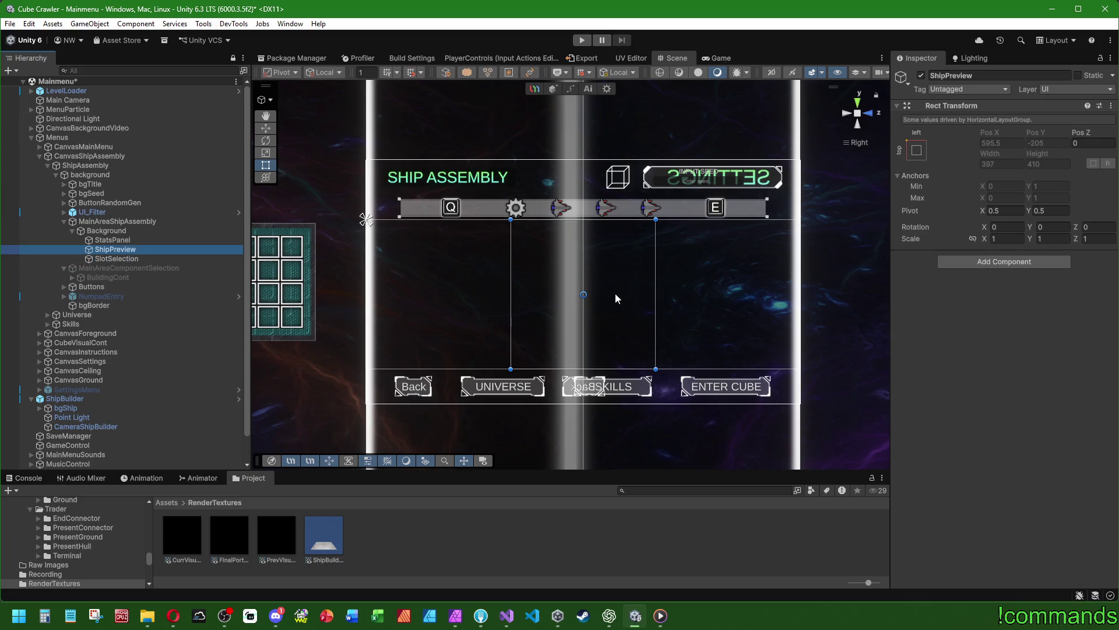
left_click(1019, 261)
Add a Layout Element to ShipPreview with Min Width enabled and set to 128
type("layout")
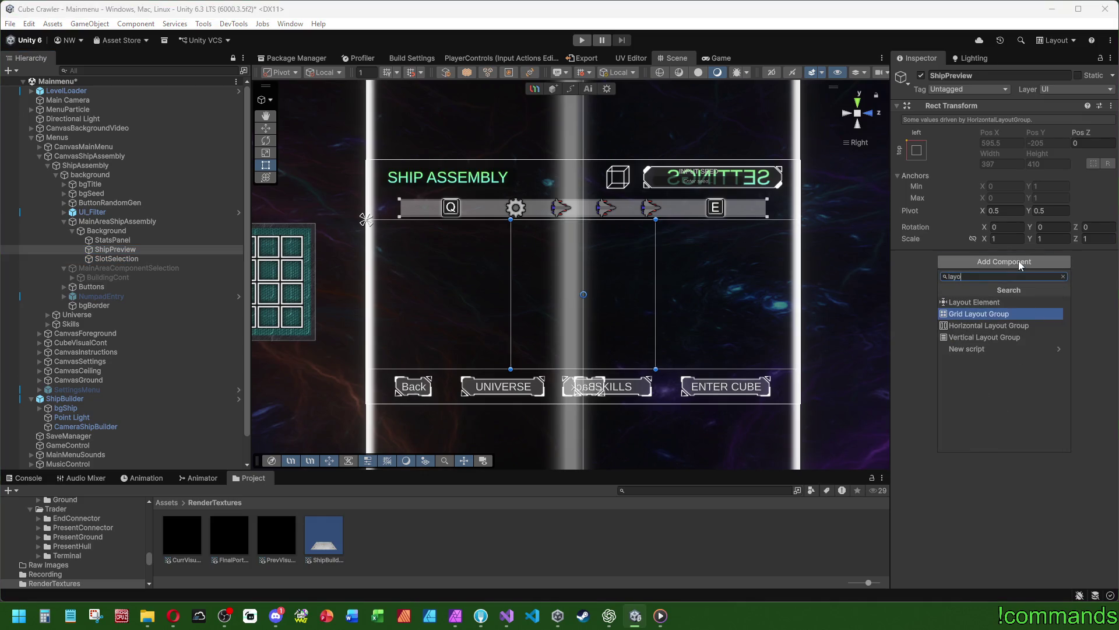
key("Return")
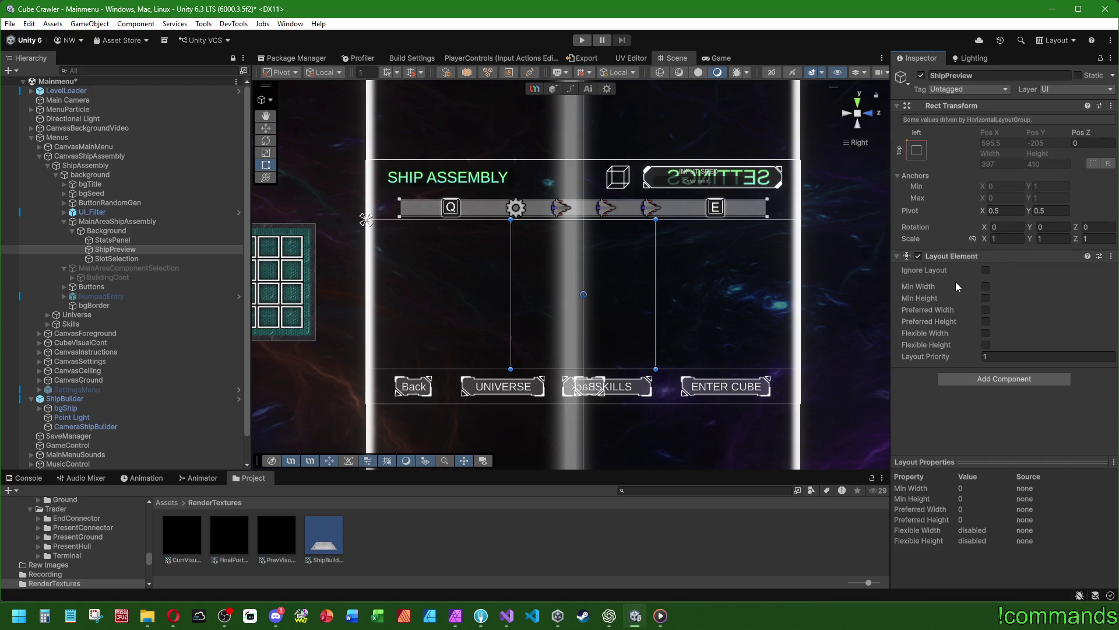
left_click(986, 286)
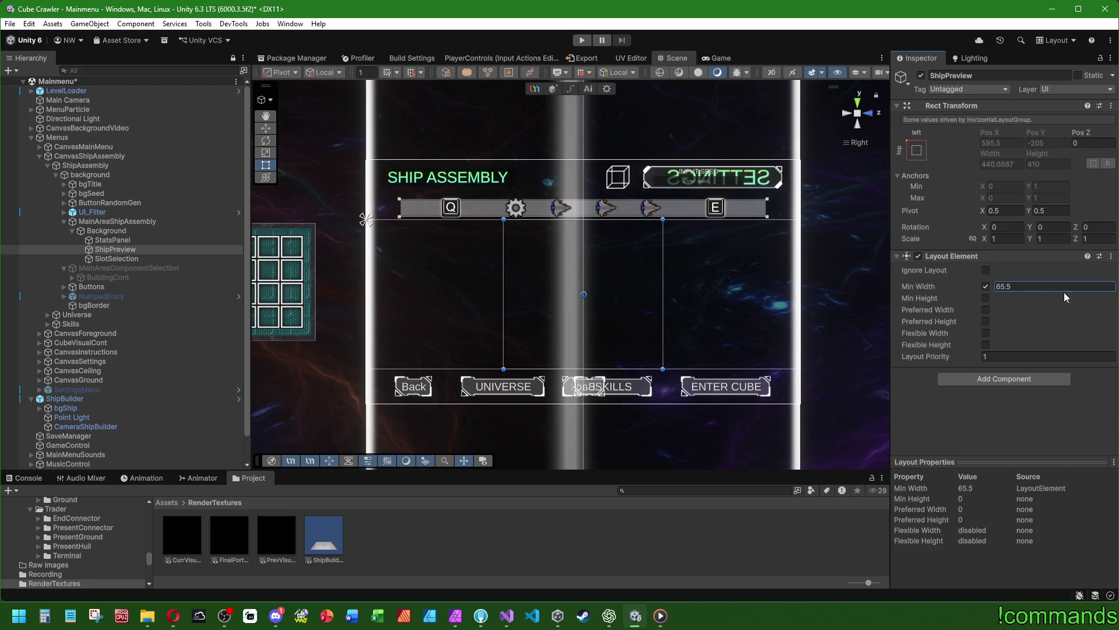
double_click(1029, 285)
type("32")
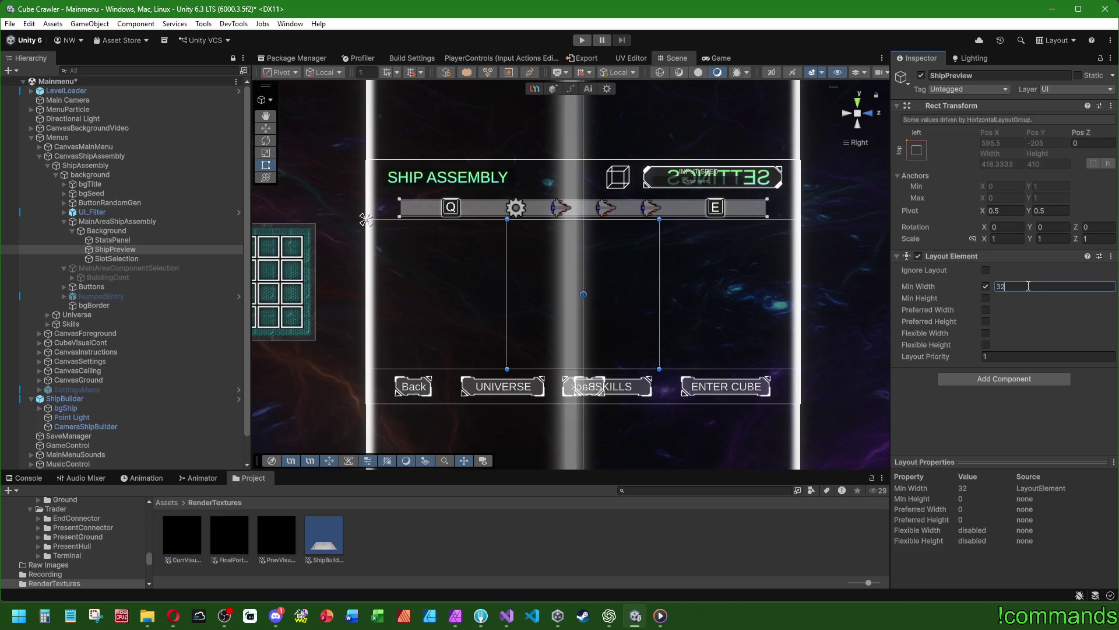
double_click(1029, 286)
type("128")
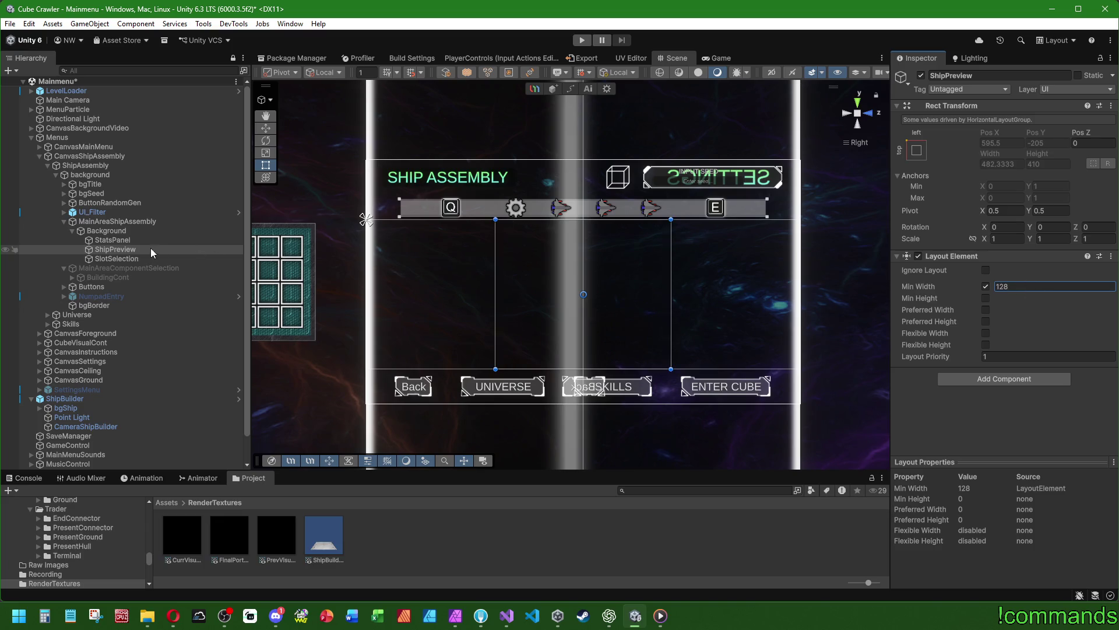
left_click(120, 240)
Compare SlotSelection's layout settings, then go back to ShipPreview
left_click(121, 259)
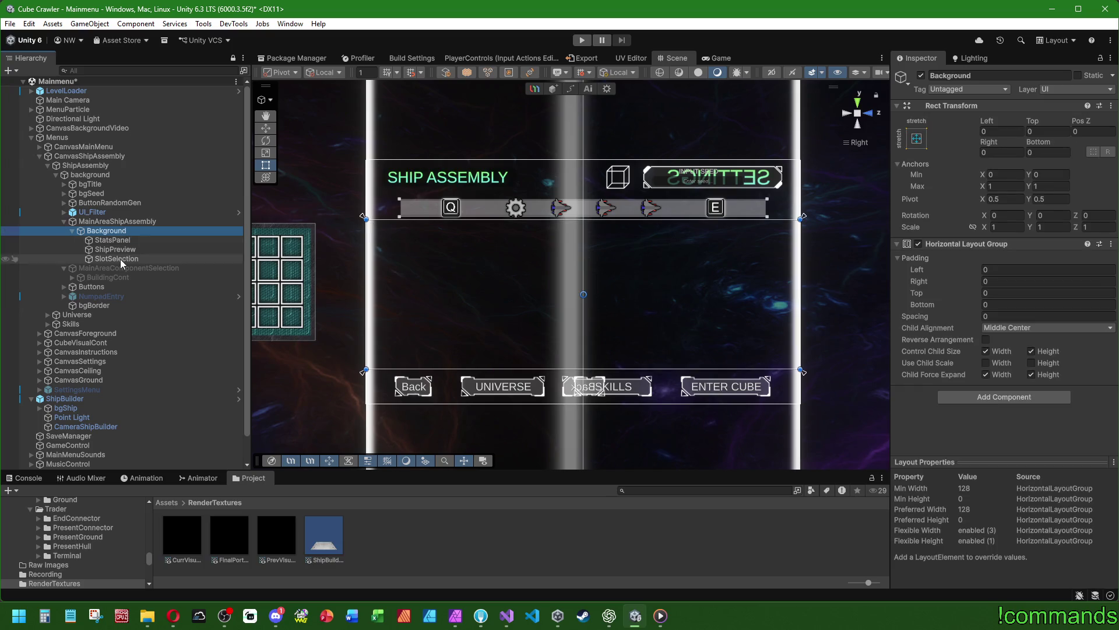
left_click(125, 250)
scroll(517, 317, "up", 3)
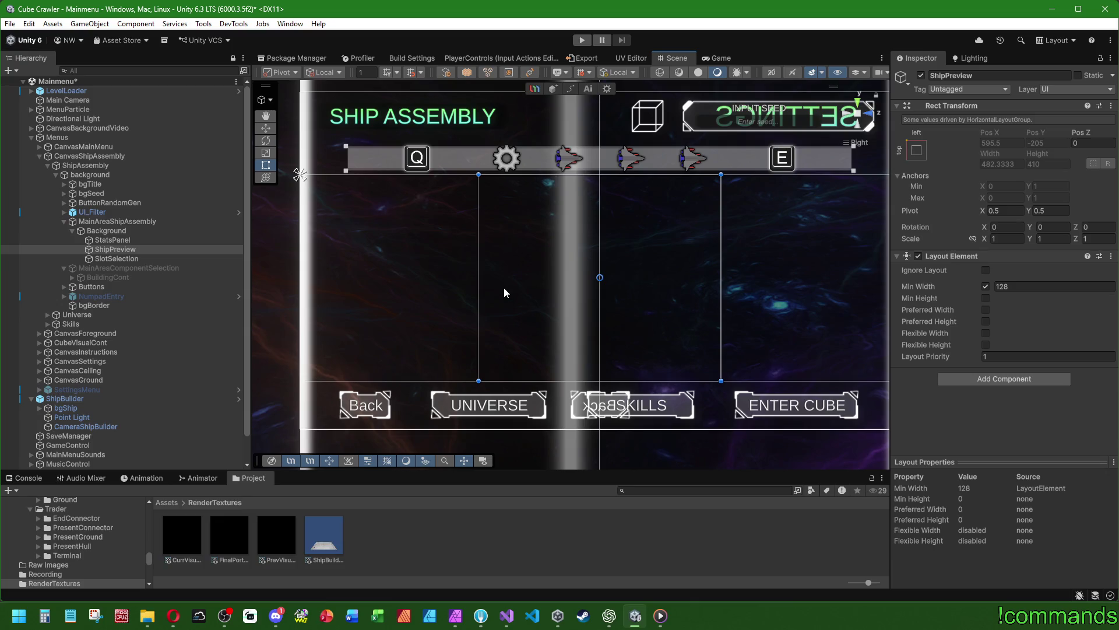
left_click(124, 250)
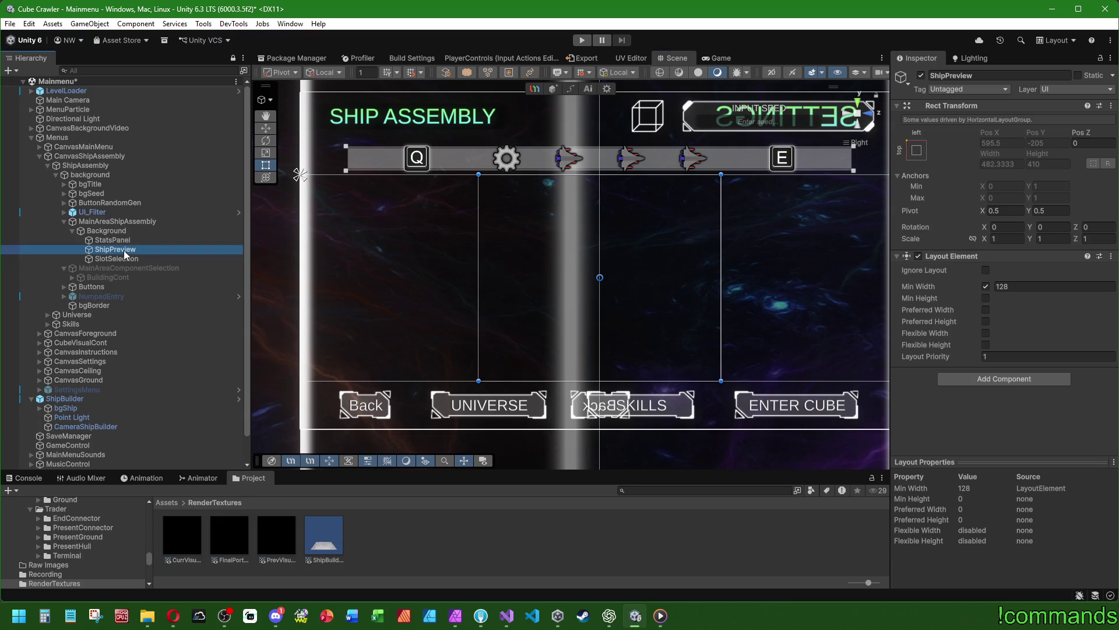
right_click(117, 250)
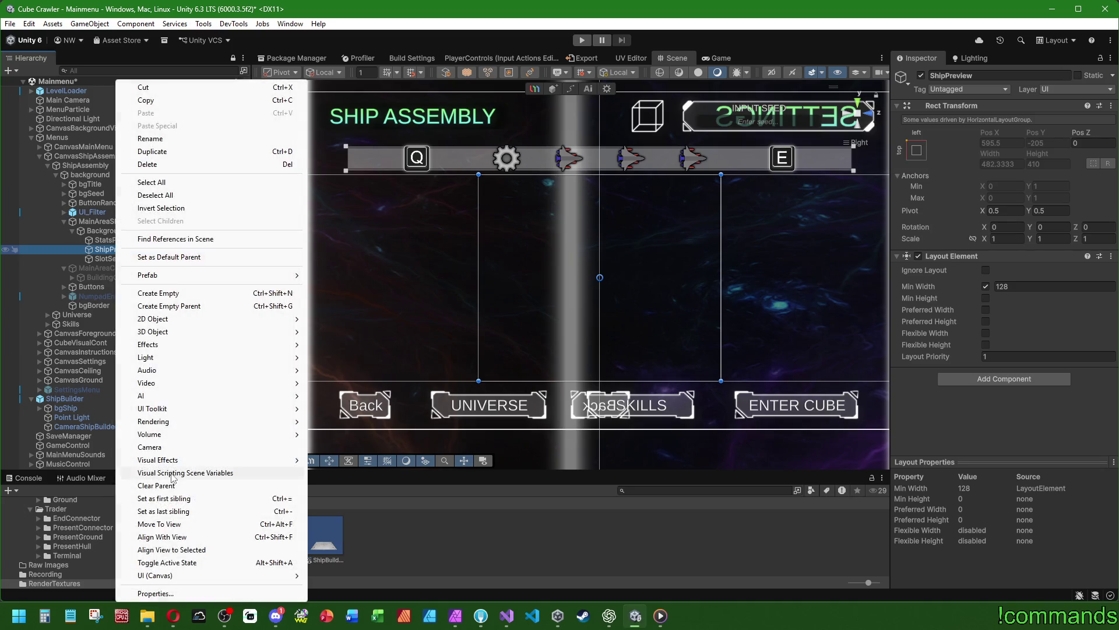
Create a Raw Image named ShipBuilder in ShipPreview, centre-anchored and sized 256×256
mouse_move(186, 577)
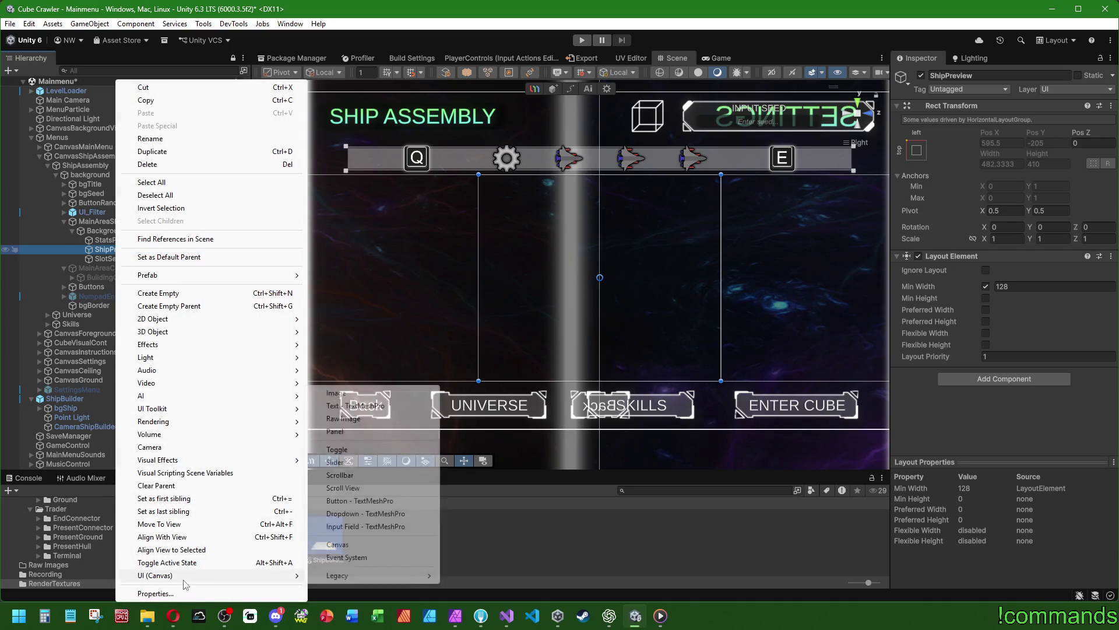
left_click(348, 419)
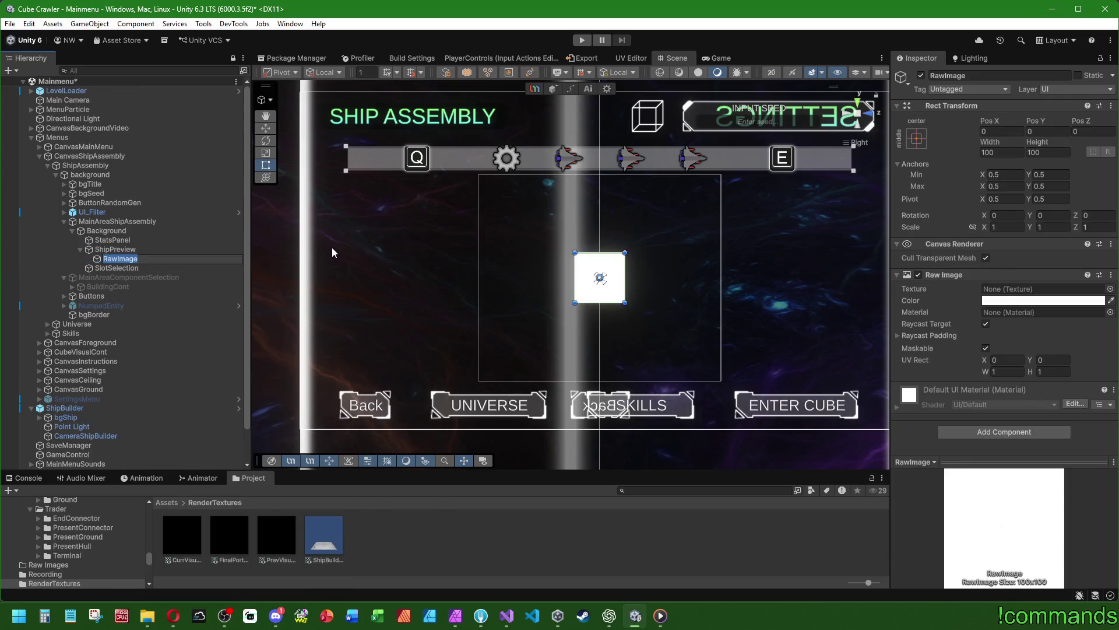
type("ShipBuilder")
key("Return")
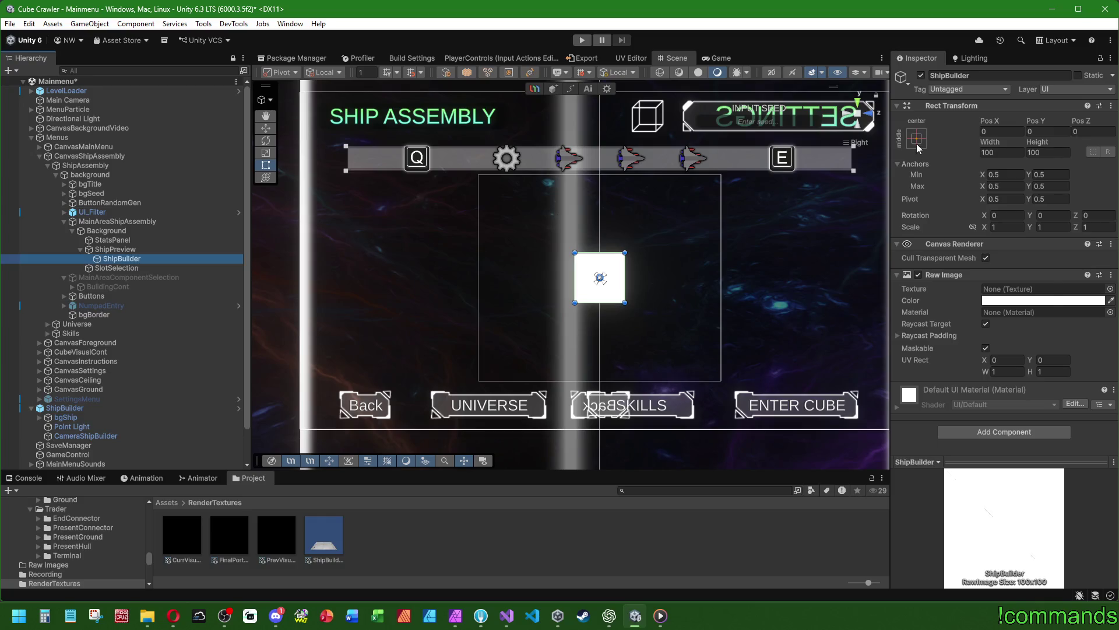
left_click(916, 138)
left_click(1042, 313, "alt")
left_click_drag(746, 288, 737, 299)
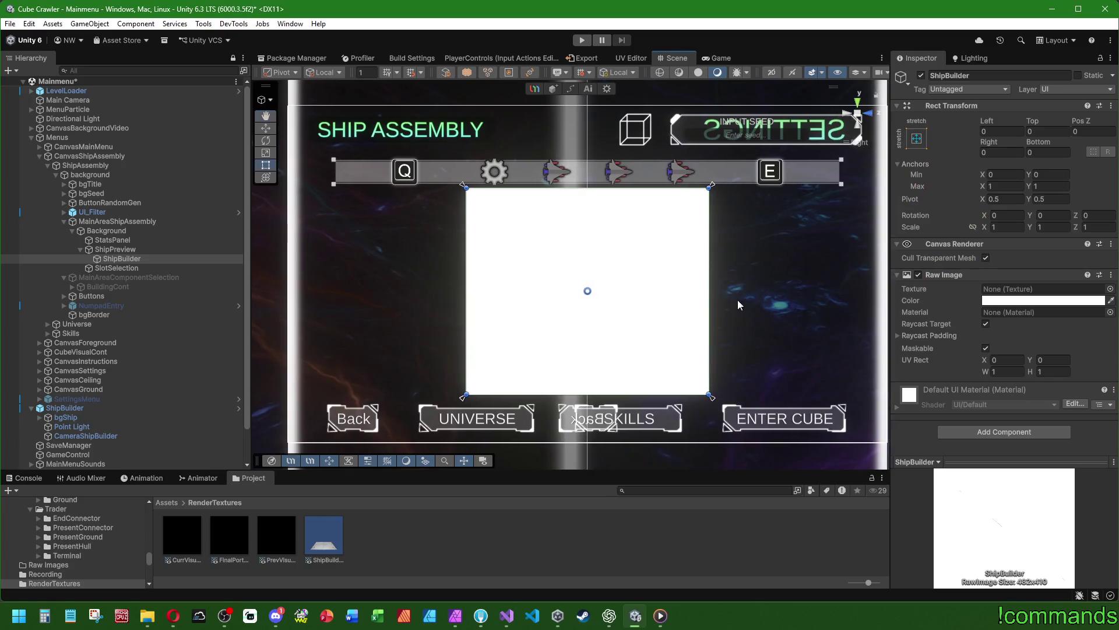
left_click(924, 142)
left_click(985, 261)
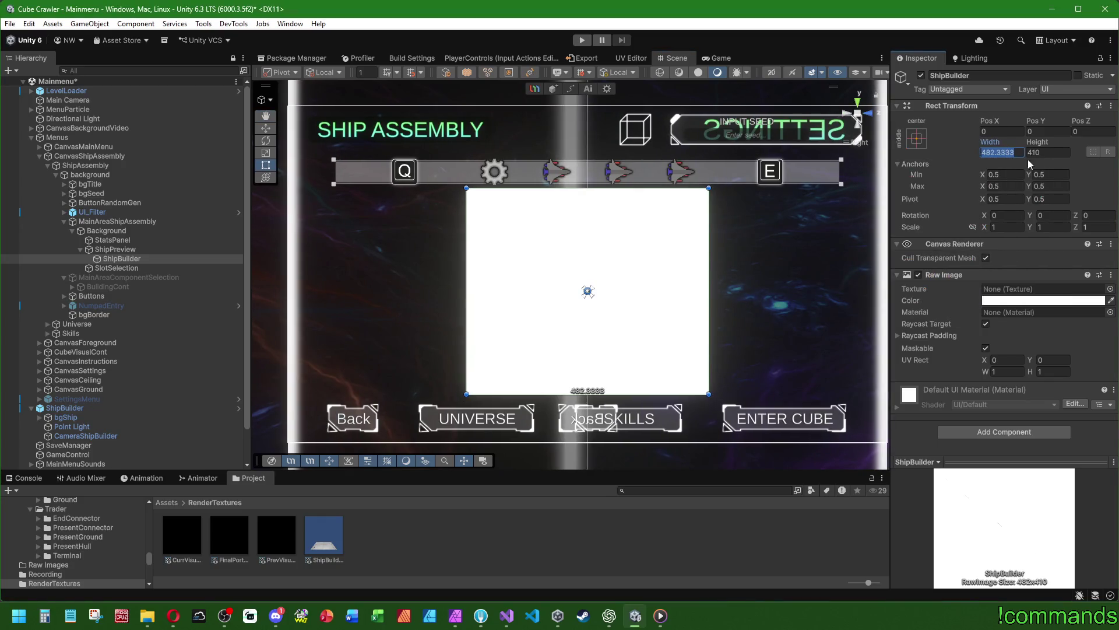
type("256")
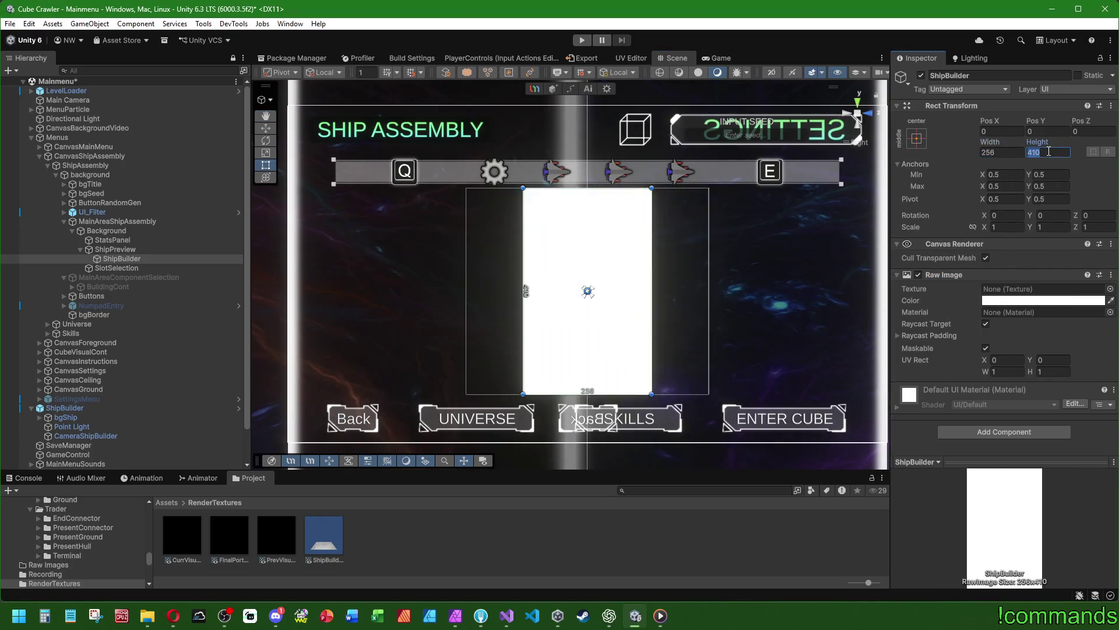
key("Tab")
type("256")
Resize ShipBuilder to 384×384 and assign ShipBuilderRenderTexture as its texture
left_click(1010, 152)
type("384")
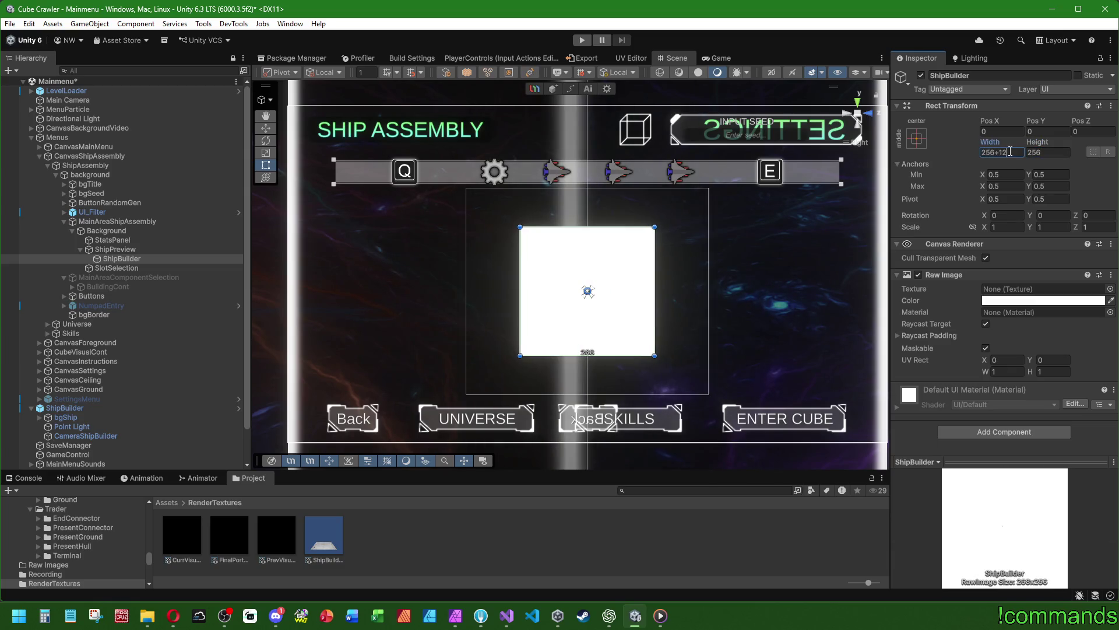
left_click(1059, 152)
type("384")
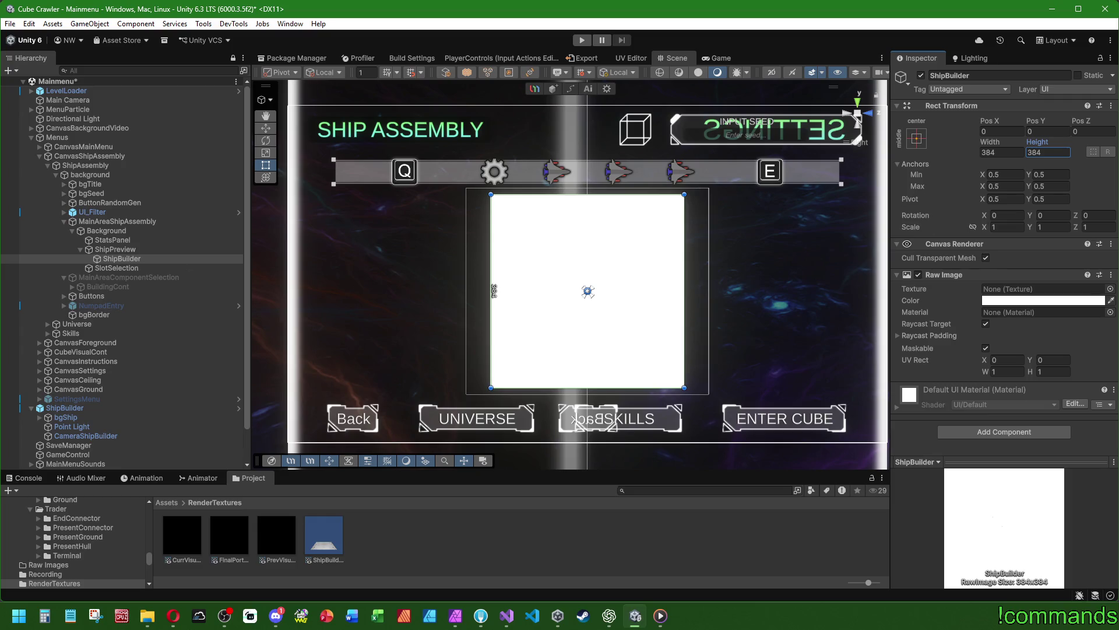
mouse_move(327, 538)
left_mouse_down()
mouse_move(981, 348)
mouse_move(1026, 288)
left_mouse_up()
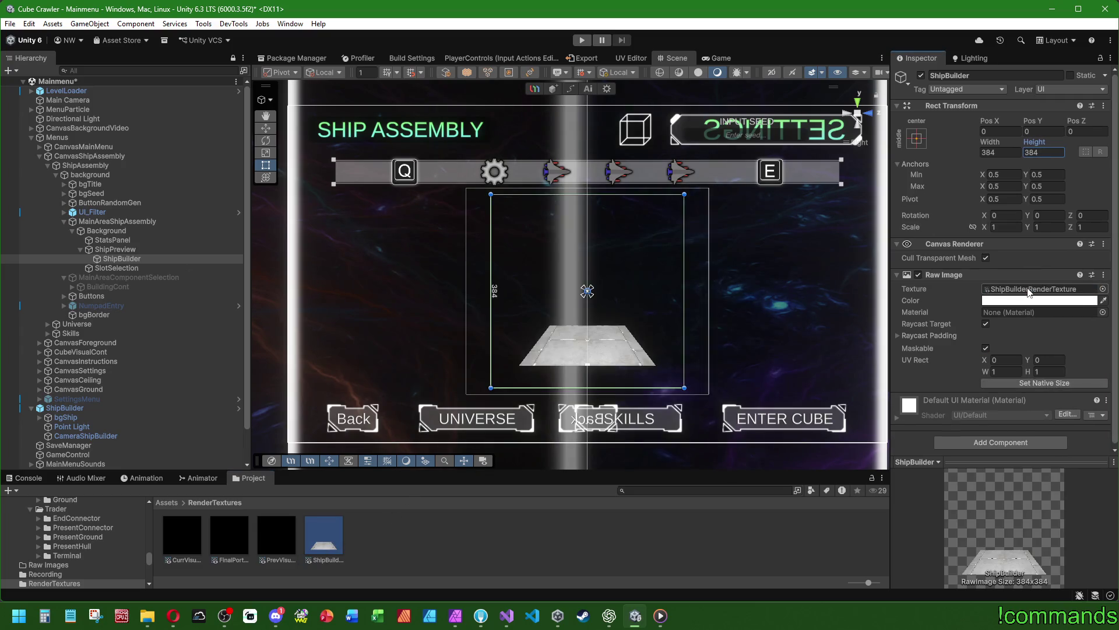
left_click(653, 510)
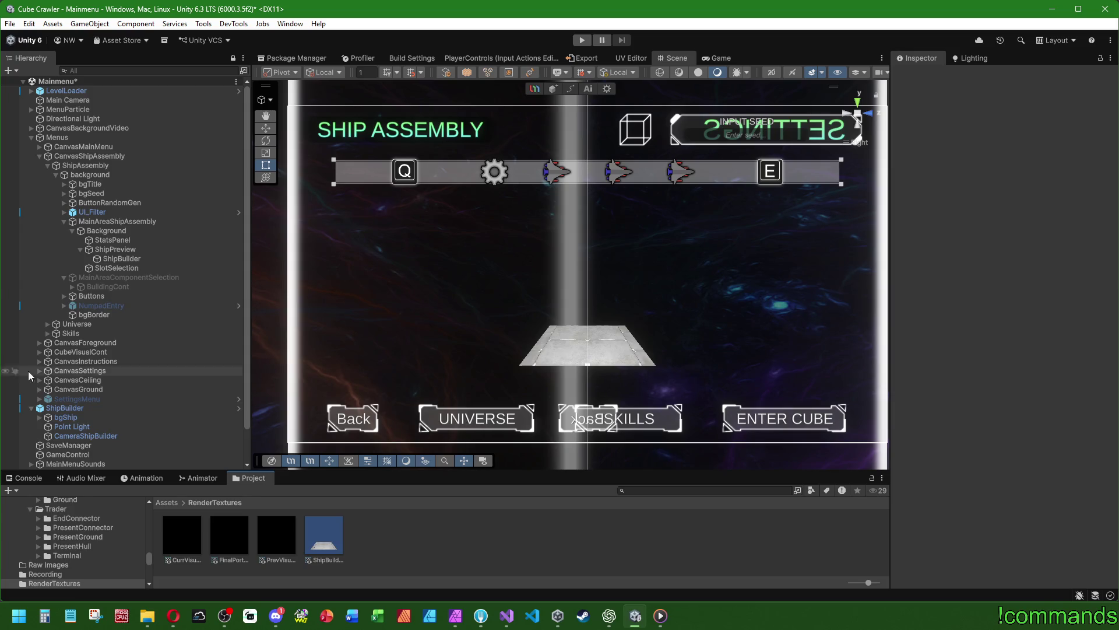
Expand bgShip and select the ShipBuilder prefab instance in the Hierarchy
left_click(40, 417)
left_click(65, 408)
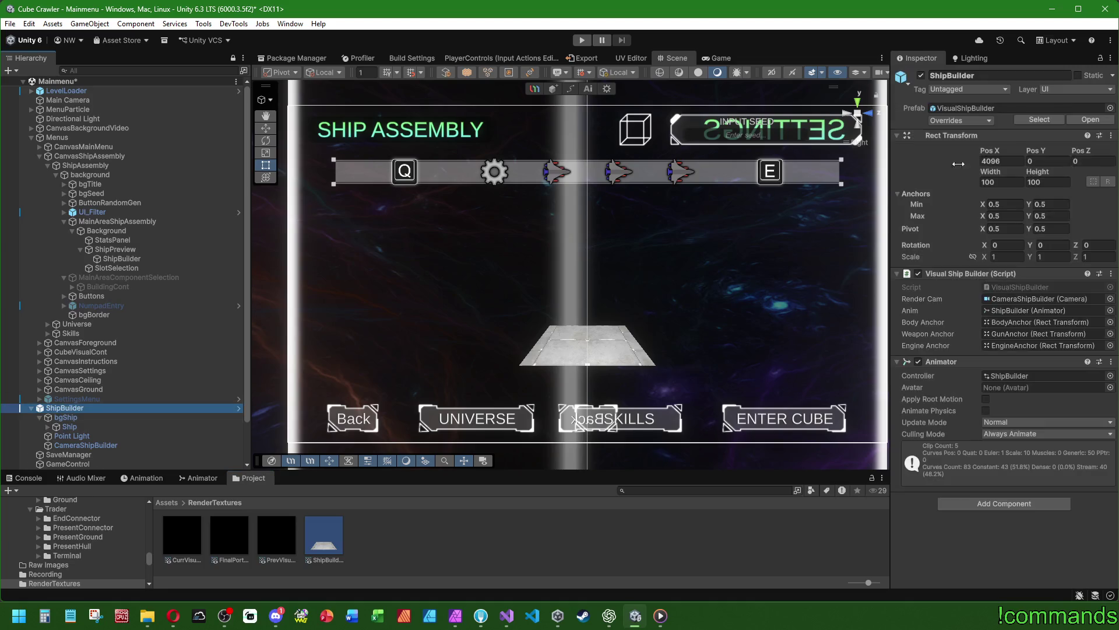
left_click(239, 408)
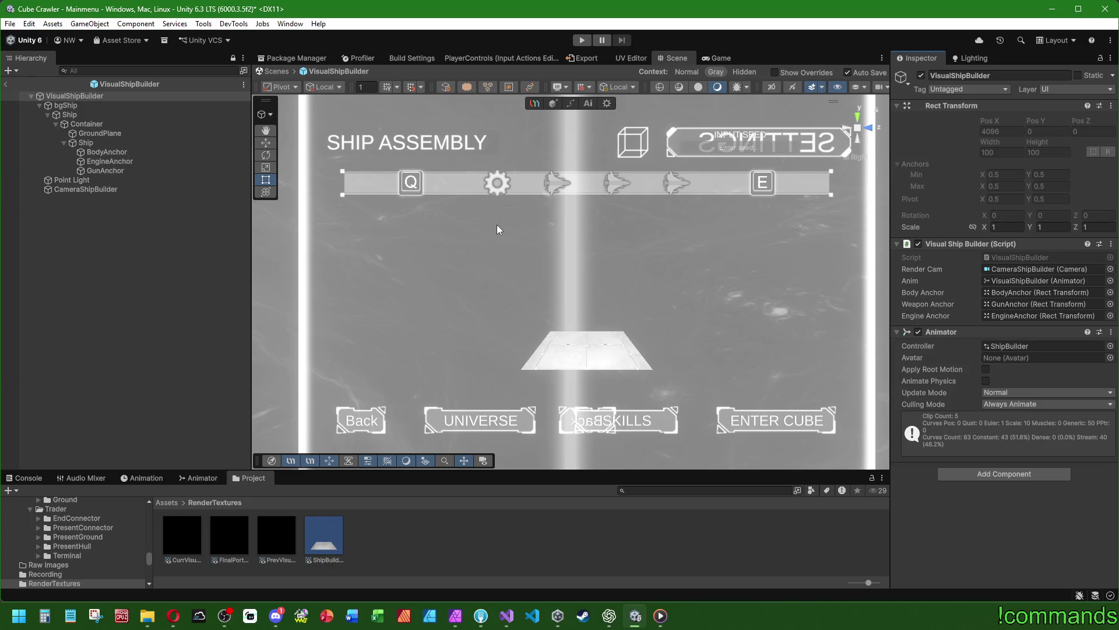
scroll(496, 225, "down", 5)
left_click_drag(542, 251, 742, 330)
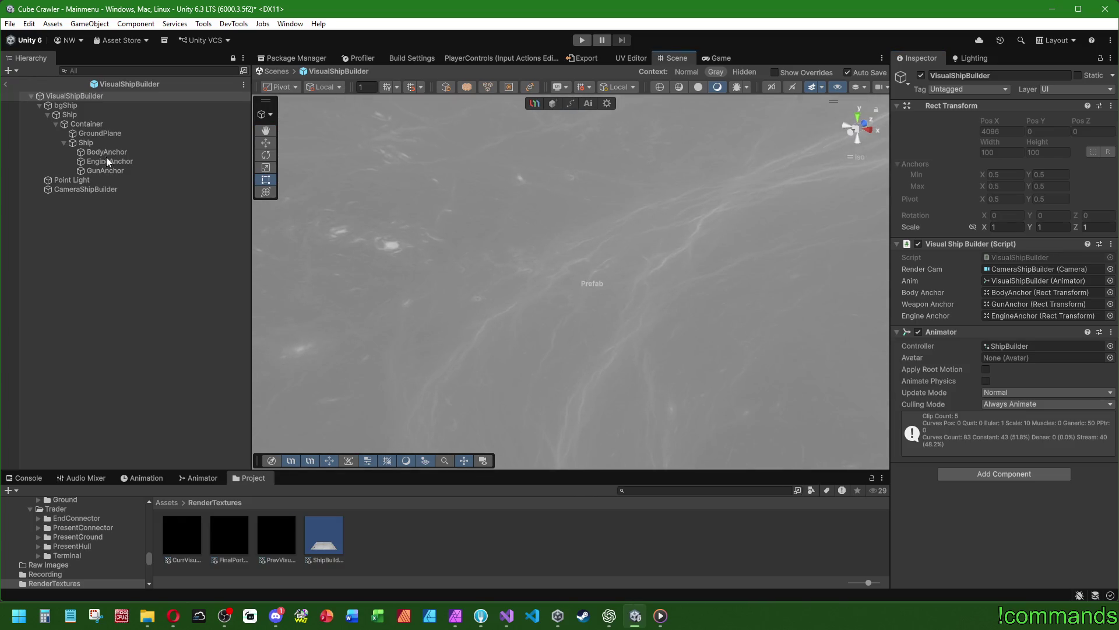
left_click(111, 105)
left_click(105, 142)
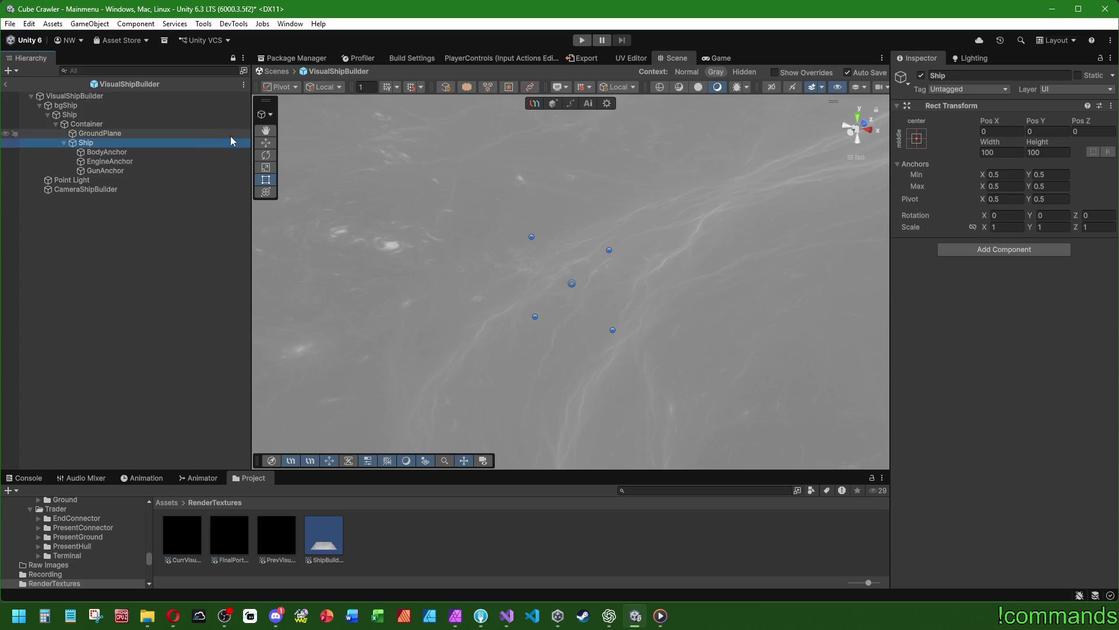
left_click(267, 143)
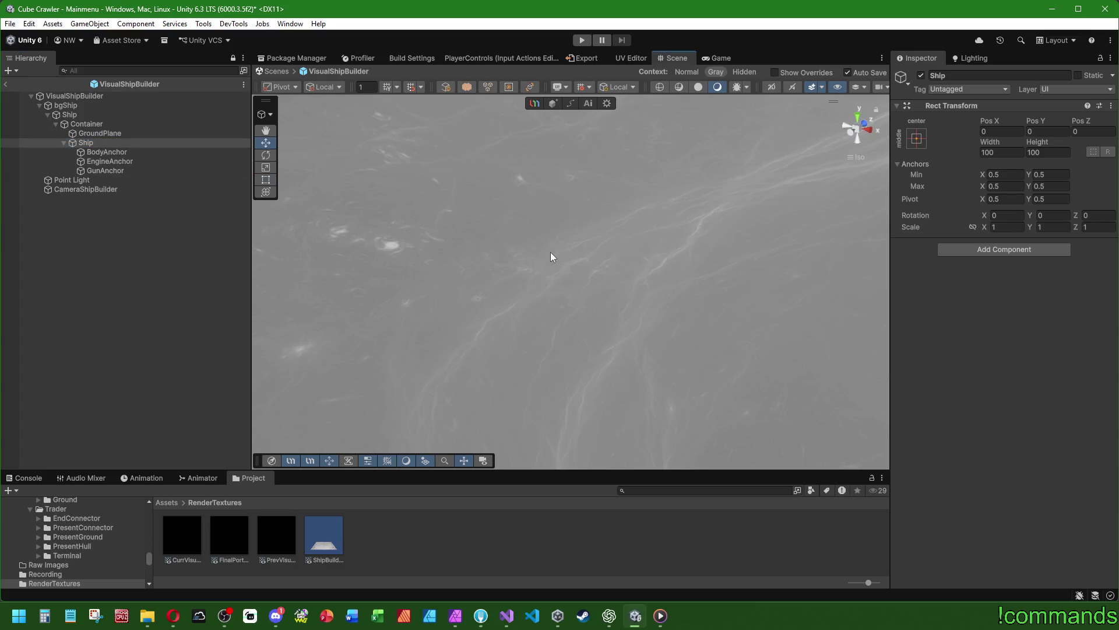
key("f")
left_click(93, 161)
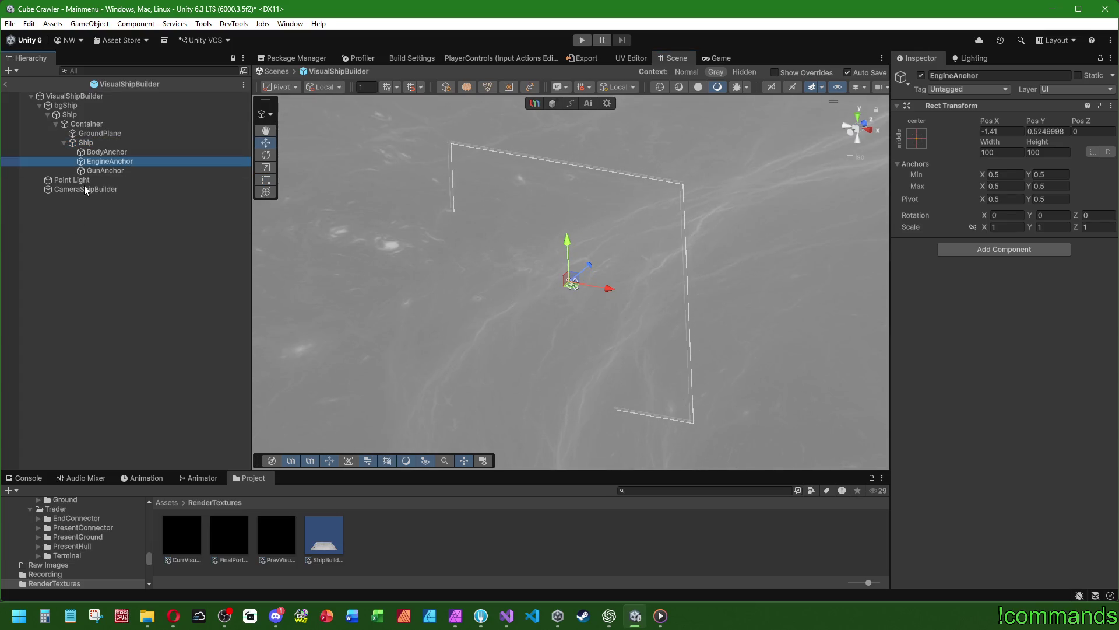
left_click(85, 188)
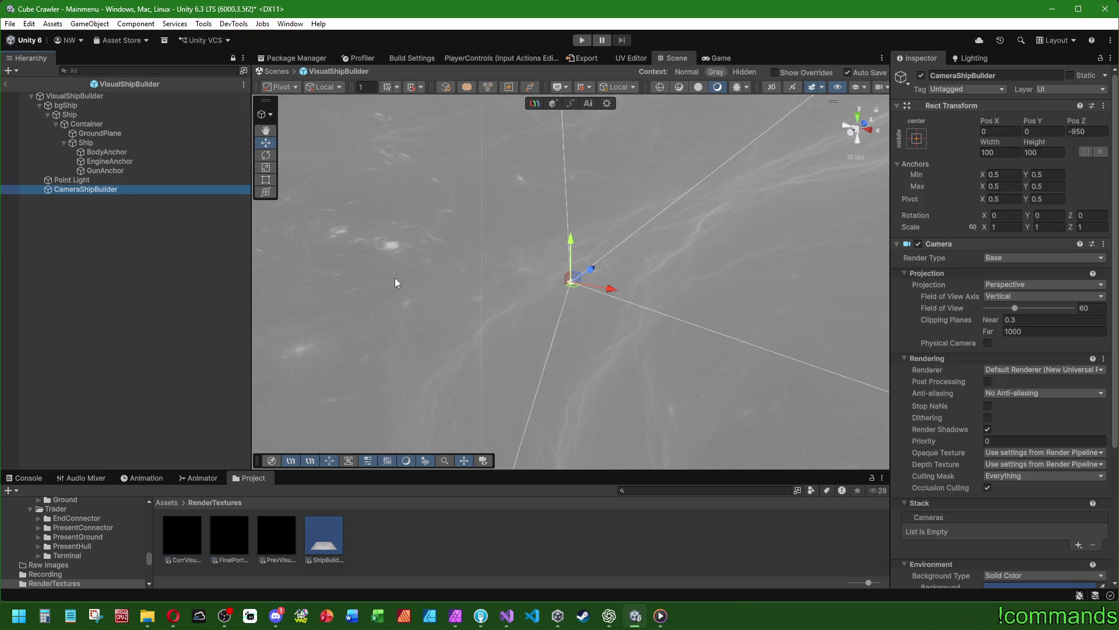
left_click_drag(394, 277, 599, 301)
left_click_drag(712, 339, 510, 308)
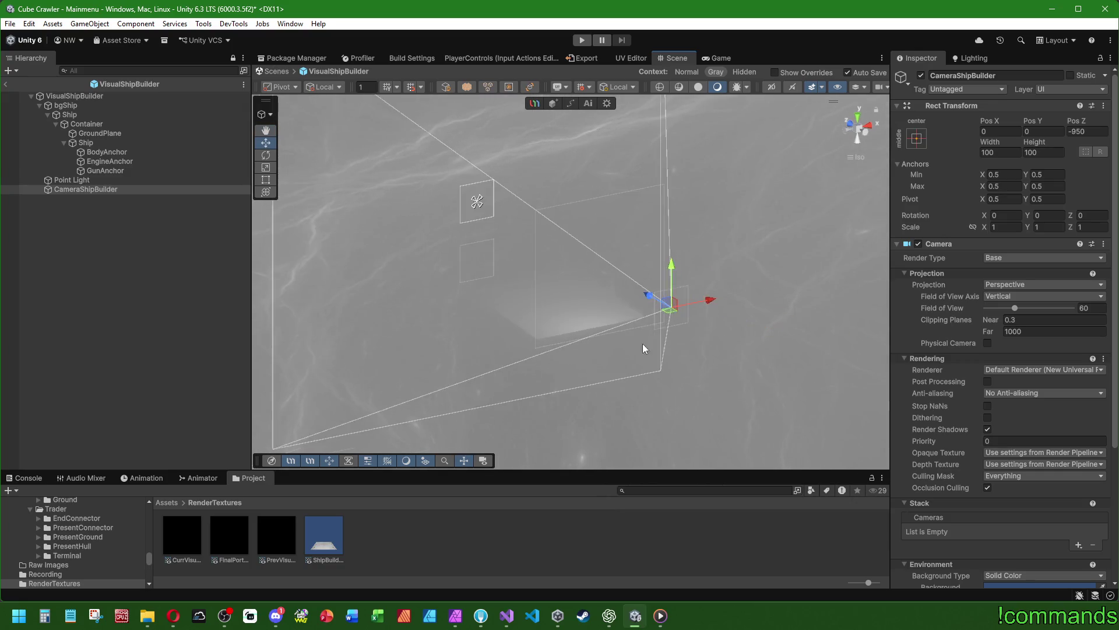
left_click(103, 142)
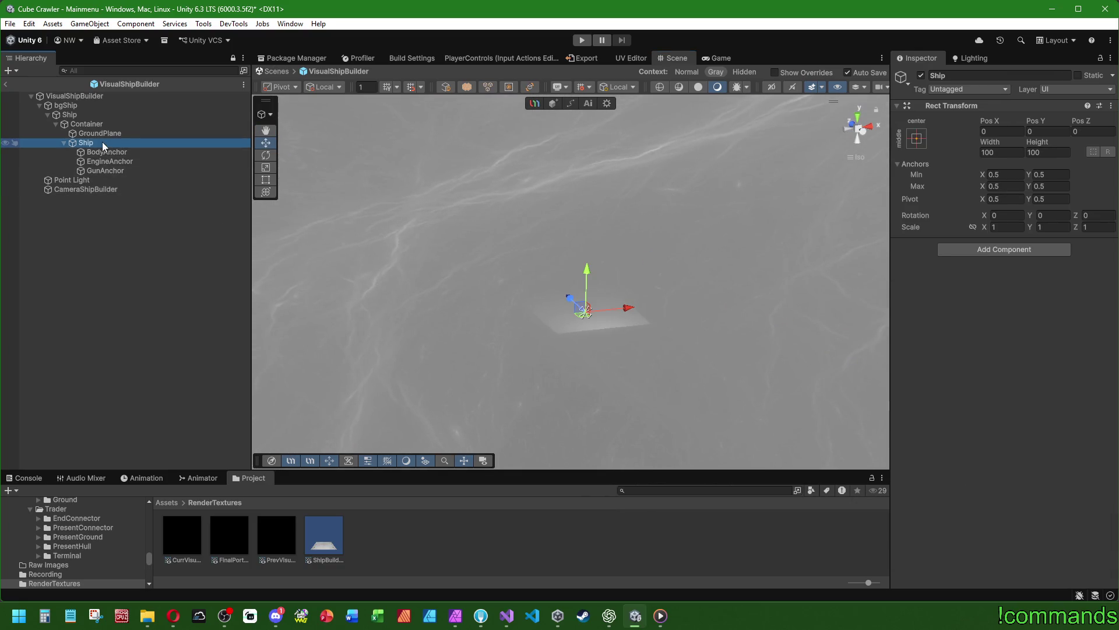
Remove the Animator component from the outer Ship object
left_click(113, 124)
left_click(111, 115)
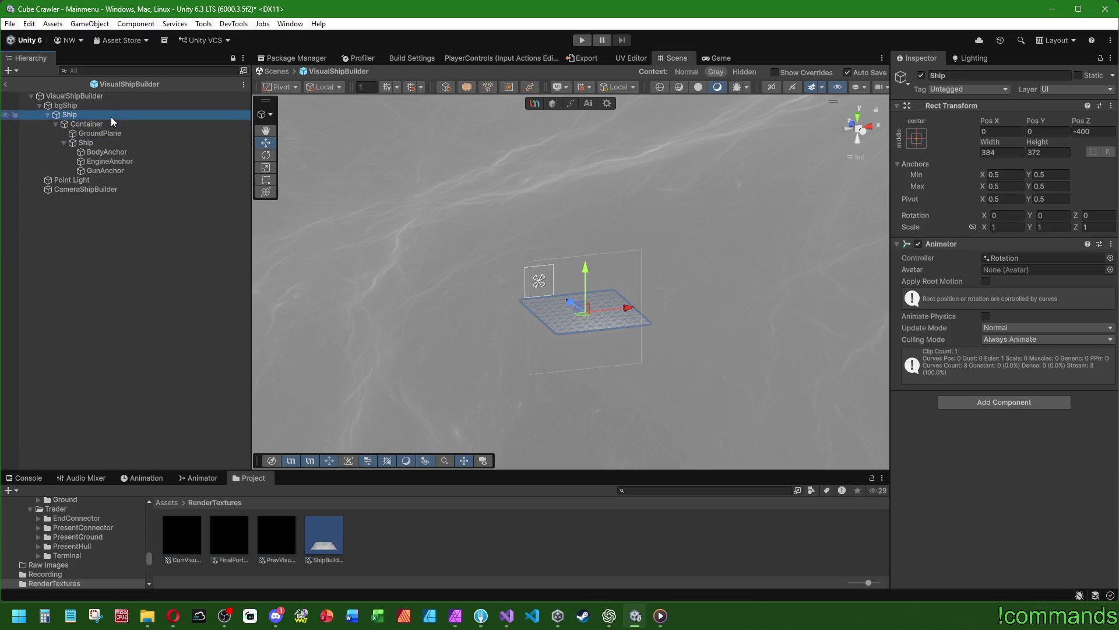
right_click(949, 244)
left_click(1000, 295)
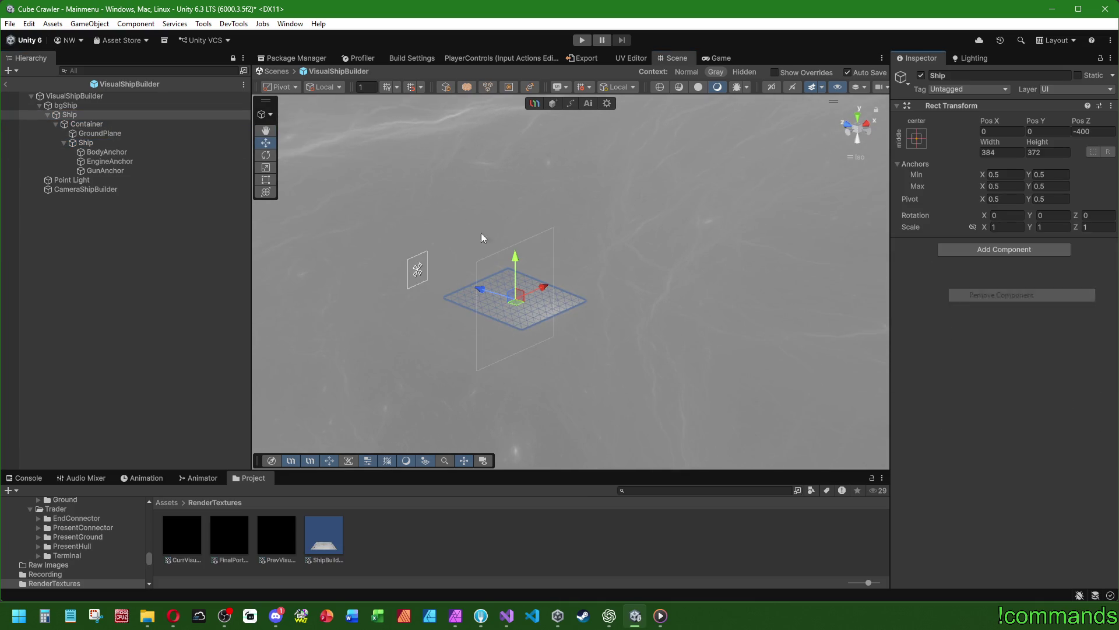
left_click(93, 124)
scroll(461, 240, "up", 2)
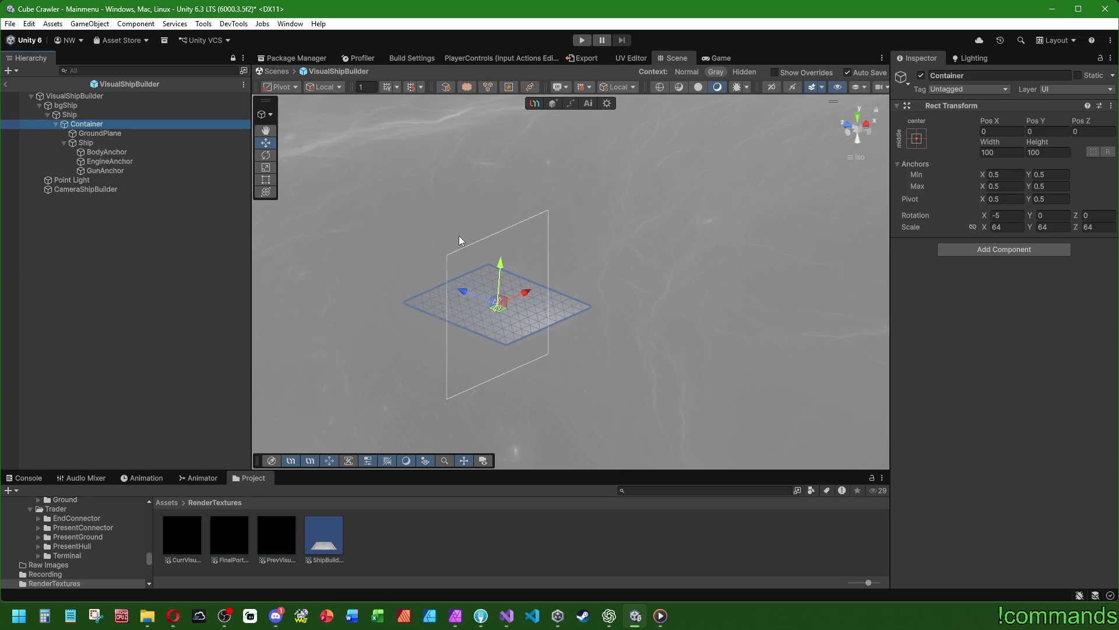
Try Y rotations, resetting the outer Ship to 0 and turning Container to 26.9
left_click(114, 116)
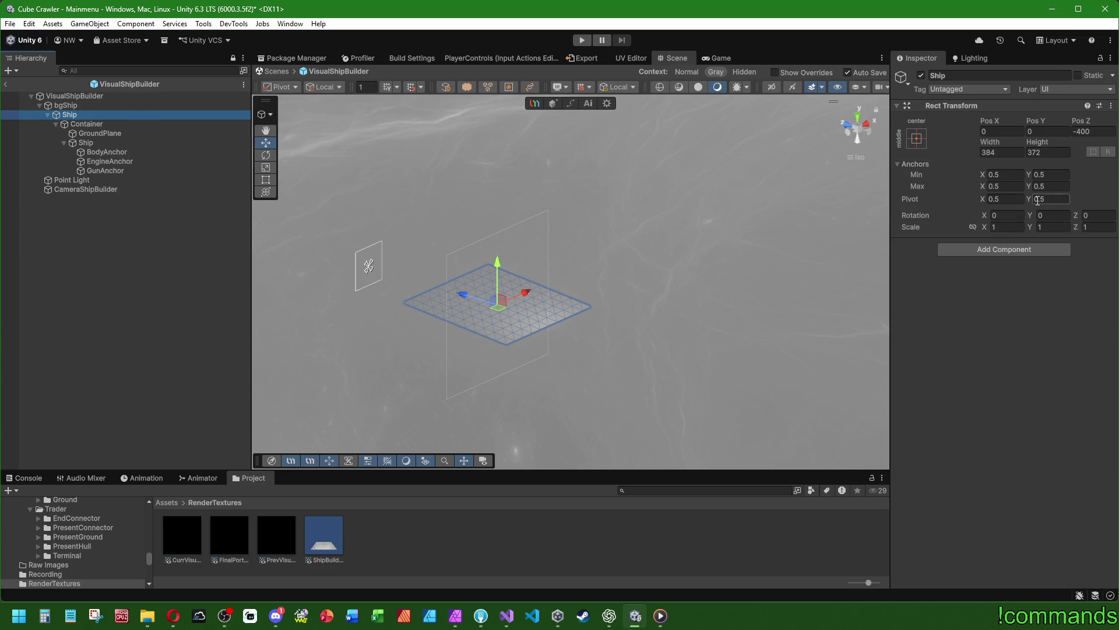
left_click_drag(1032, 216, 1067, 217)
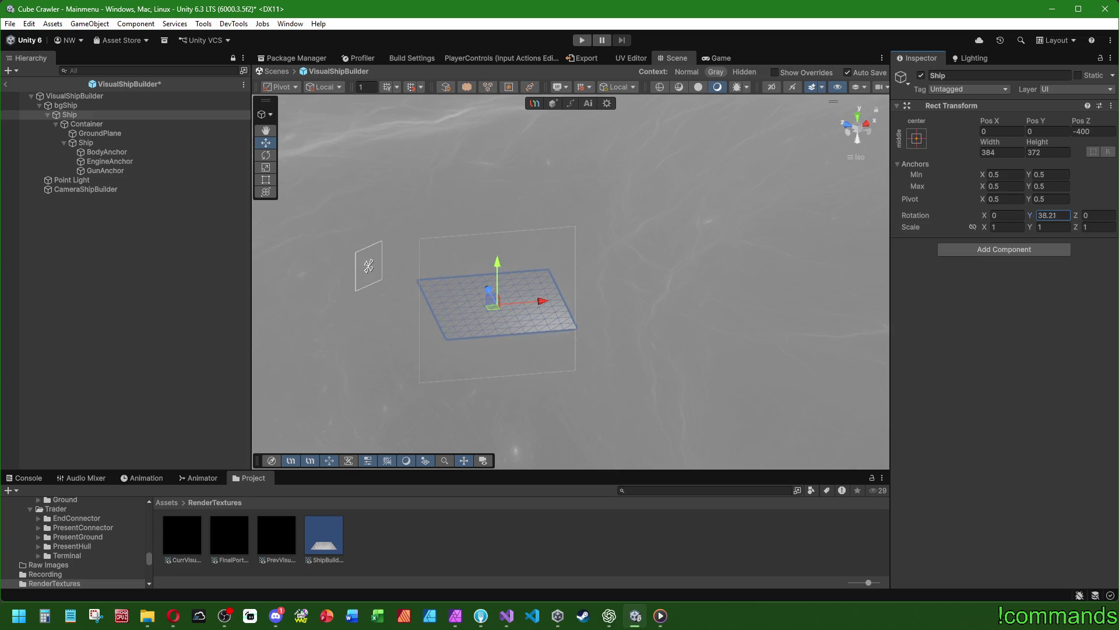
type("0")
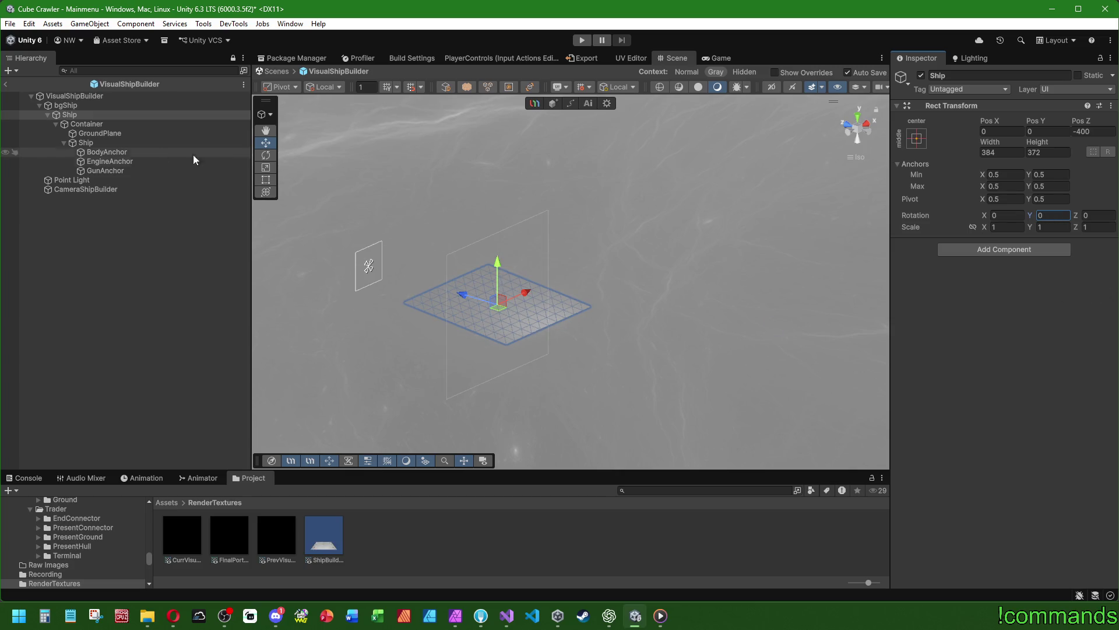
left_click(110, 125)
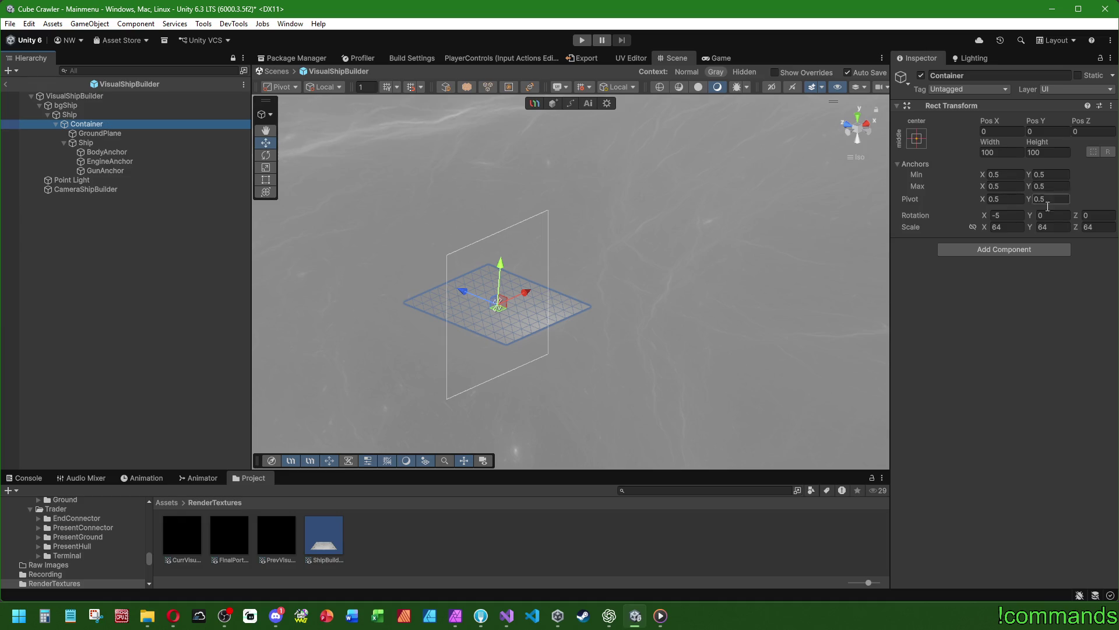
left_click_drag(1032, 220, 1050, 219)
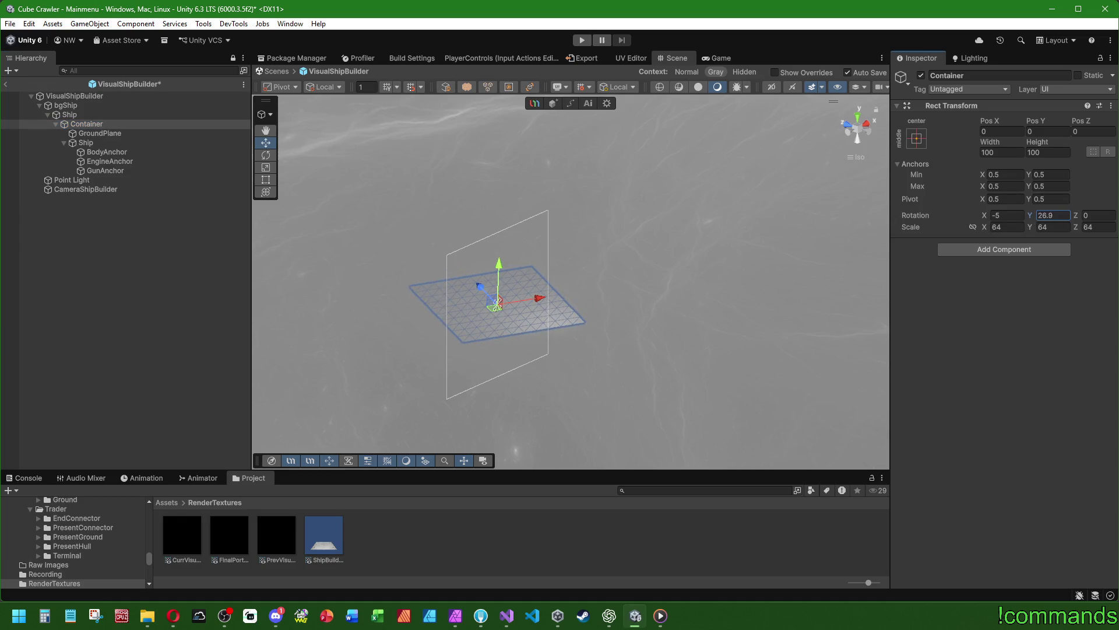
left_click(85, 143)
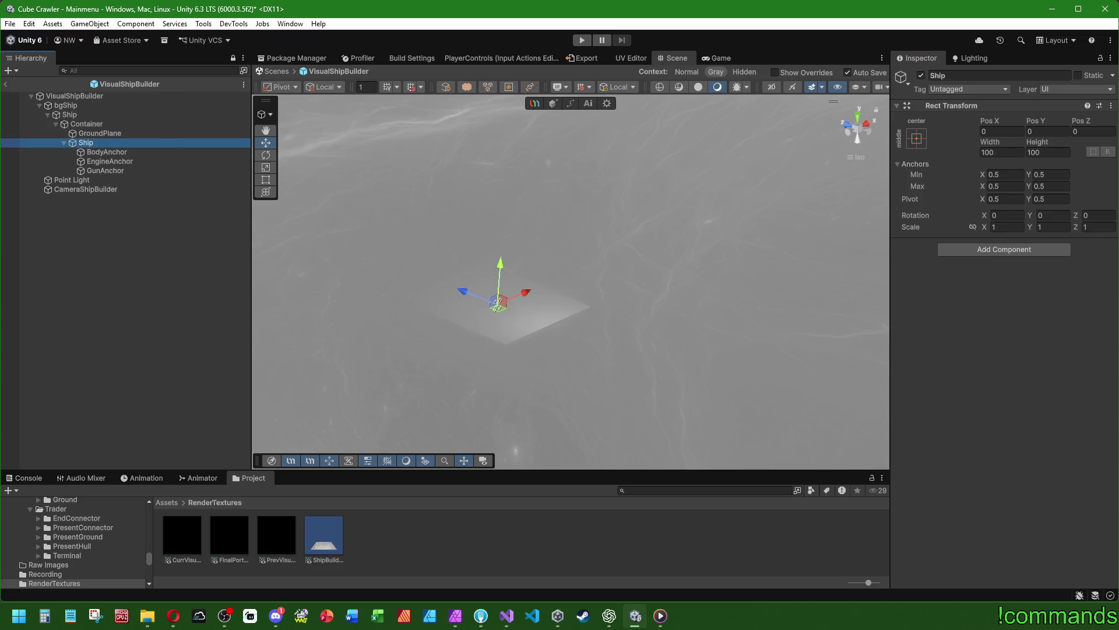
left_click_drag(1034, 218, 670, 208)
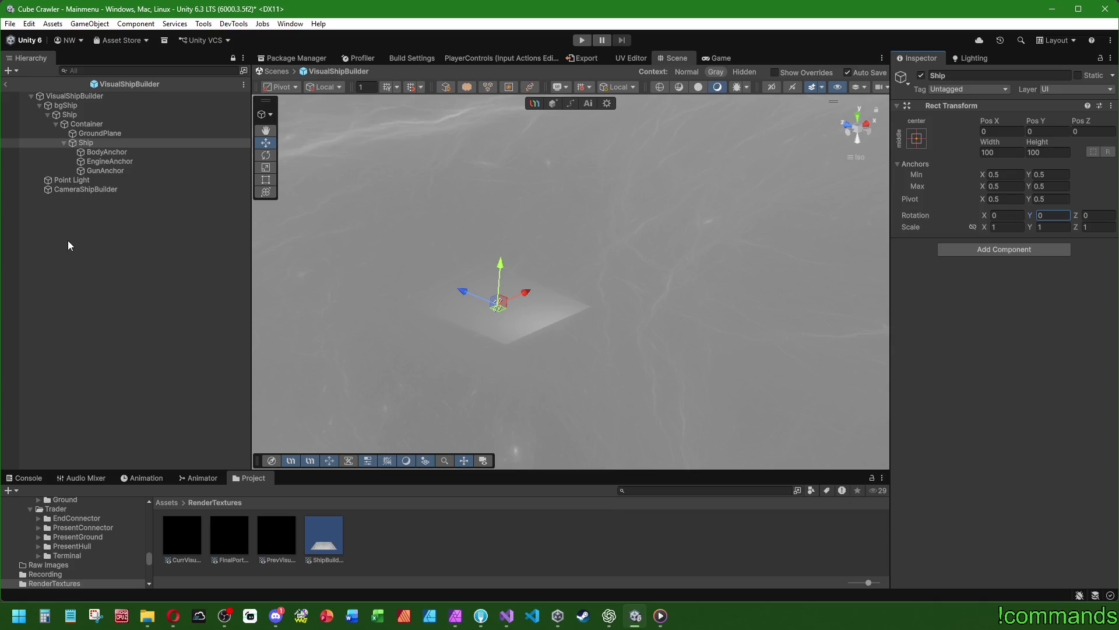
mouse_move(546, 363)
left_mouse_down()
mouse_move(652, 375)
mouse_move(587, 342)
mouse_move(606, 344)
left_mouse_up()
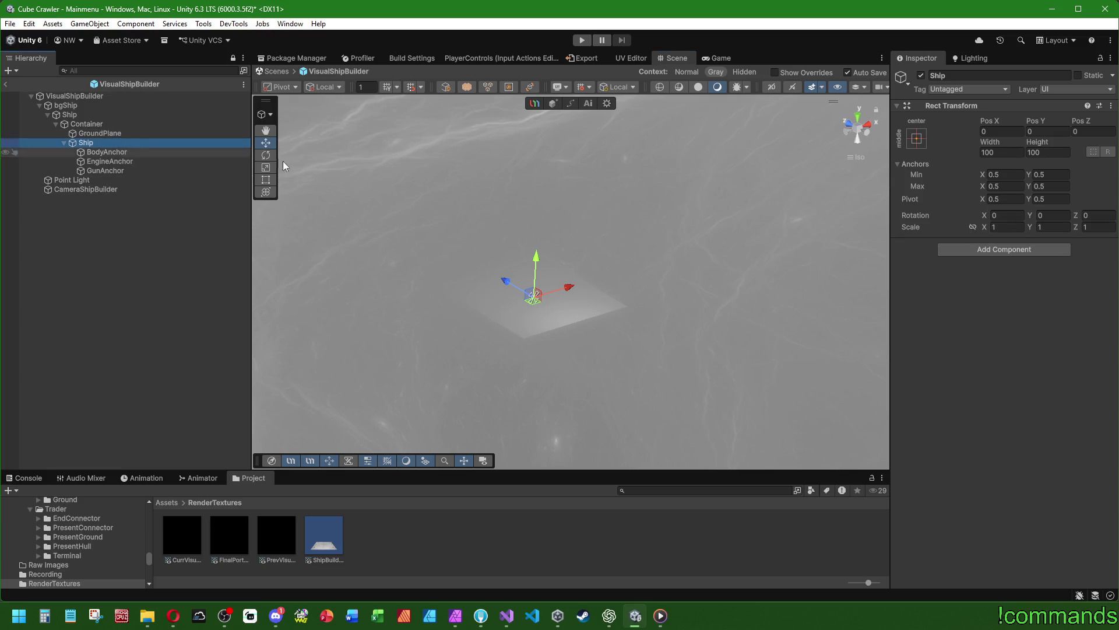
Add an Animator with the Rotation controller to the inner Ship
left_click(1034, 252)
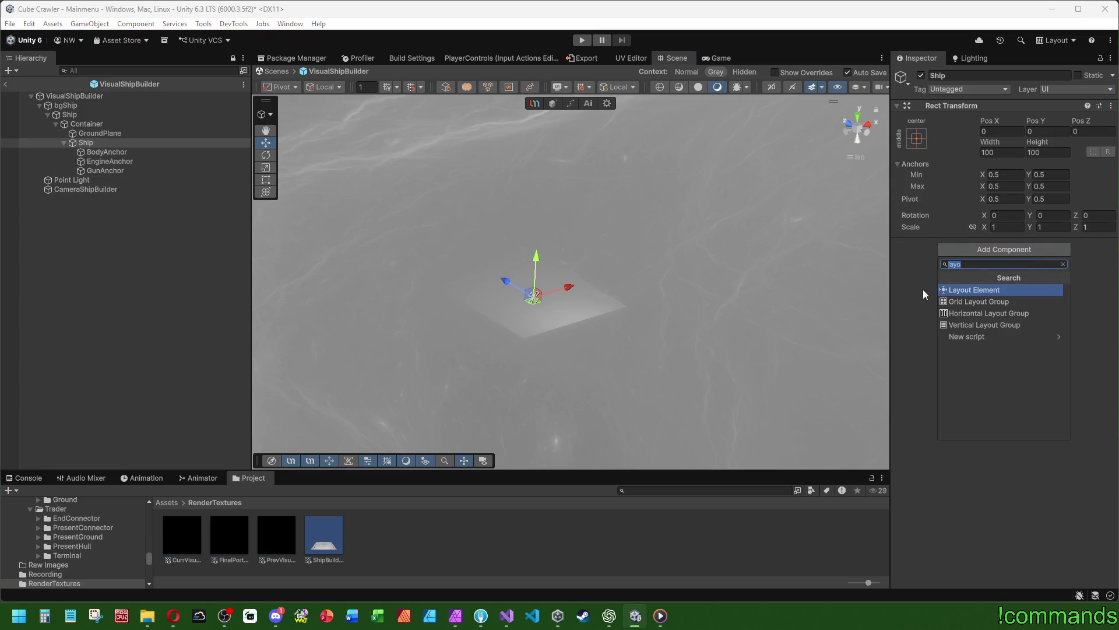
left_click(1051, 443)
left_click(992, 253)
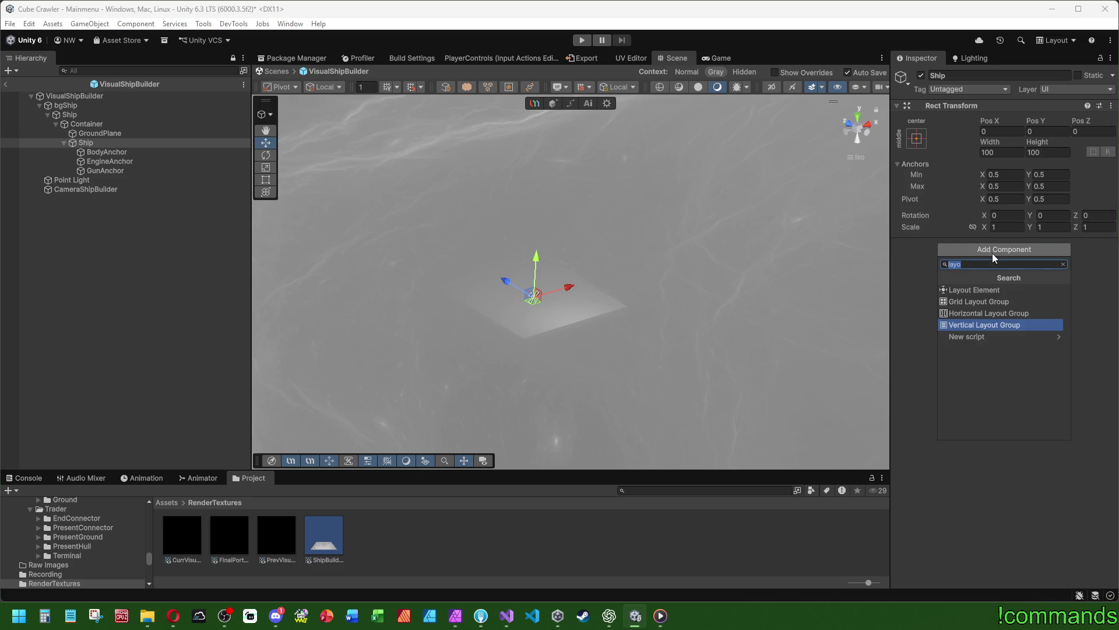
type("anim")
key("Up")
key("Up")
key("Return")
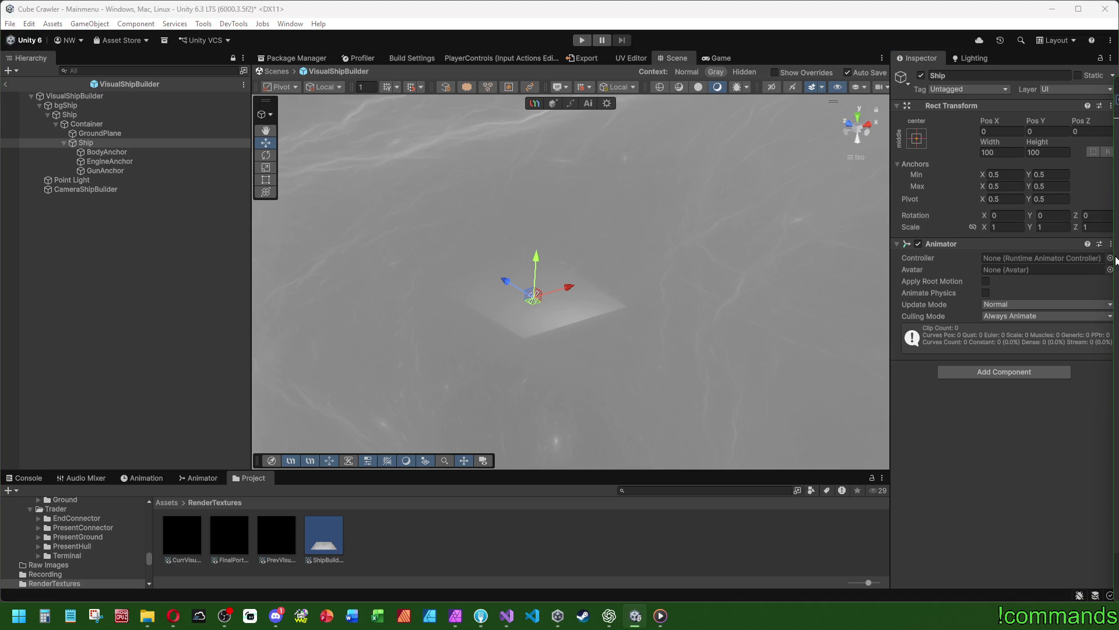
left_click(85, 189)
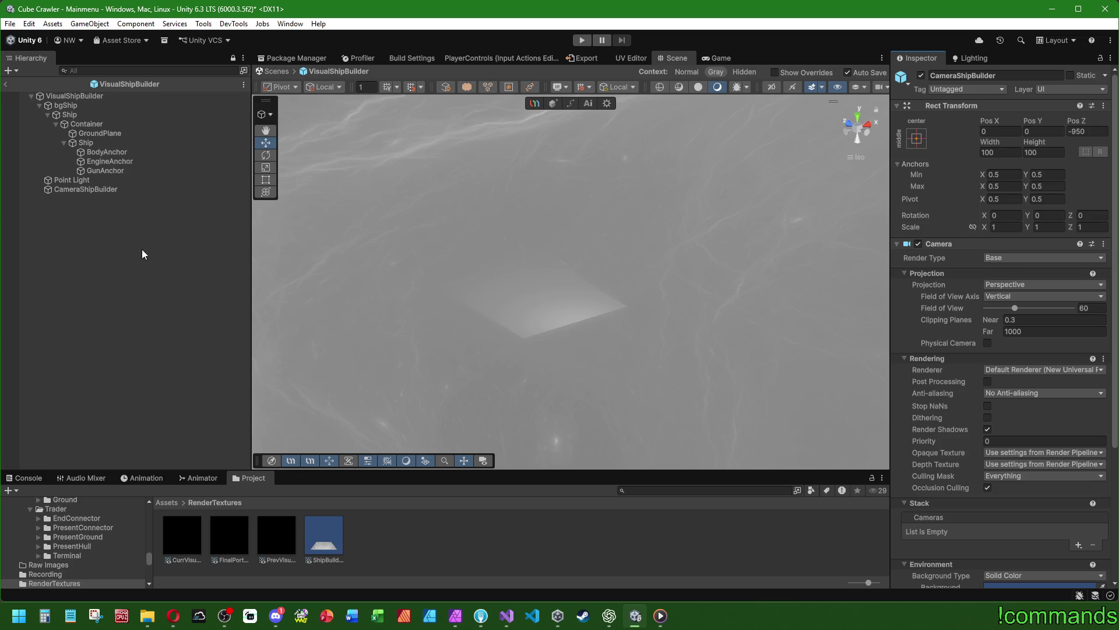
left_click(124, 146)
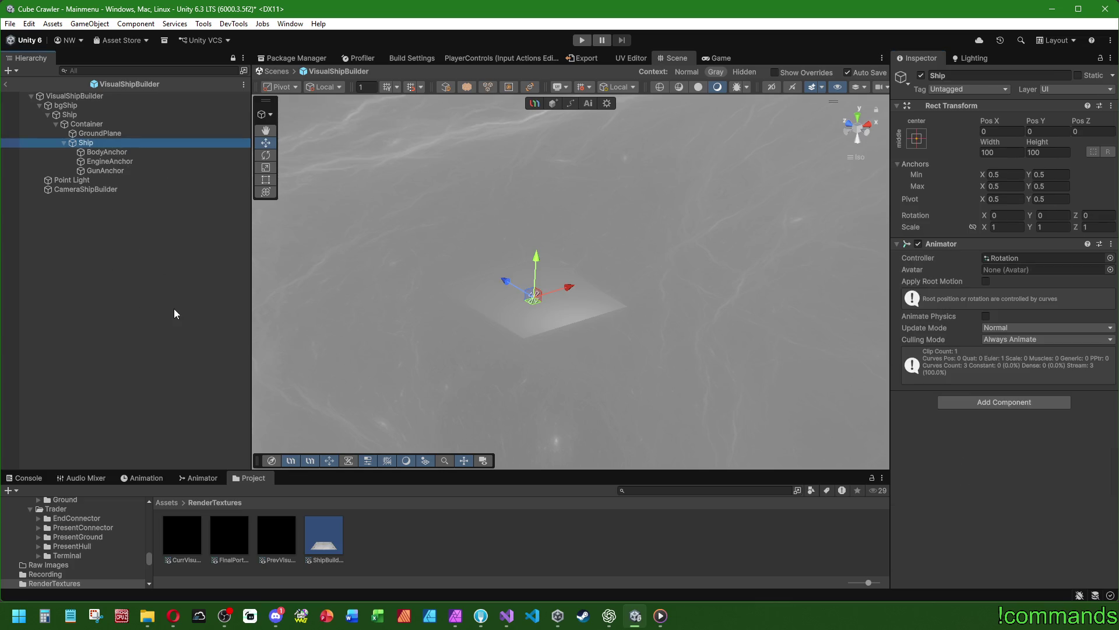
Exit prefab mode back to the Mainmenu scene and show the Console
left_click(128, 283)
left_click(5, 84)
left_click(15, 473)
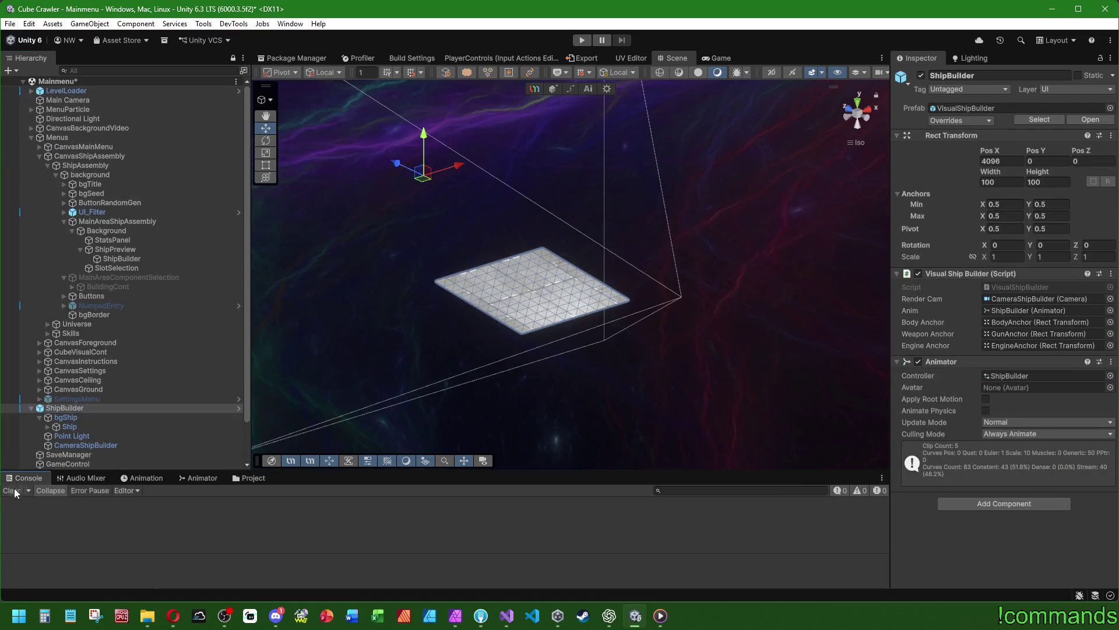
Frame the ShipBuilder and the MainAreaShipAssembly menu canvas in the Scene view
key("f")
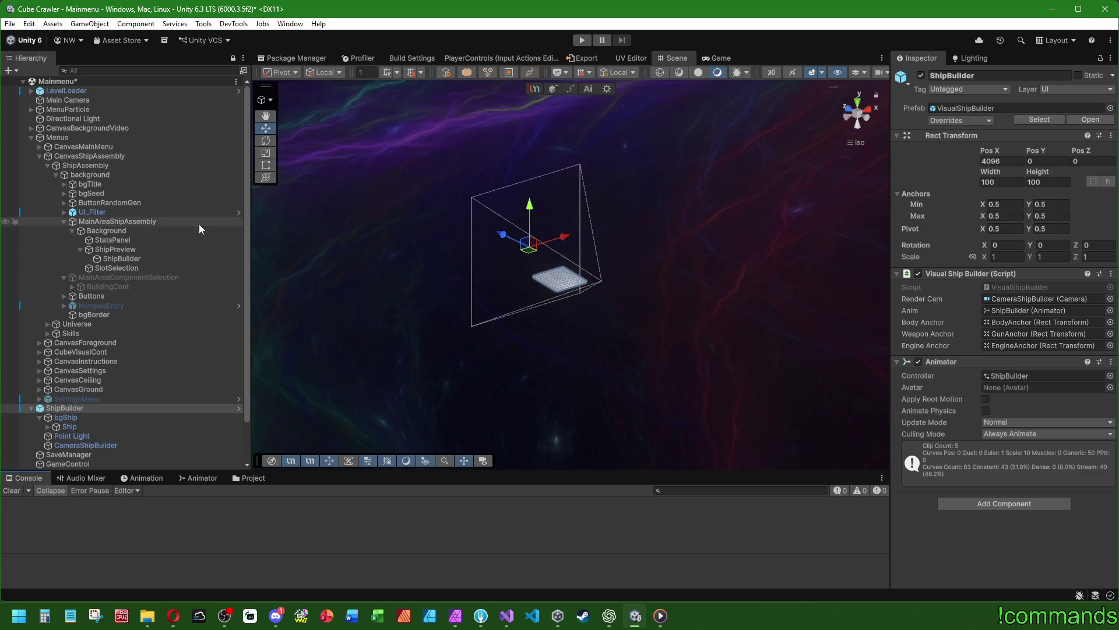
left_click_drag(198, 224, 319, 272)
left_click(164, 222)
key("f")
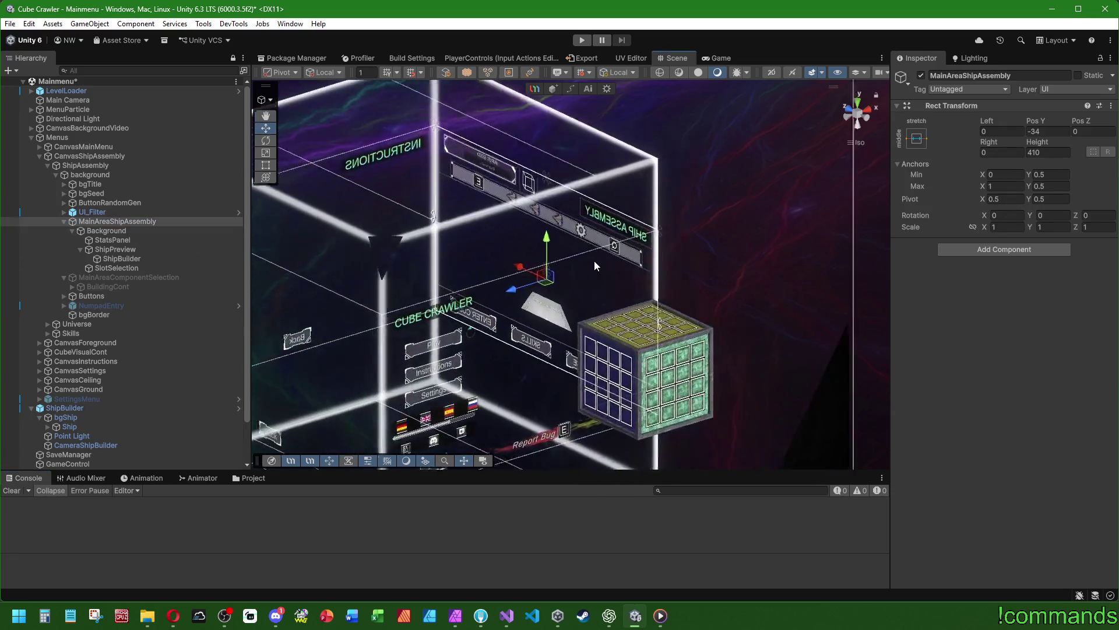
left_click_drag(628, 286, 513, 320)
scroll(330, 194, "up", 5)
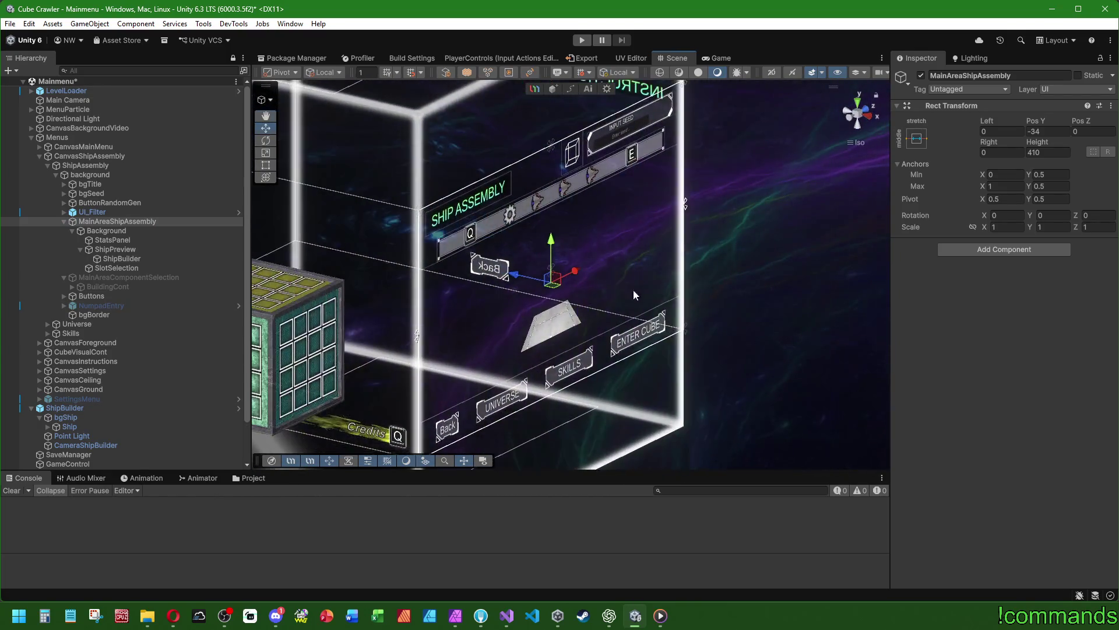
Save the Mainmenu scene
left_click(10, 24)
left_click(35, 149)
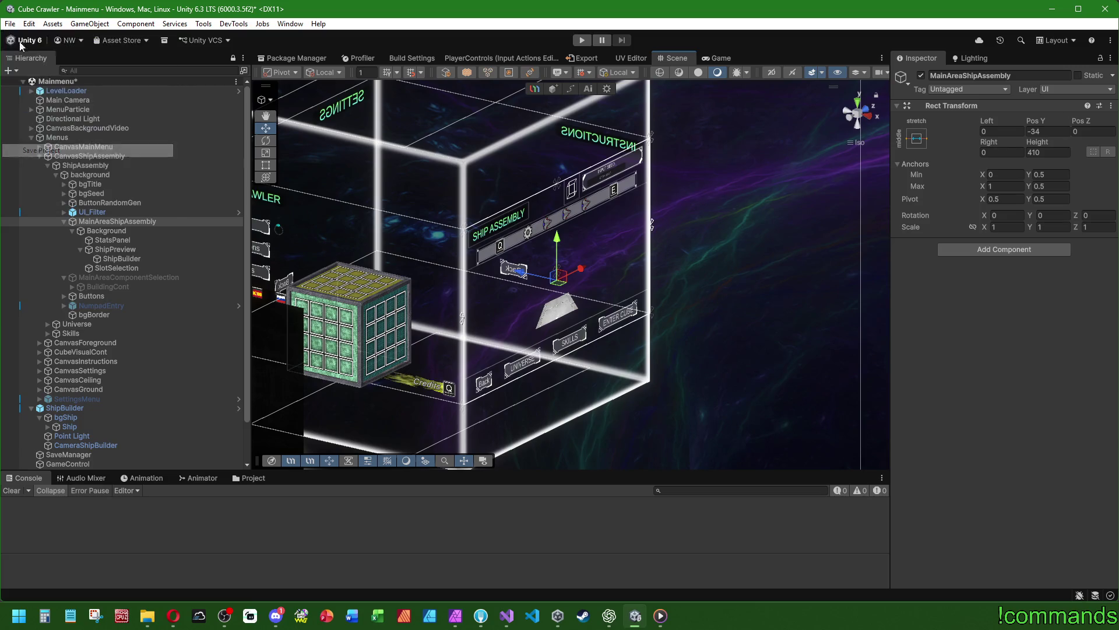
left_click(10, 24)
left_click(23, 81)
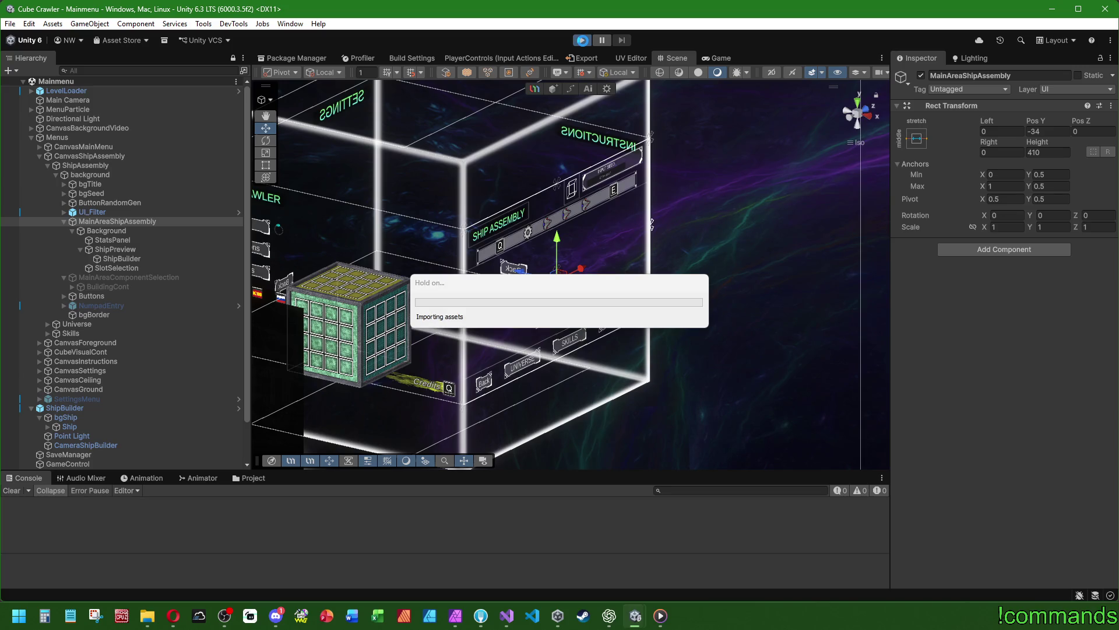
Enter Play mode, clear the console, maximize the Game view and enter Ship Assembly
left_click(583, 41)
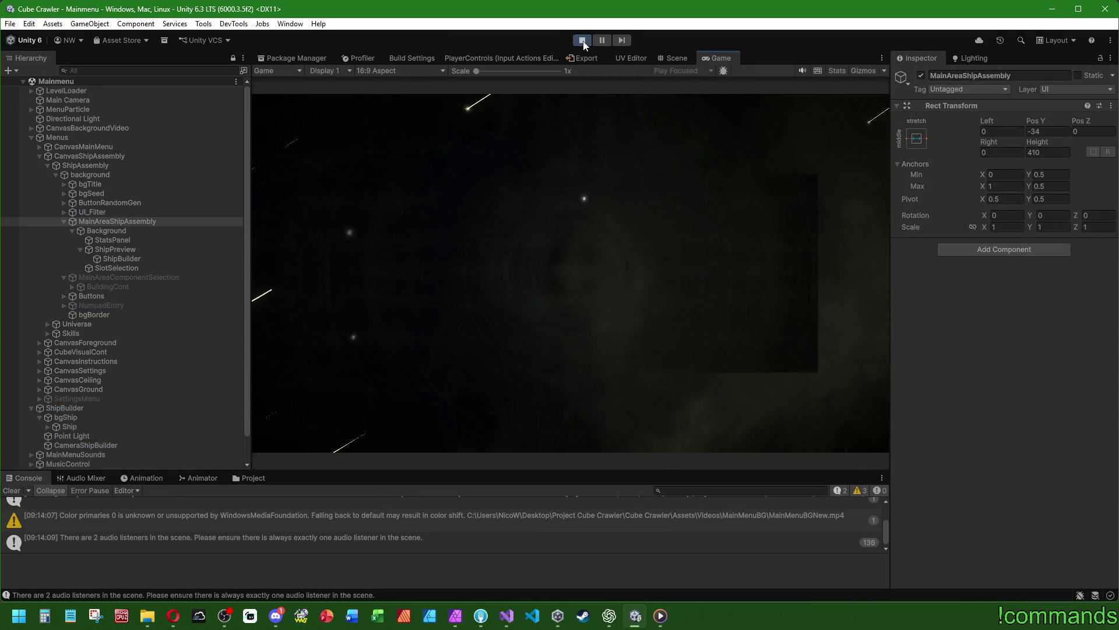
left_click(12, 490)
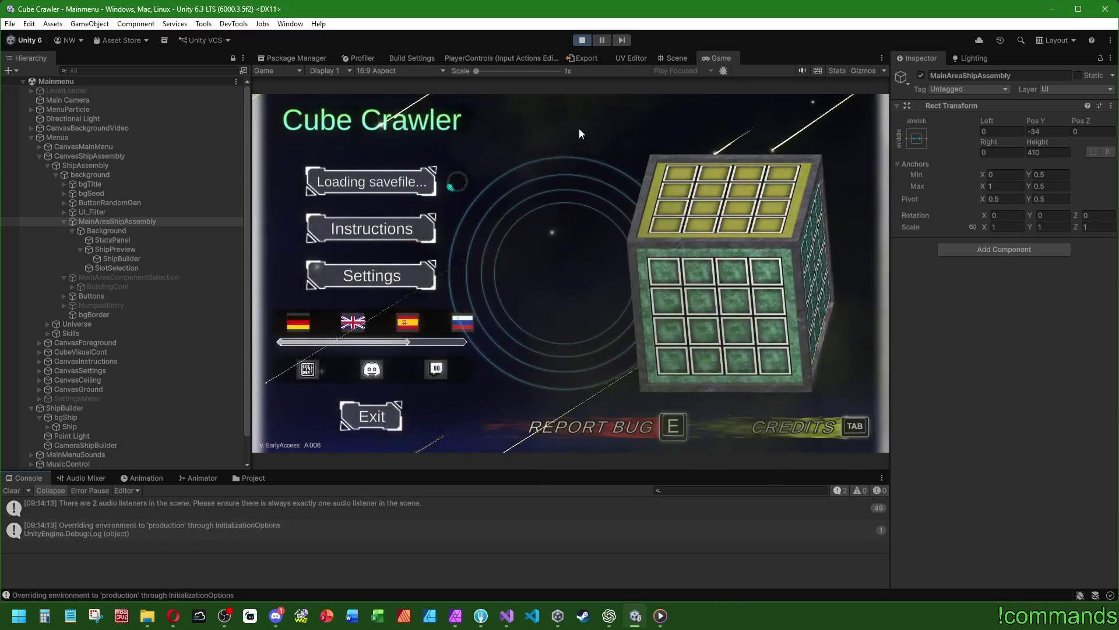
left_click(31, 137)
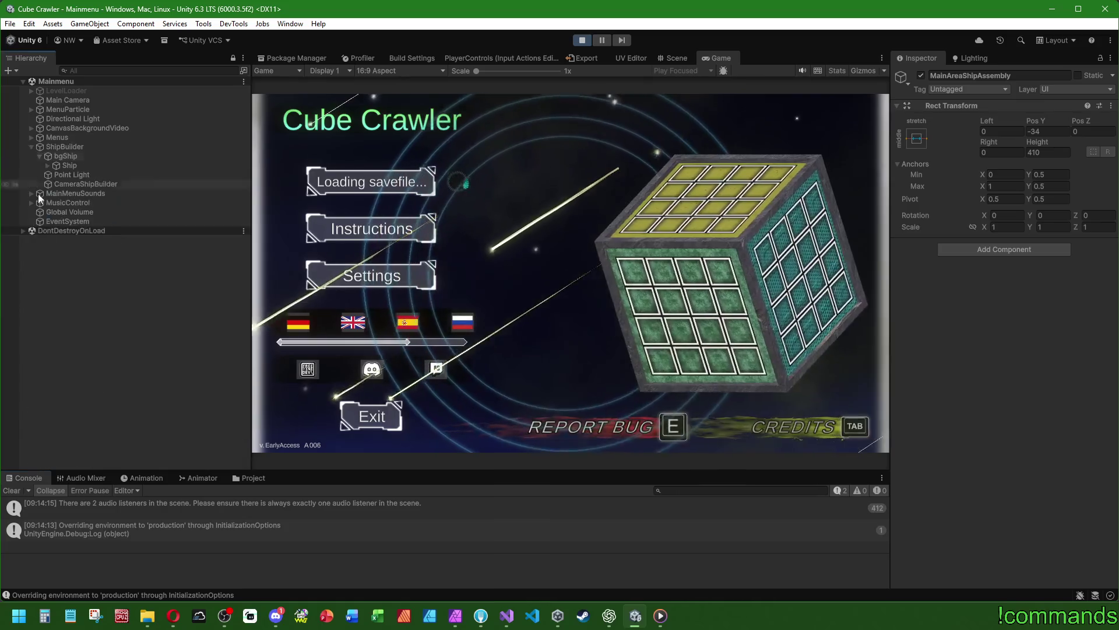
double_click(715, 58)
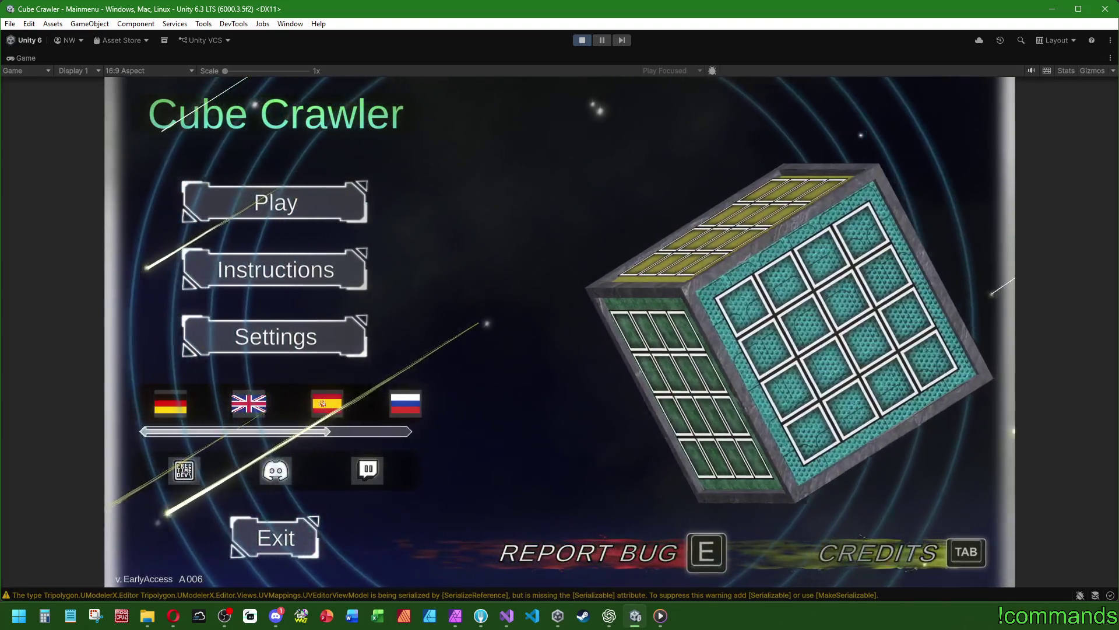
key("Return")
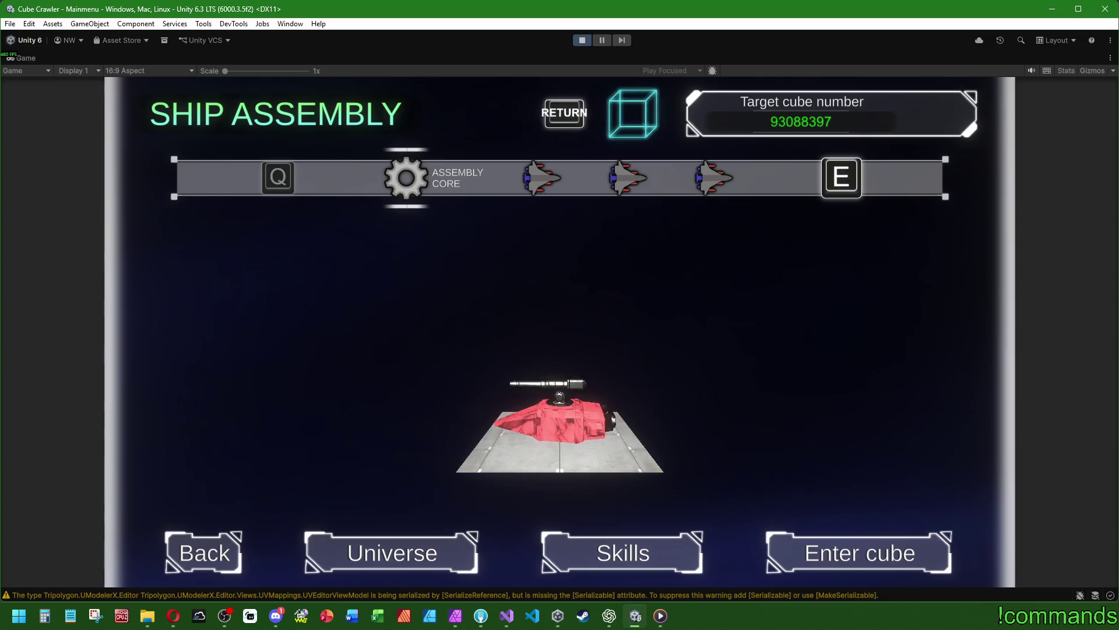
Cycle the carousel through the ship presets, then move menu focus onto the cube icon
key("e")
key("e")
key("q")
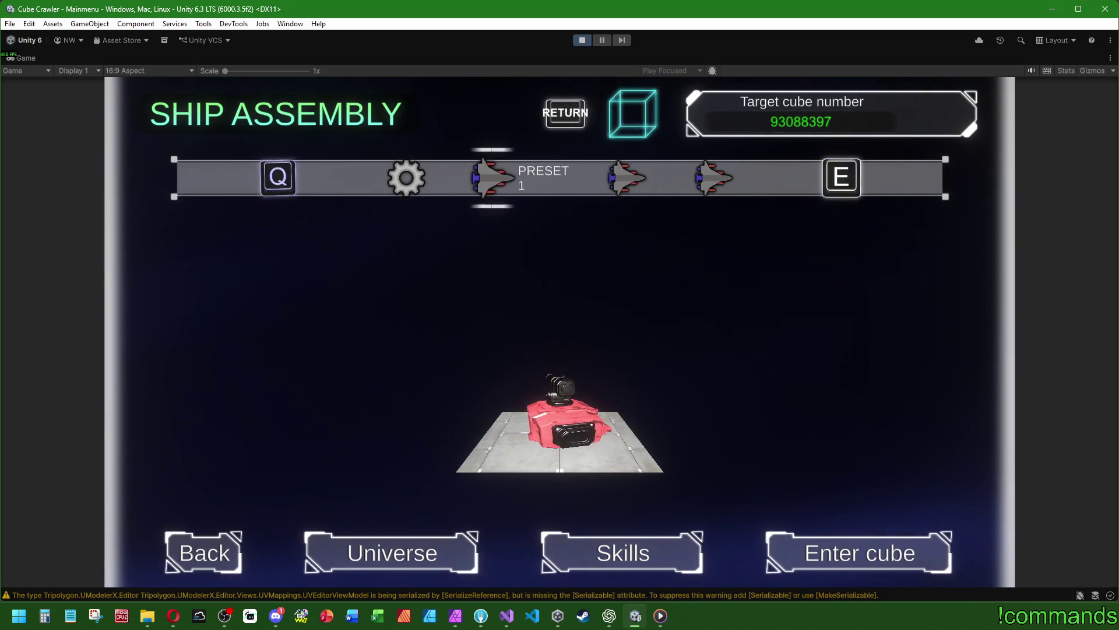
key("q")
key("e")
key("e")
key("e")
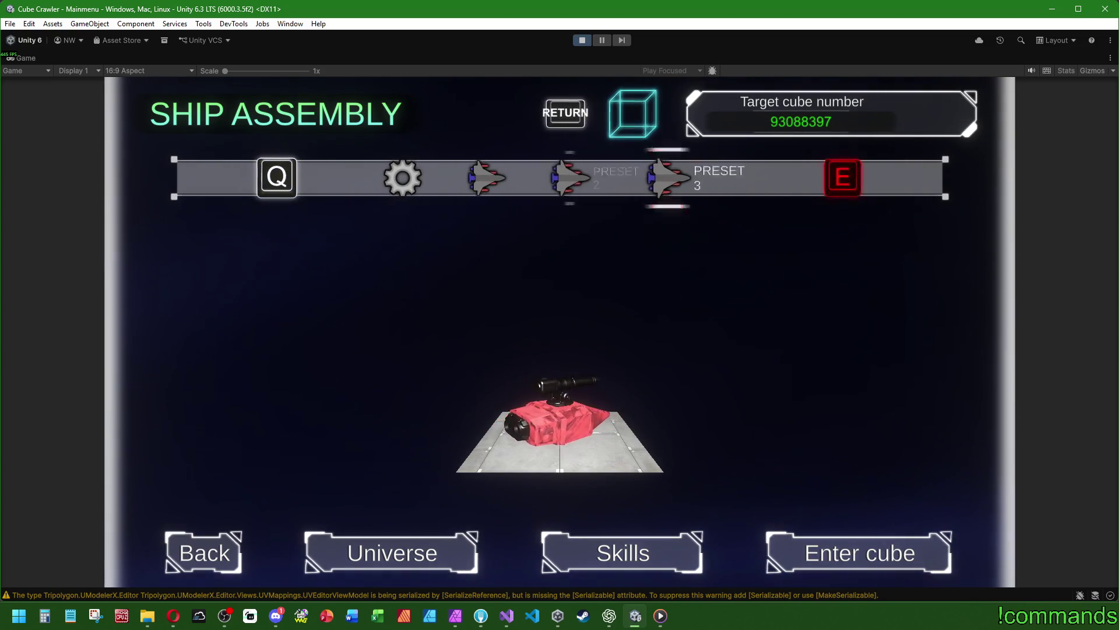
key("q")
key("q")
key("q")
key("e")
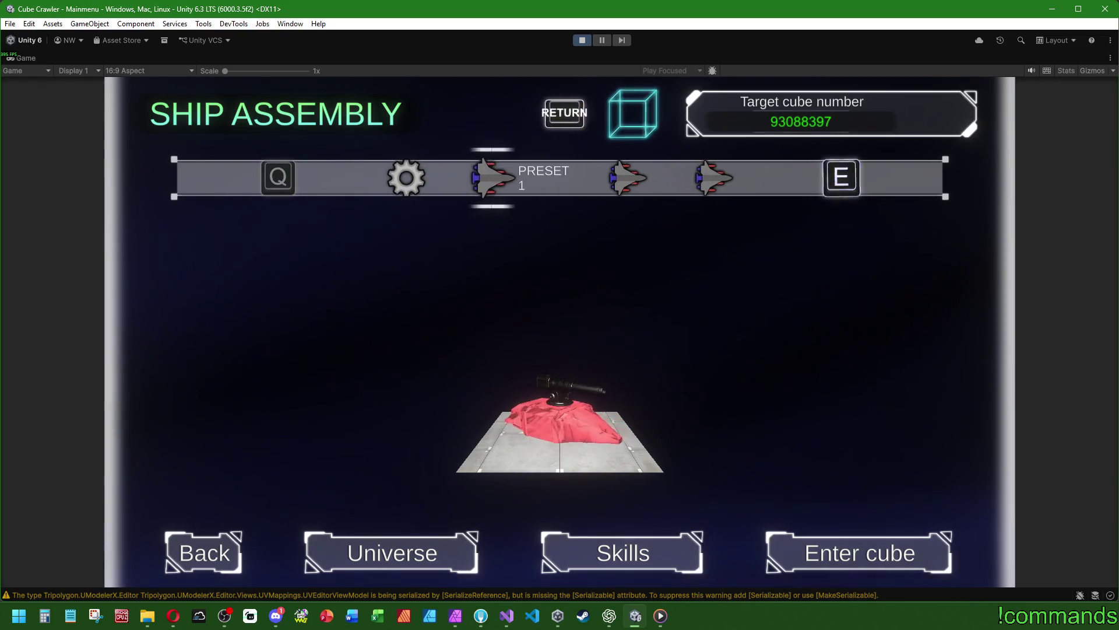
key("Left")
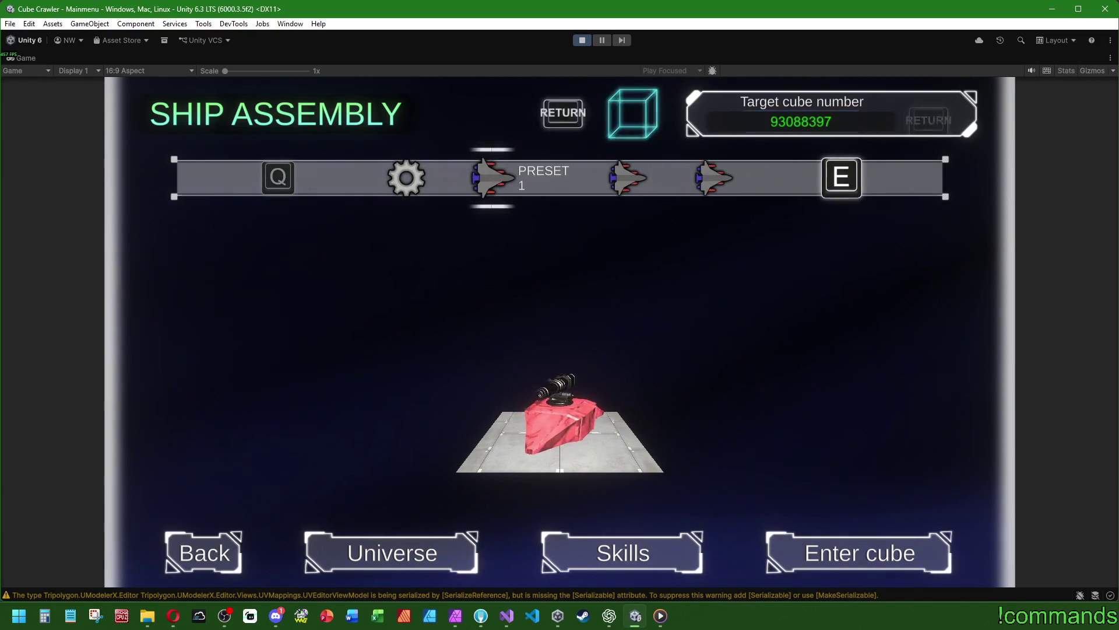
key("Down")
key("Left")
key("Left")
key("Up")
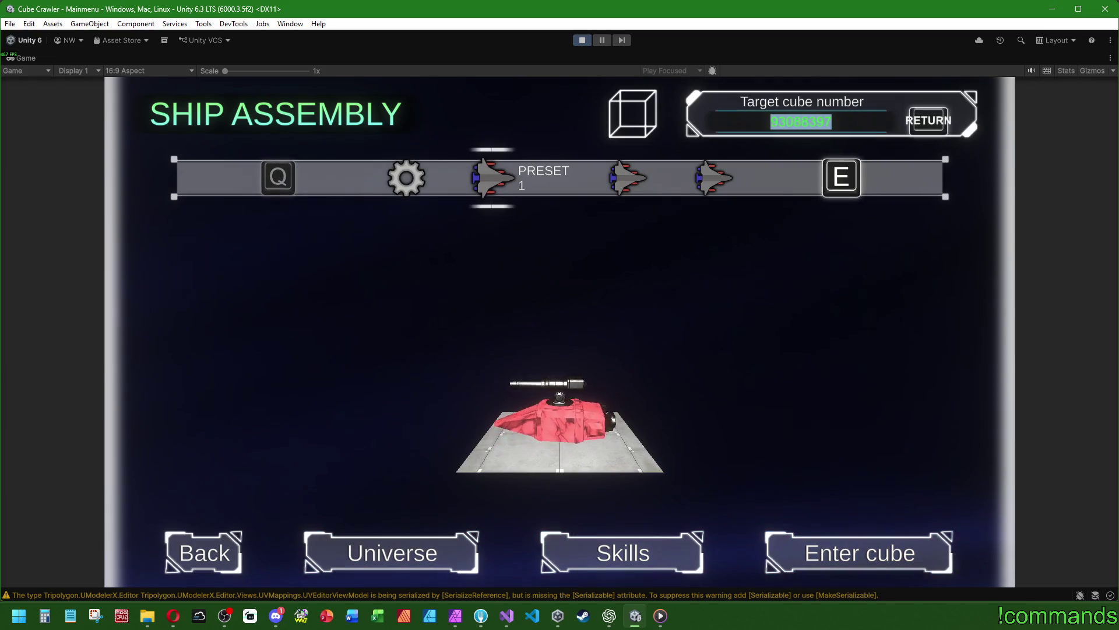
key("Left")
Step the preview through Assembly Core and Presets 1–3, ending back on Assembly Core
key("q")
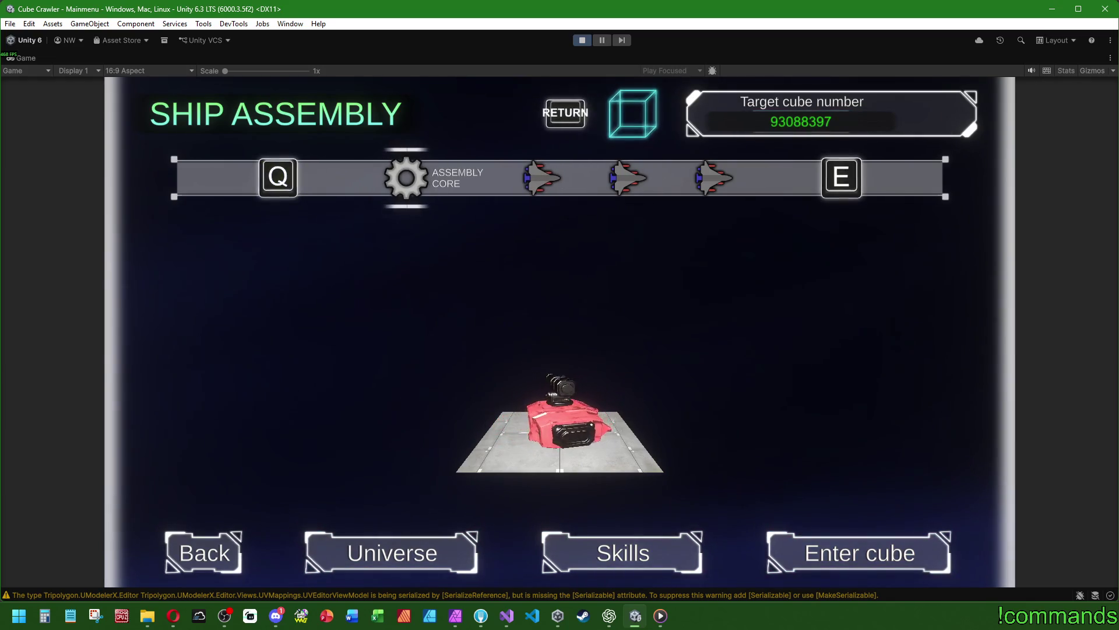
key("e")
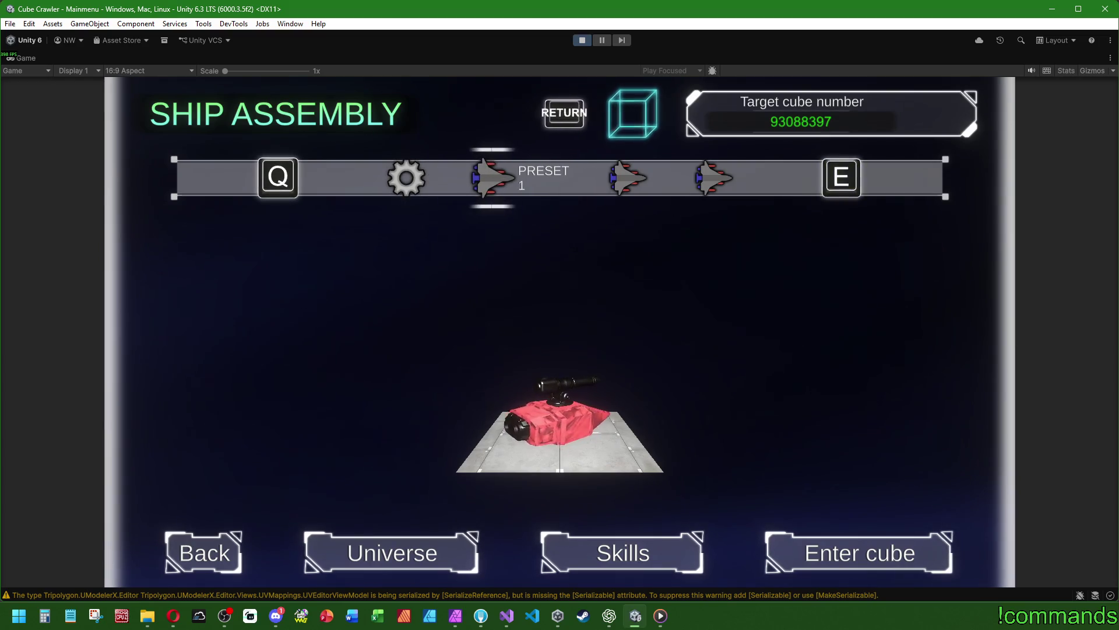
key("q")
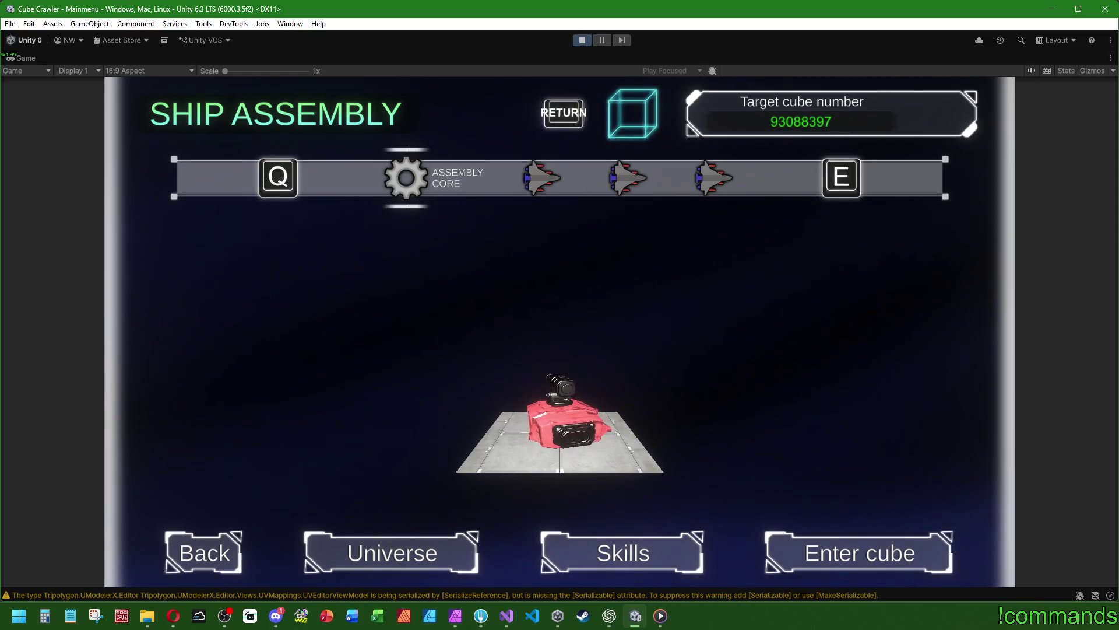
key("e")
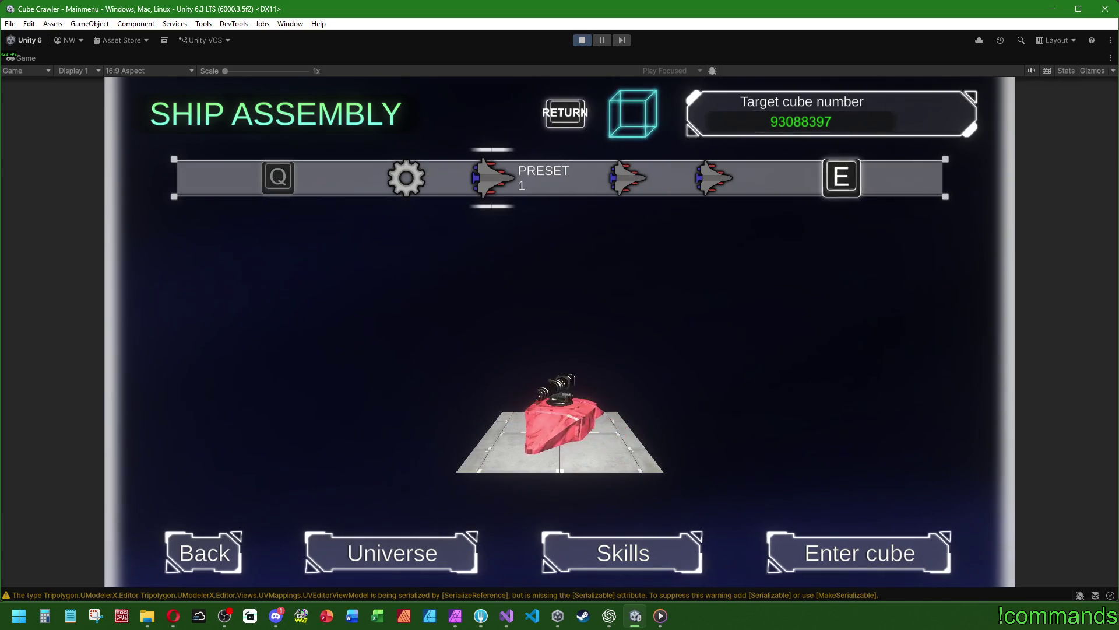
key("e")
key("e")
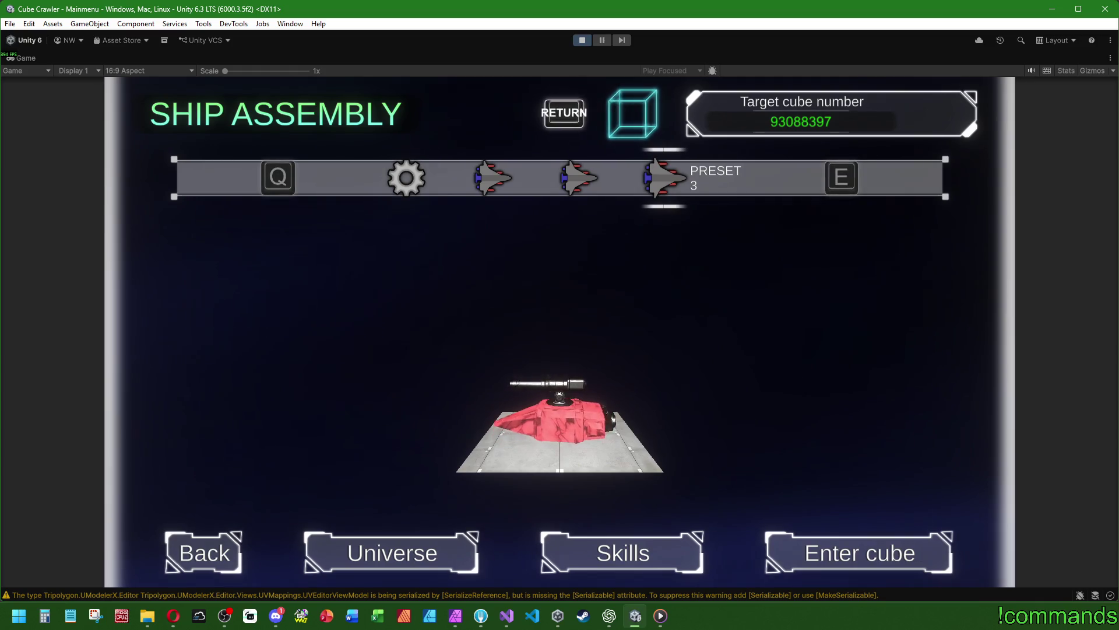
key("q")
key("q")
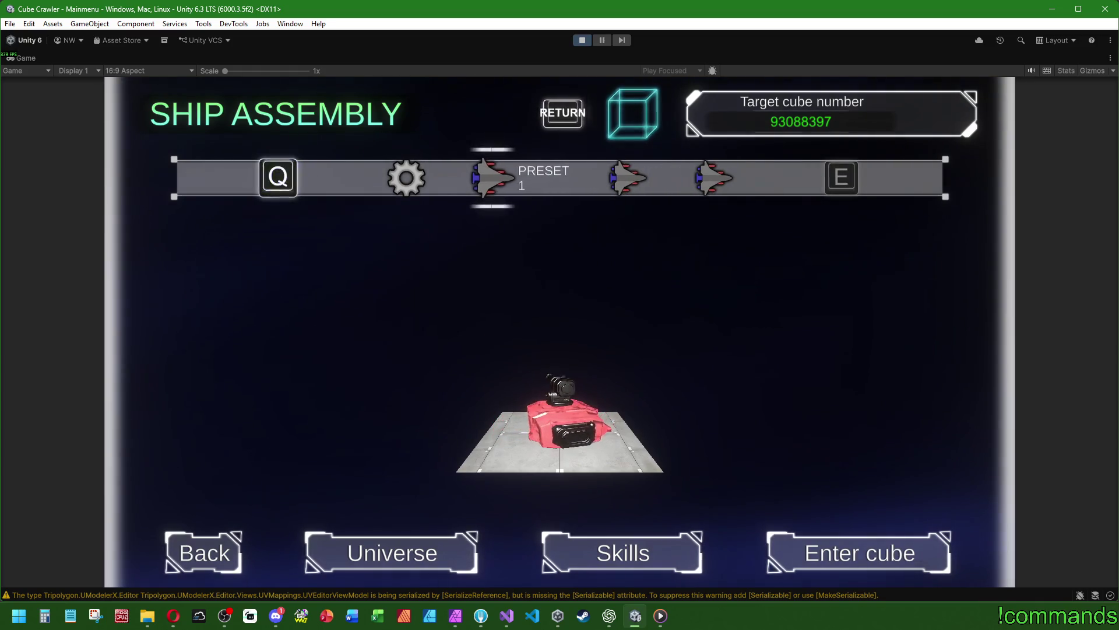
key("q")
key("e")
key("e")
key("e")
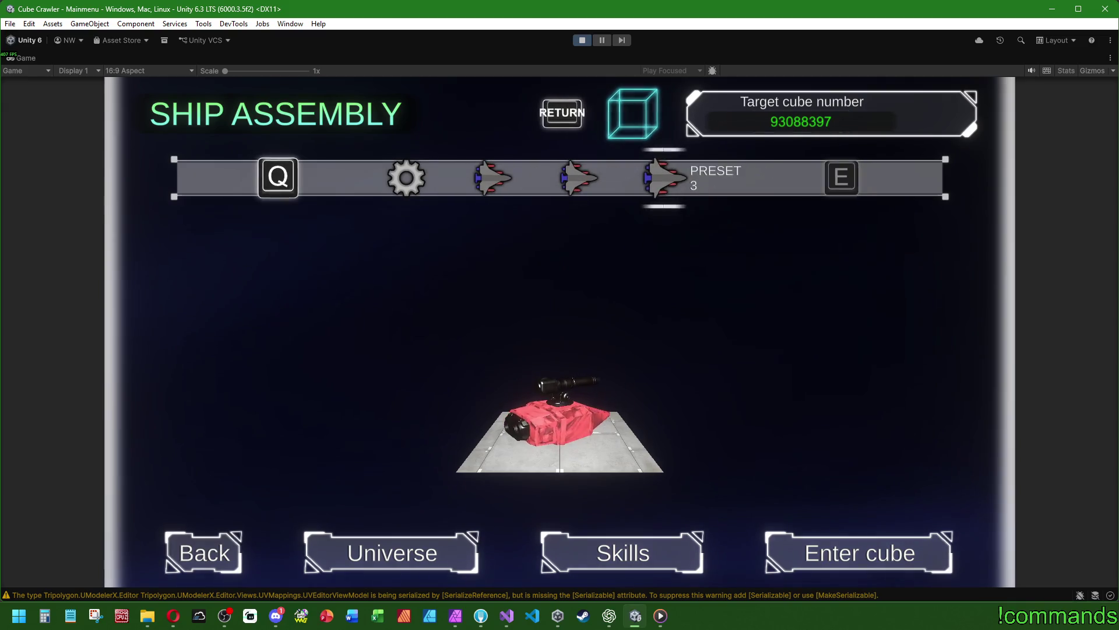
key("q")
key("q")
key("q")
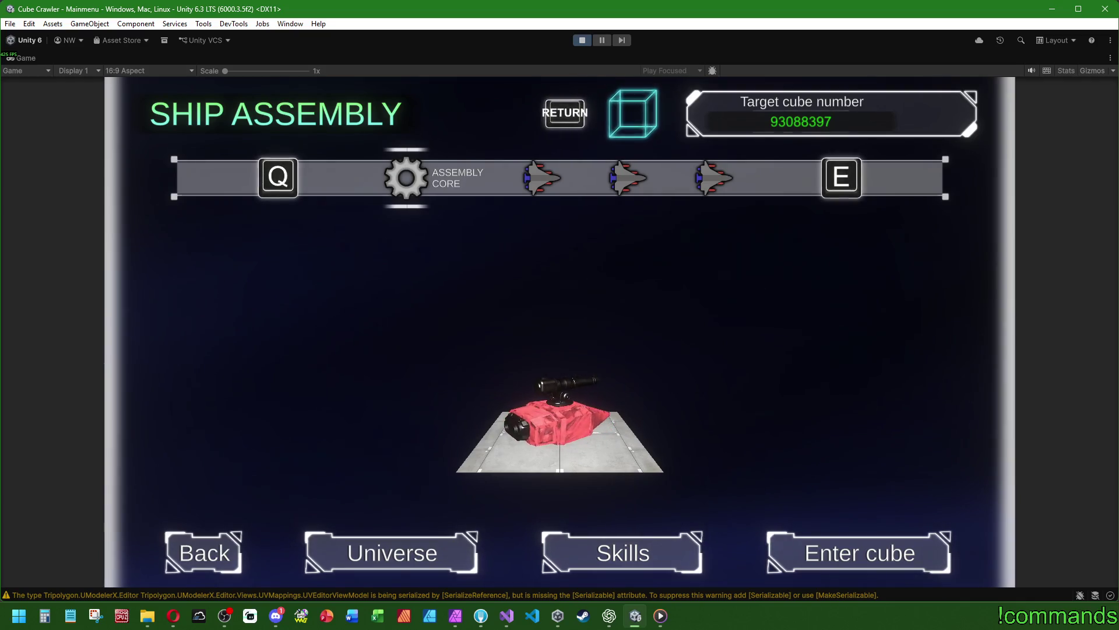
key("super")
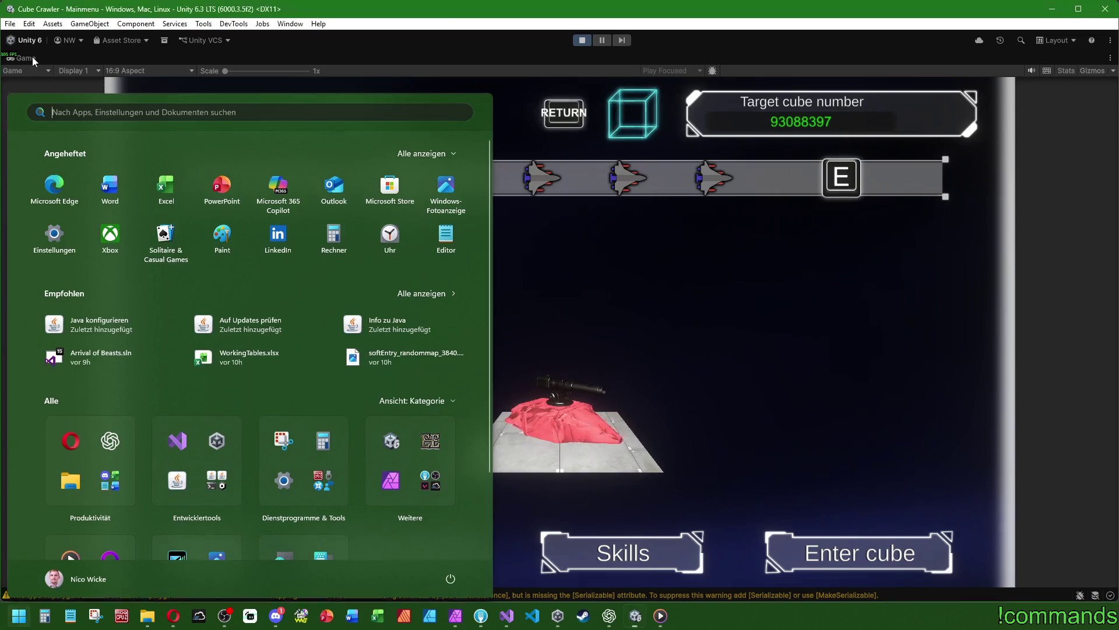
Restore the full editor and view the Ship Assembly UI from the Back in the Scene view
double_click(18, 57)
left_click(671, 60)
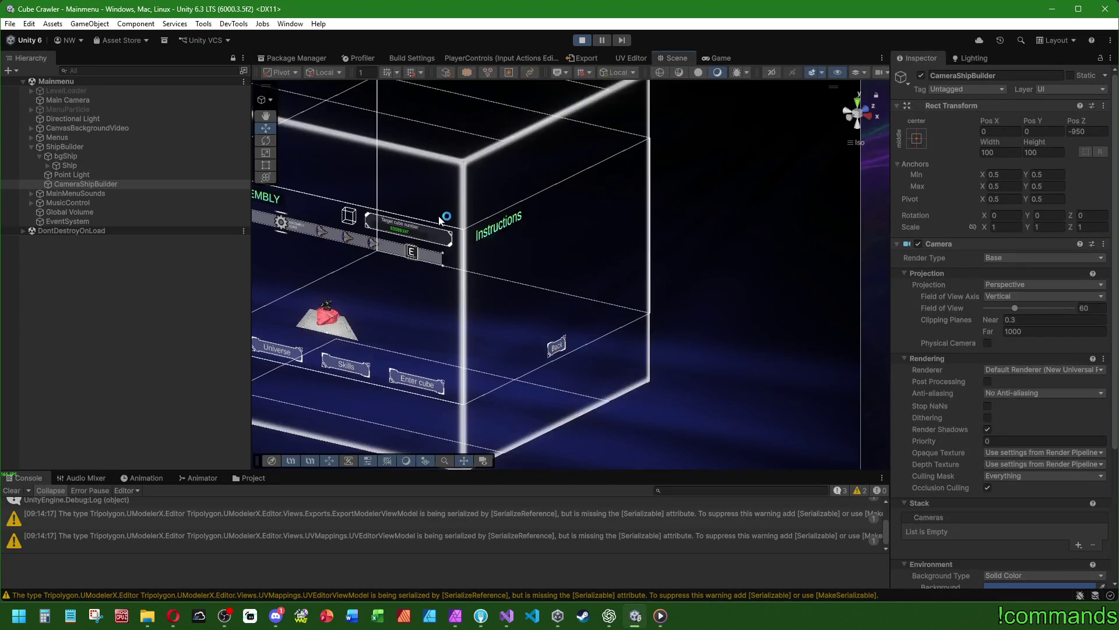
left_click_drag(854, 117, 871, 117)
left_click(870, 117)
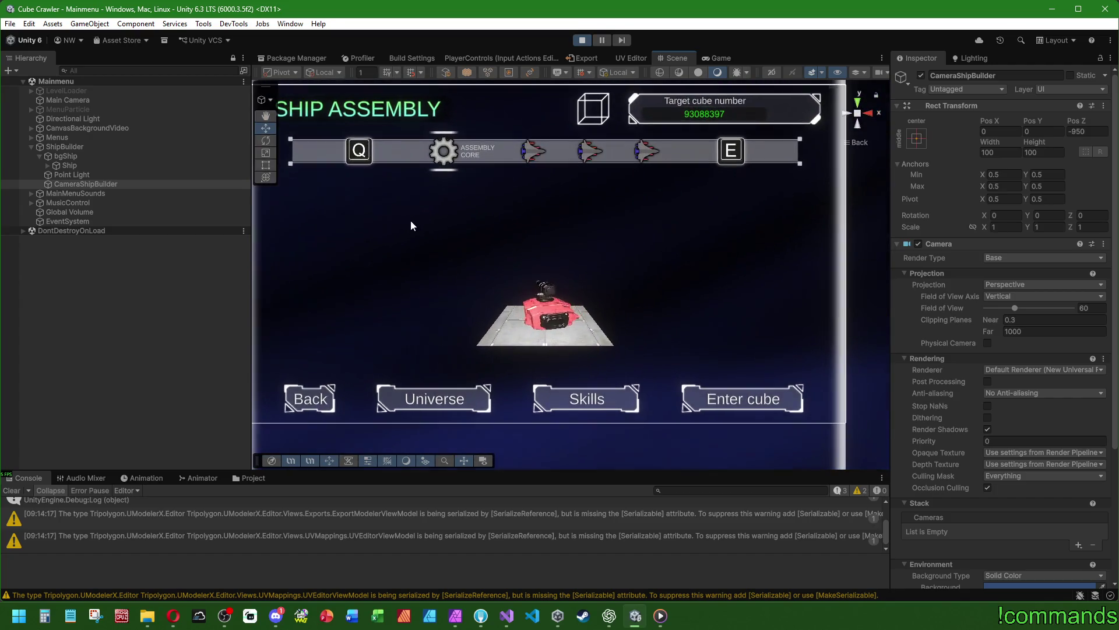
Select CameraShipBuilder and set its Rect Transform Pos Z to -900
left_click(57, 145)
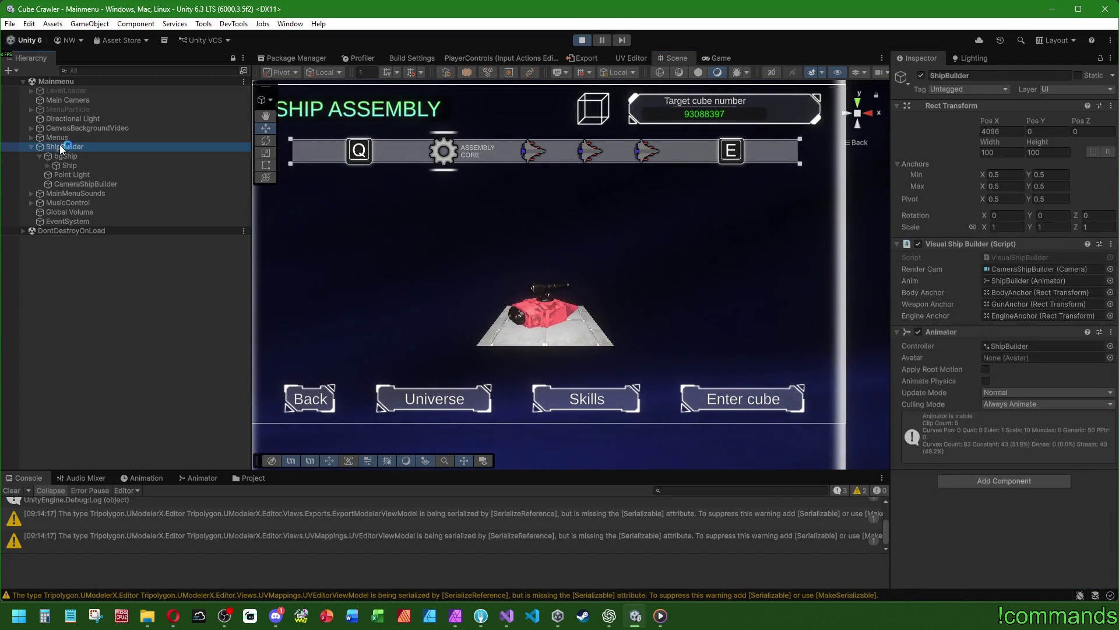
left_click(80, 184)
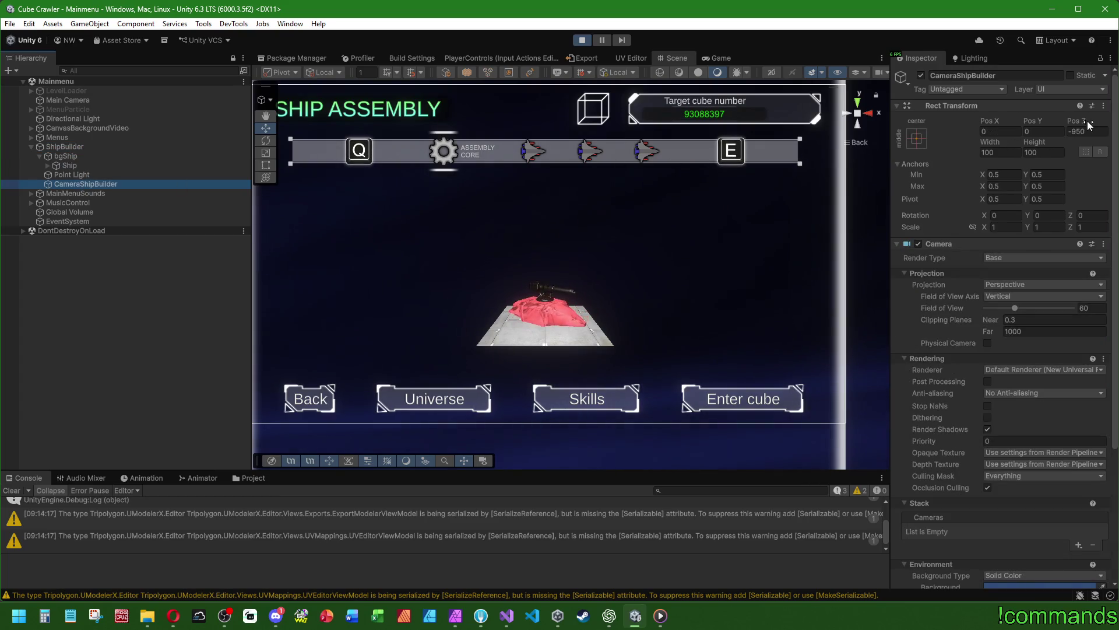
left_click_drag(1076, 121, 1047, 124)
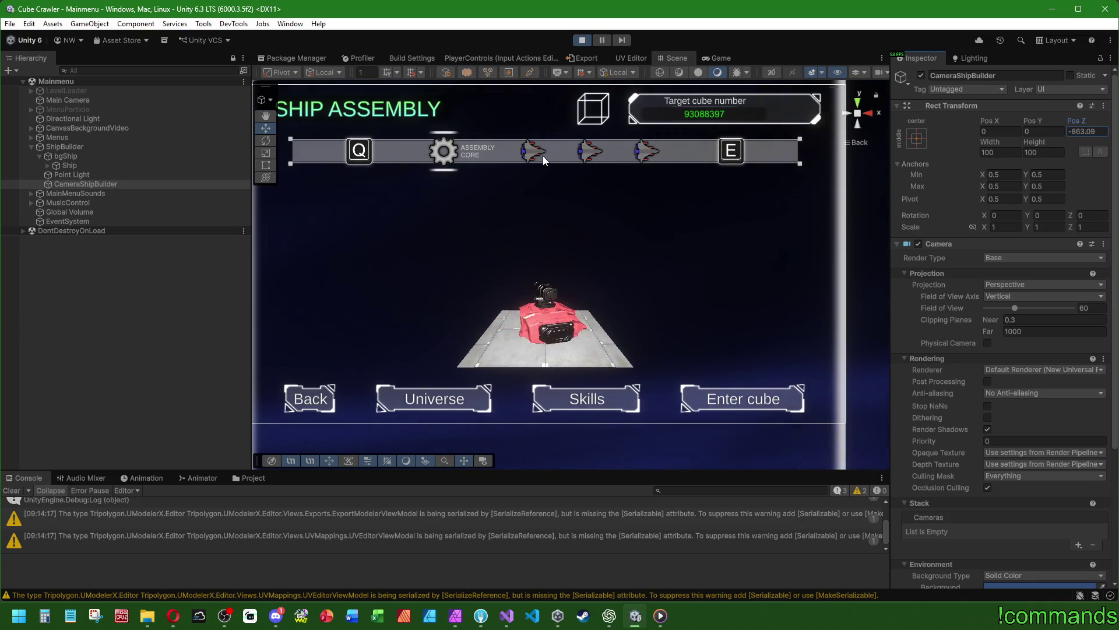
mouse_move(1072, 117)
left_mouse_down()
mouse_move(1024, 111)
mouse_move(1057, 107)
mouse_move(976, 116)
mouse_move(1078, 106)
left_mouse_up()
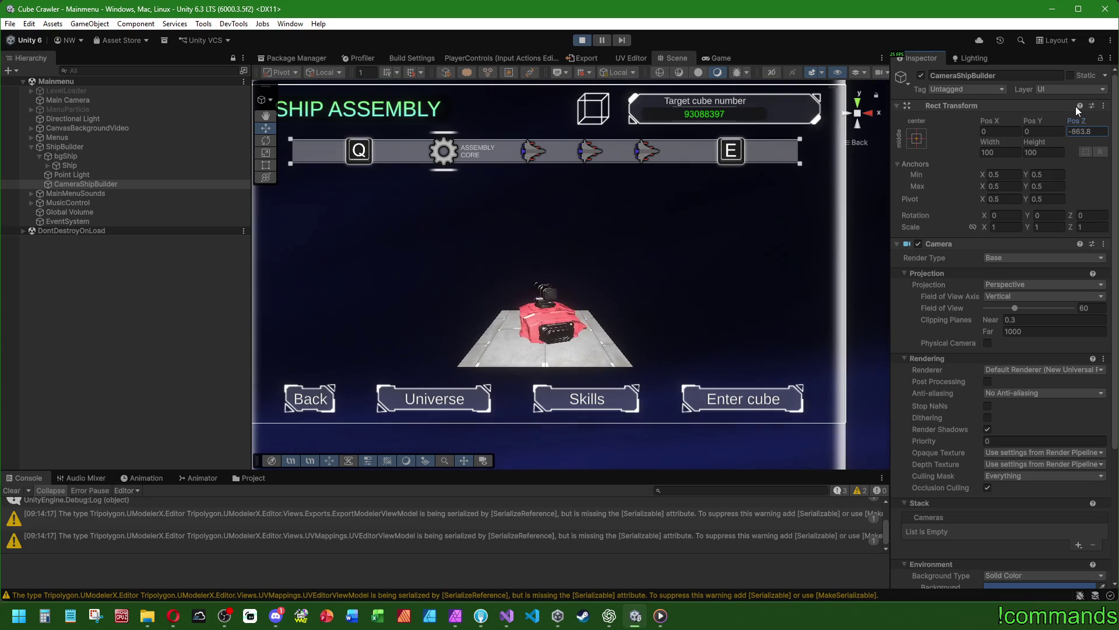
left_click(1096, 130)
type("-900")
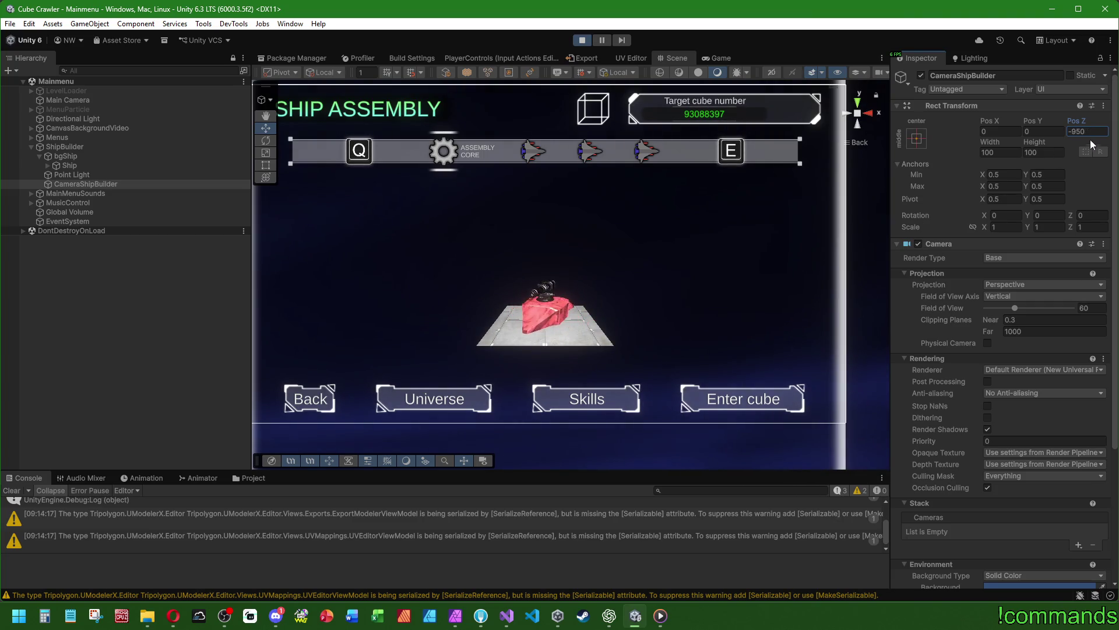
type("-900")
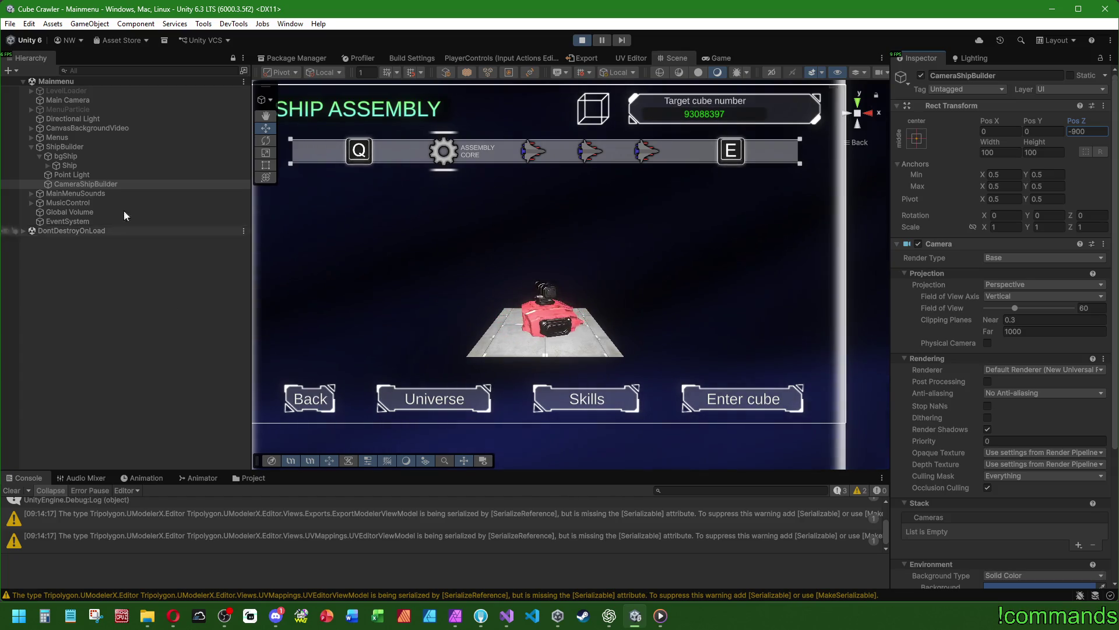
Select the ShipBuilder image under Menus and set its Width and Height to 410
left_click(30, 137)
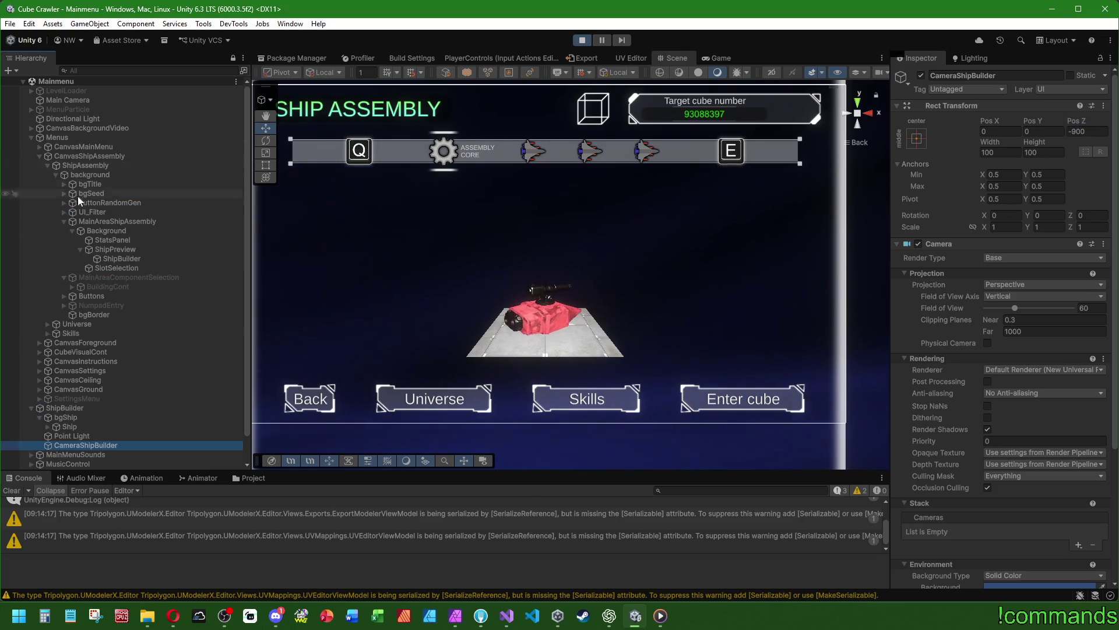
left_click(128, 260)
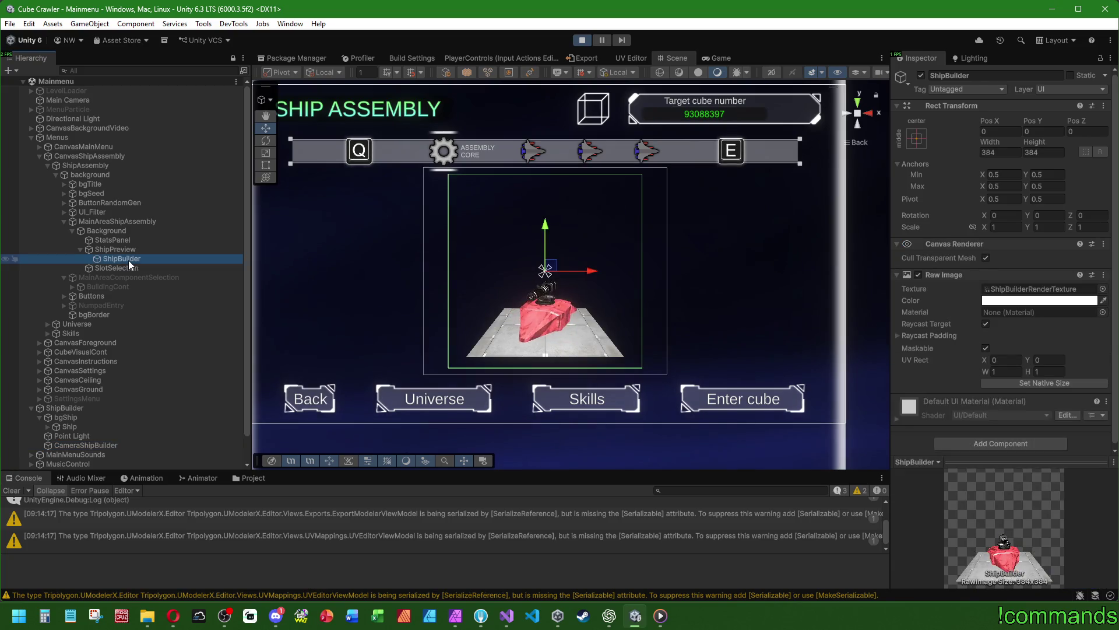
left_click(1013, 152)
type("+")
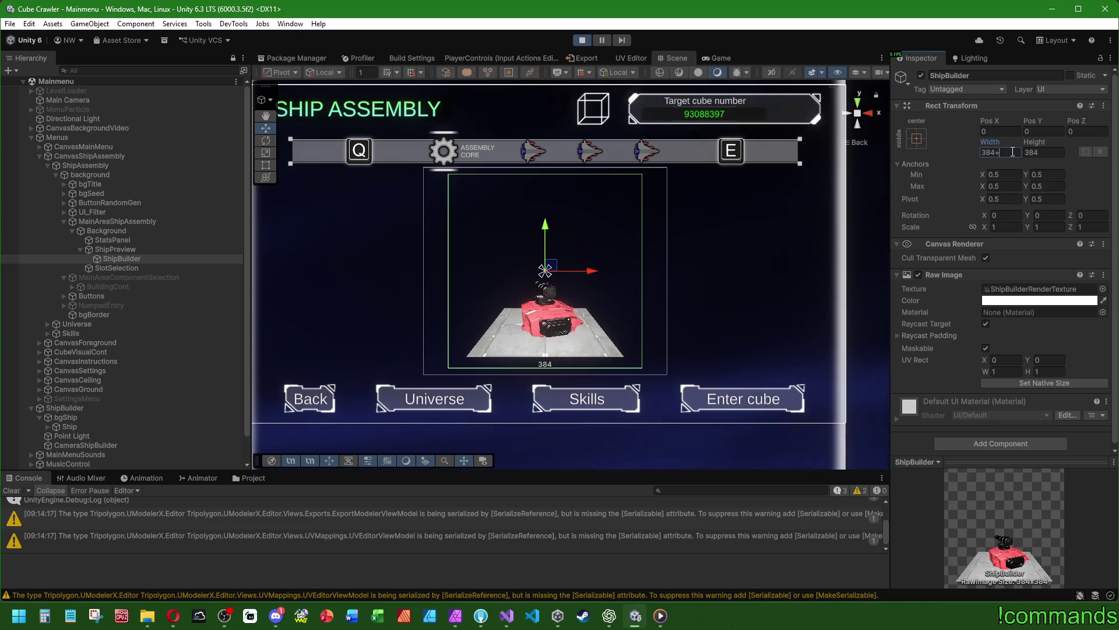
type("32")
left_click(1051, 152)
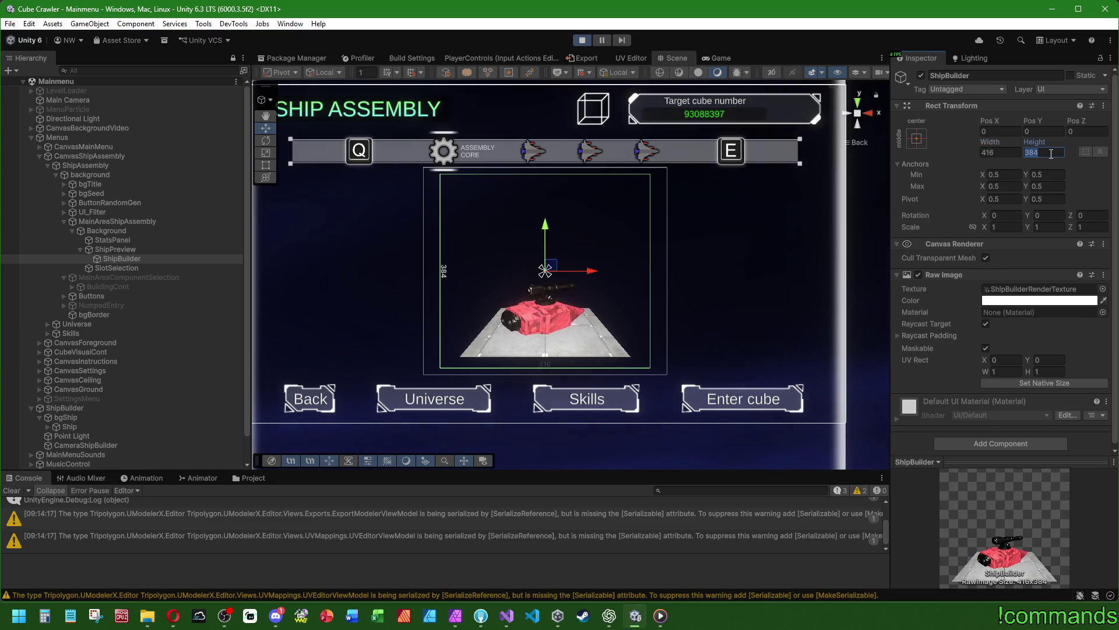
type("+32")
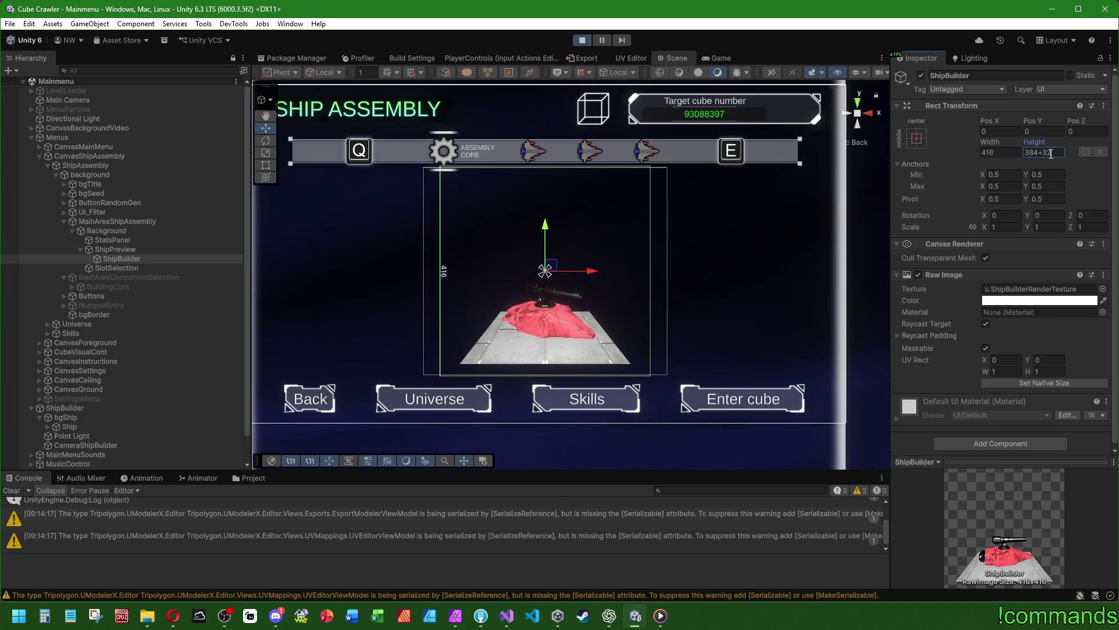
key("Return")
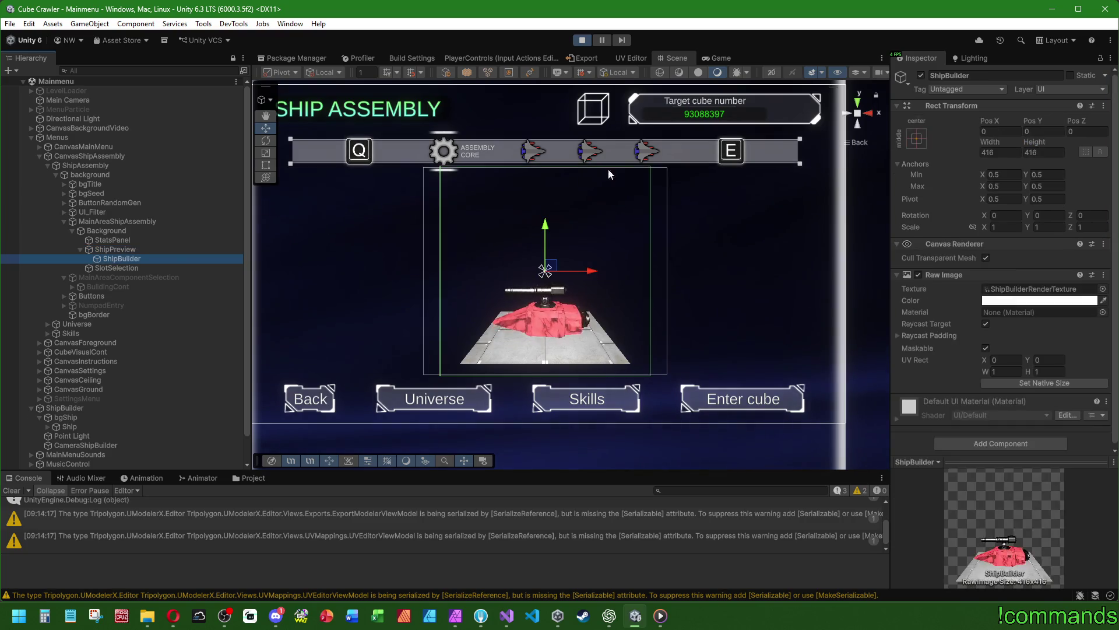
left_click(1044, 154)
type("140")
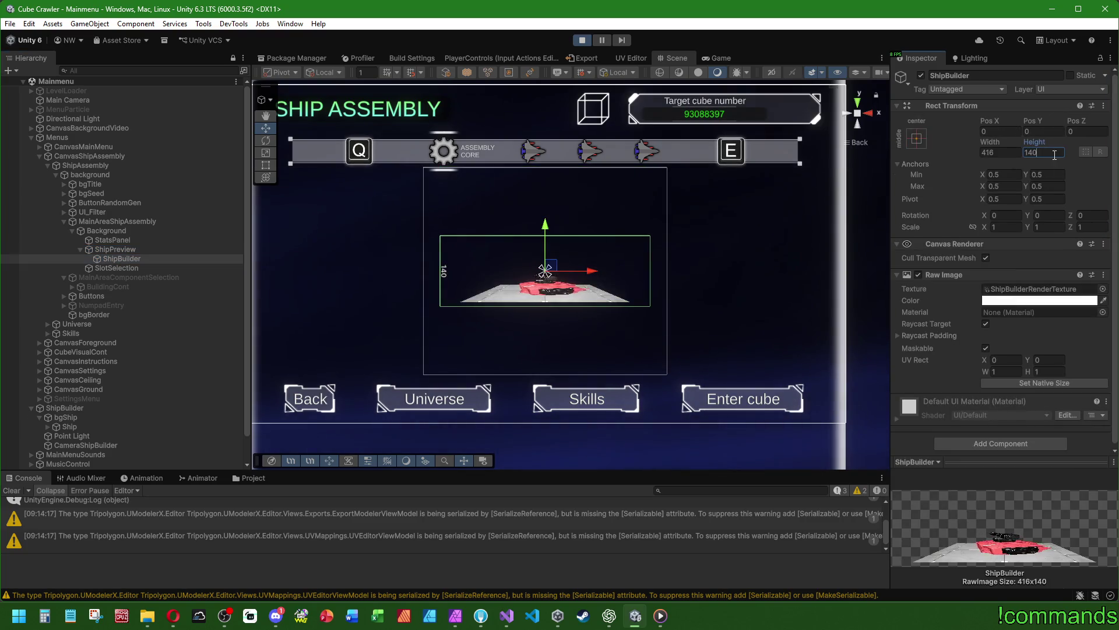
type("410")
left_click(992, 151)
type("41")
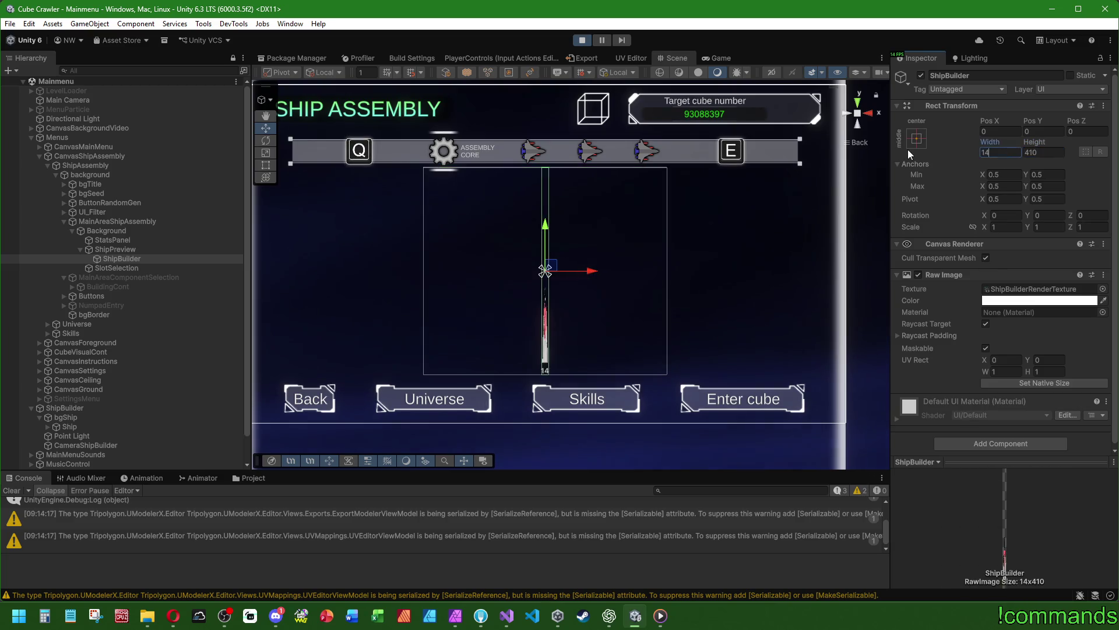
type("0")
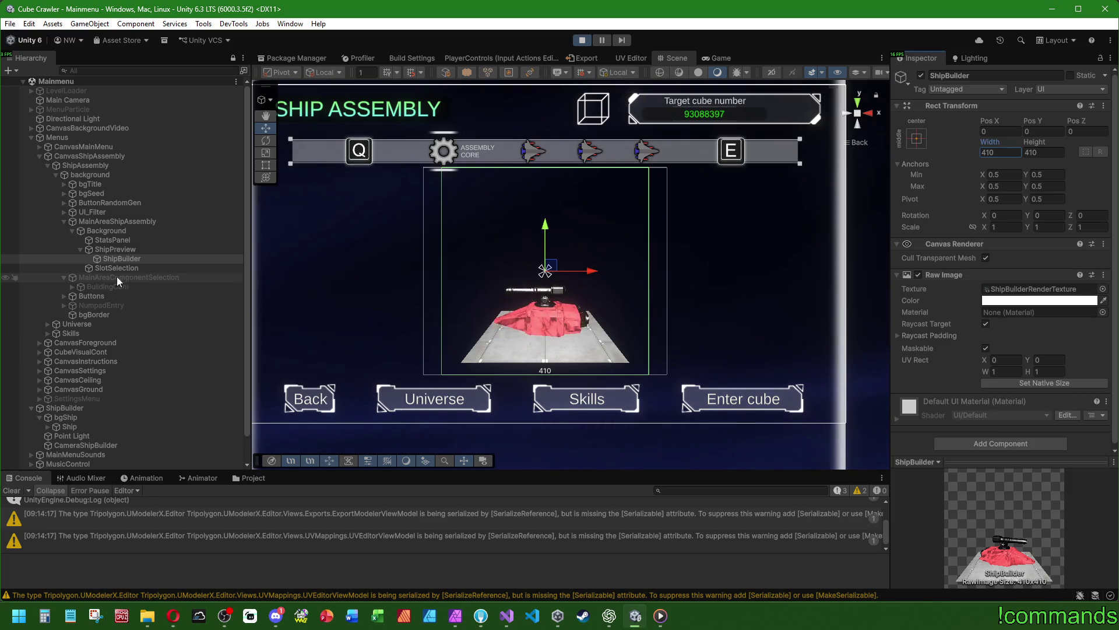
scroll(122, 408, "down", 2)
Shift the CameraShipBuilder vertically, then set the value to 0
left_click(88, 417)
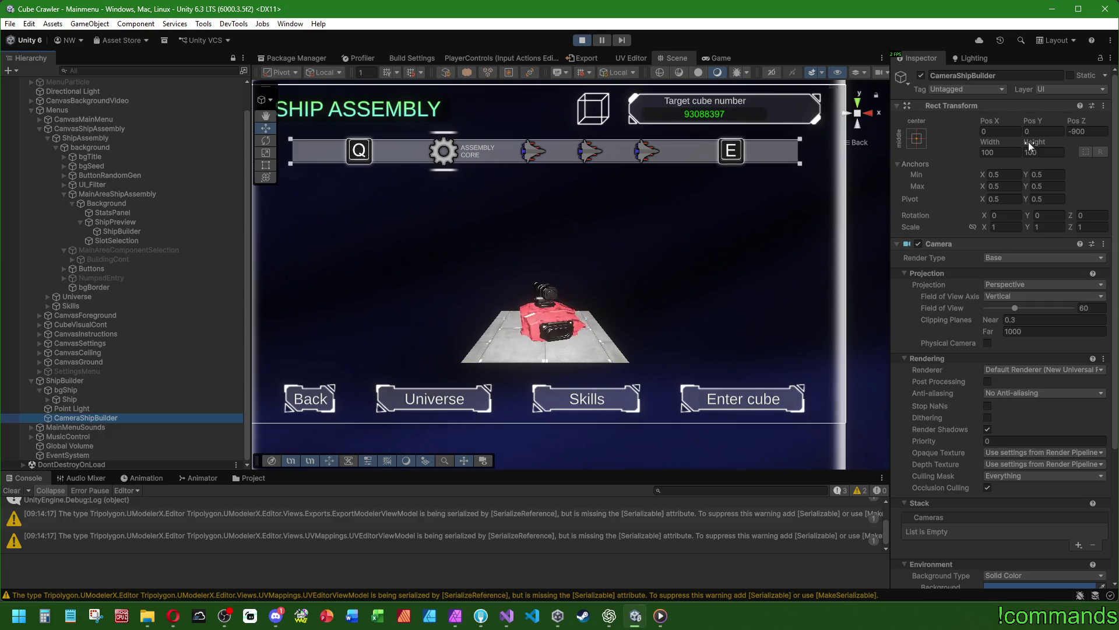
mouse_move(1016, 119)
left_mouse_down()
mouse_move(905, 126)
mouse_move(1018, 131)
left_mouse_up()
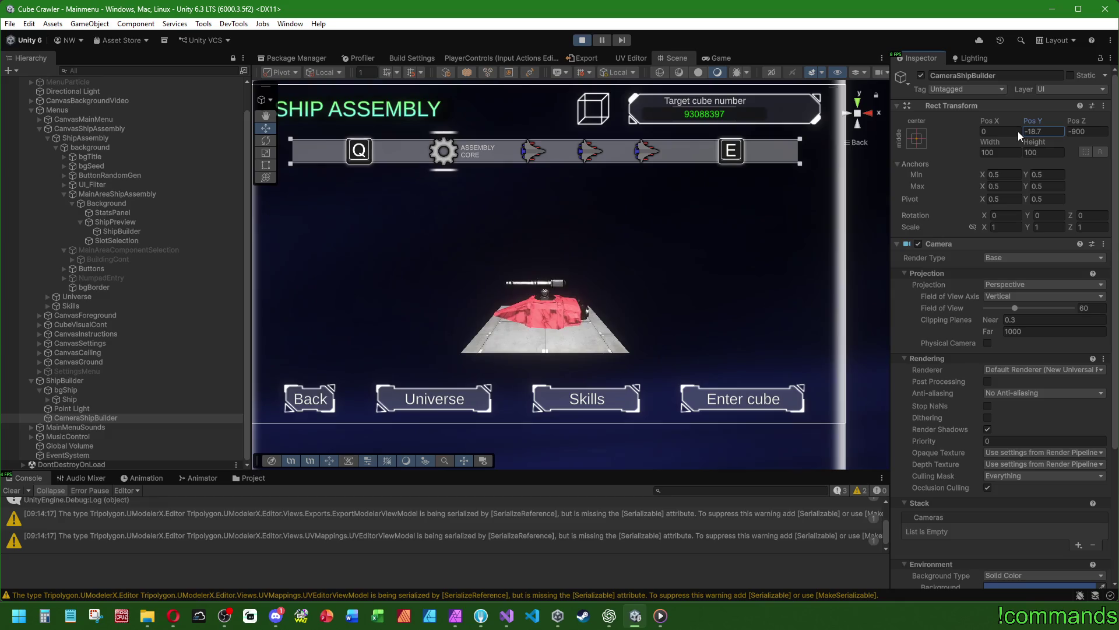
type("0")
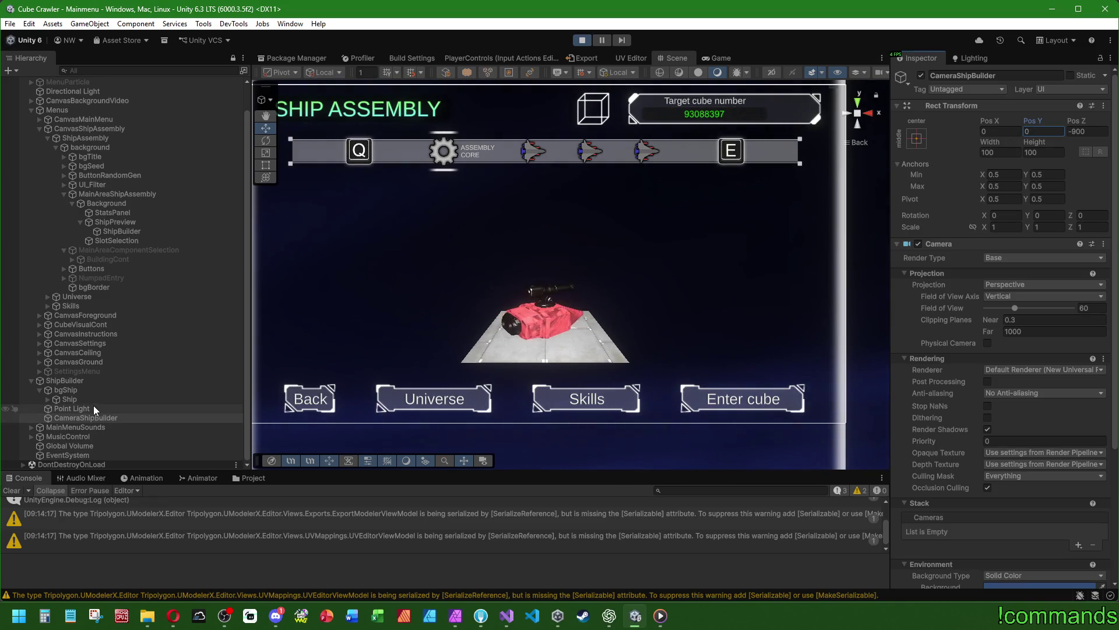
Browse the ShipBuilder's child objects and try lowering bgShip, then undo it
left_click(141, 230)
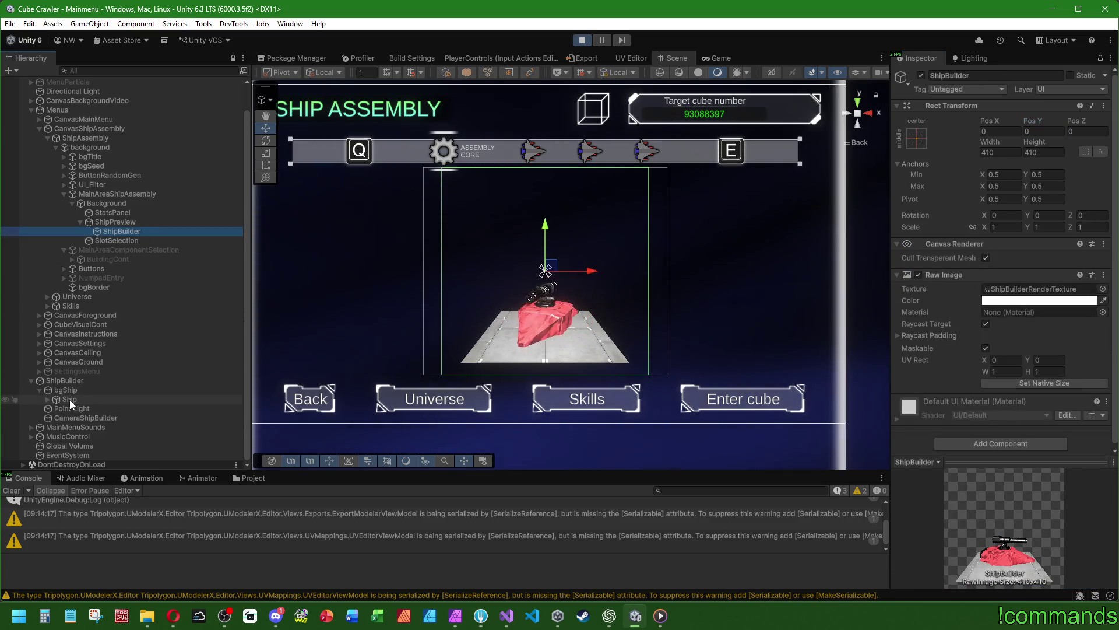
left_click(83, 382)
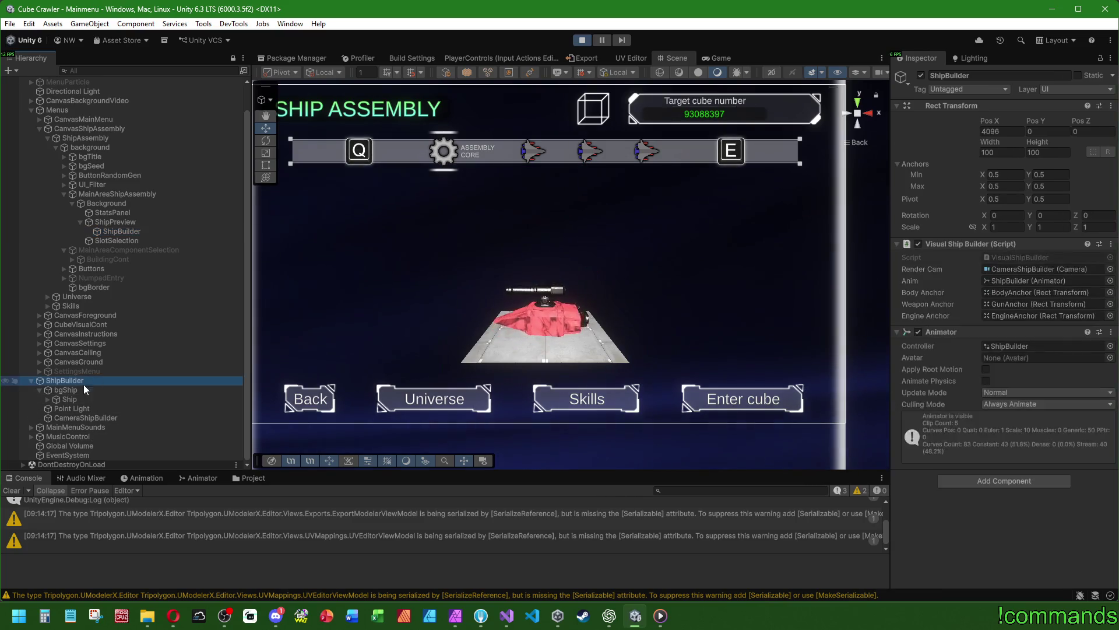
left_click(79, 390)
left_click(71, 399)
left_click(82, 408)
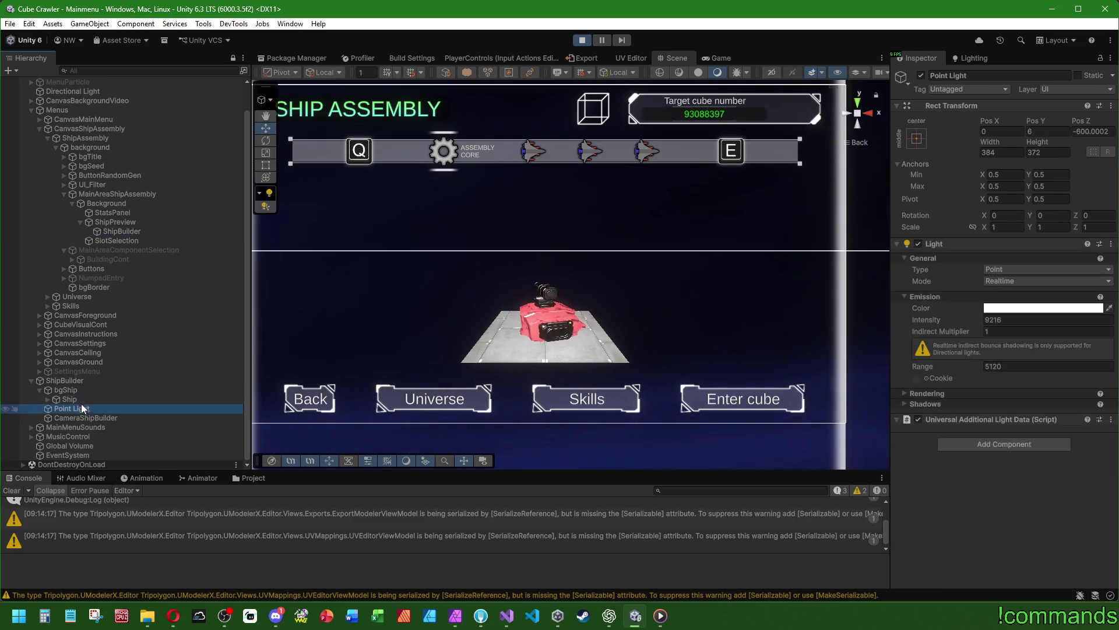
left_click(82, 390)
left_click(64, 399)
left_click(40, 393)
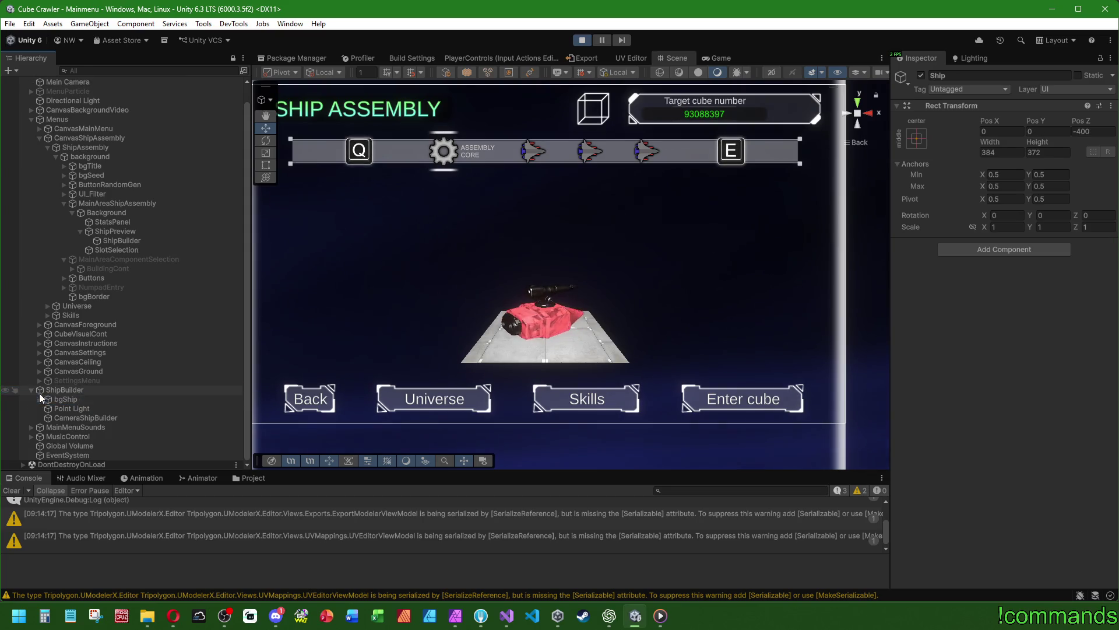
left_click(74, 398)
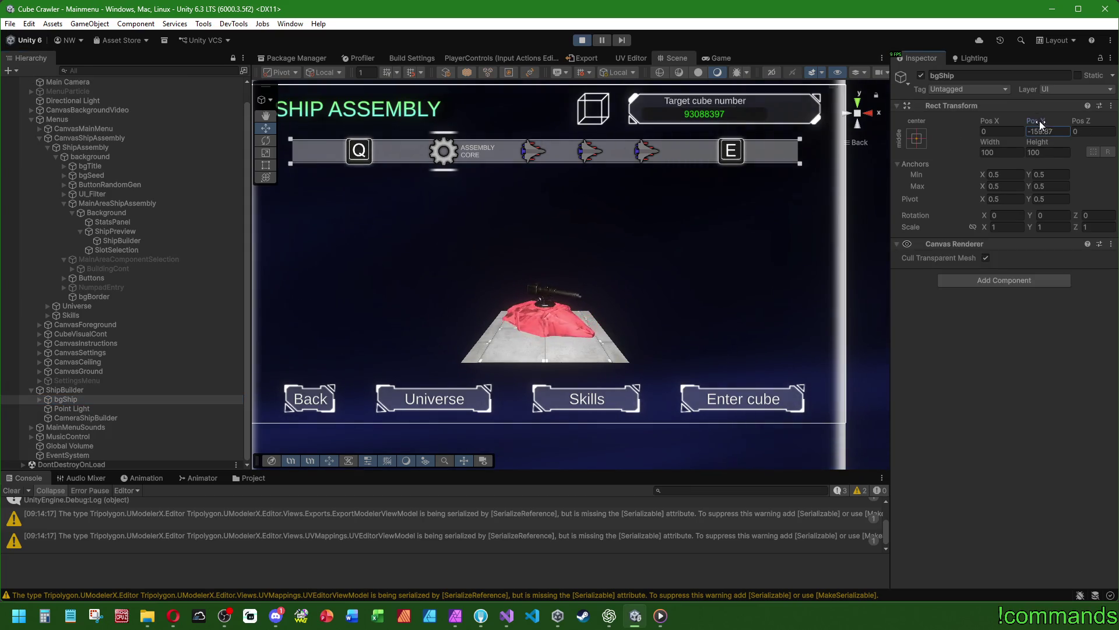
left_click_drag(1039, 120, 834, 134)
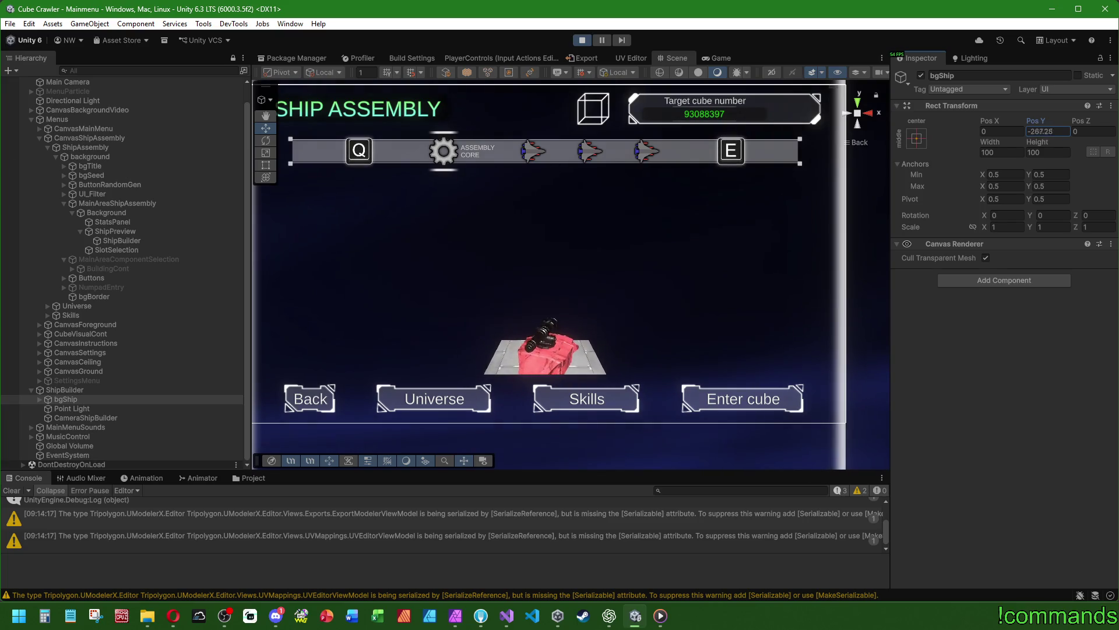
key("ctrl+z")
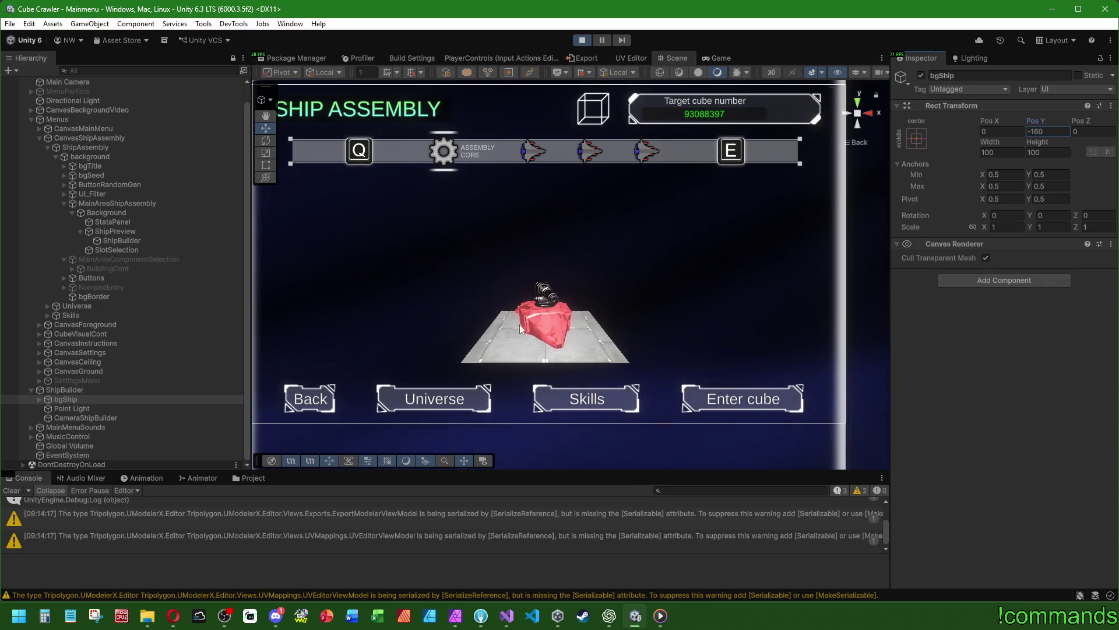
Set the Container's X rotation to -15
left_click(40, 399)
left_click(70, 408)
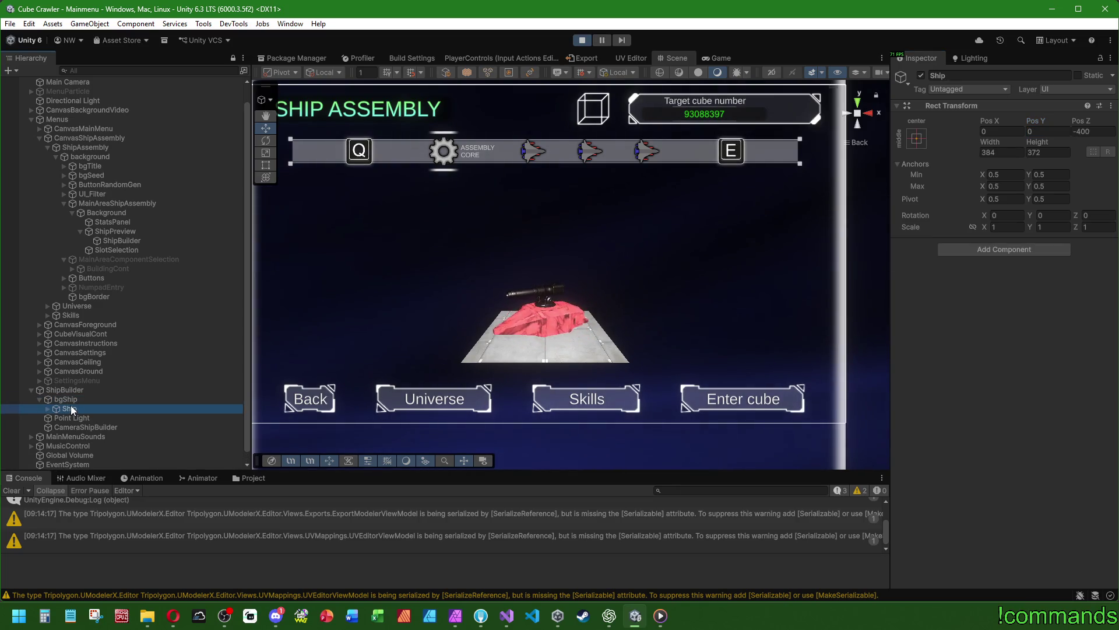
left_click(48, 410)
left_click(92, 417)
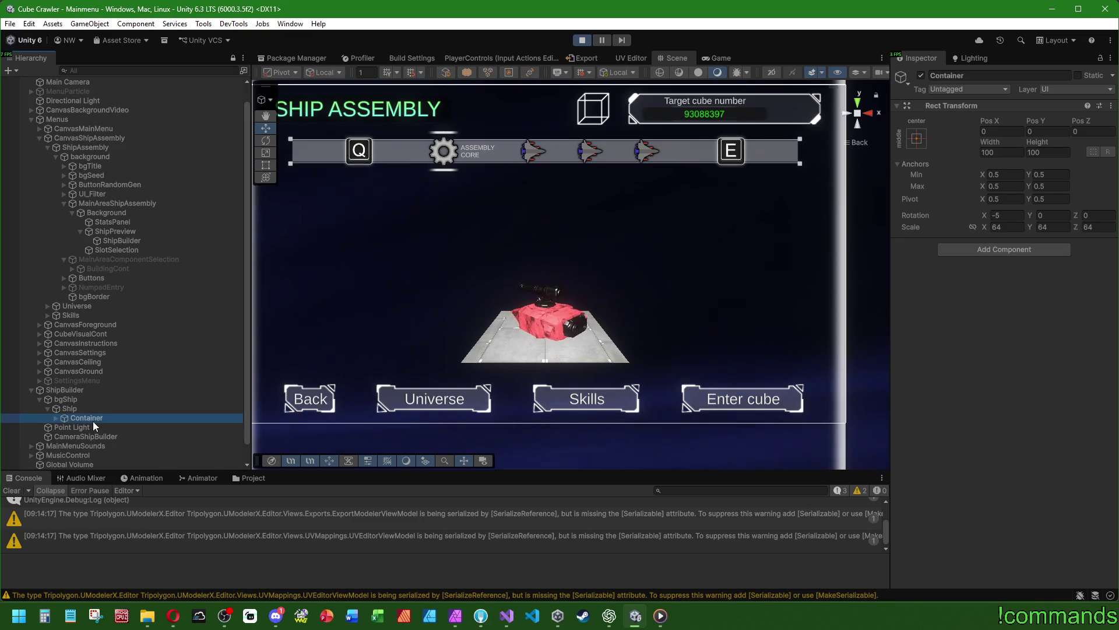
left_click(1015, 215)
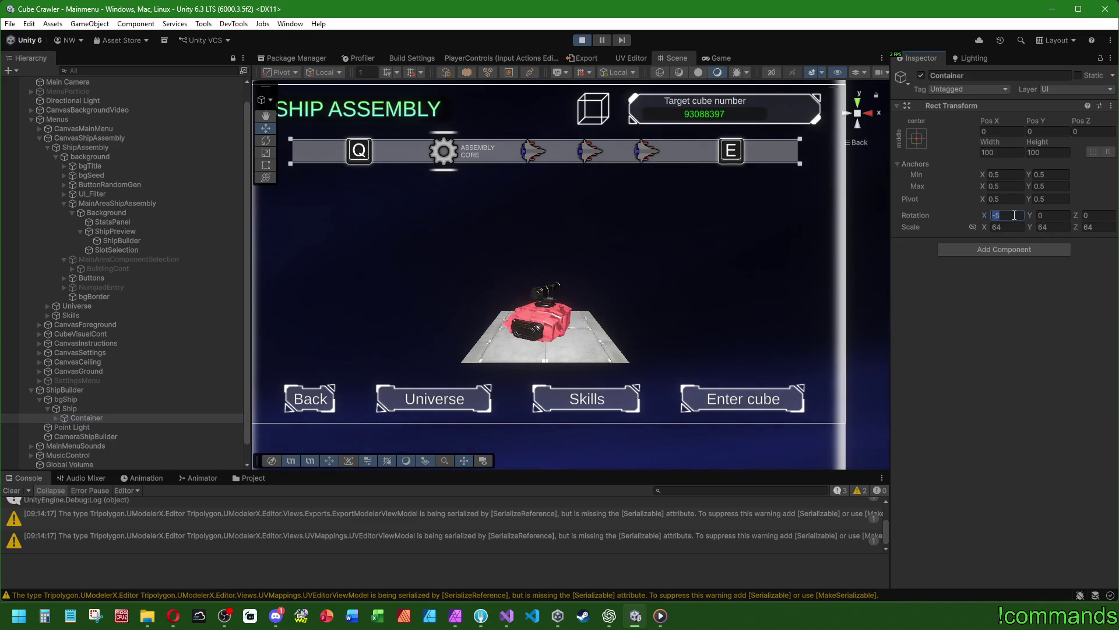
type("-10")
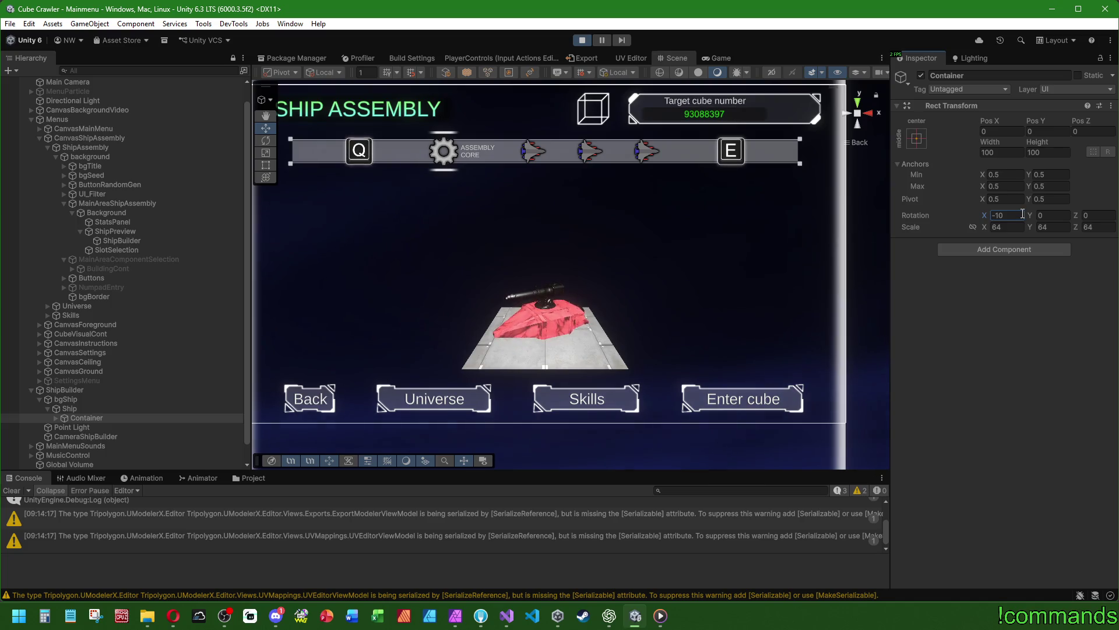
key("BackSpace")
type("5")
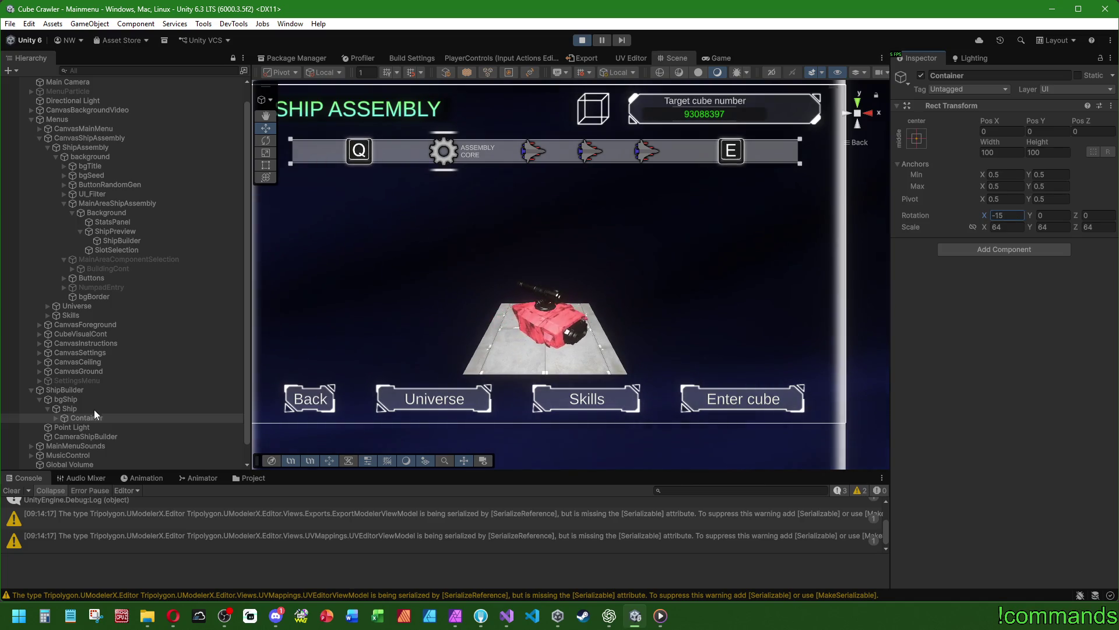
Raise bgShip to Pos Y -64
left_click(86, 409)
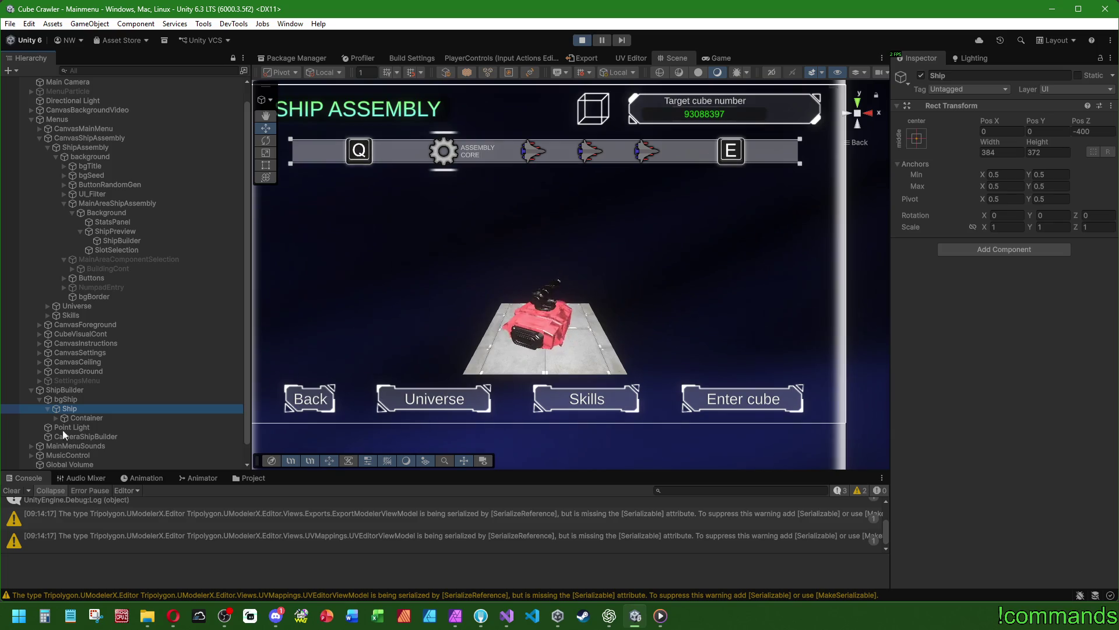
left_click(65, 400)
left_click_drag(1040, 127, 1096, 126)
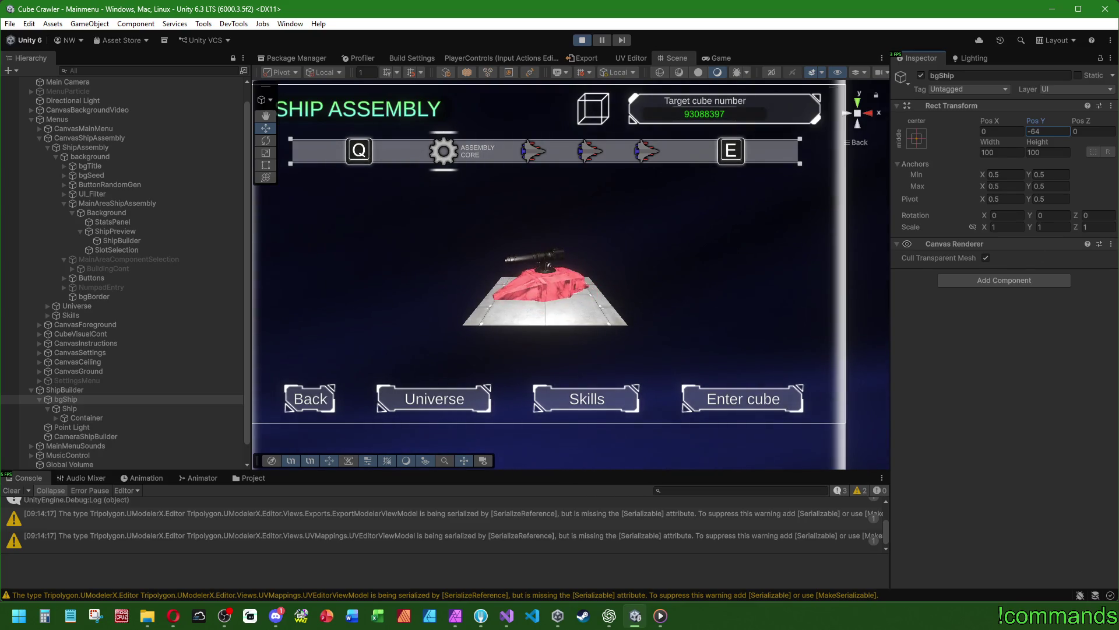
Switch to the browser and open the PixelLab website from the search results
key("alt+Tab")
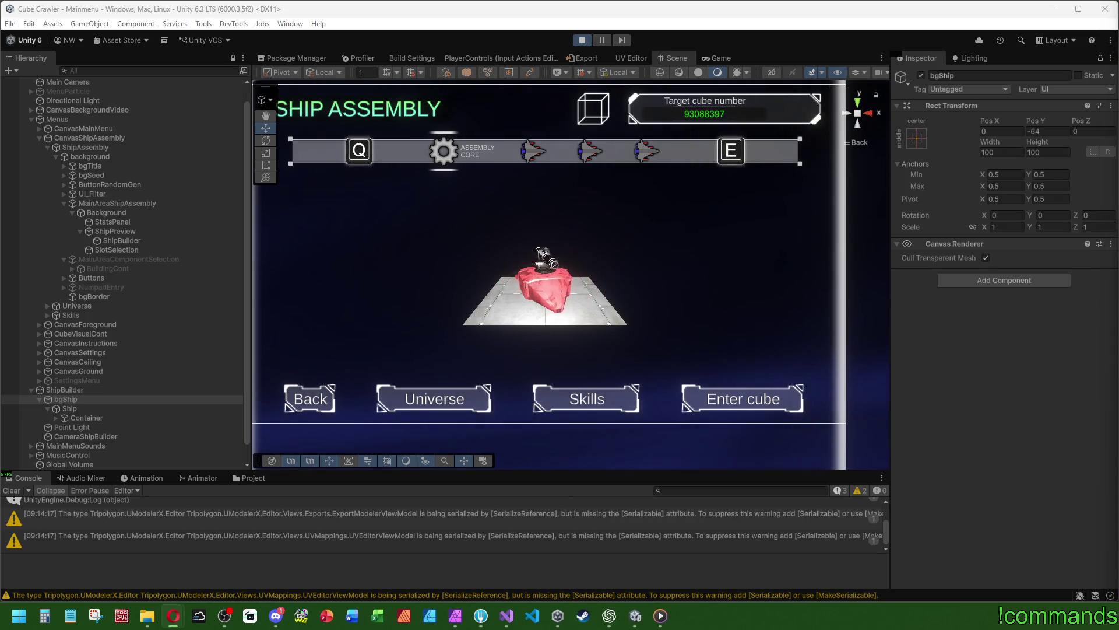
left_click_drag(0, 295, 1, 298)
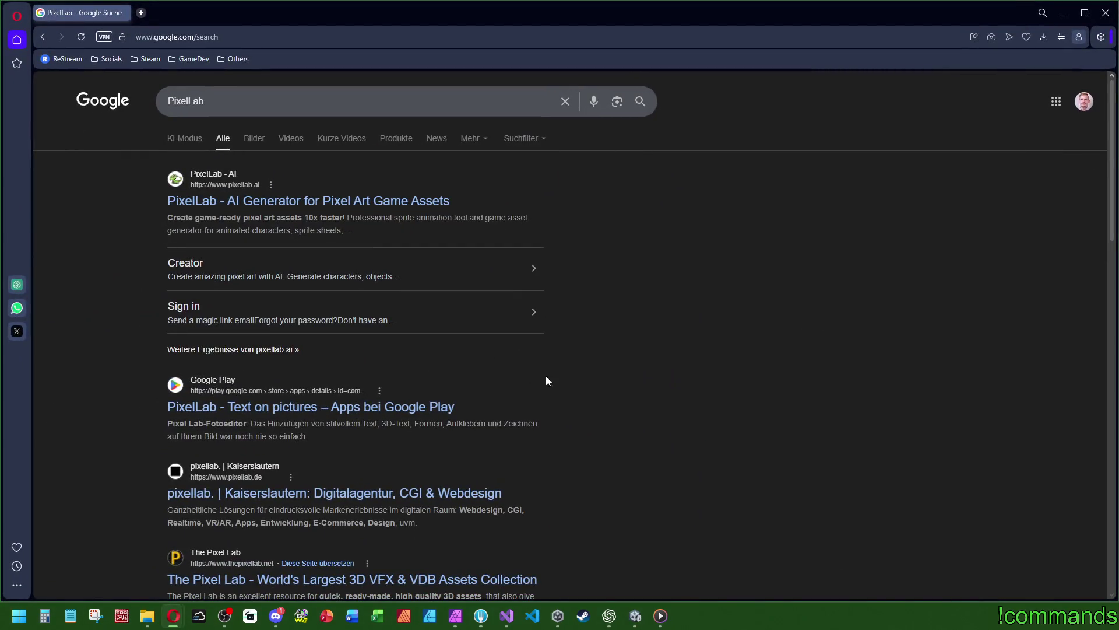
left_click(272, 203)
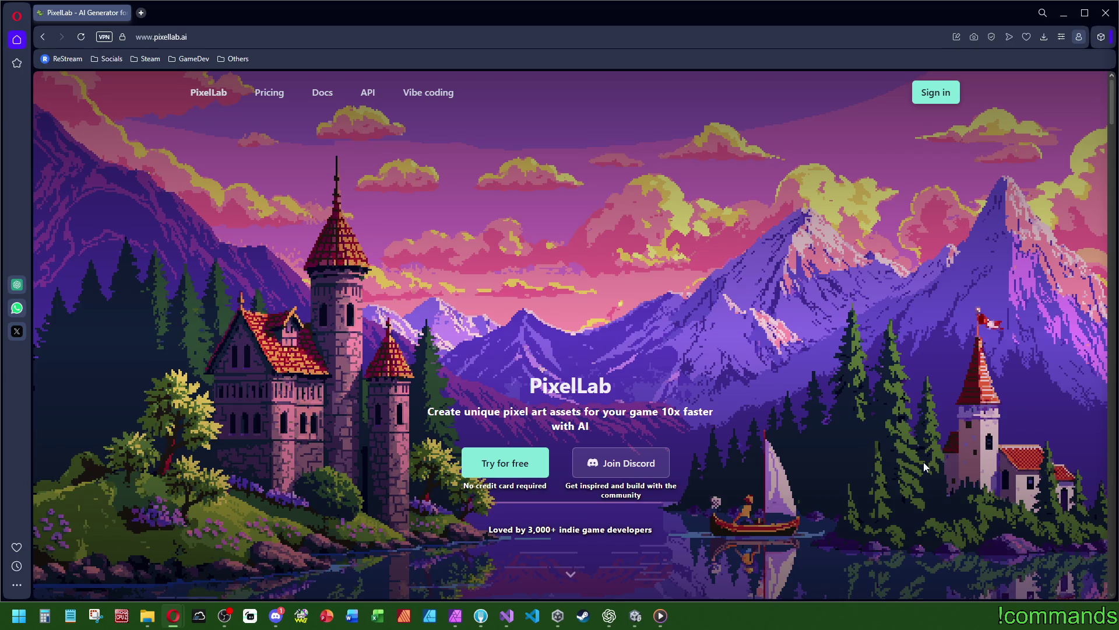
Scroll through the PixelLab homepage's feature showcase sections
scroll(898, 469, "down", 10)
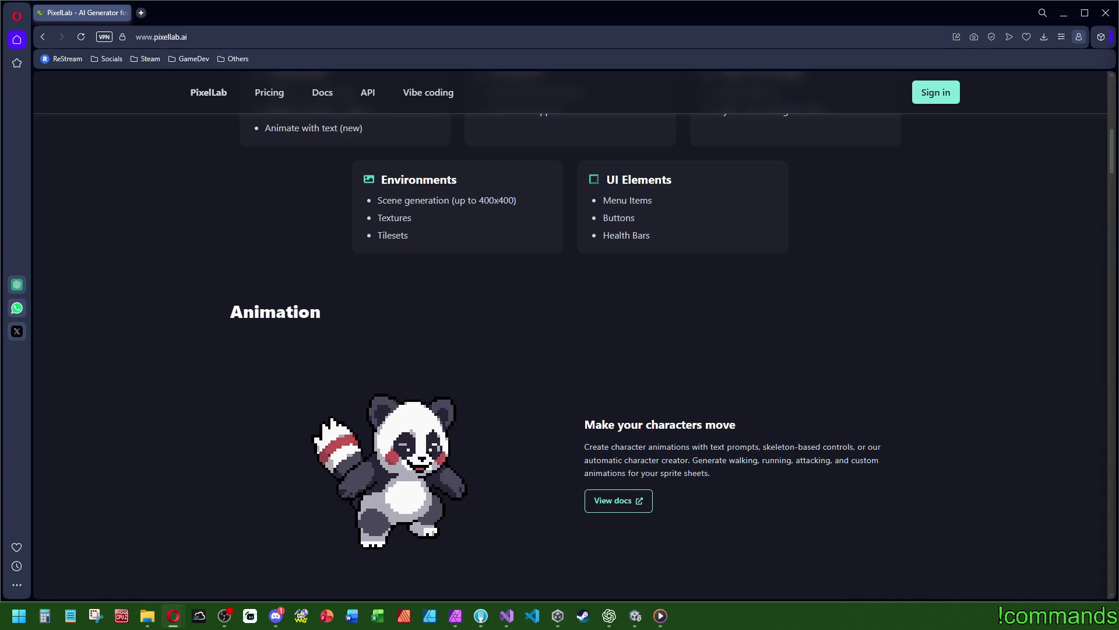
scroll(838, 397, "down", 5)
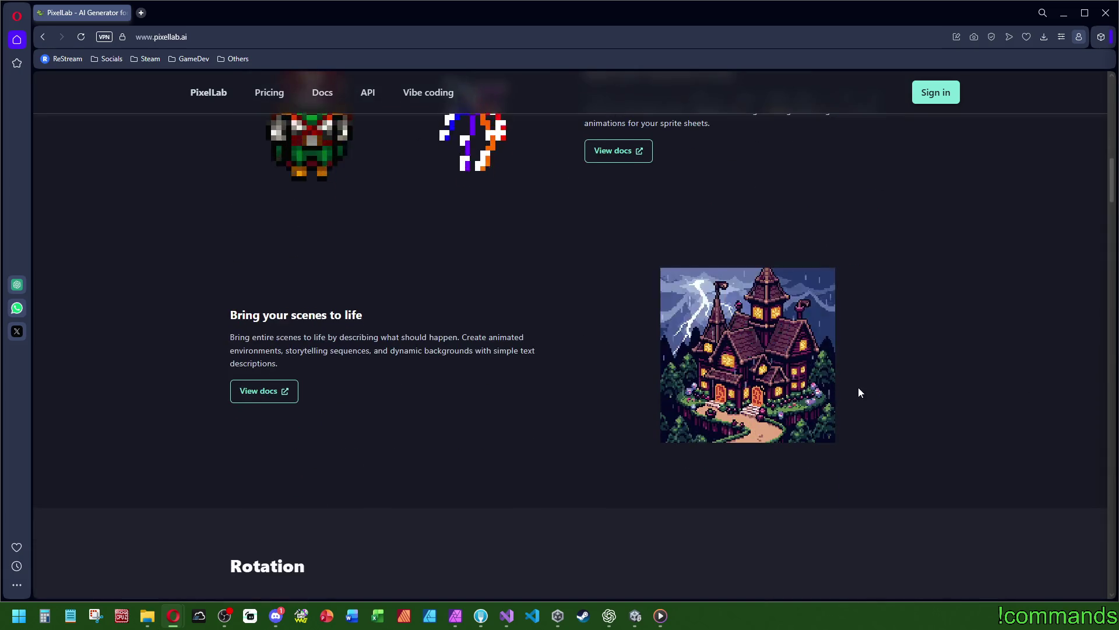
scroll(898, 389, "up", 10)
scroll(896, 385, "down", 20)
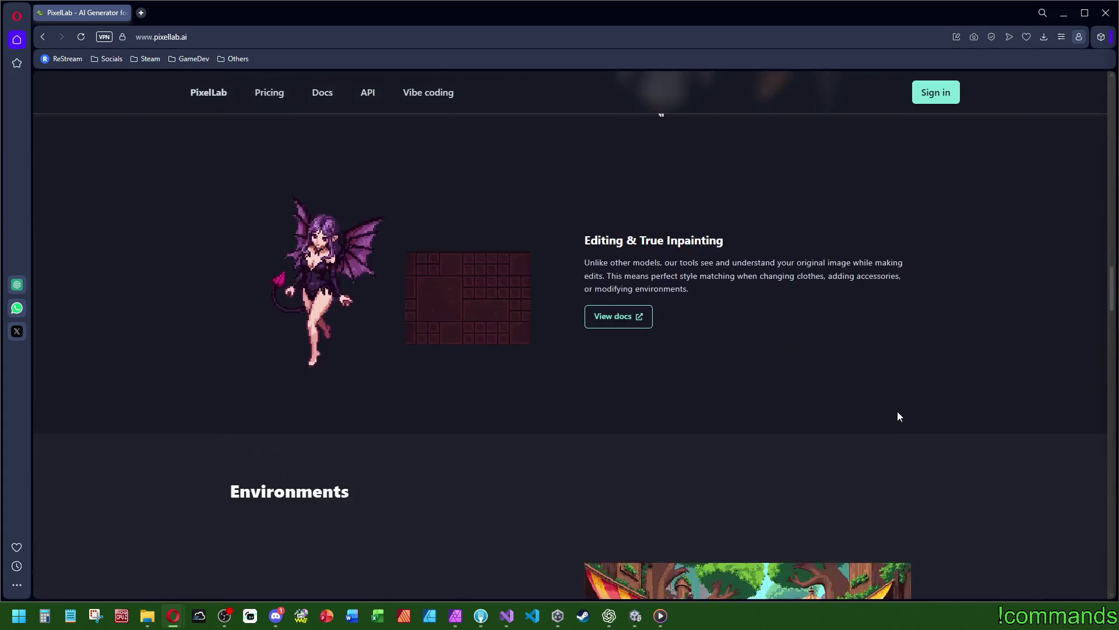
scroll(907, 410, "up", 5)
scroll(1002, 420, "up", 5)
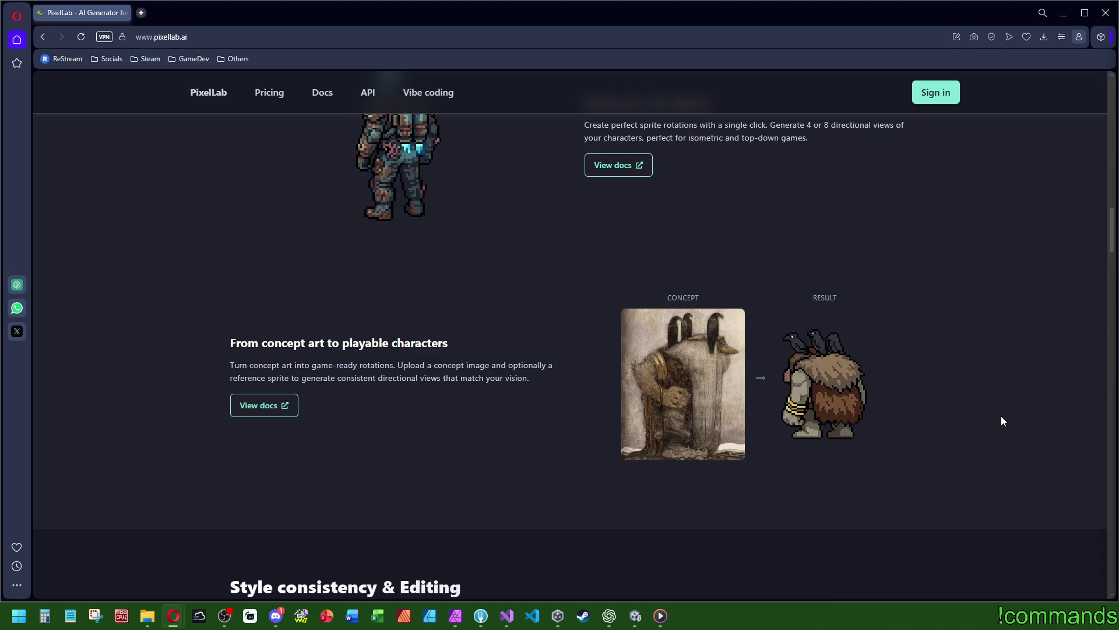
scroll(1002, 415, "down", 10)
scroll(999, 419, "down", 5)
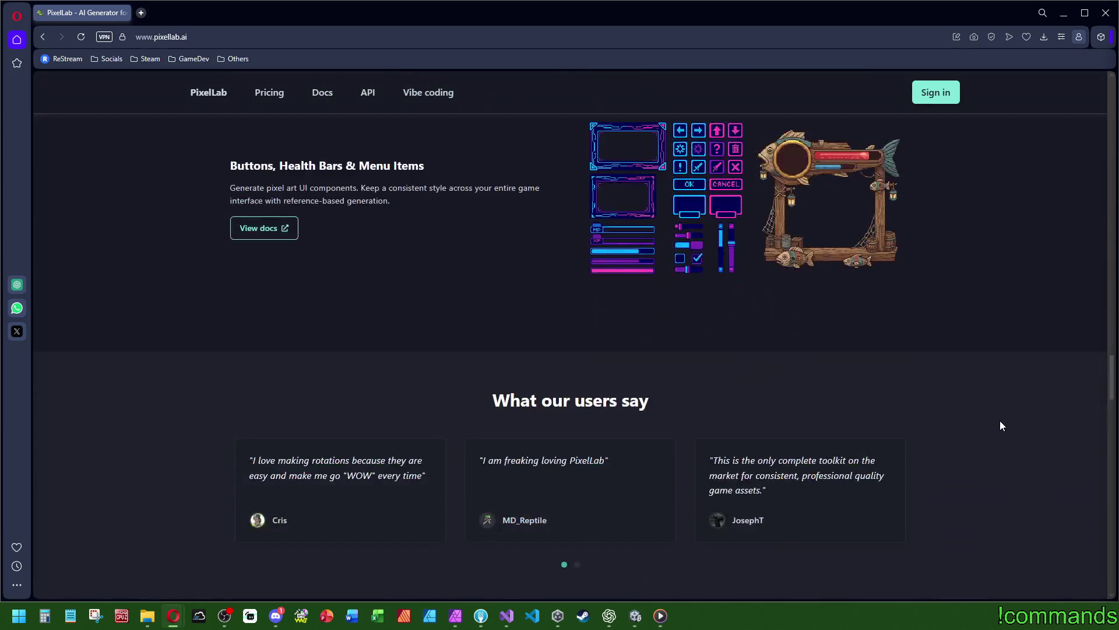
scroll(998, 422, "down", 10)
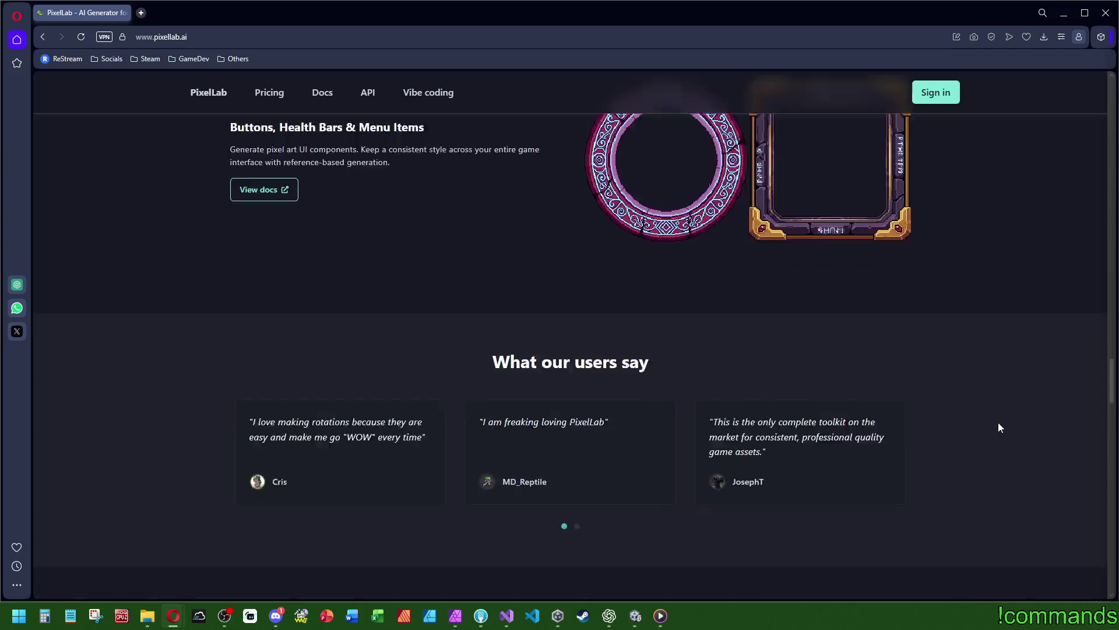
scroll(979, 412, "down", 20)
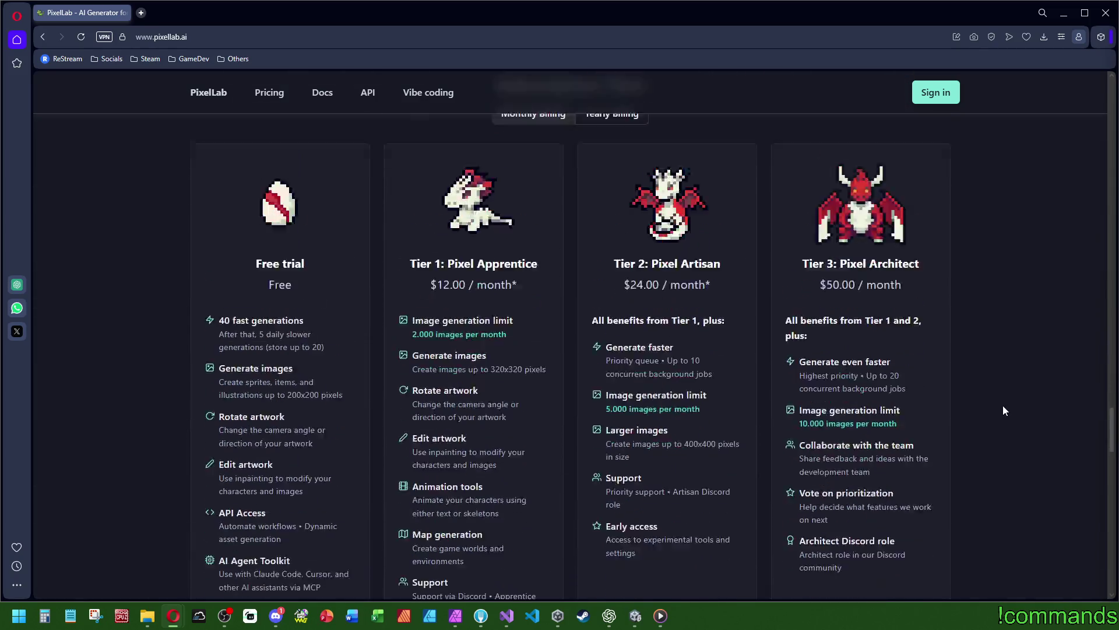
scroll(1016, 397, "up", 20)
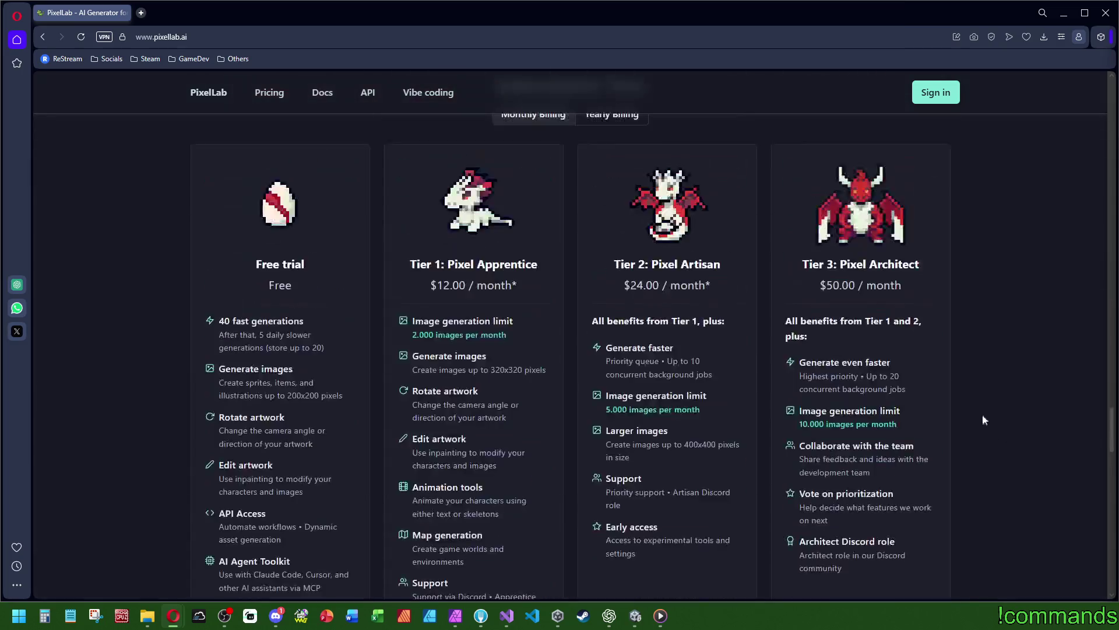
scroll(909, 395, "down", 15)
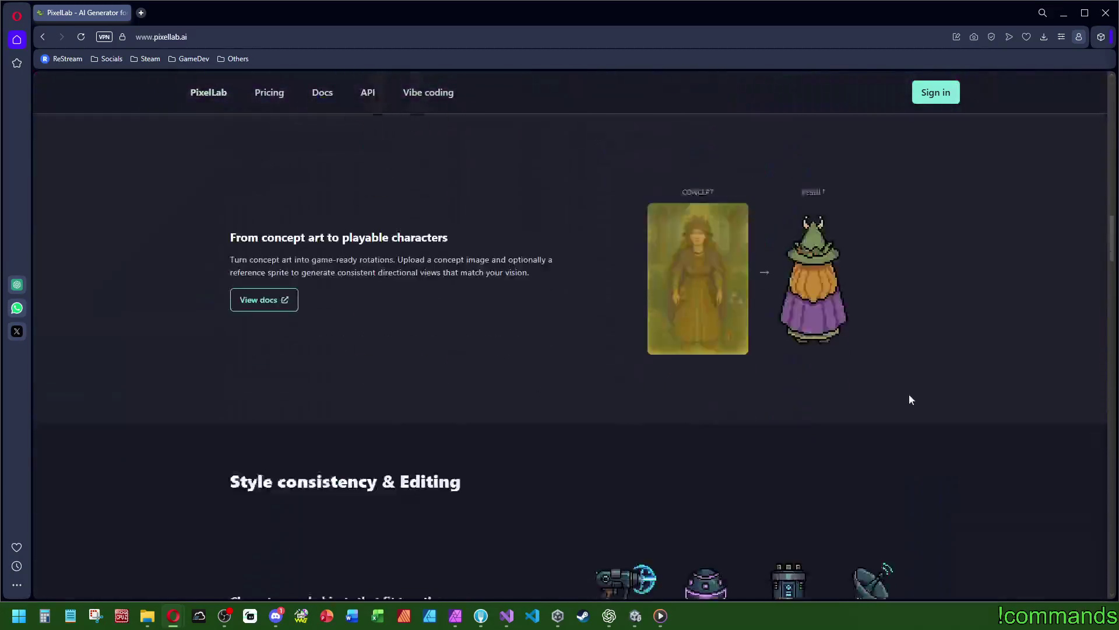
scroll(908, 374, "up", 5)
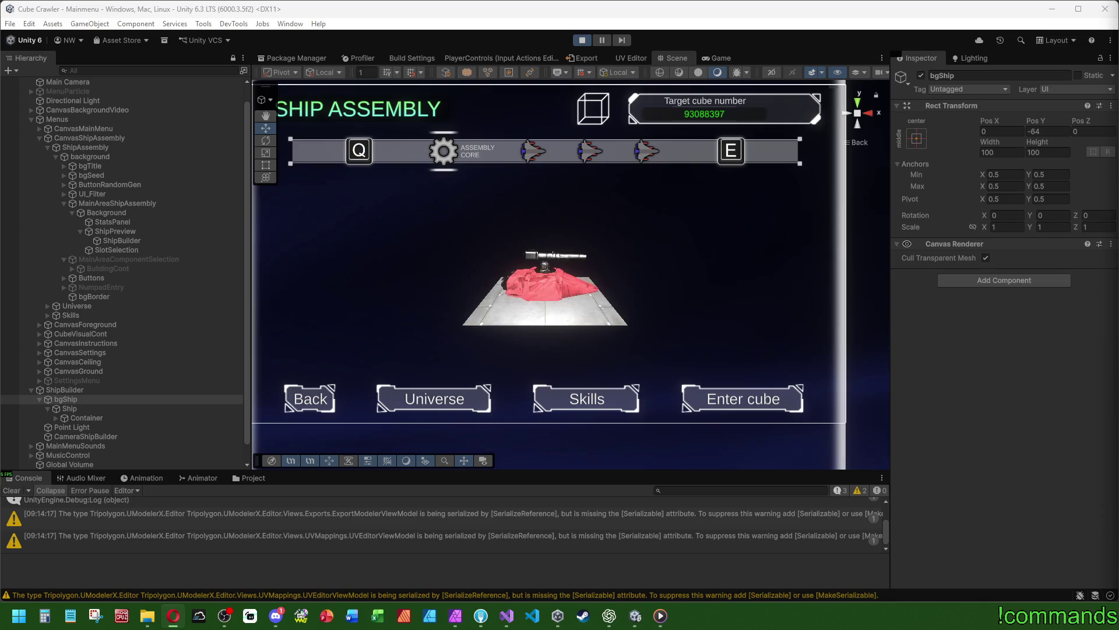
Set the Container's X rotation to -25
left_click(83, 438)
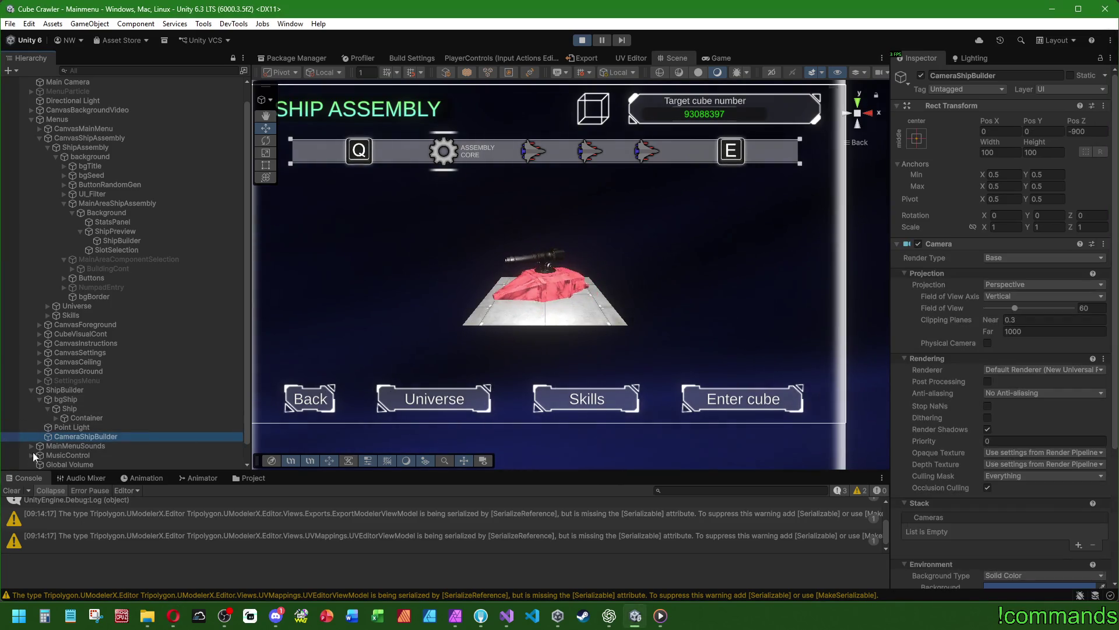
left_click(81, 418)
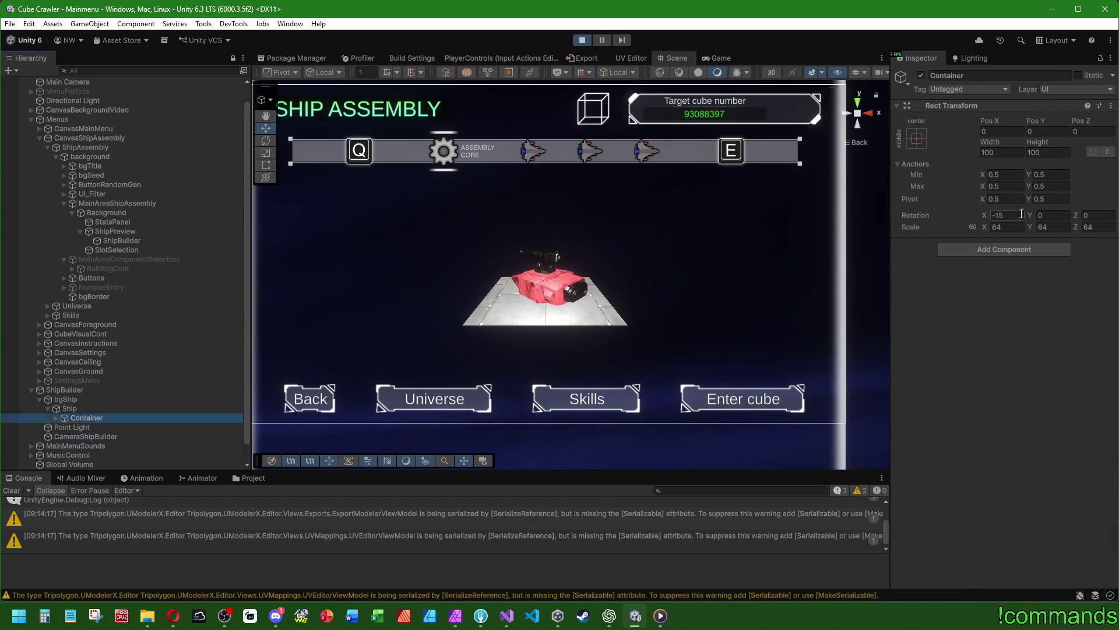
type("-20")
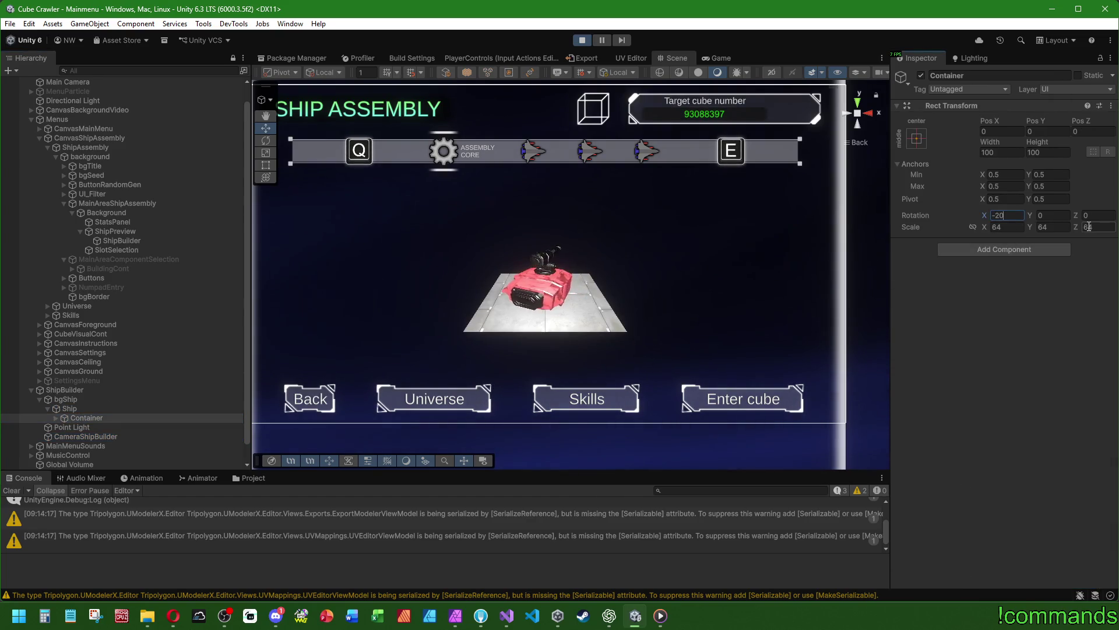
type("-25")
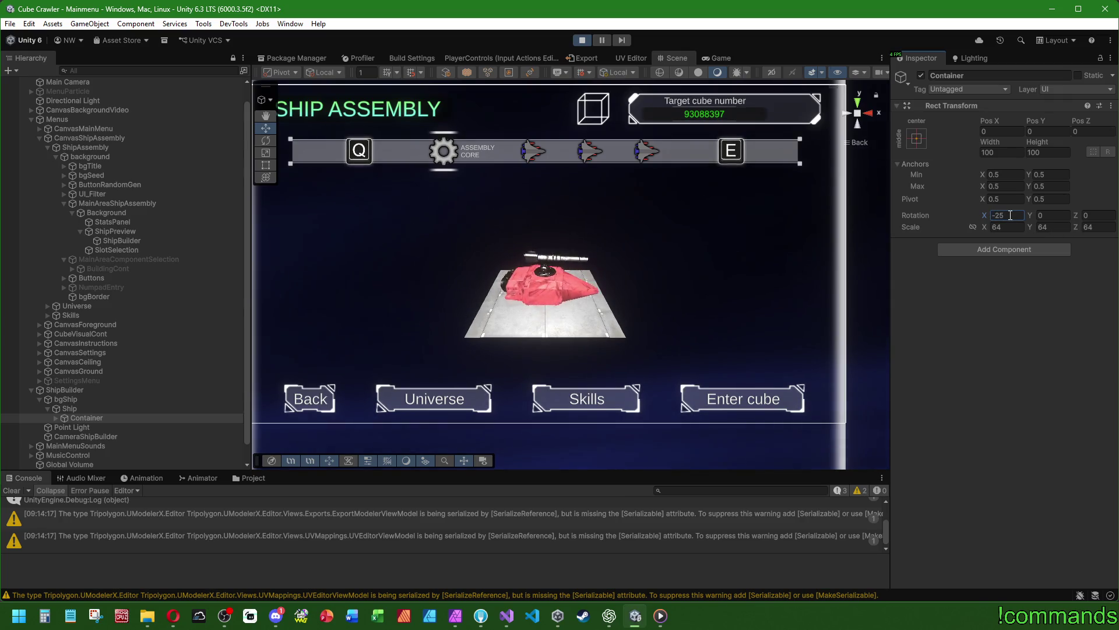
Raise bgShip by 16 to Pos Y -48
left_click(79, 400)
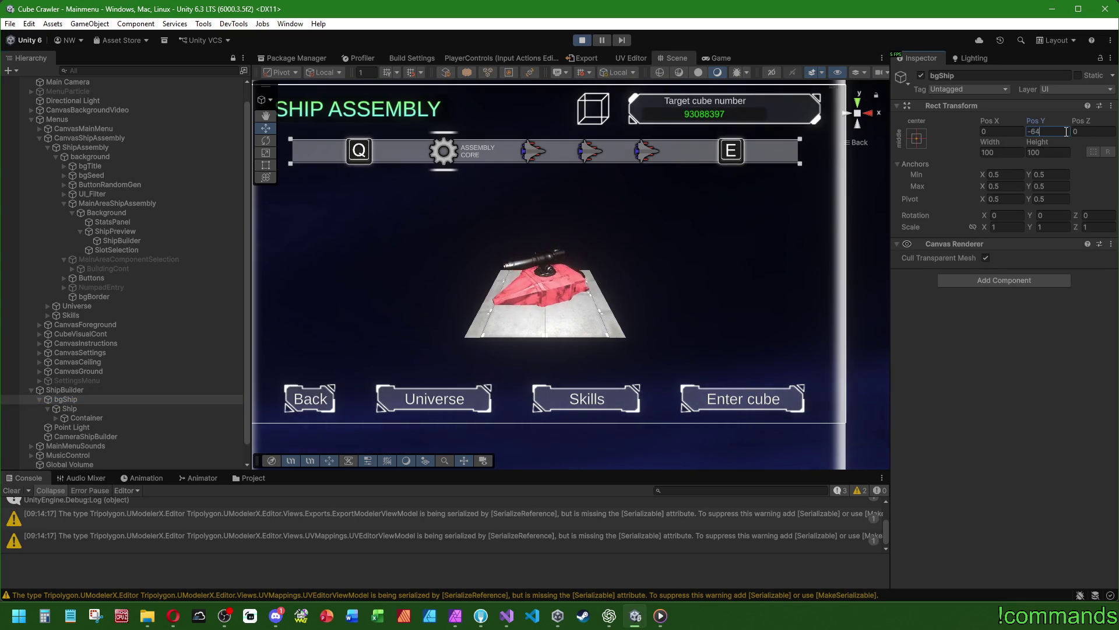
type("-16")
key("BackSpace")
key("BackSpace")
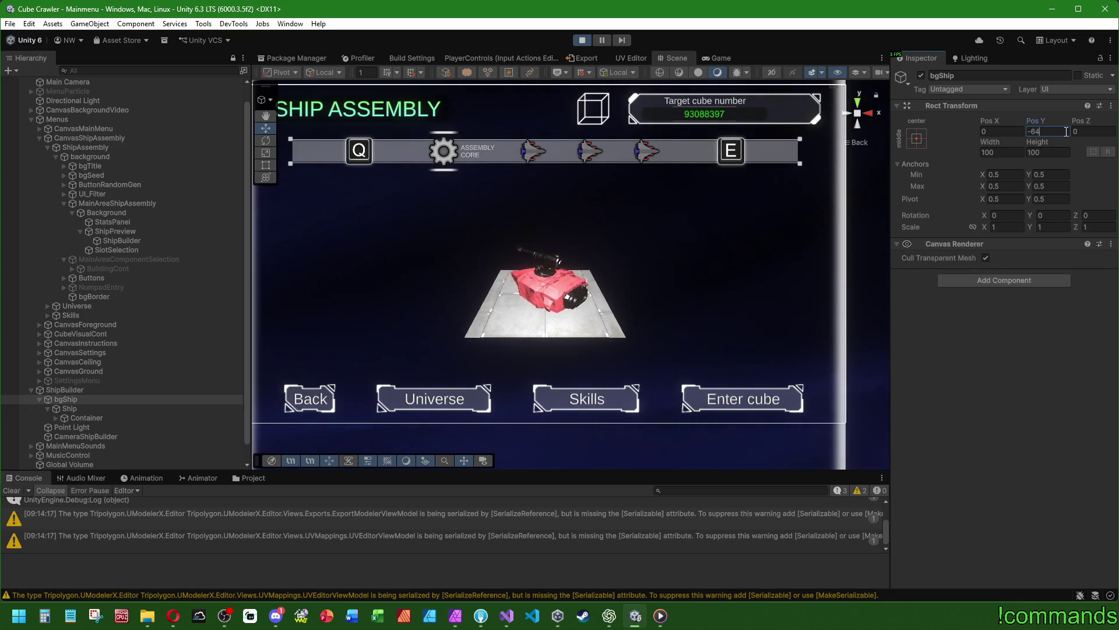
type("+16")
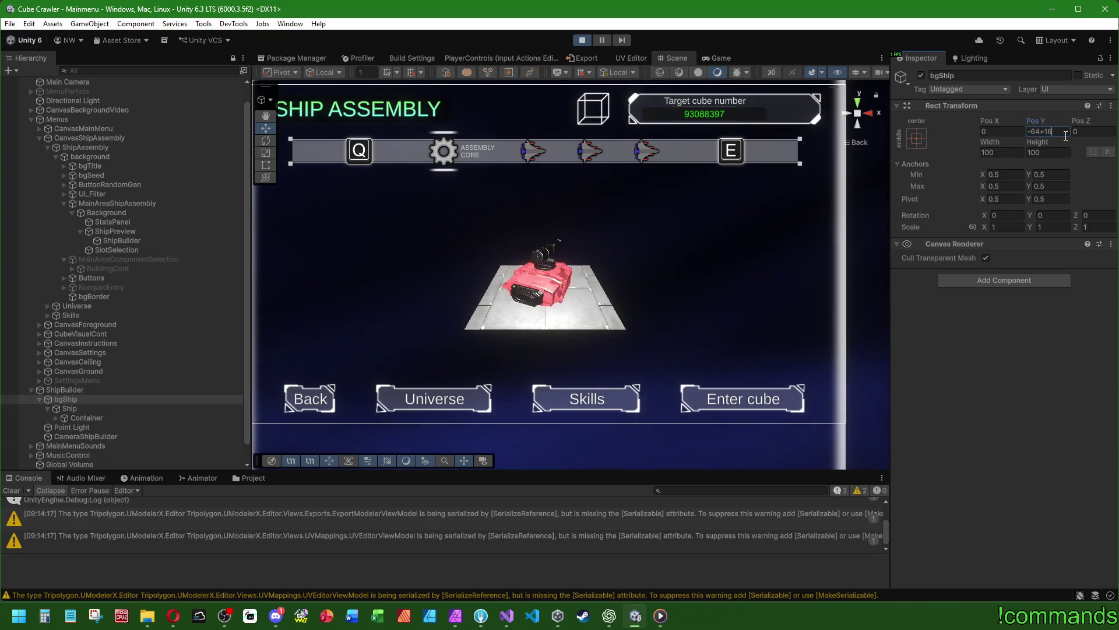
left_click(78, 437)
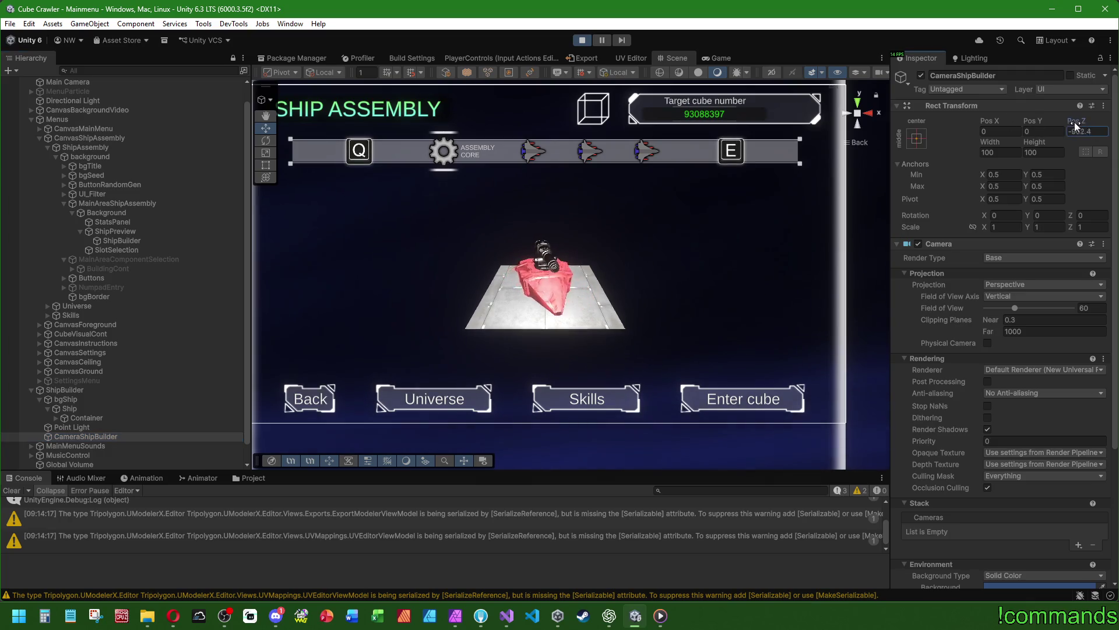
Try CameraShipBuilder Pos Z values -800, -775 and -750, settling on -725 with Pos Y 0
type("-800")
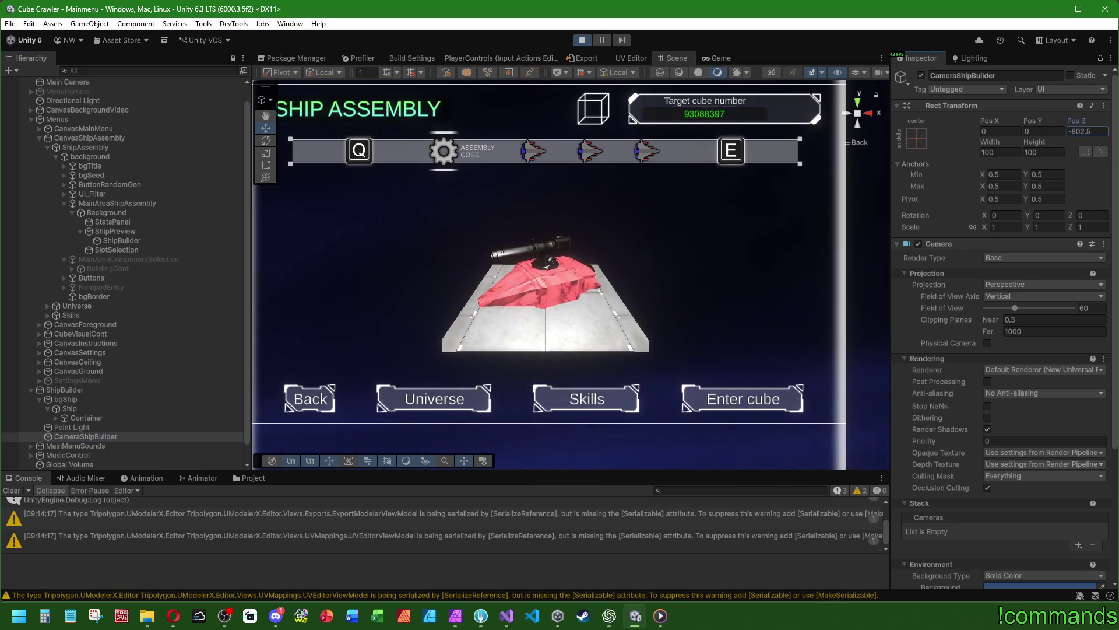
left_click_drag(1076, 121, 1060, 121)
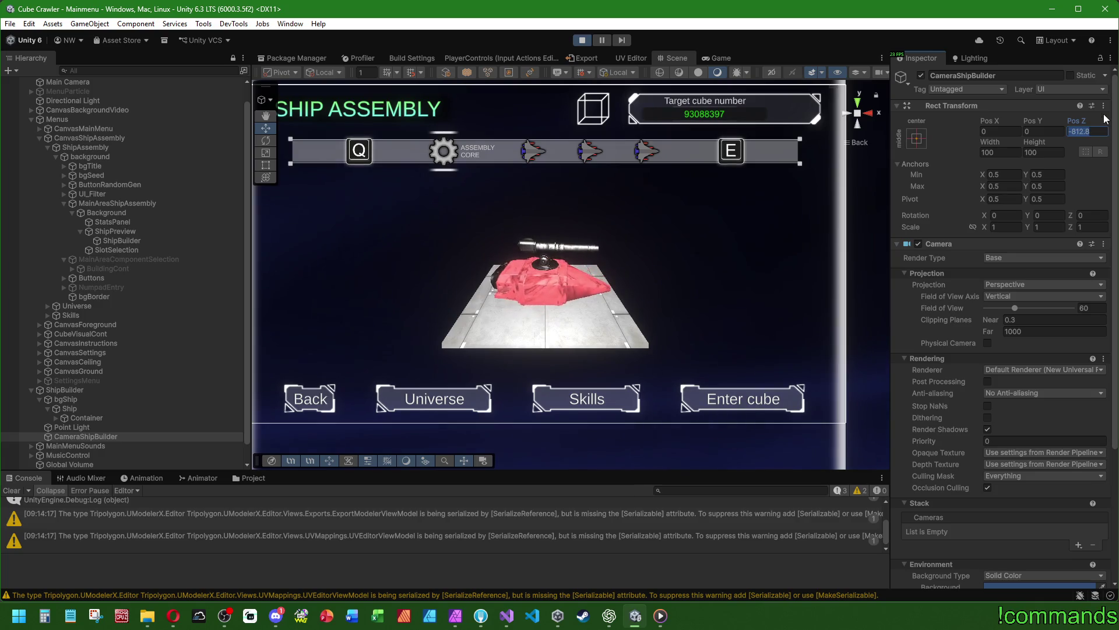
type("-800")
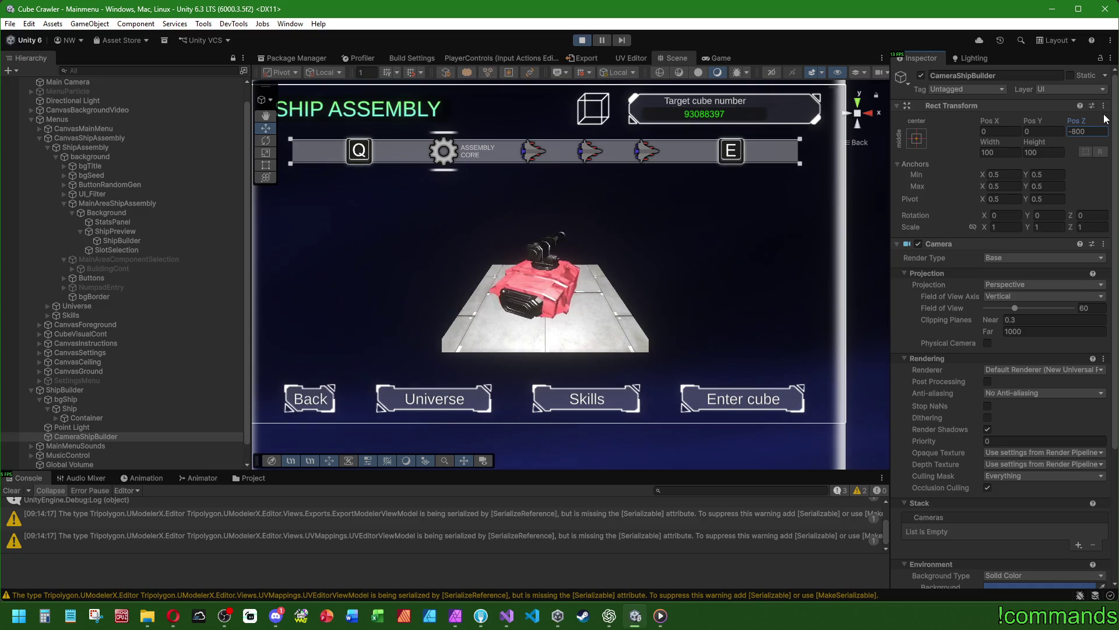
key("q")
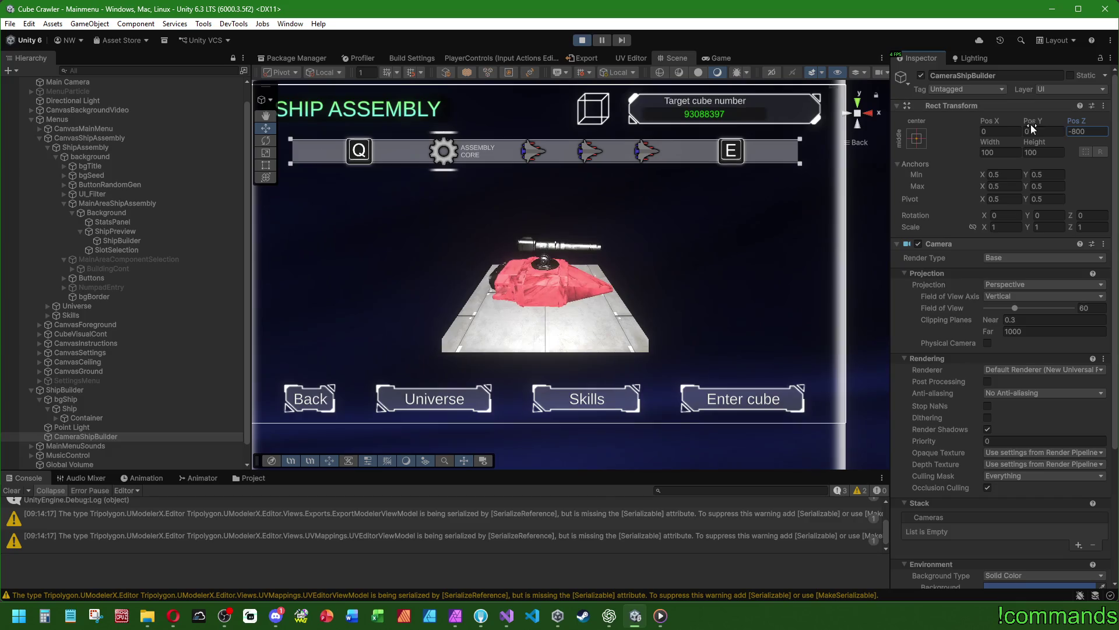
left_click_drag(1080, 125, 1099, 124)
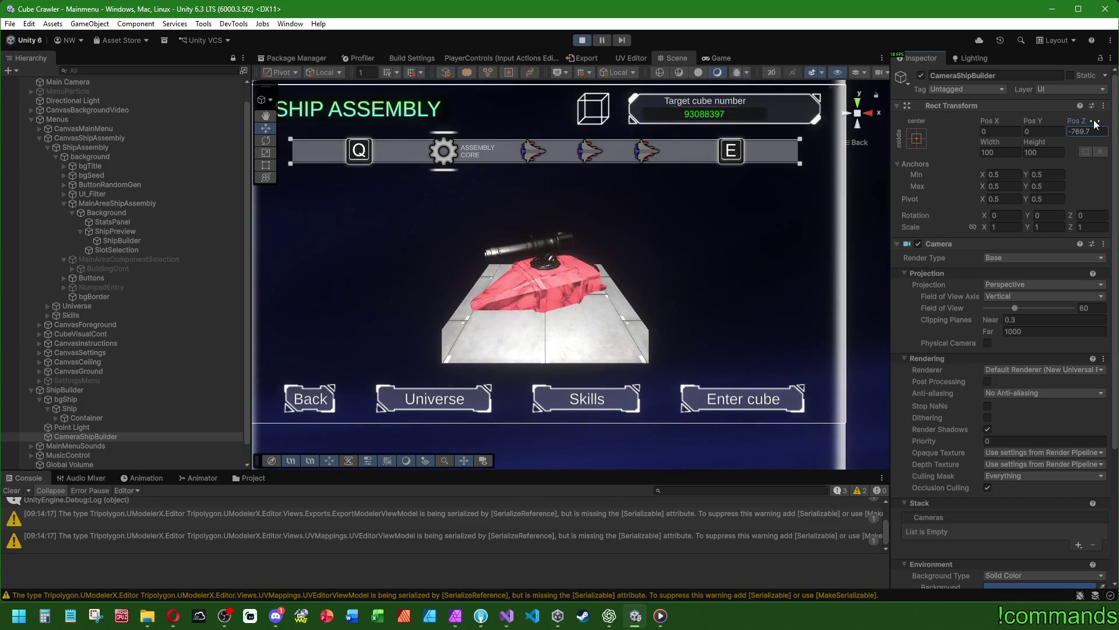
type("-775")
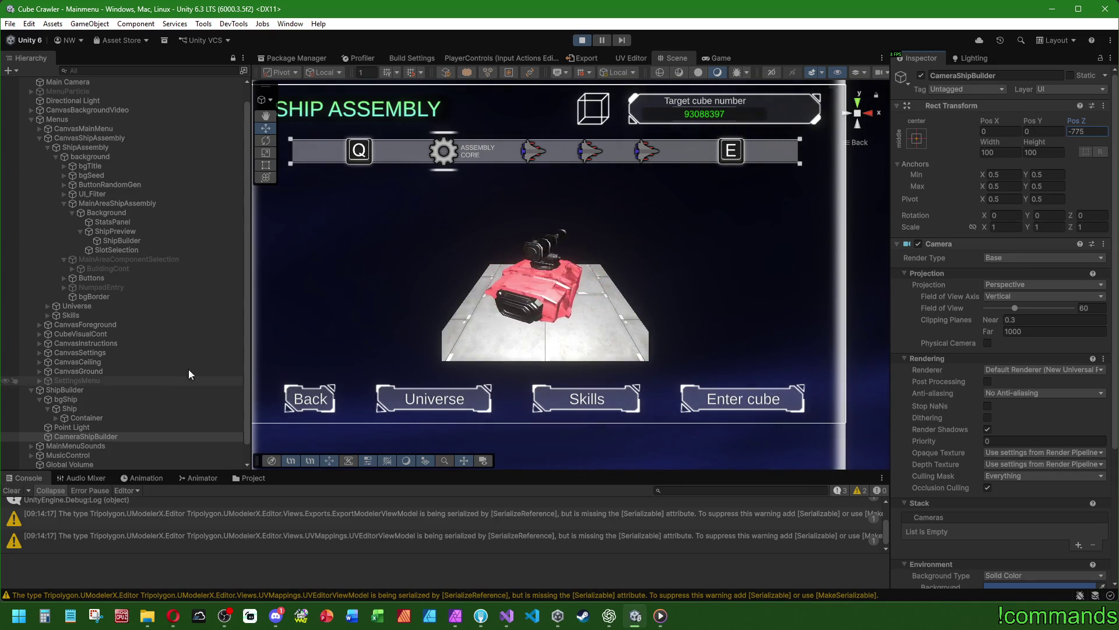
left_click_drag(1034, 120, 1050, 124)
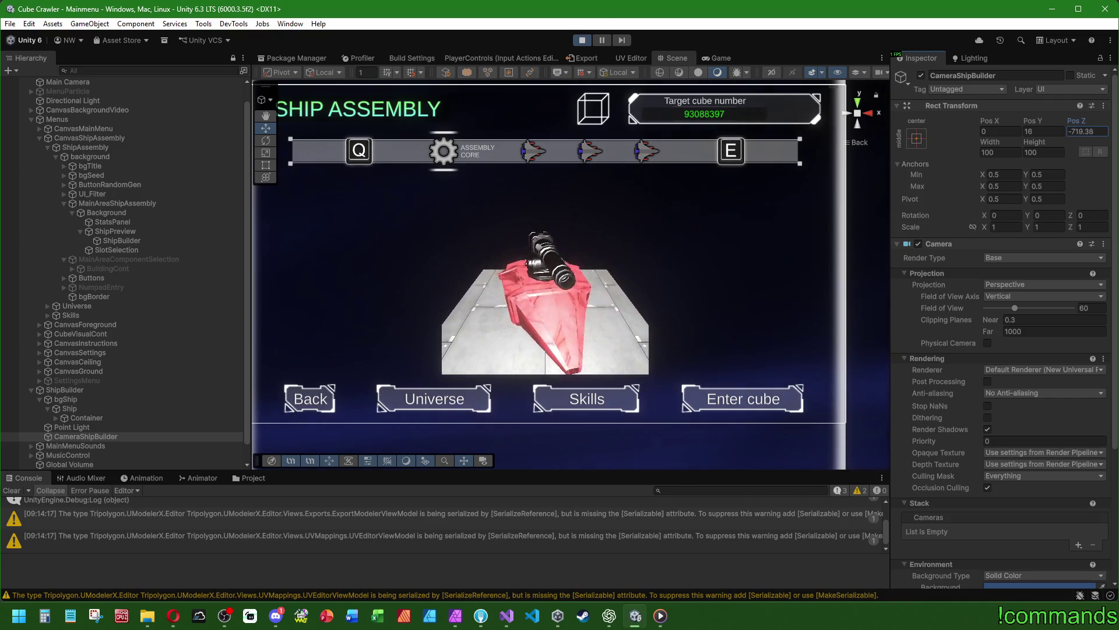
type("-750")
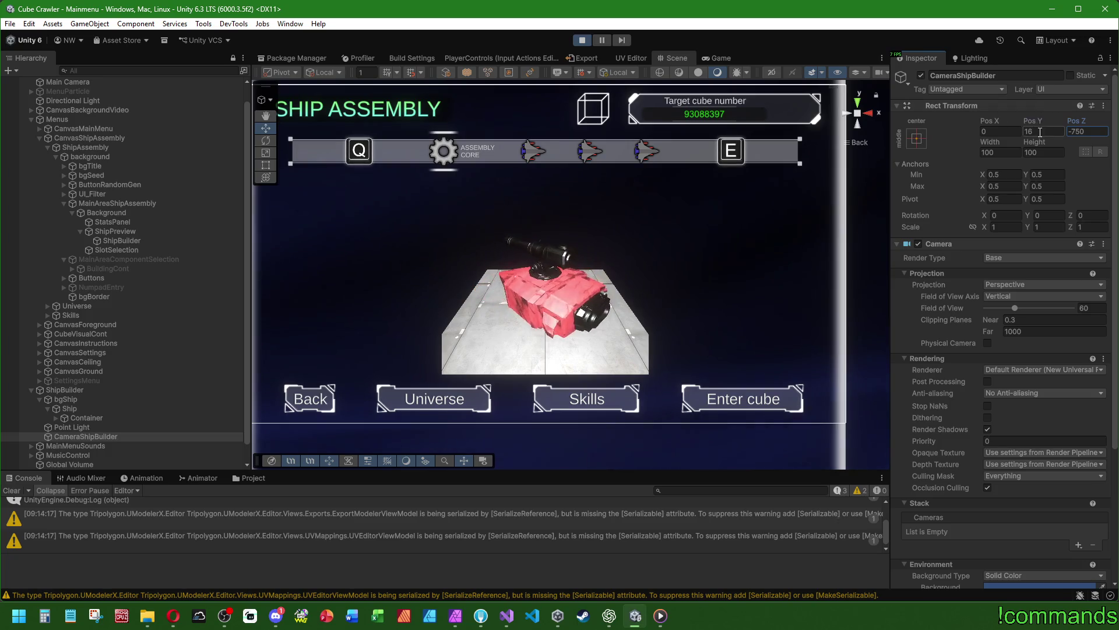
left_click(1040, 133)
type("0")
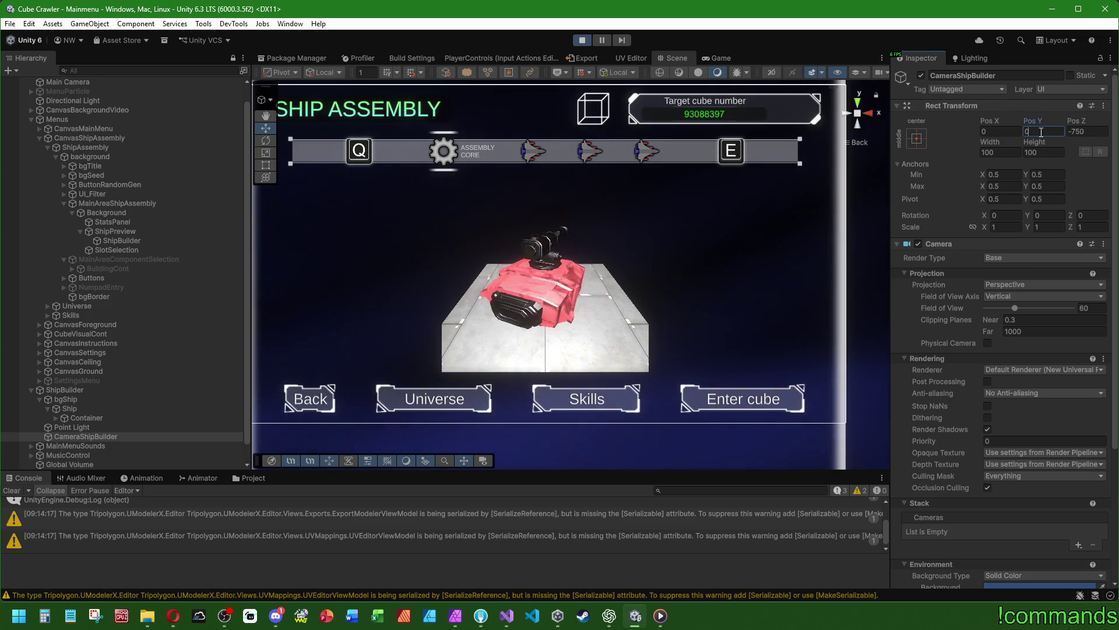
left_click_drag(1079, 120, 1106, 131)
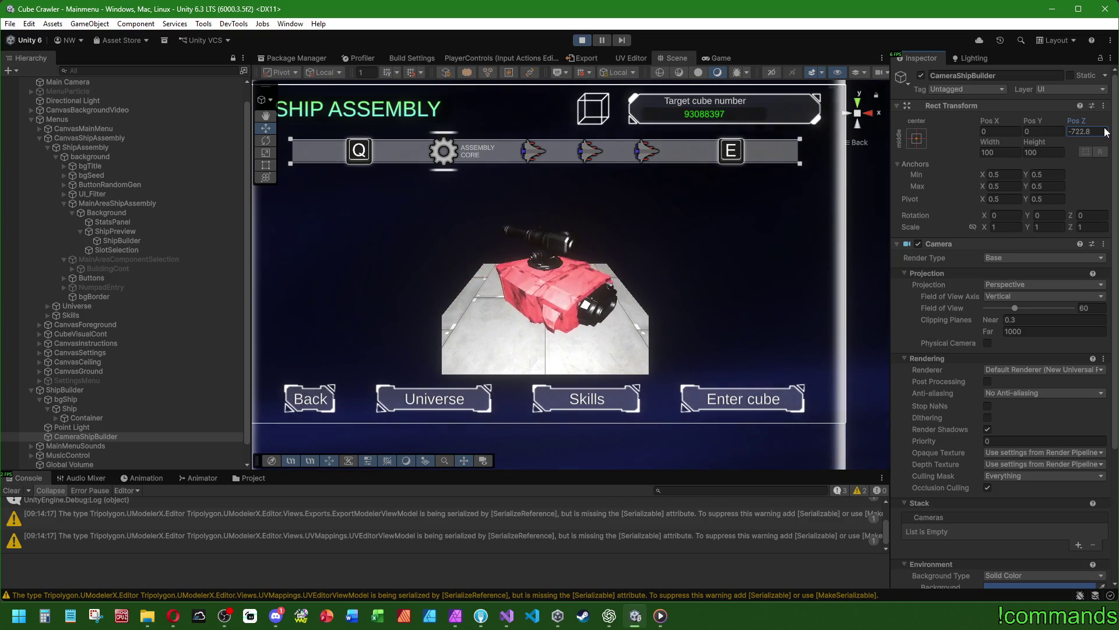
type("-725")
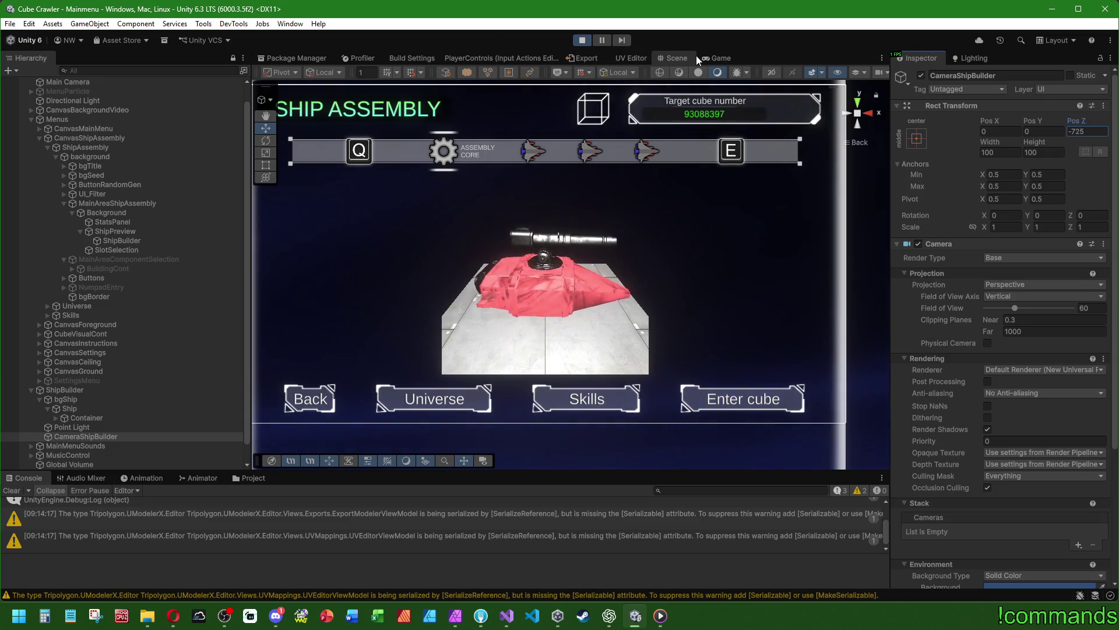
Check the maximized game preview, try a narrower Field of View, then set it back to 60
double_click(718, 58)
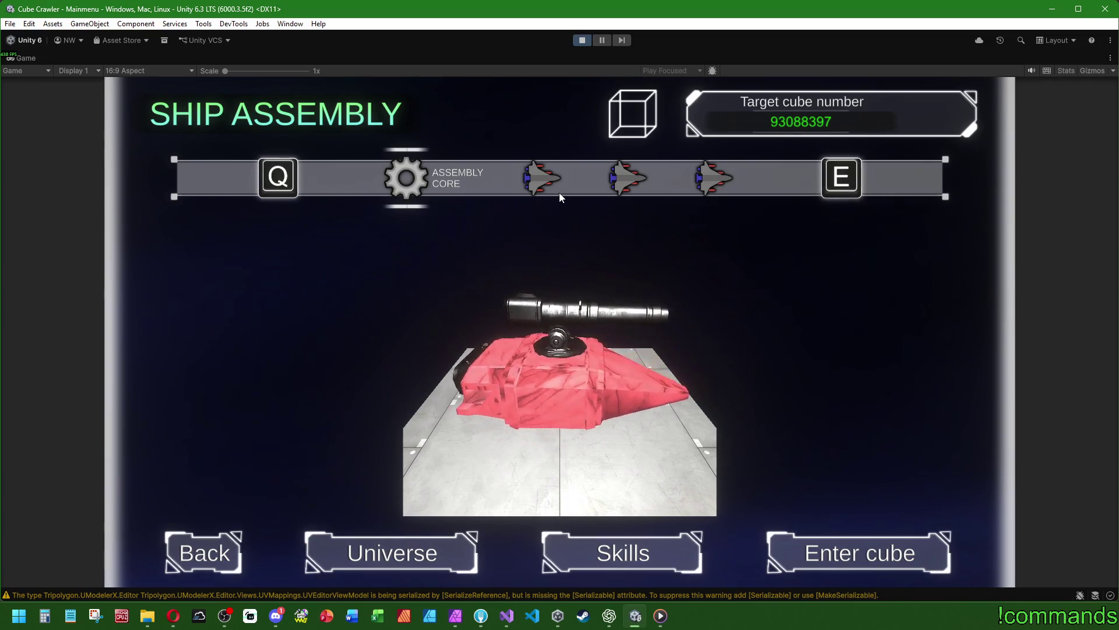
double_click(32, 58)
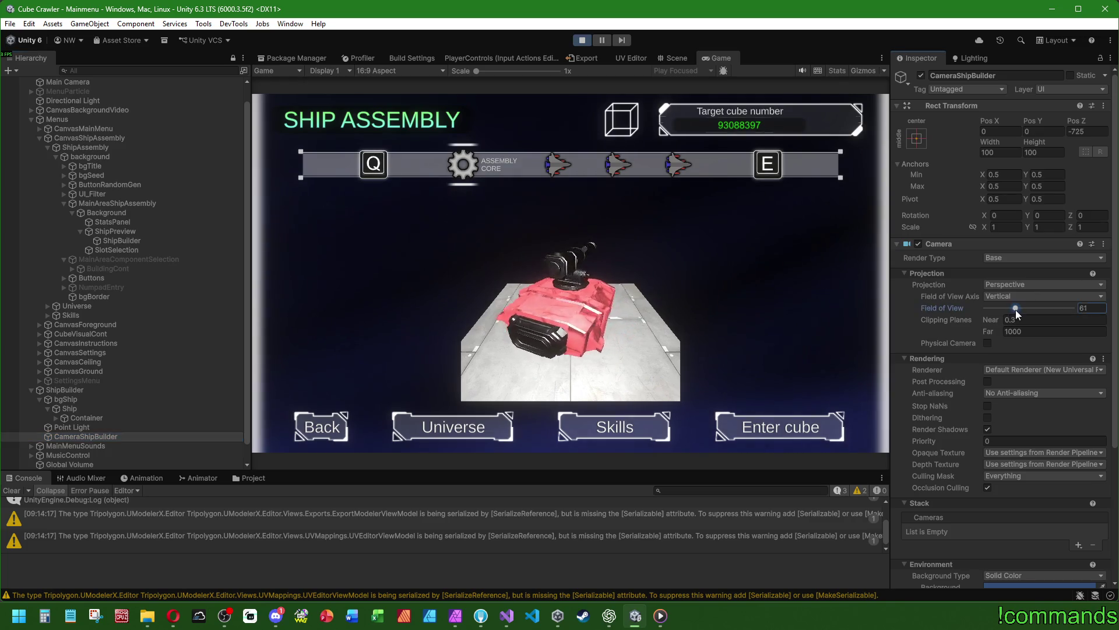
mouse_move(1014, 310)
left_mouse_down()
mouse_move(1005, 312)
mouse_move(1015, 314)
left_mouse_up()
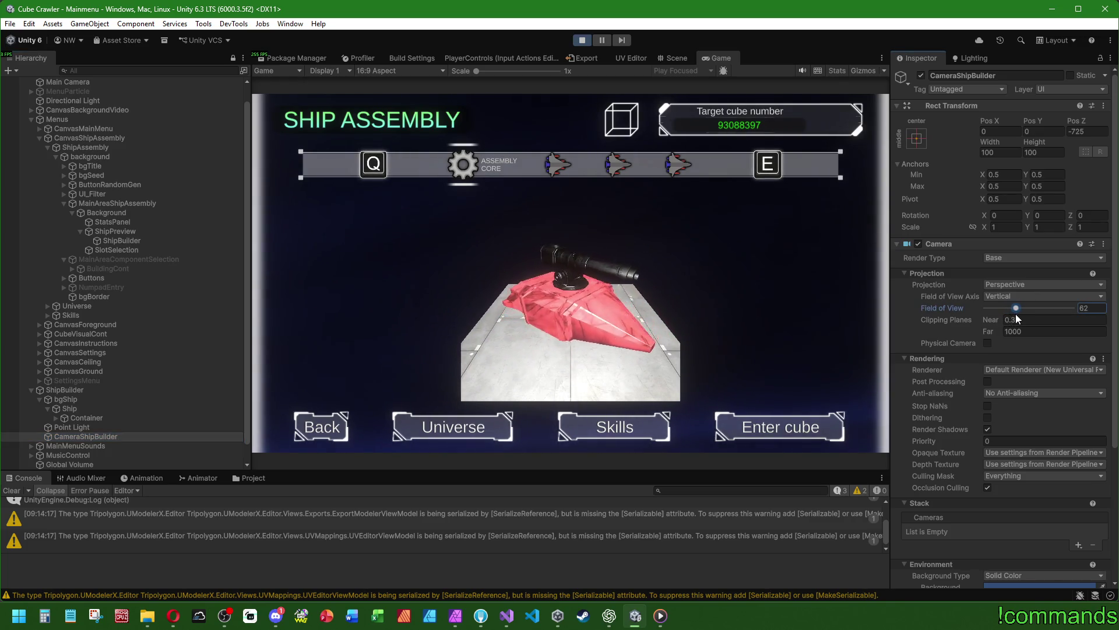
left_click(1084, 307)
type("60")
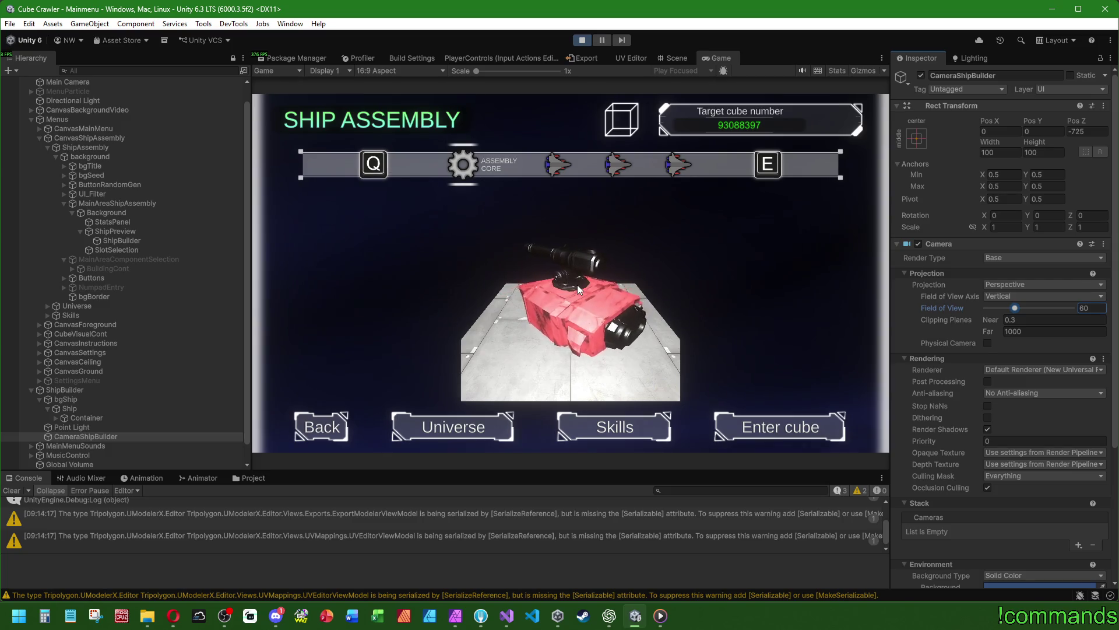
Review the ShipBuilder, camera, Ship, bgShip and Container transforms, then snip the Ship's Inspector values
scroll(141, 328, "down", 1)
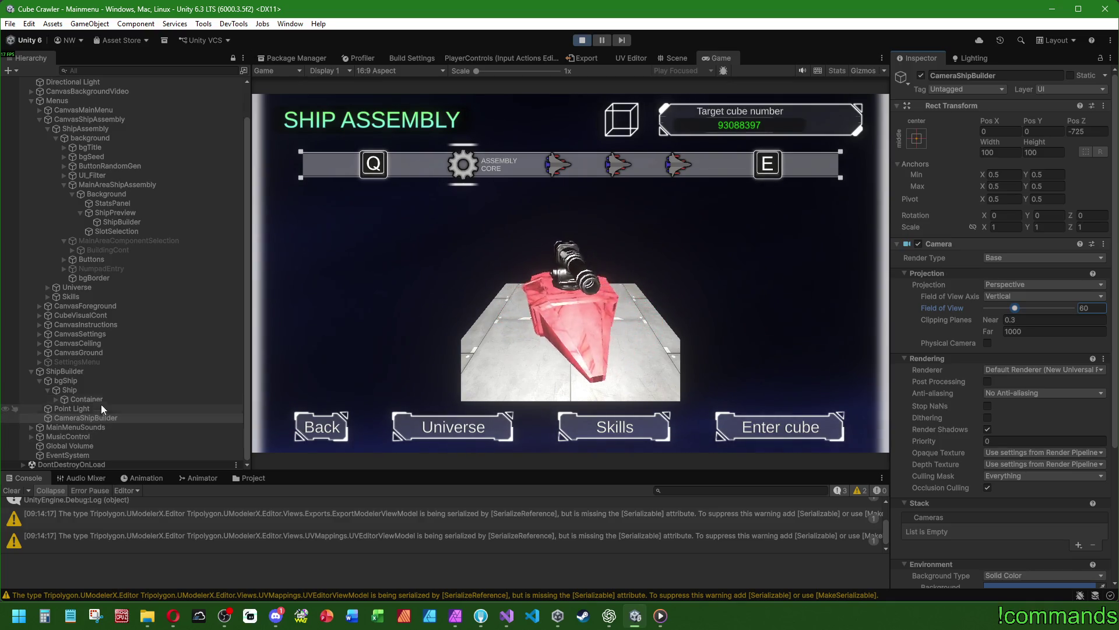
left_click(82, 373)
left_click(94, 417)
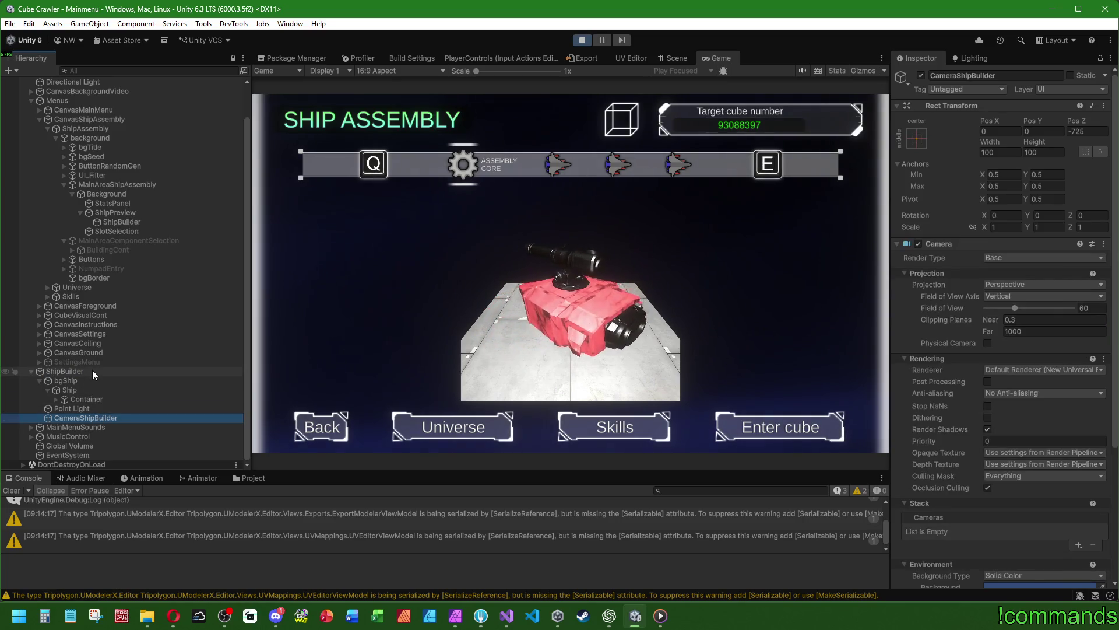
left_click(93, 373)
left_click(89, 389)
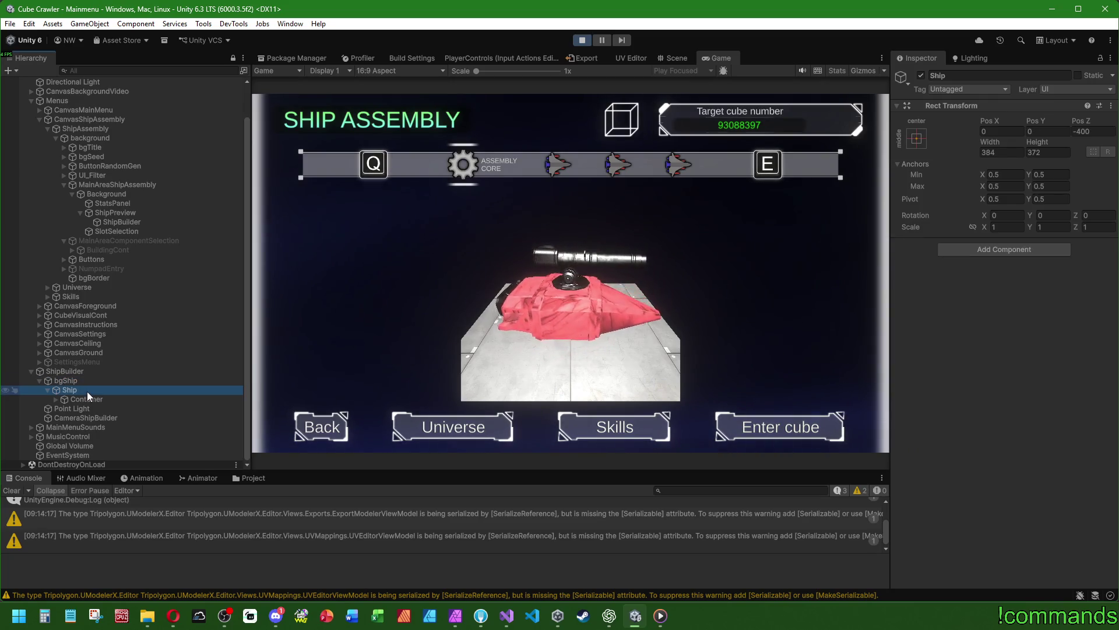
left_click(85, 381)
left_click(89, 398)
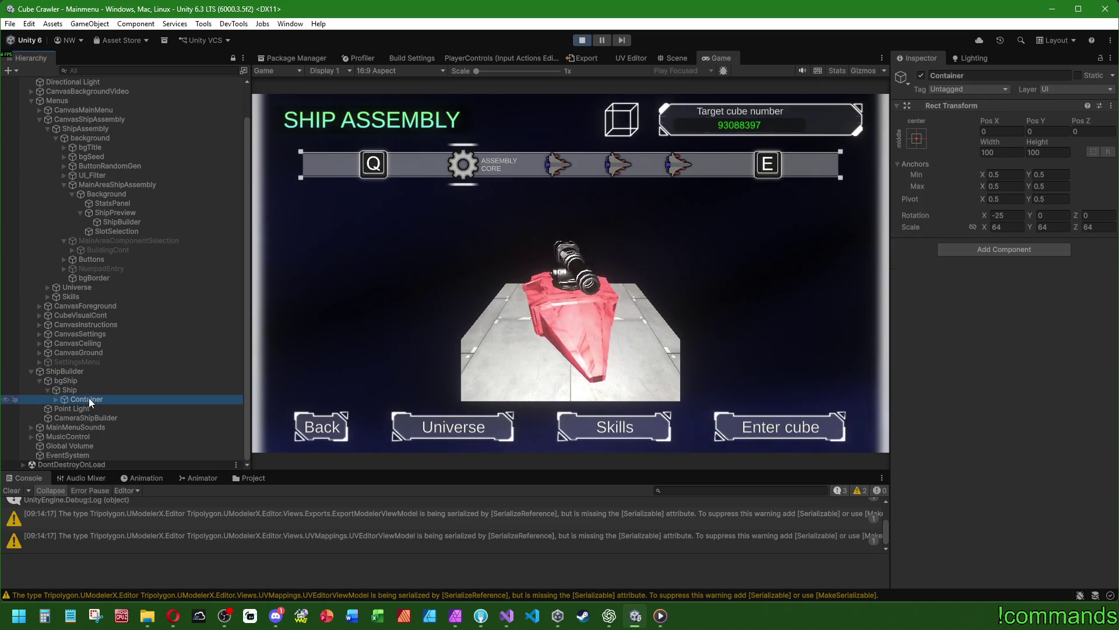
left_click(86, 389)
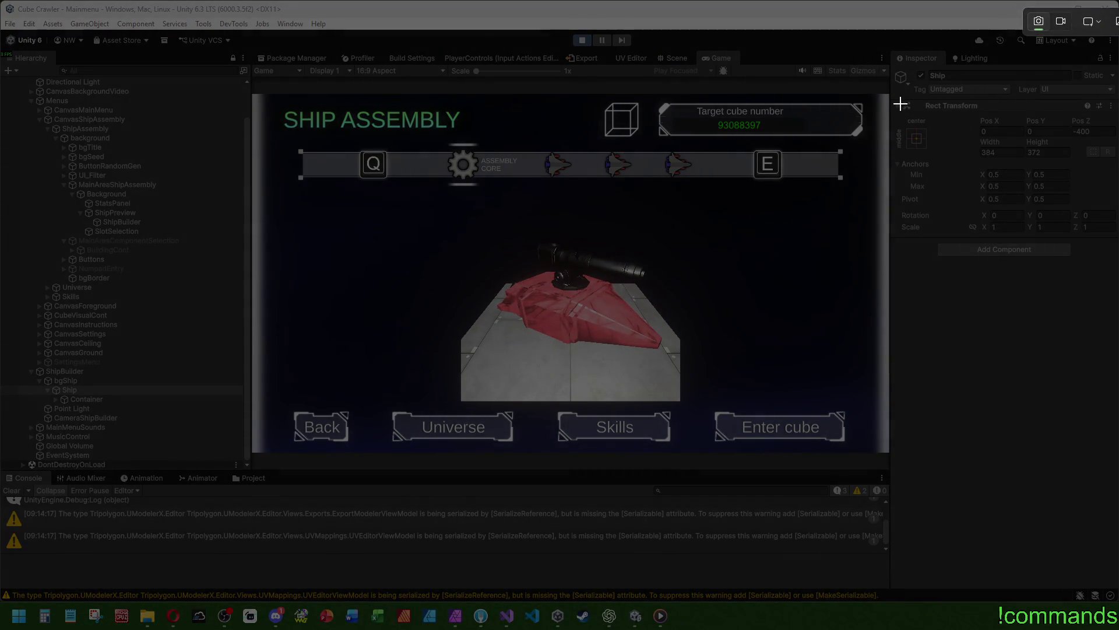
left_click_drag(890, 97, 1110, 260)
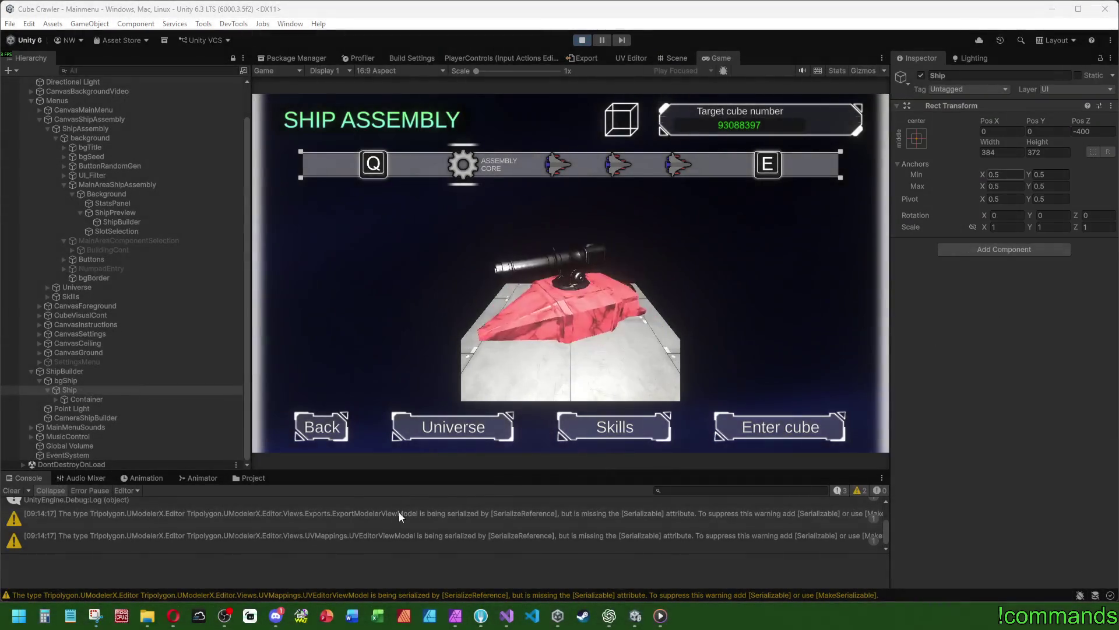
Launch Paint and paste the captured Ship transform values onto its canvas
key("super")
type("paint")
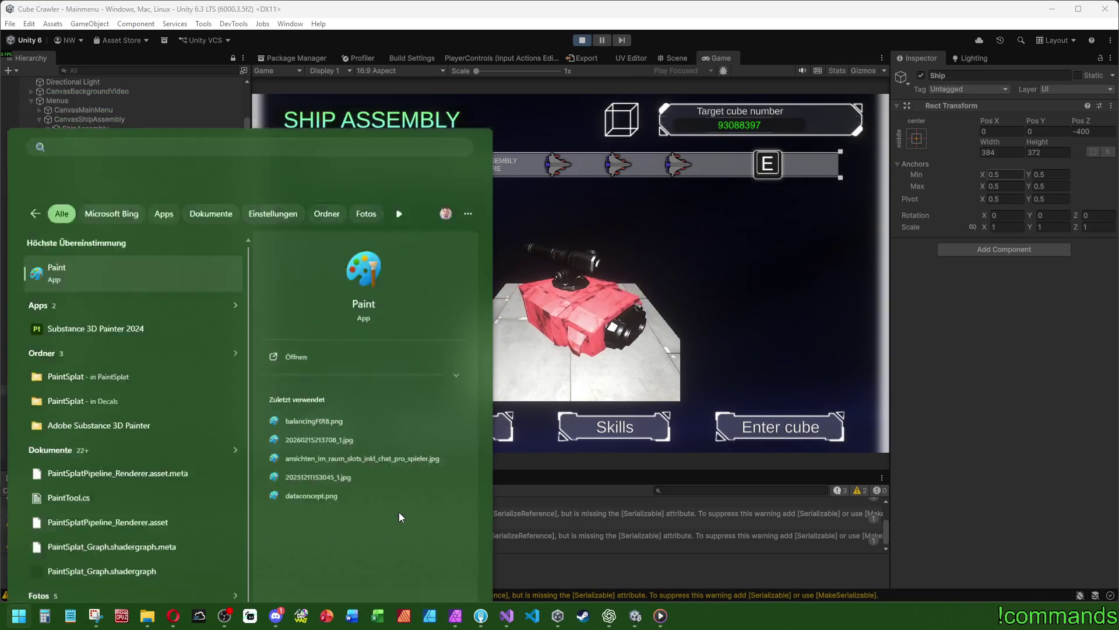
key("Return")
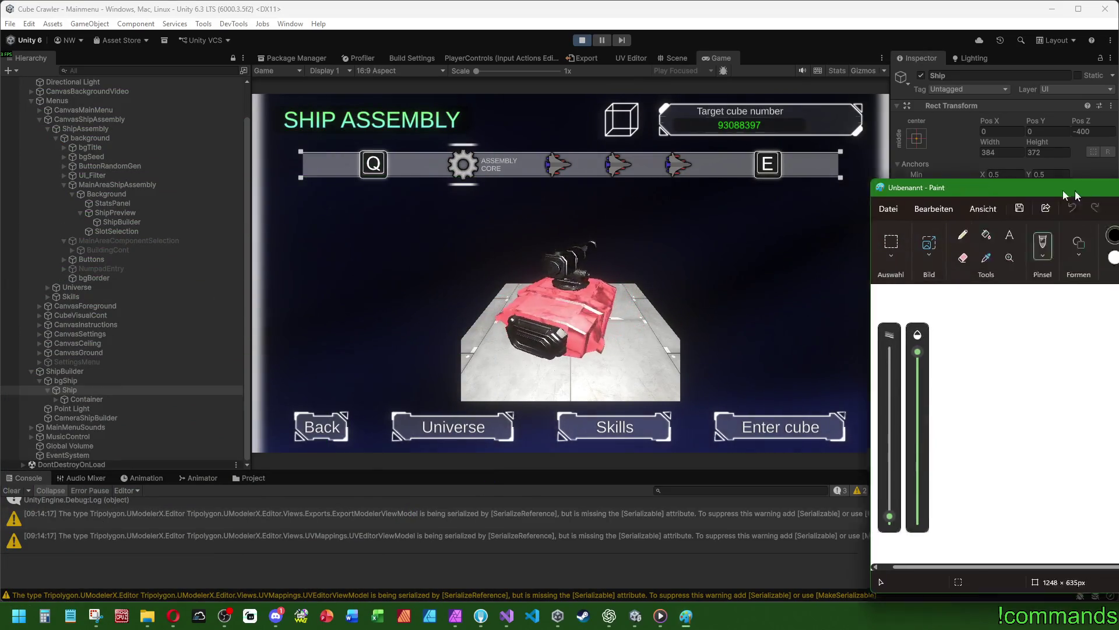
key("ctrl+v")
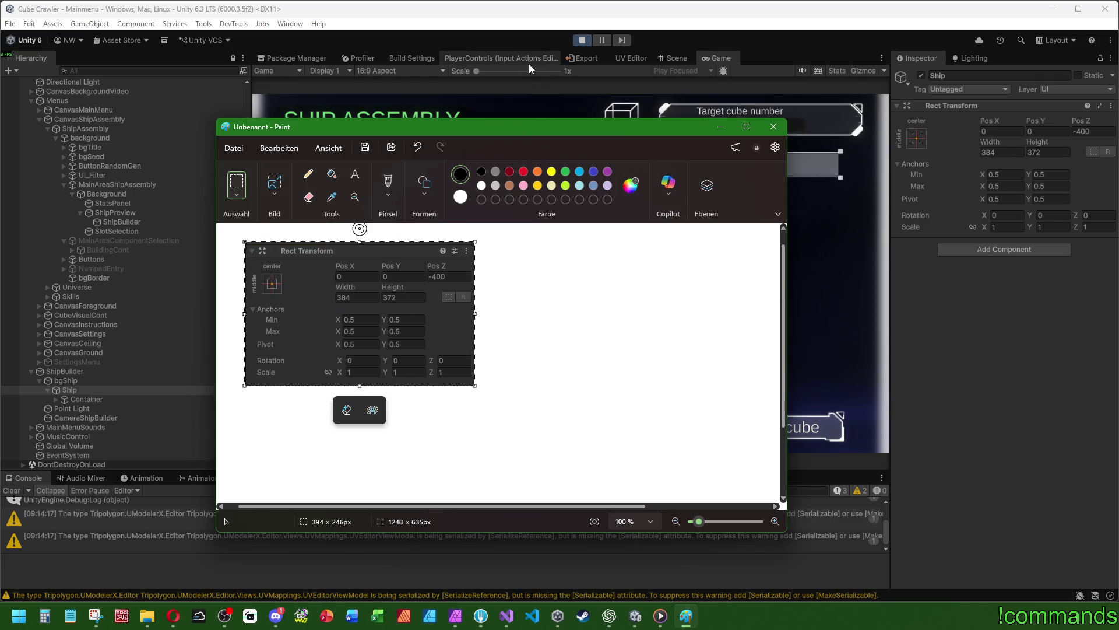
Expand Container and snip CameraShipBuilder's Inspector values (Pos Z -725, field of view 60)
left_click(616, 14)
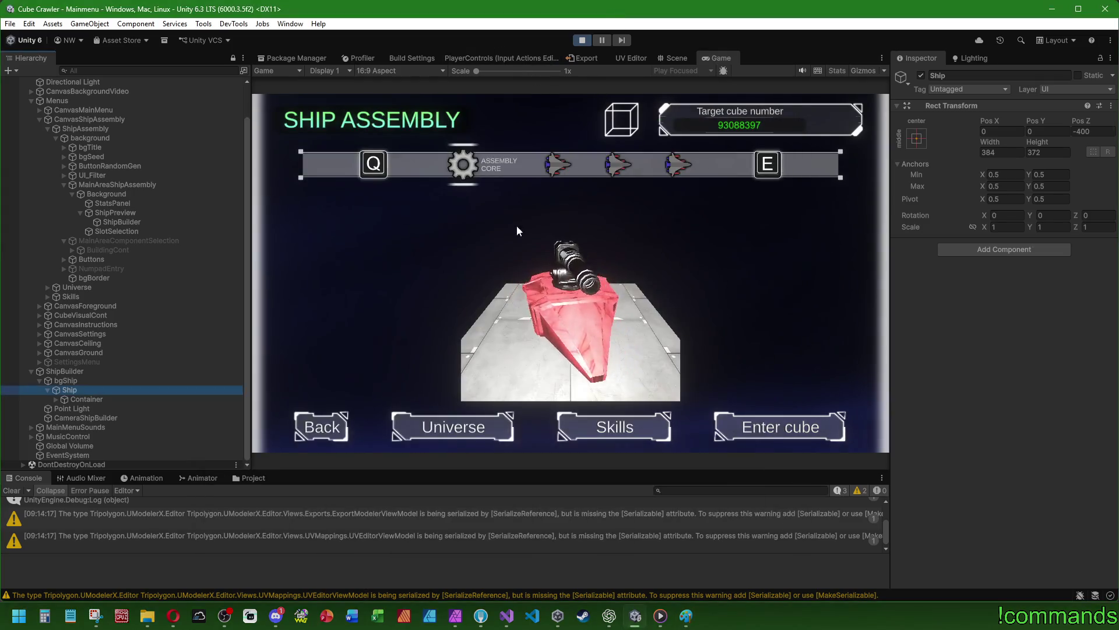
left_click(93, 400)
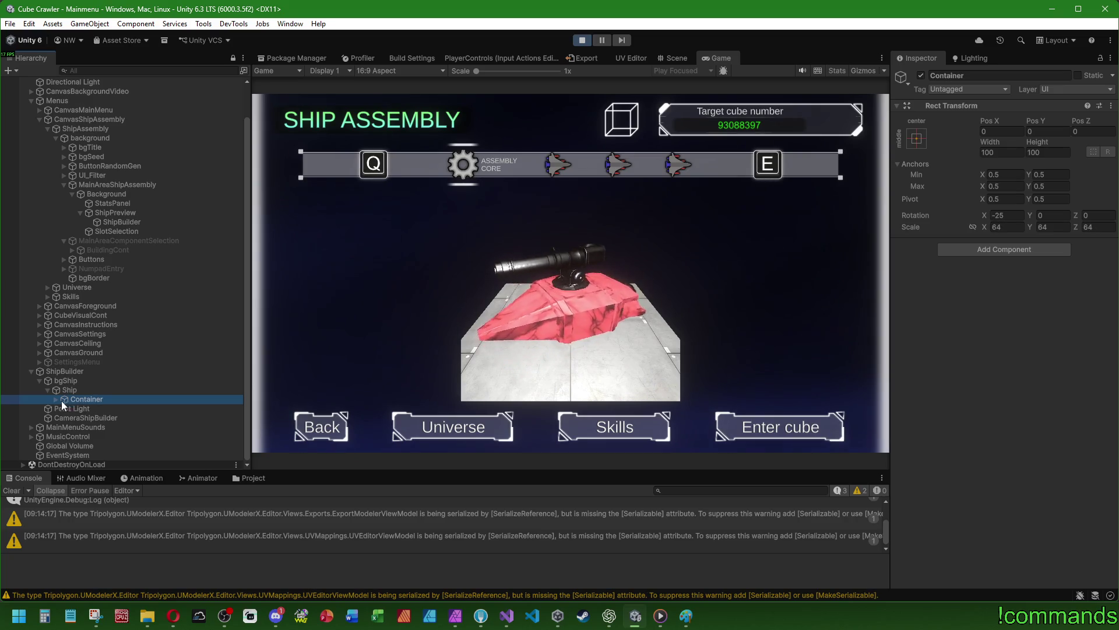
left_click(56, 399)
left_click(83, 418)
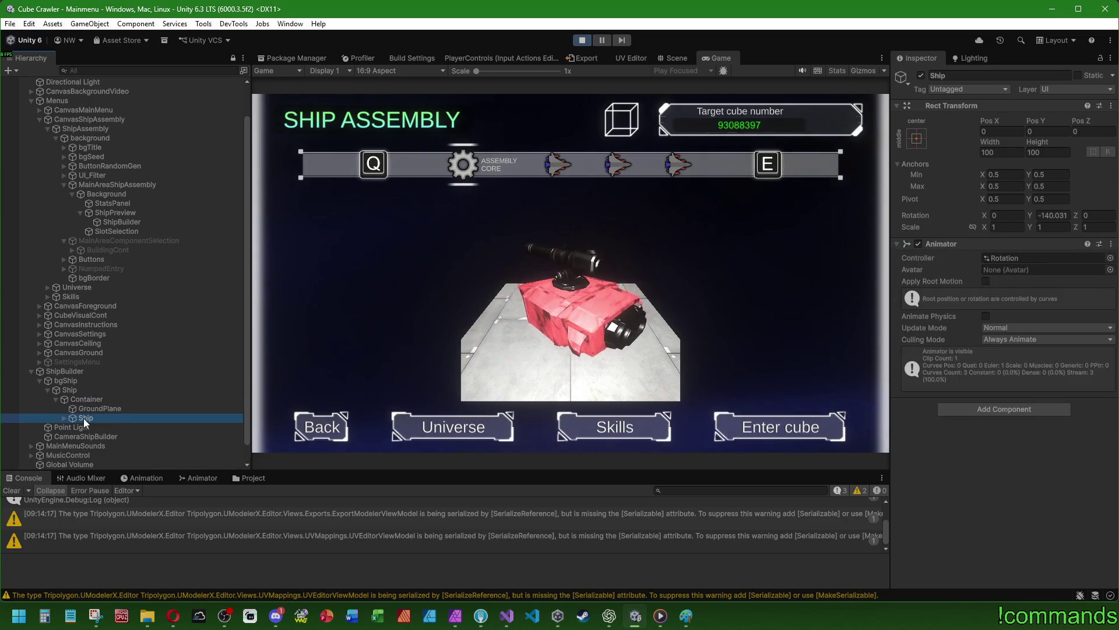
left_click(87, 436)
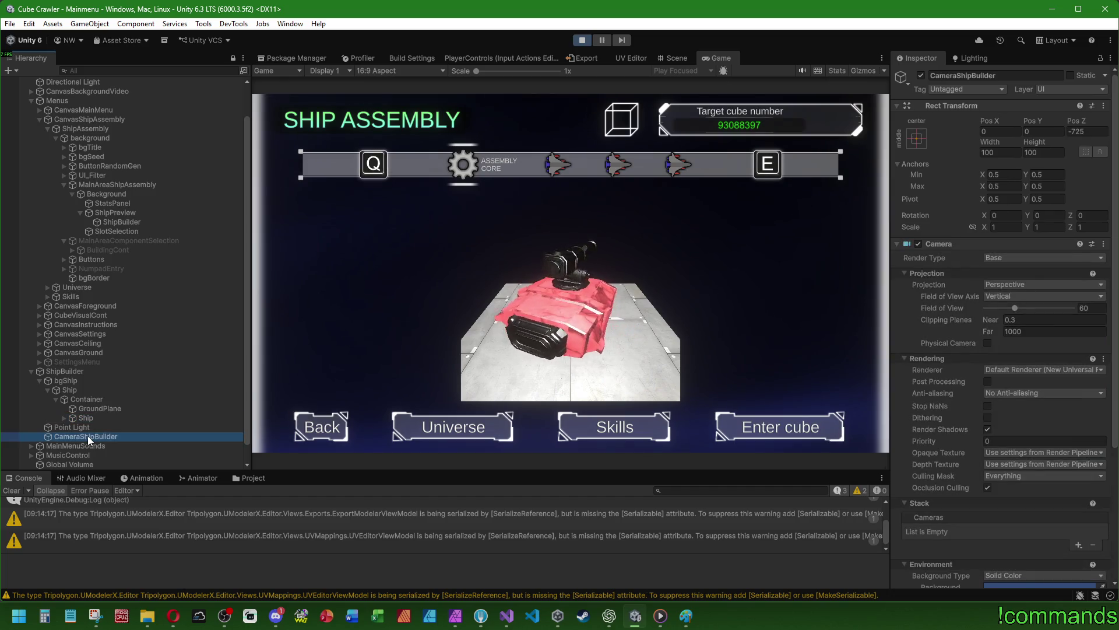
key("super+shift+s")
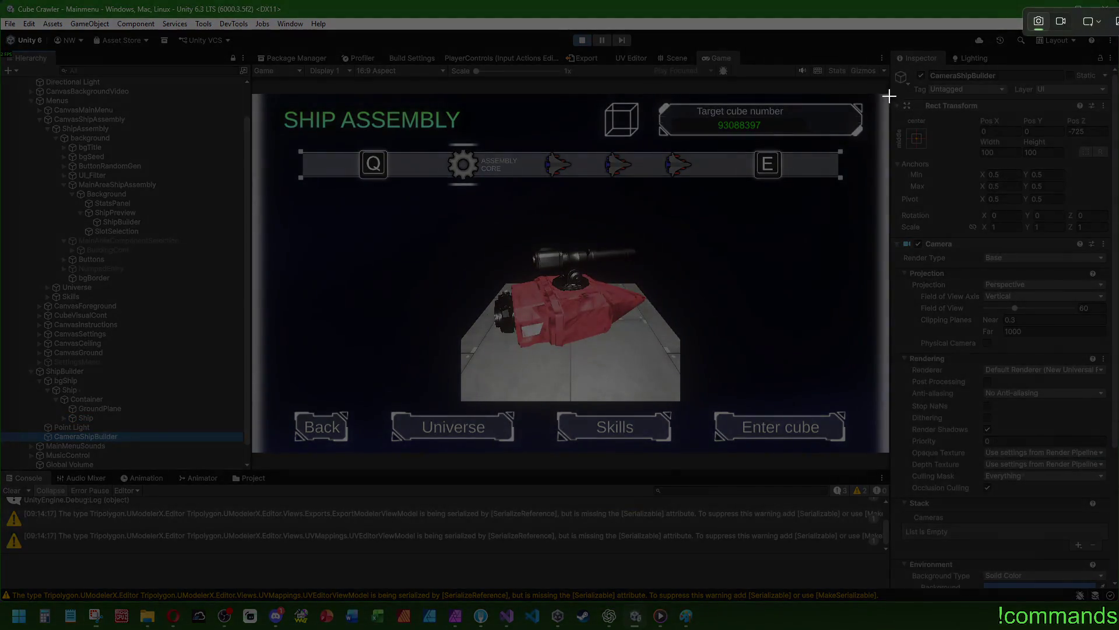
mouse_move(888, 96)
left_mouse_down()
mouse_move(1059, 227)
mouse_move(1114, 248)
mouse_move(1112, 380)
mouse_move(1112, 338)
mouse_move(1112, 347)
left_mouse_up()
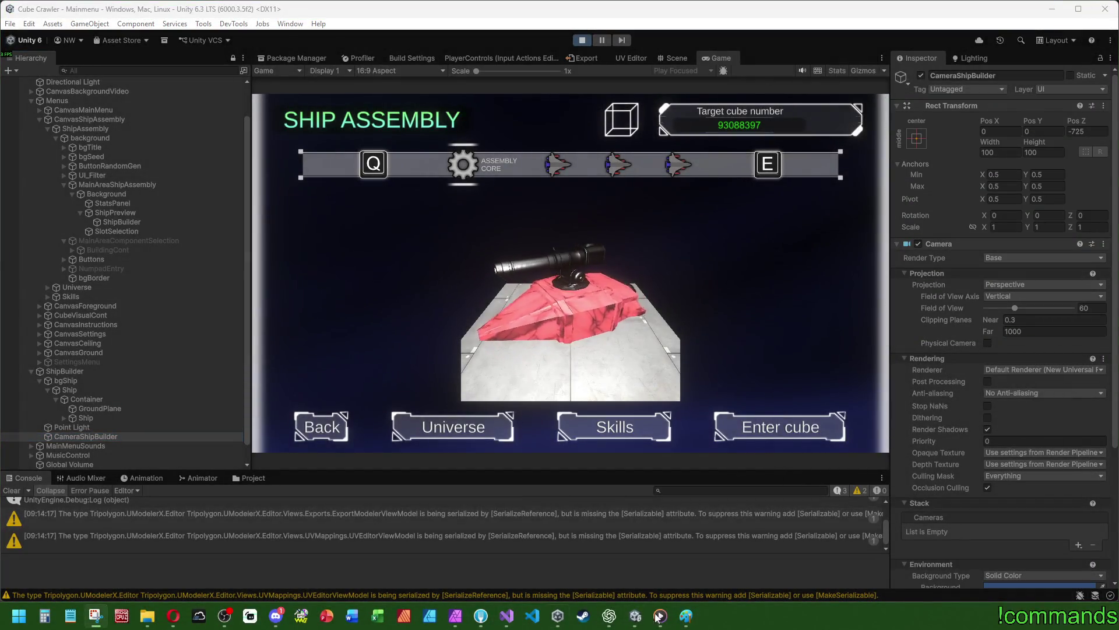
Paste the camera snip into Paint beside the Ship values, then stop play mode
left_click(686, 616)
left_click(615, 318)
key("ctrl+v")
mouse_move(358, 291)
left_mouse_down()
mouse_move(669, 327)
mouse_move(623, 327)
left_mouse_up()
left_click(740, 55)
left_click(581, 41)
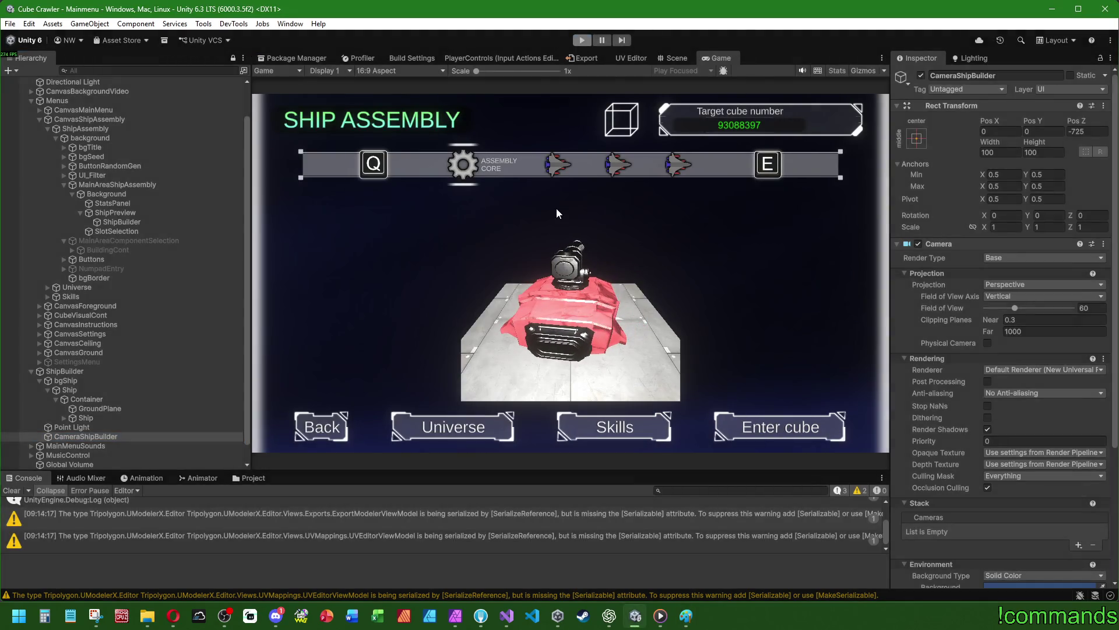
Clear the Console, open ShipBuilder's prefab and frame CameraShipBuilder at Pos Z -950, then show Paint
left_click(10, 490)
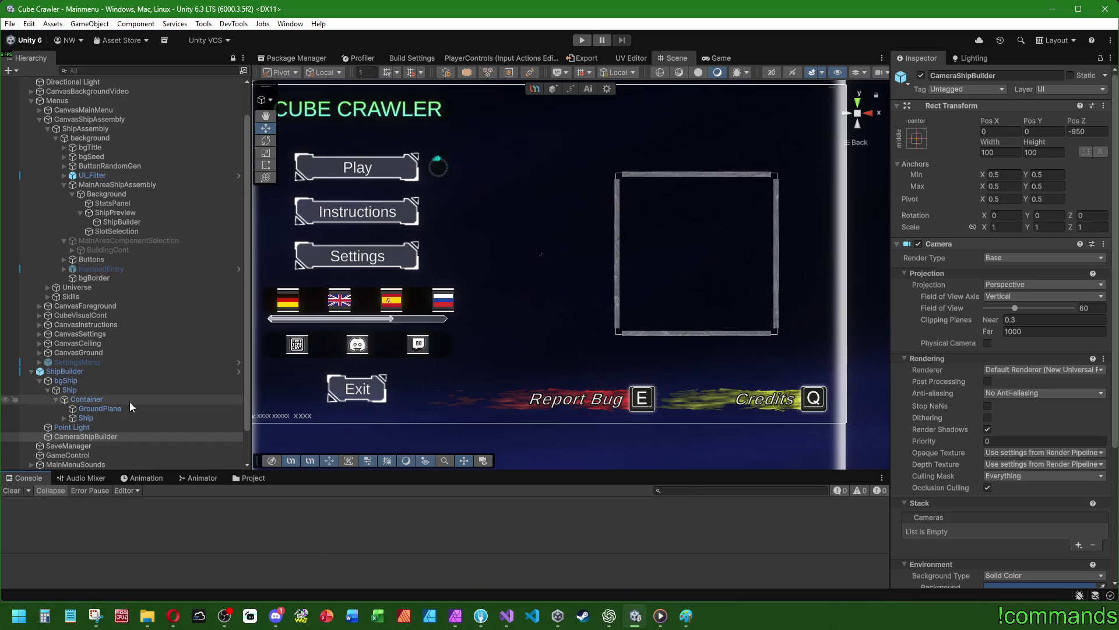
left_click(68, 372)
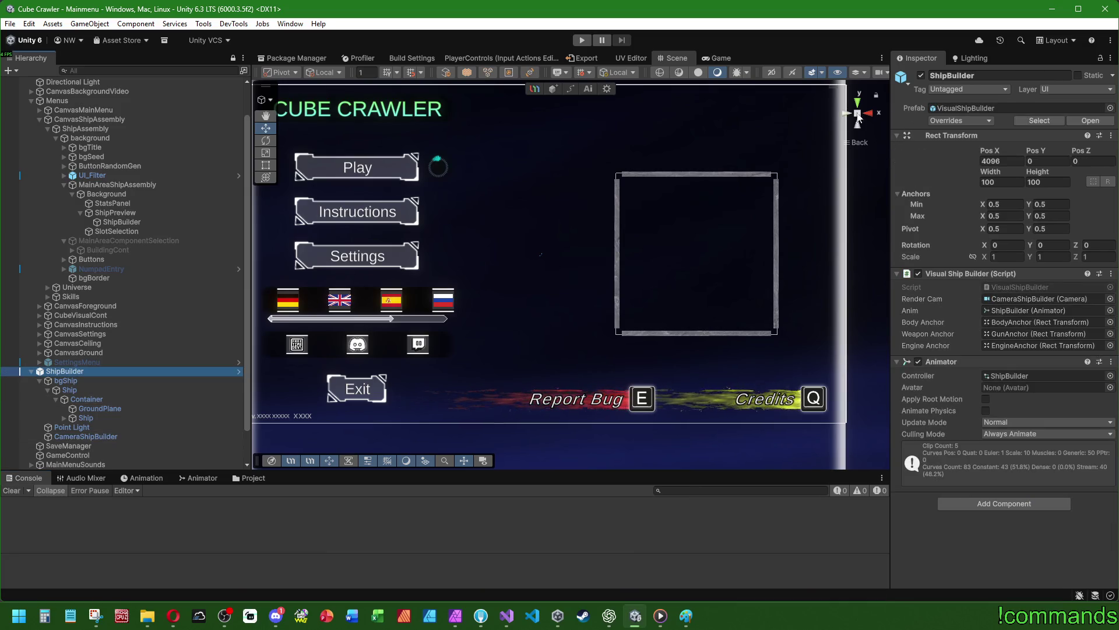
mouse_move(480, 257)
left_mouse_down()
mouse_move(706, 297)
mouse_move(1092, 117)
left_mouse_up()
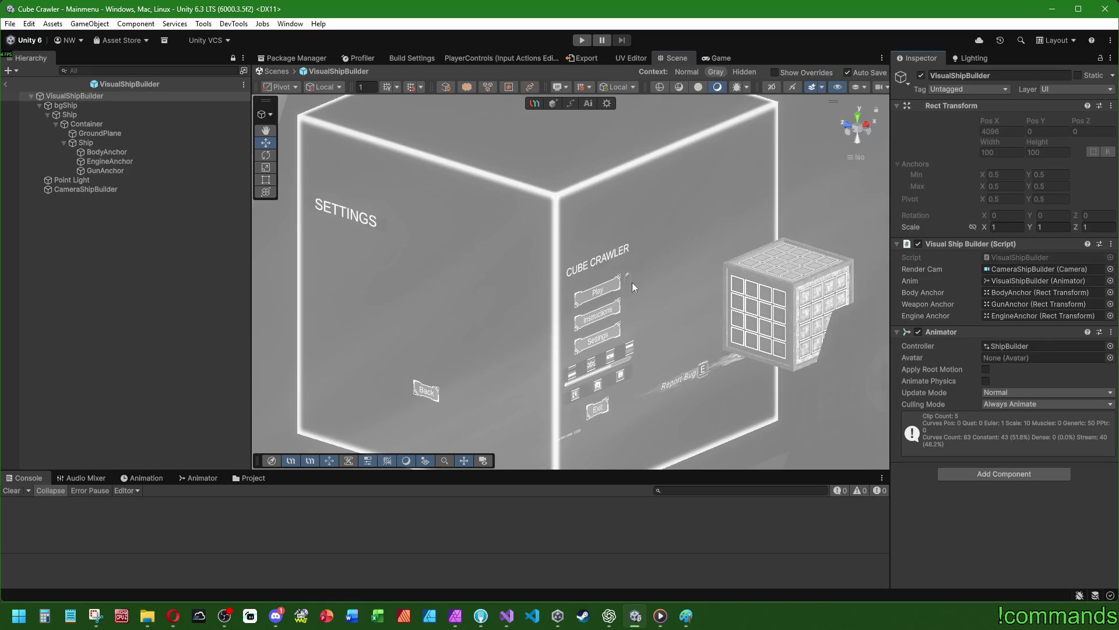
left_click(85, 188)
key("f")
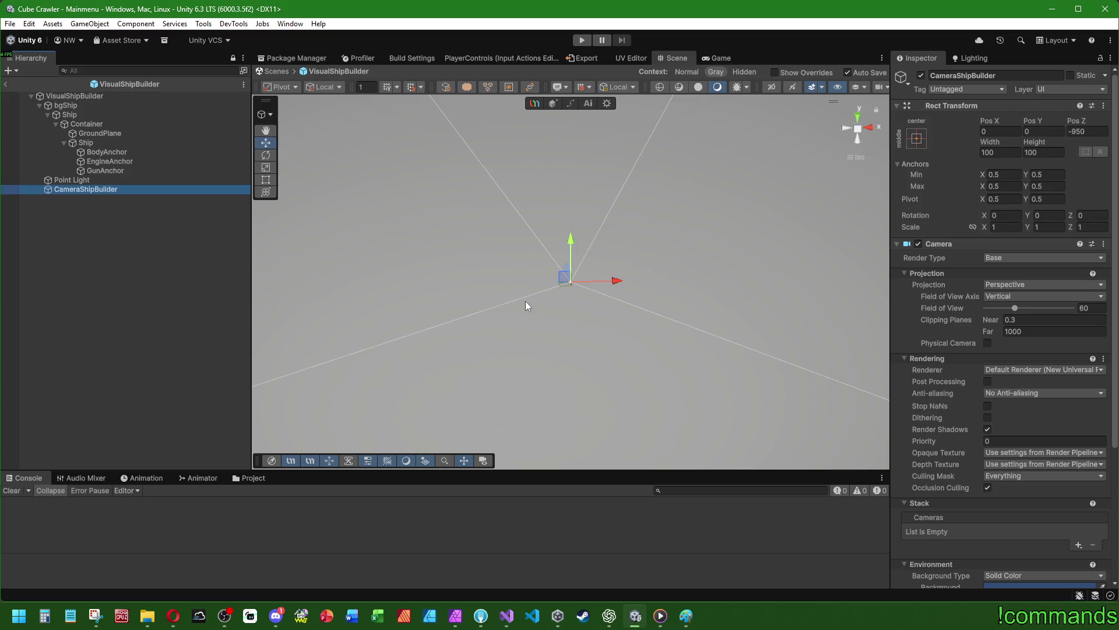
left_click_drag(525, 300, 665, 336)
scroll(693, 337, "down", 5)
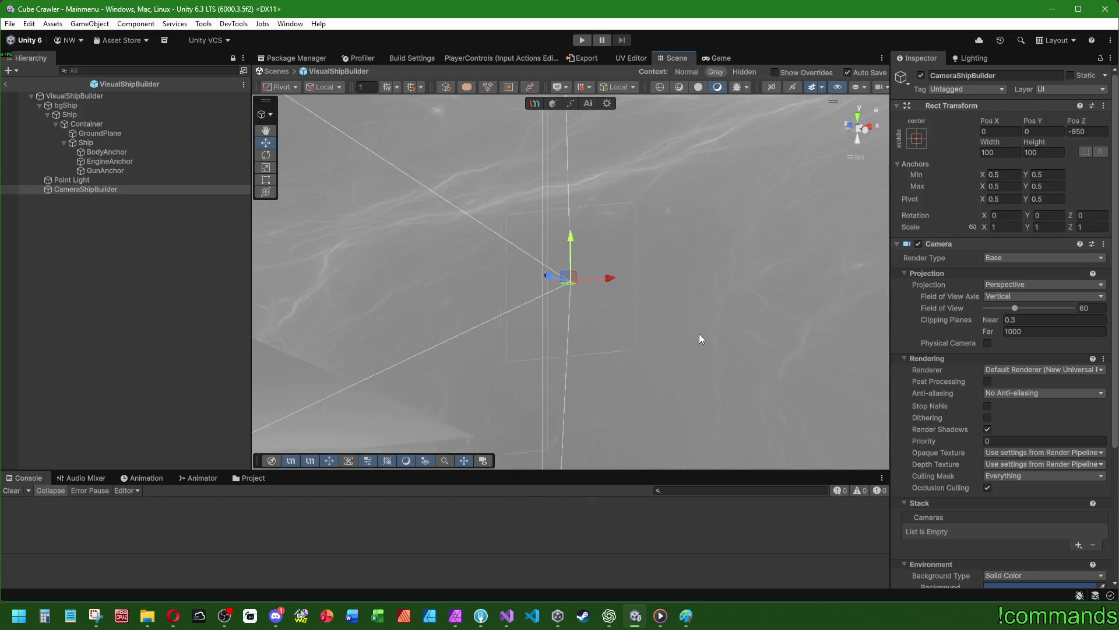
mouse_move(616, 368)
left_mouse_down()
mouse_move(648, 346)
mouse_move(599, 300)
left_mouse_up()
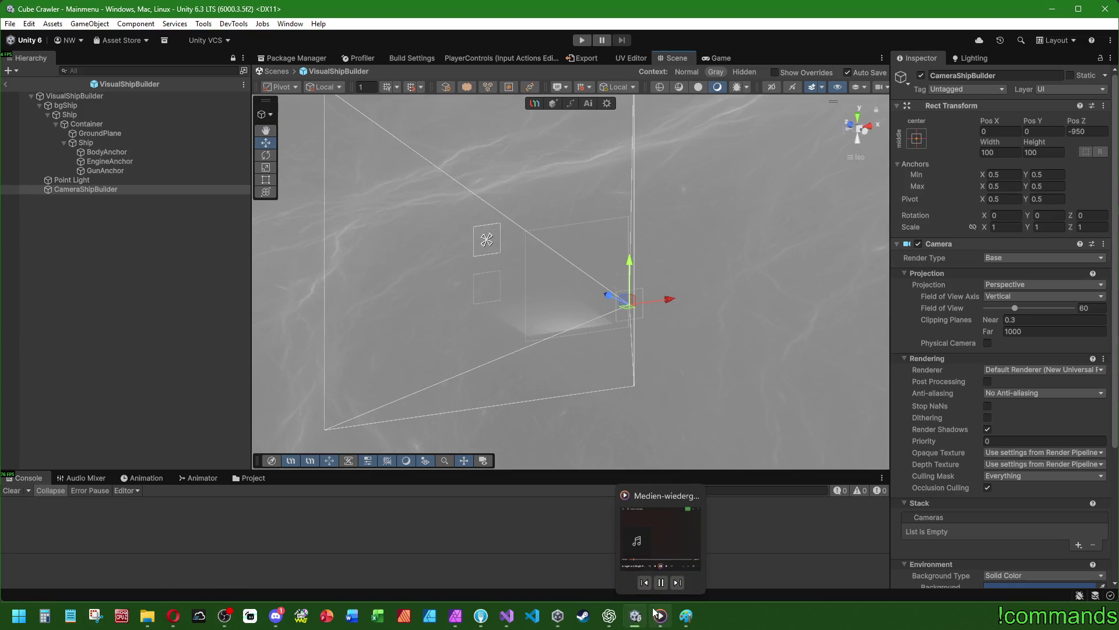
left_click(687, 617)
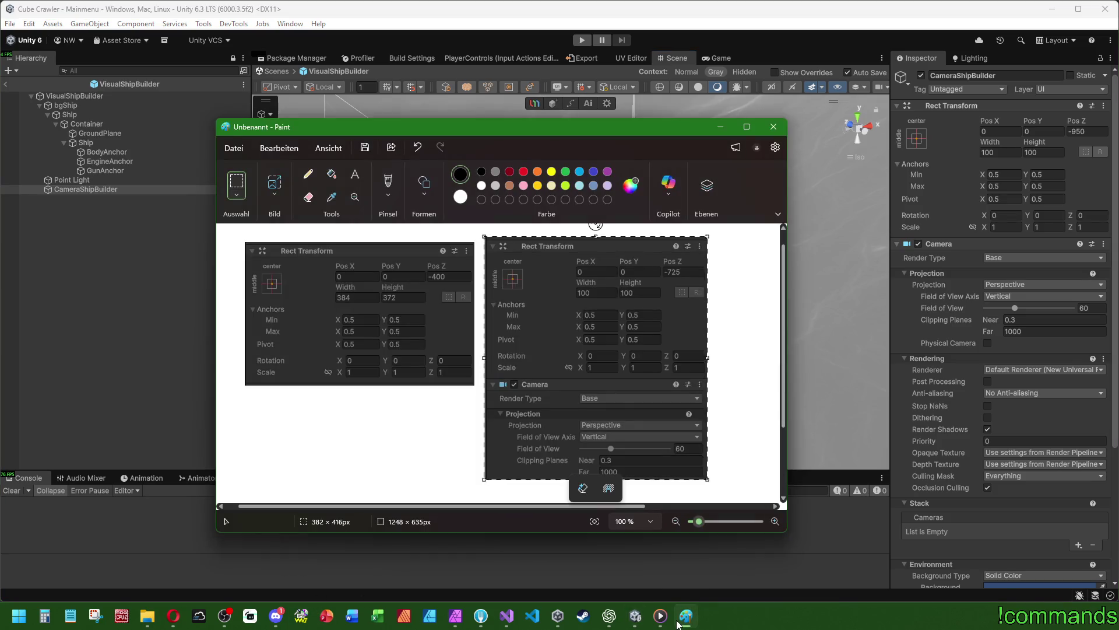
Set the prefab camera's Pos Z to -725 and compare Ship and bgShip against the Paint snips
left_click(1087, 131)
type("-725")
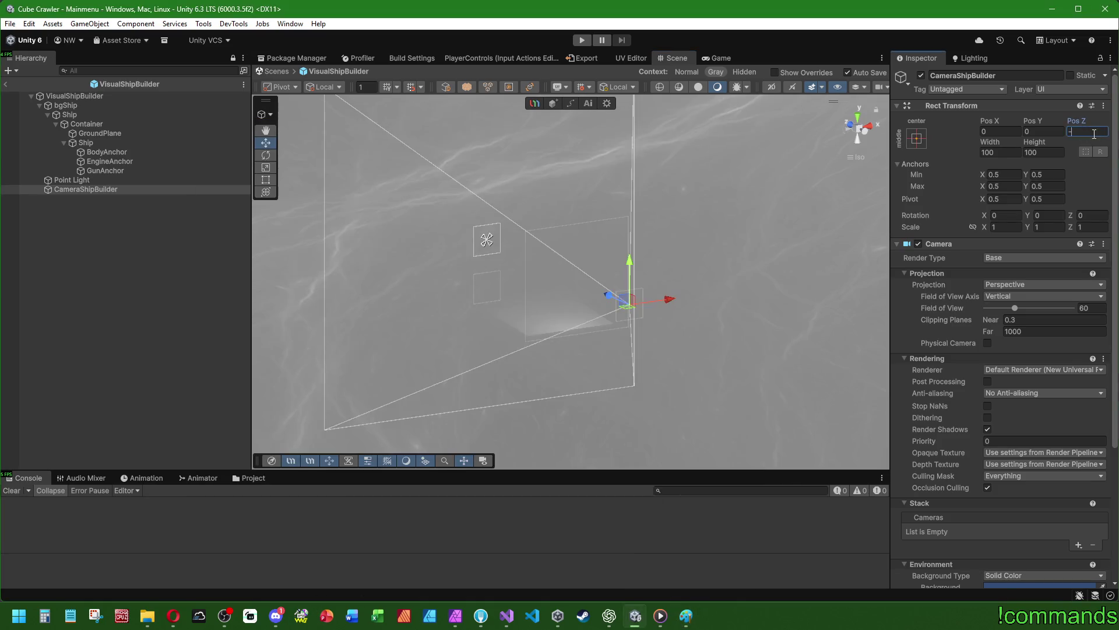
left_click(688, 618)
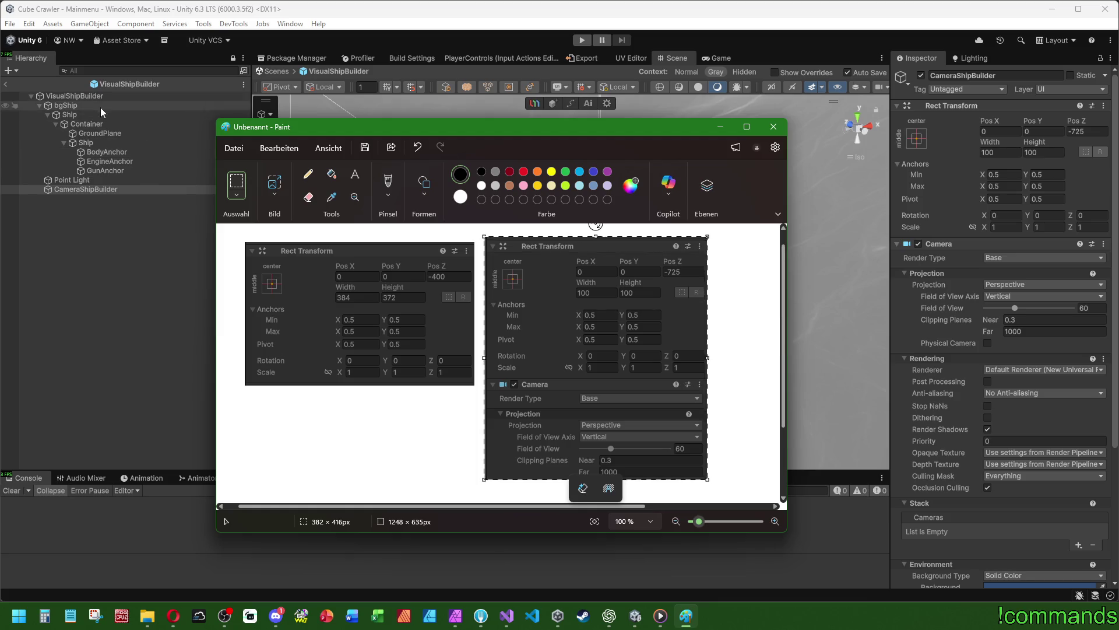
left_click(100, 107)
left_click(81, 114)
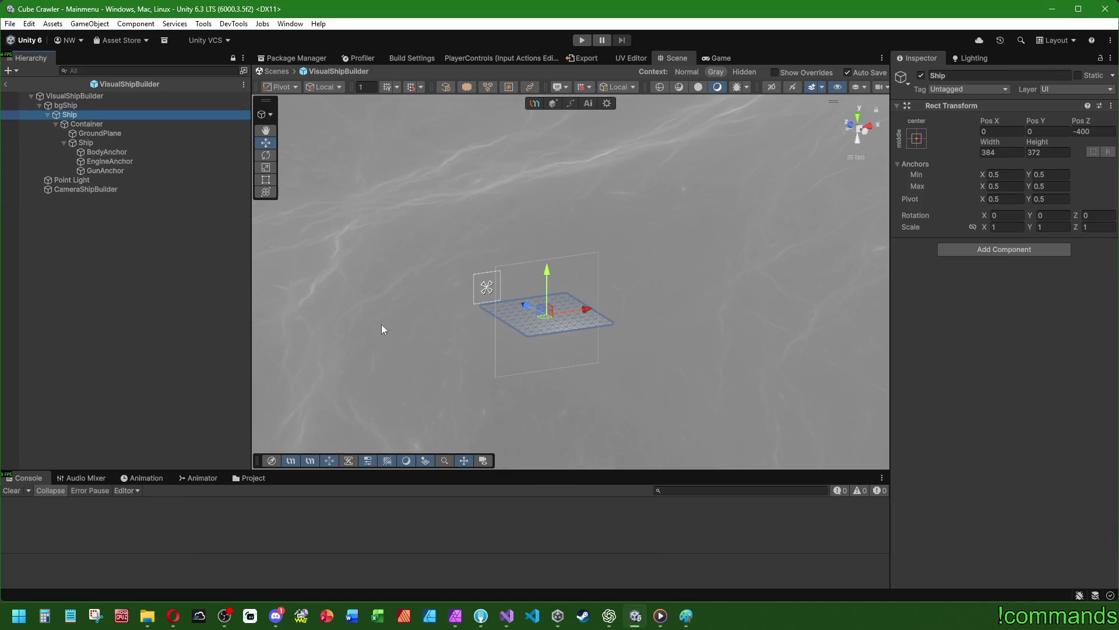
left_click(683, 617)
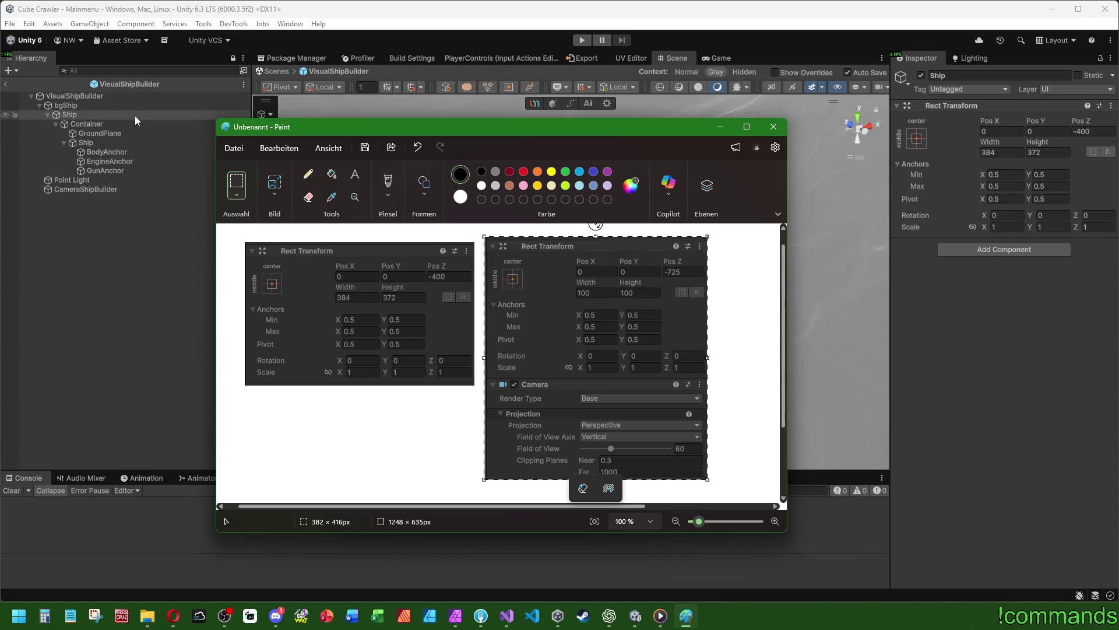
left_click(113, 105)
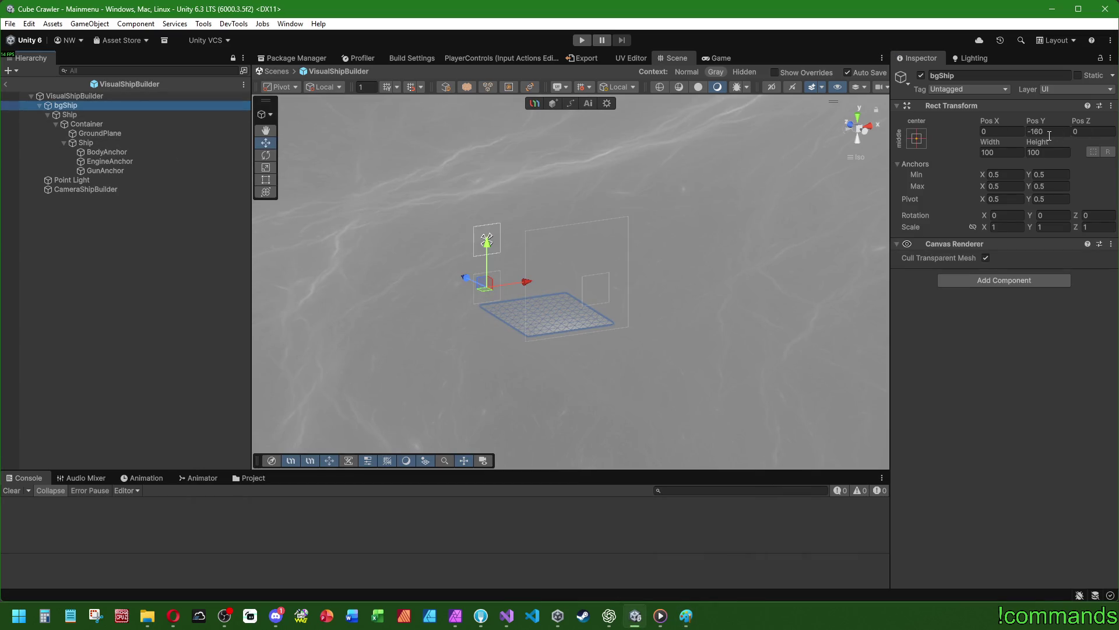
Close Paint without saving and exit prefab mode back to the Mainmenu scene
left_click(686, 617)
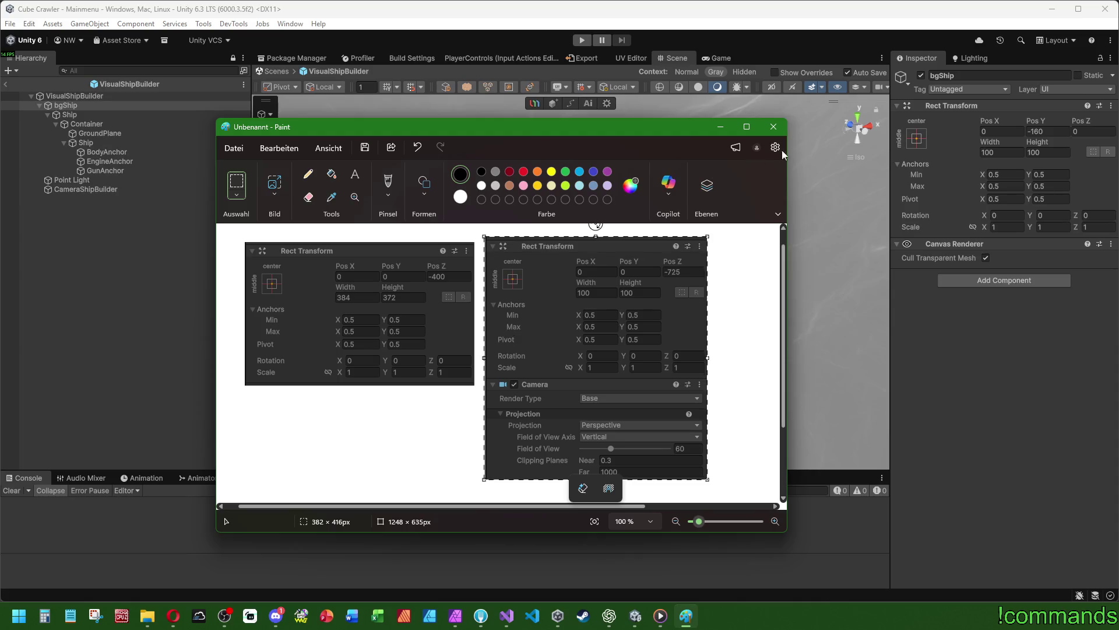
left_click(765, 133)
left_click(505, 358)
left_click(144, 279)
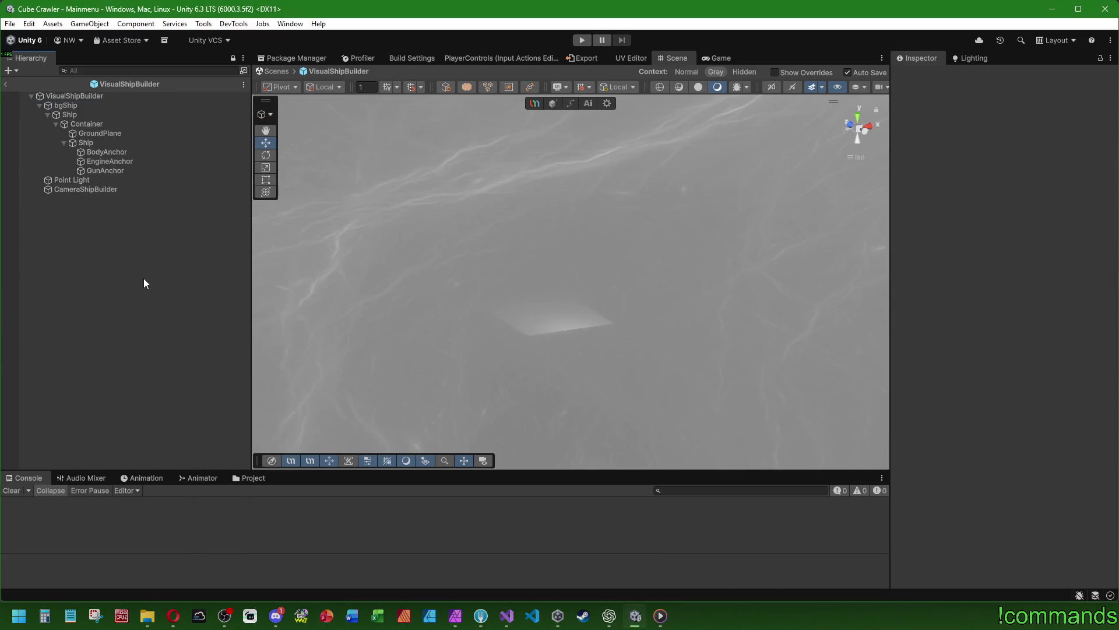
left_click(8, 85)
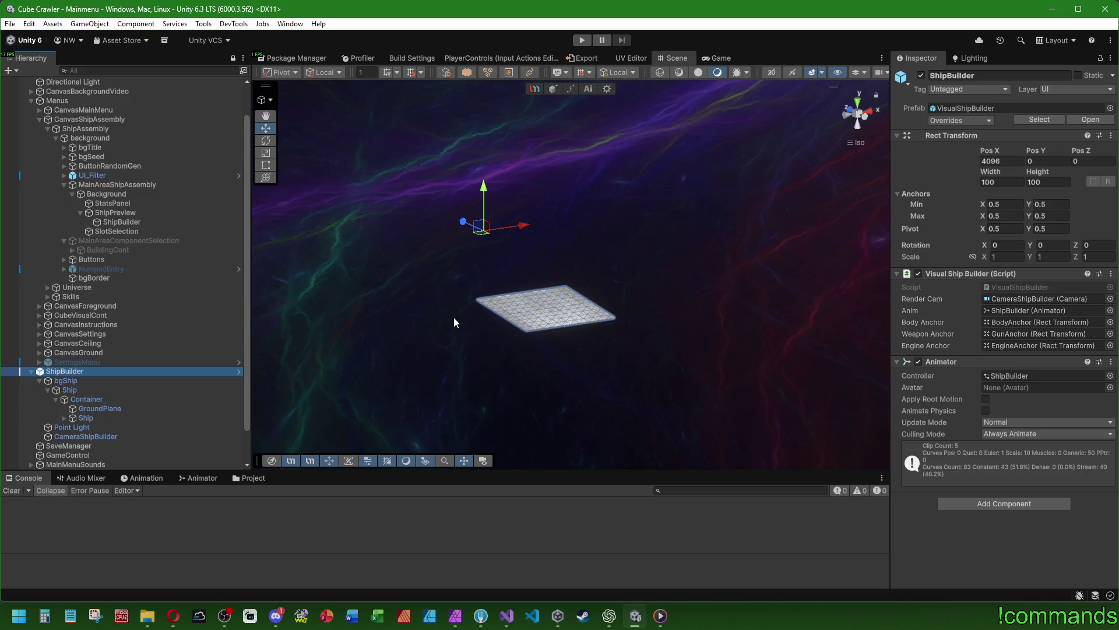
Frame the ShipBuilder preview image and edit its height value (typed 410410)
scroll(477, 262, "up", 1)
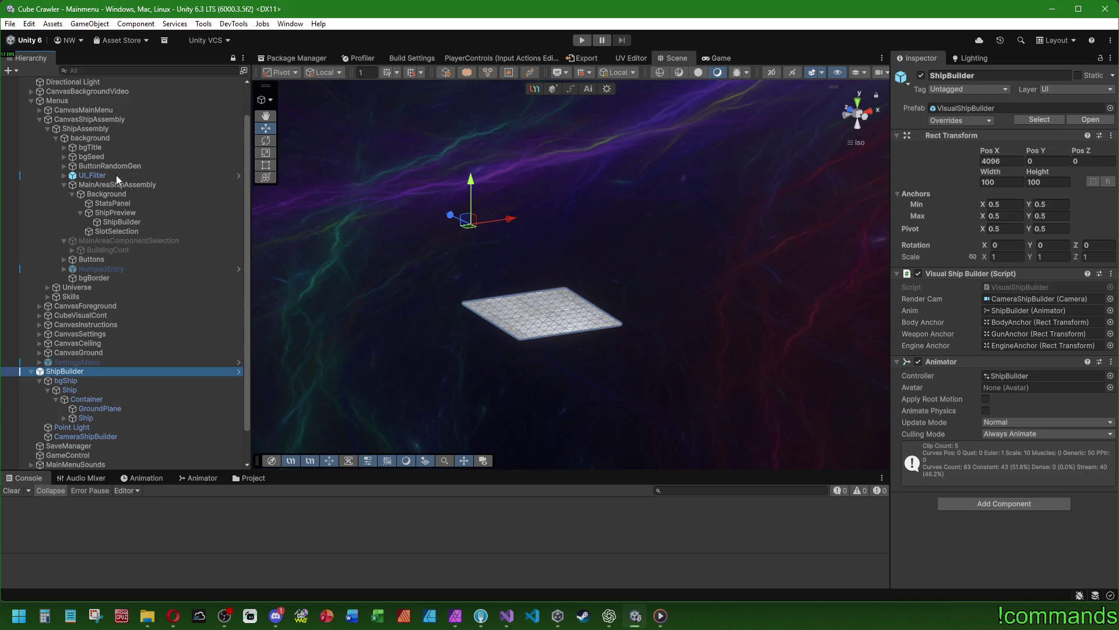
double_click(125, 222)
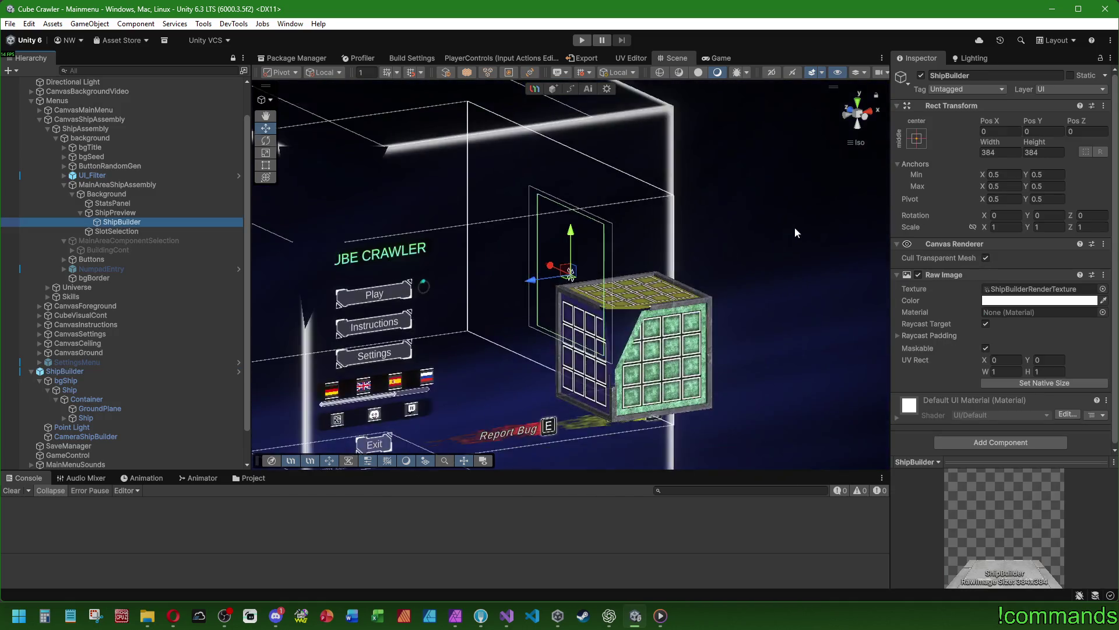
mouse_move(795, 232)
left_mouse_down()
mouse_move(605, 242)
mouse_move(572, 272)
left_mouse_up()
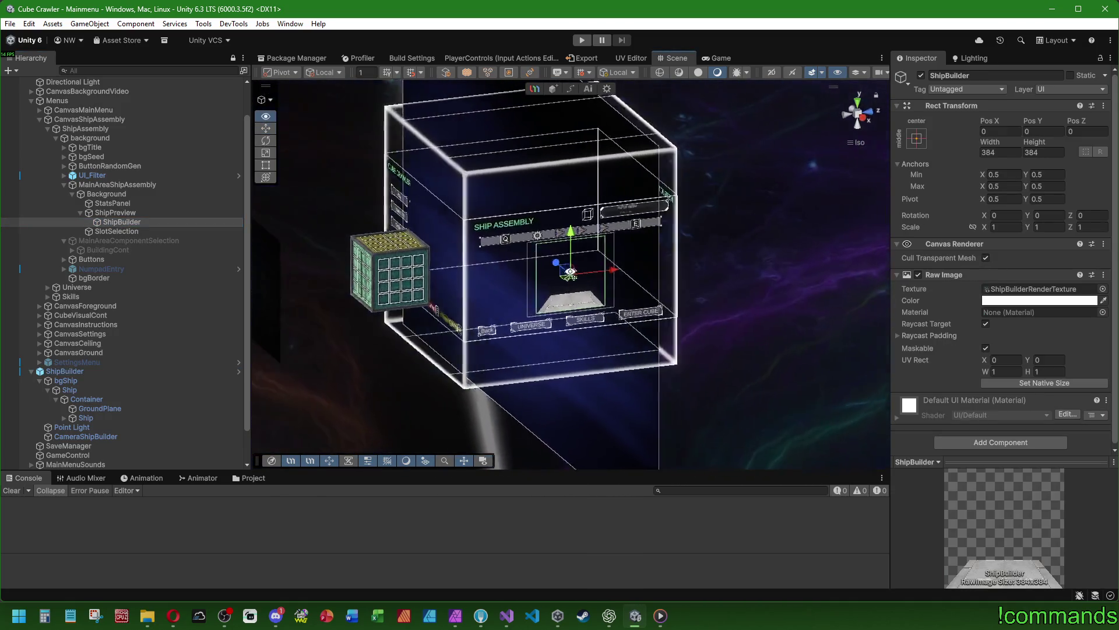
scroll(595, 219, "up", 5)
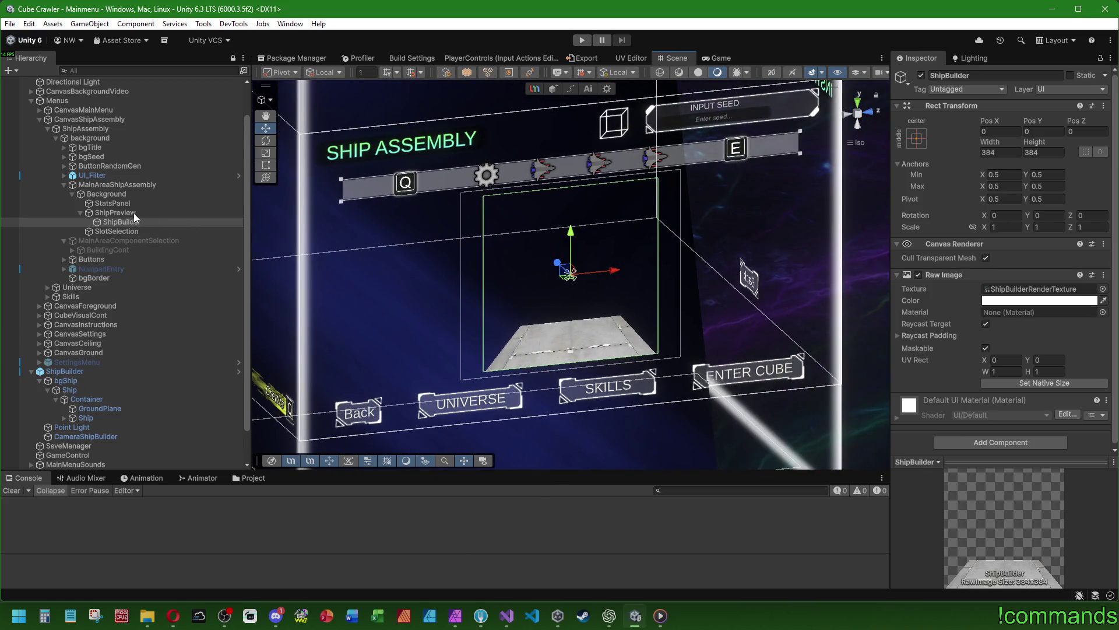
left_click(124, 222)
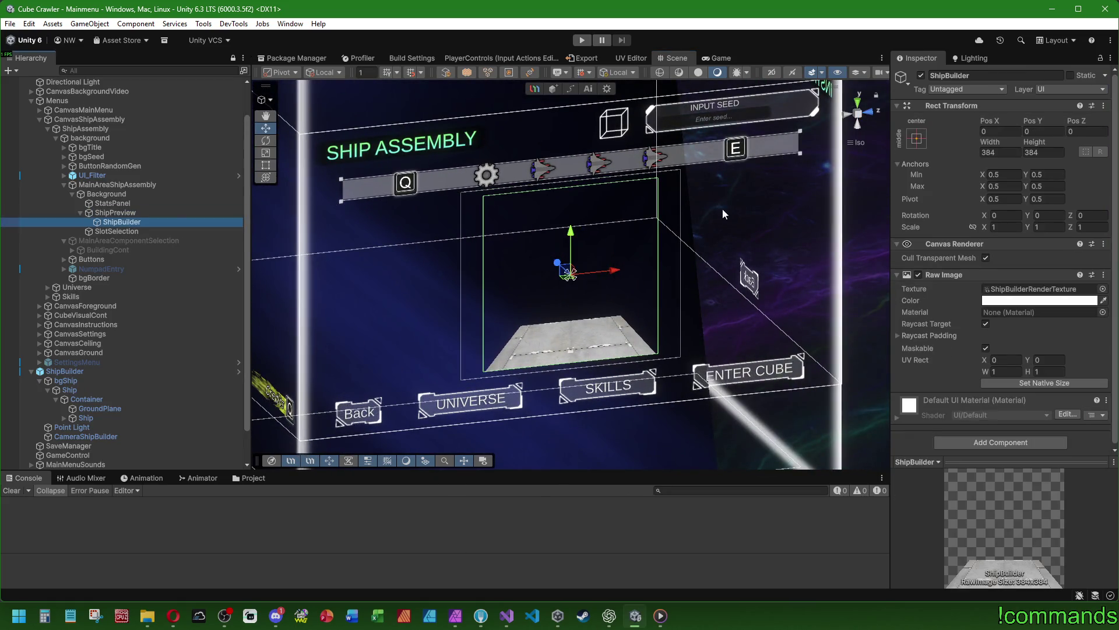
left_click(1059, 152)
type("410")
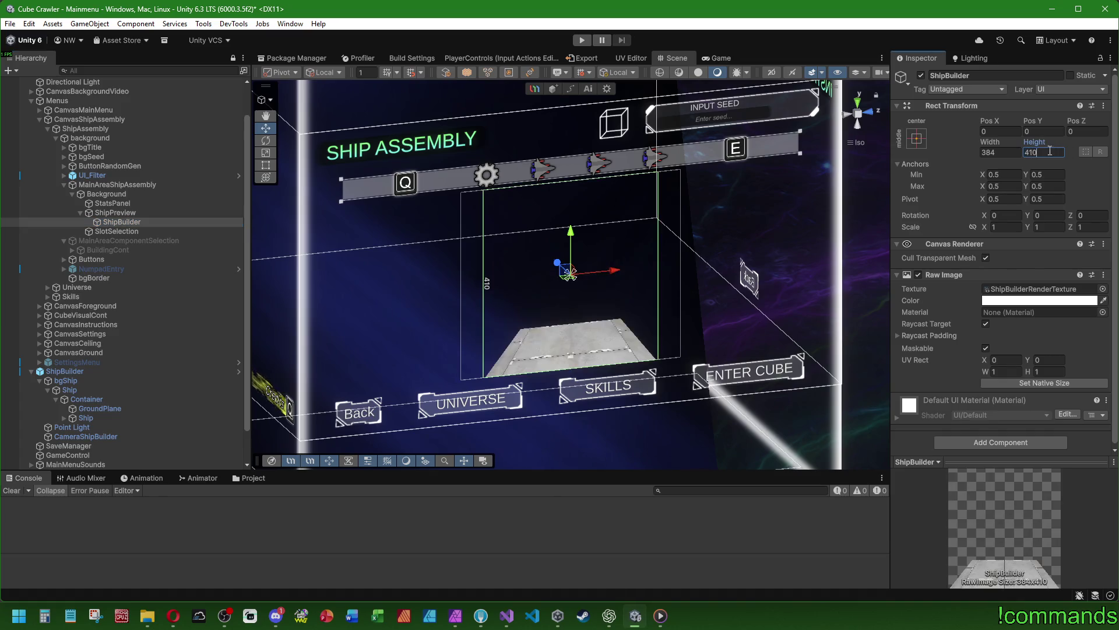
type("410")
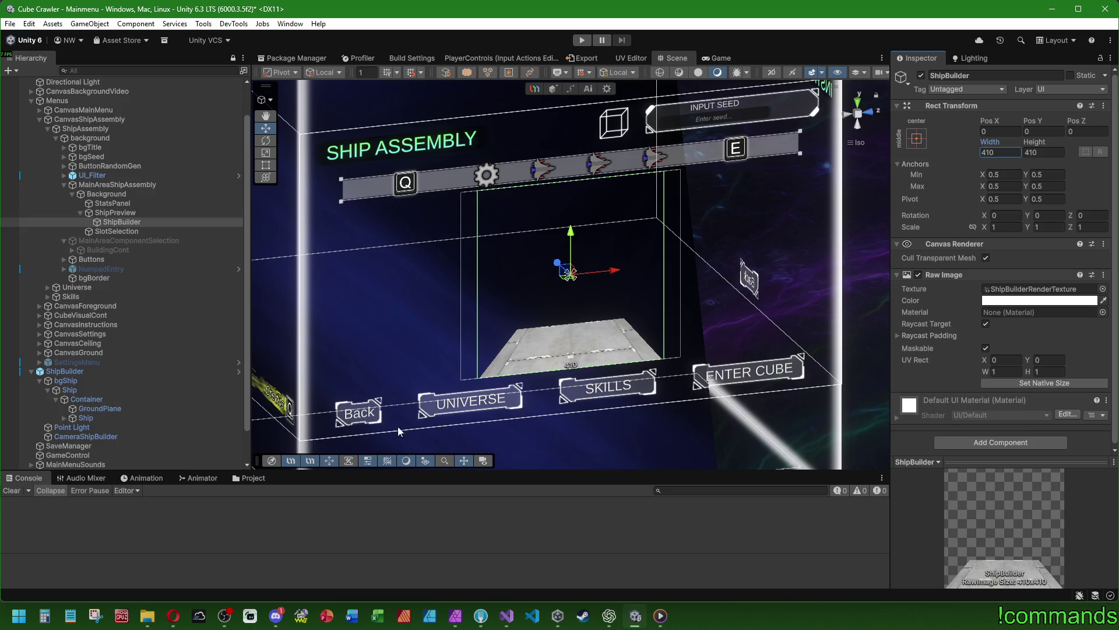
Zoom out to the whole menu box, start play mode and hide Discord
scroll(429, 344, "down", 5)
left_click_drag(428, 344, 653, 44)
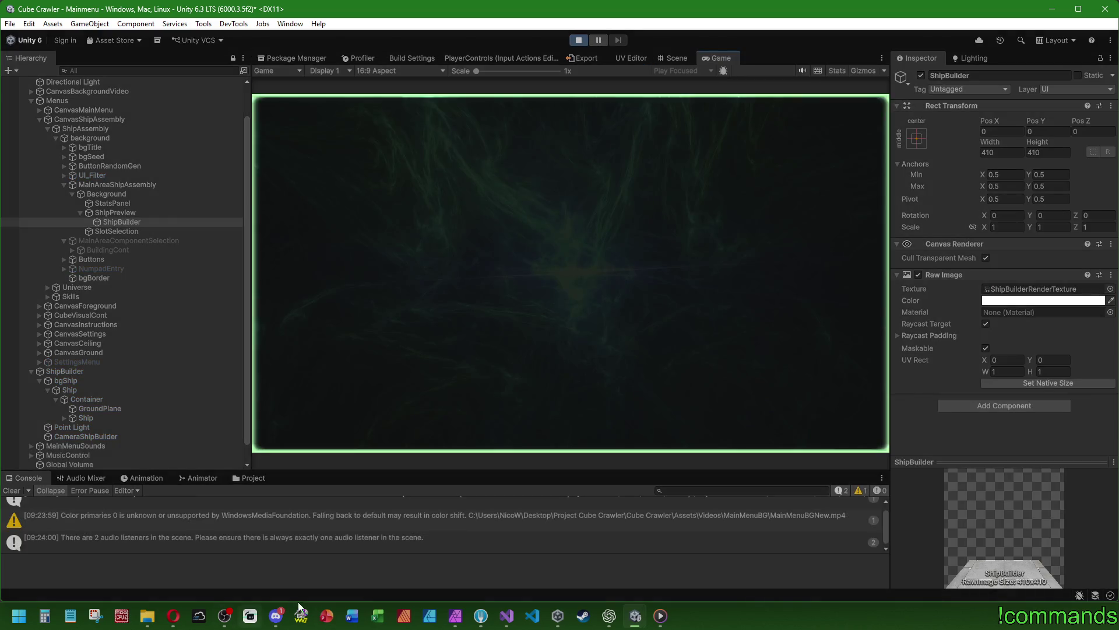
left_click(277, 619)
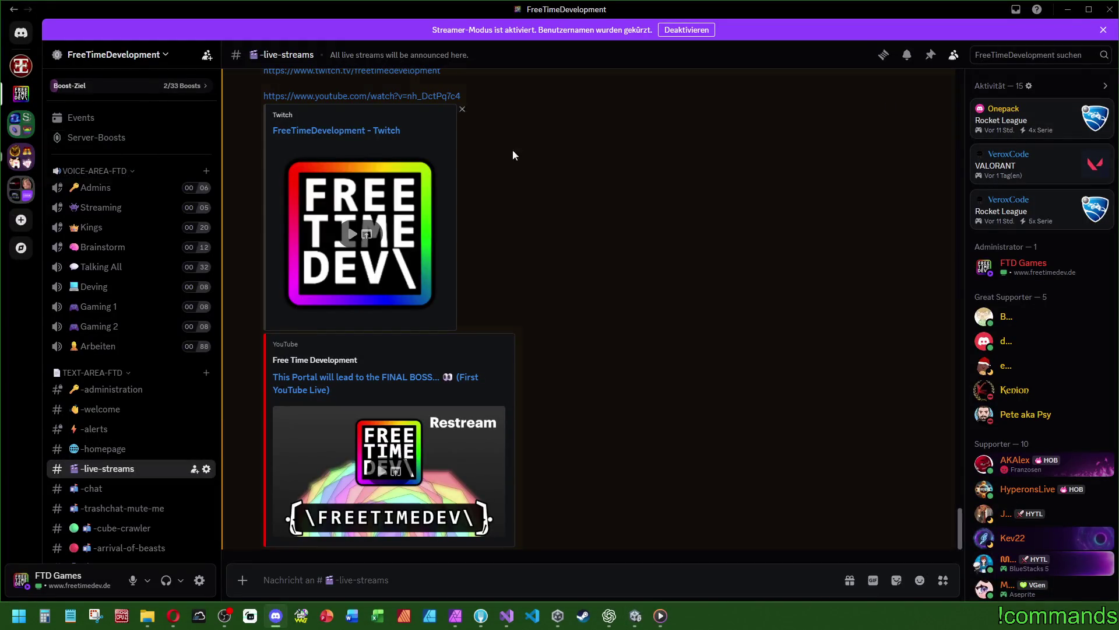
left_click(1068, 10)
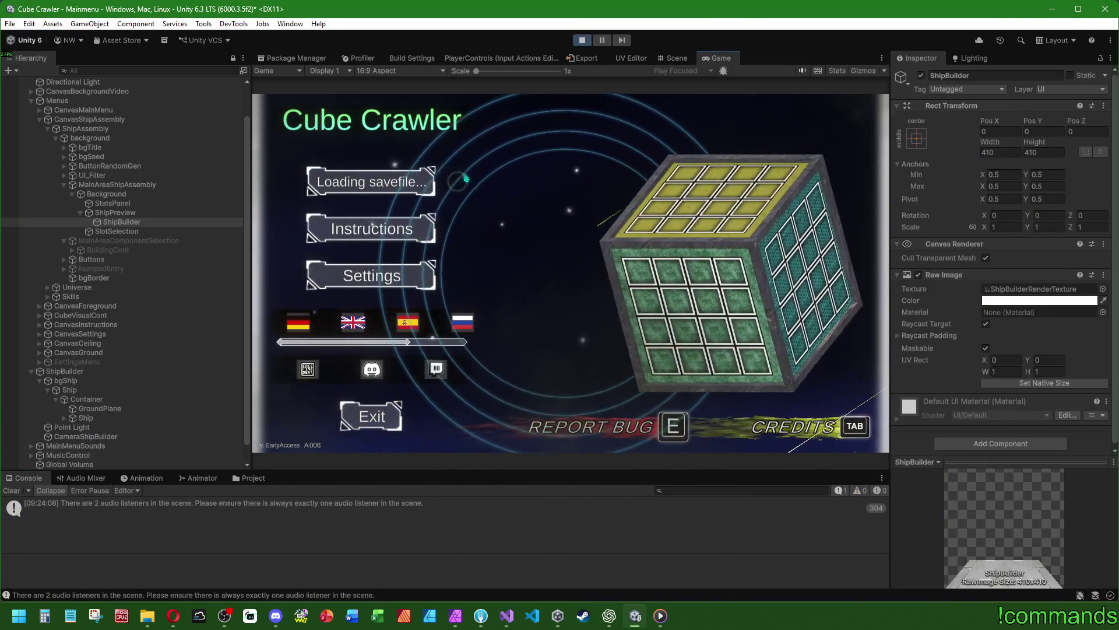
Try moving bgShip's Y (undone), then tilt the Container to X rotation -20
left_click(75, 362)
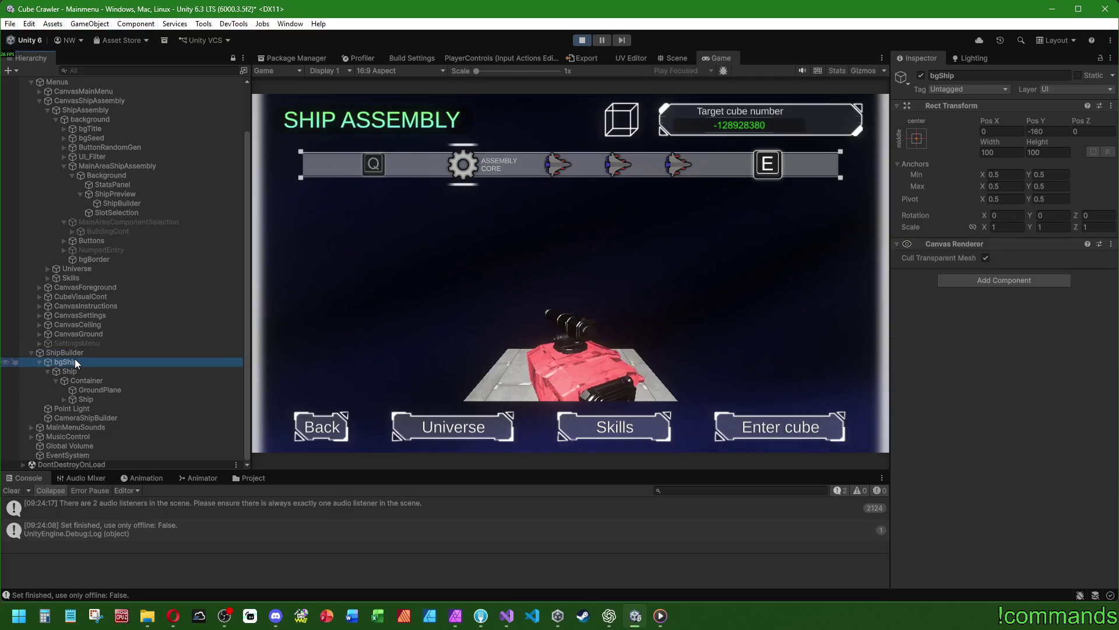
mouse_move(1033, 121)
left_mouse_down()
mouse_move(1084, 123)
mouse_move(290, 130)
mouse_move(372, 148)
mouse_move(180, 189)
left_mouse_up()
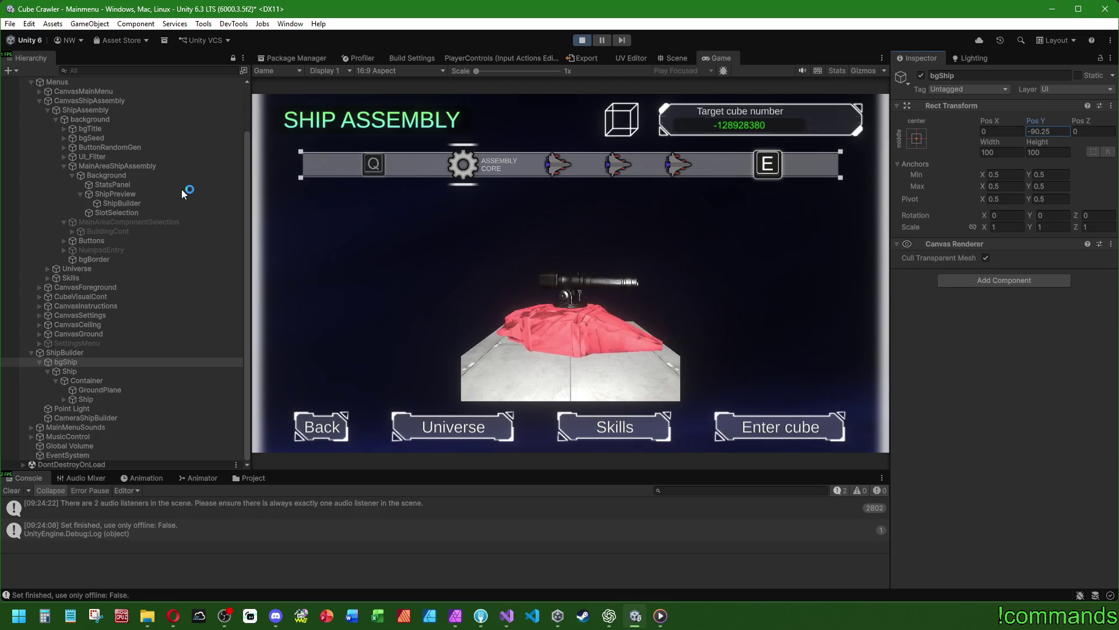
key("ctrl+z")
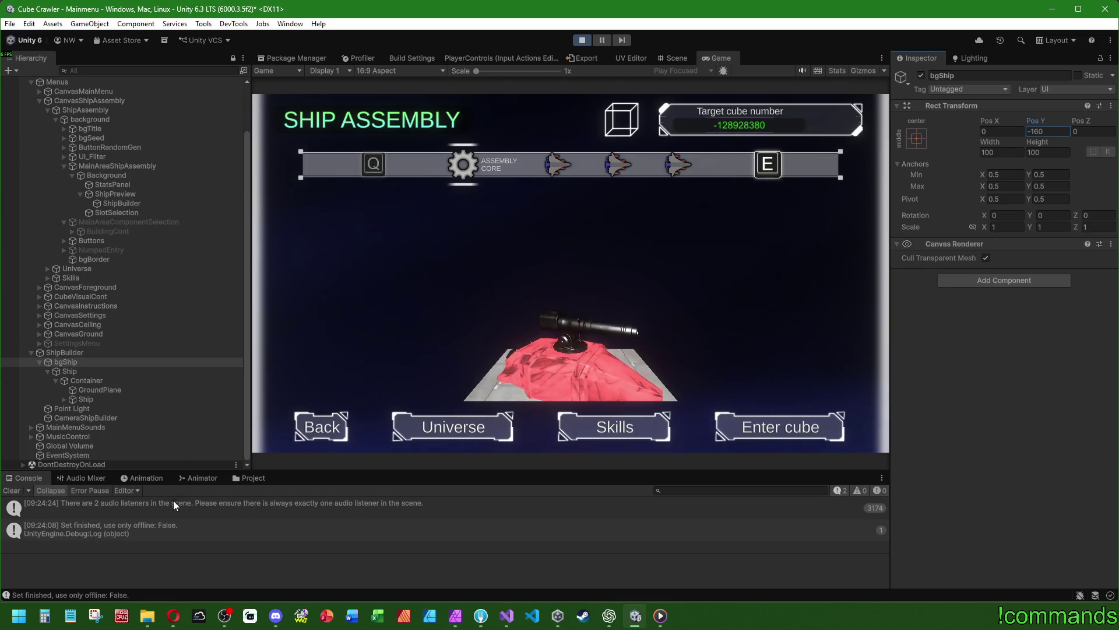
left_click(93, 379)
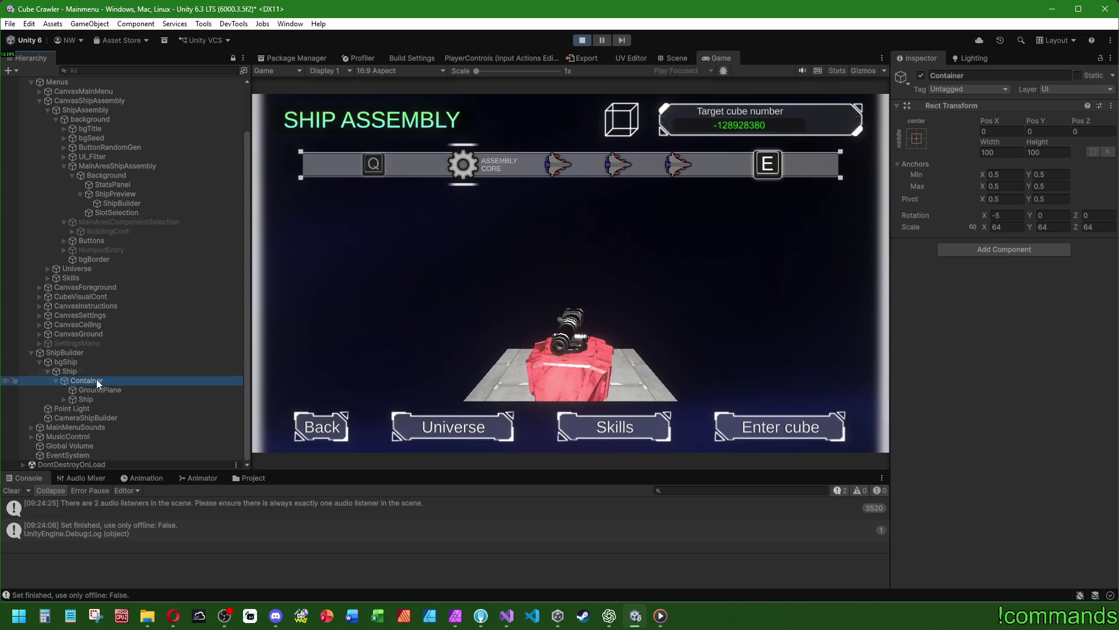
left_click(1001, 217)
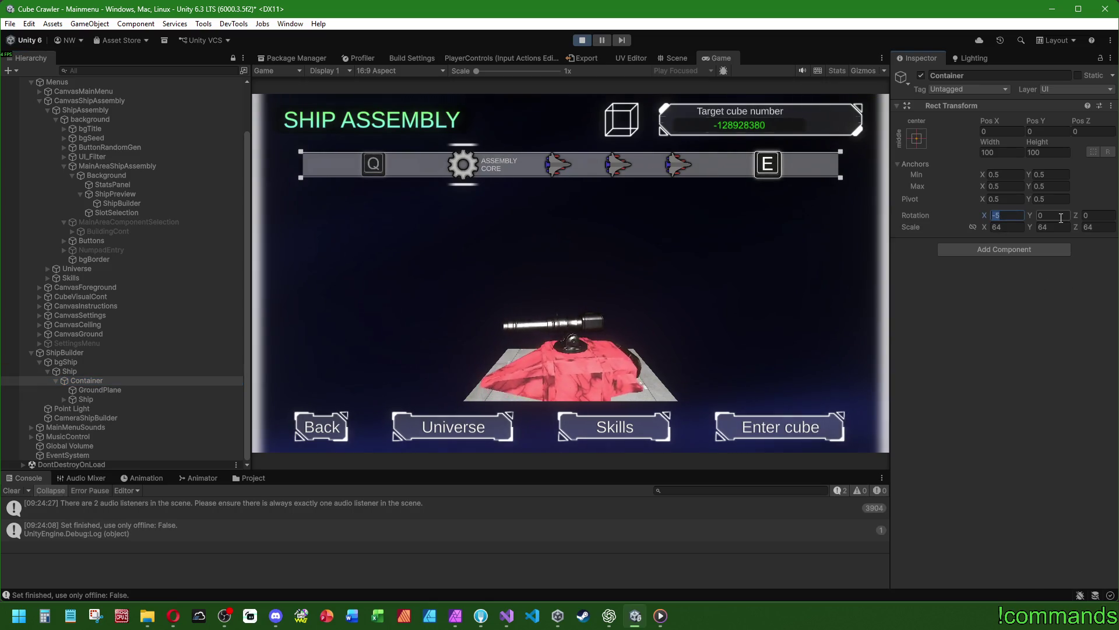
mouse_move(151, 609)
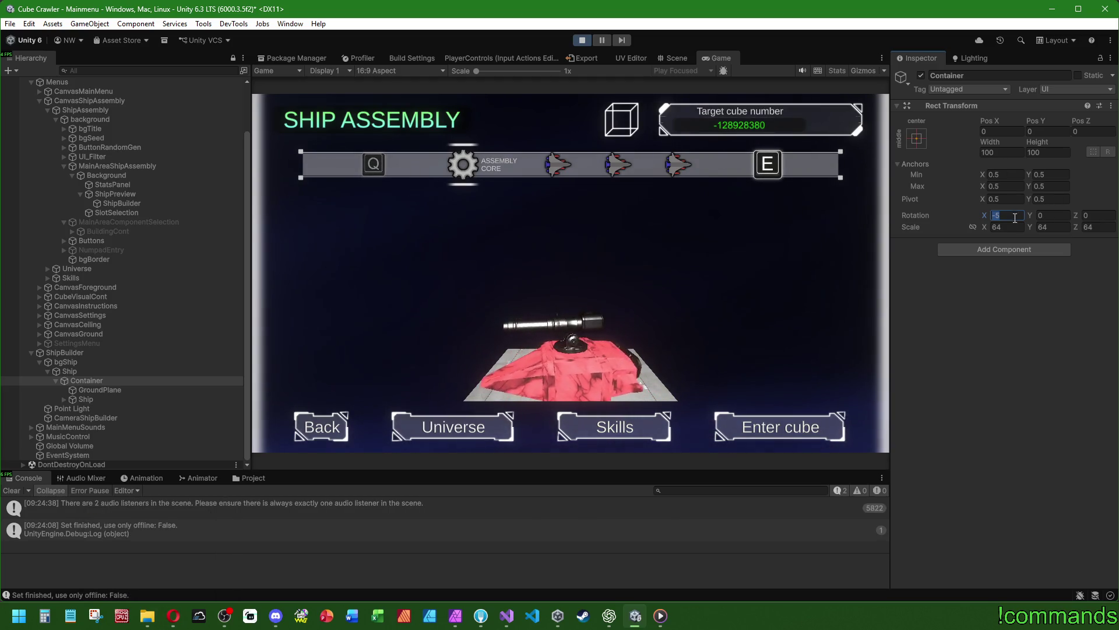
type("-20")
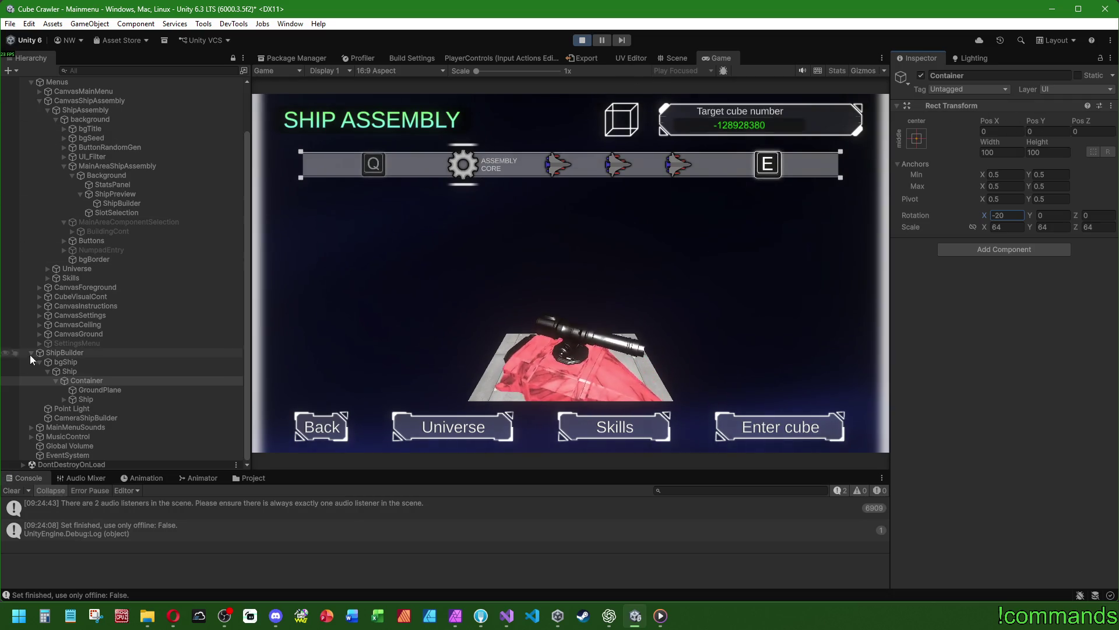
Set the Ship's Pos Z to -4 and bgShip's Pos Y to -32
left_click(73, 372)
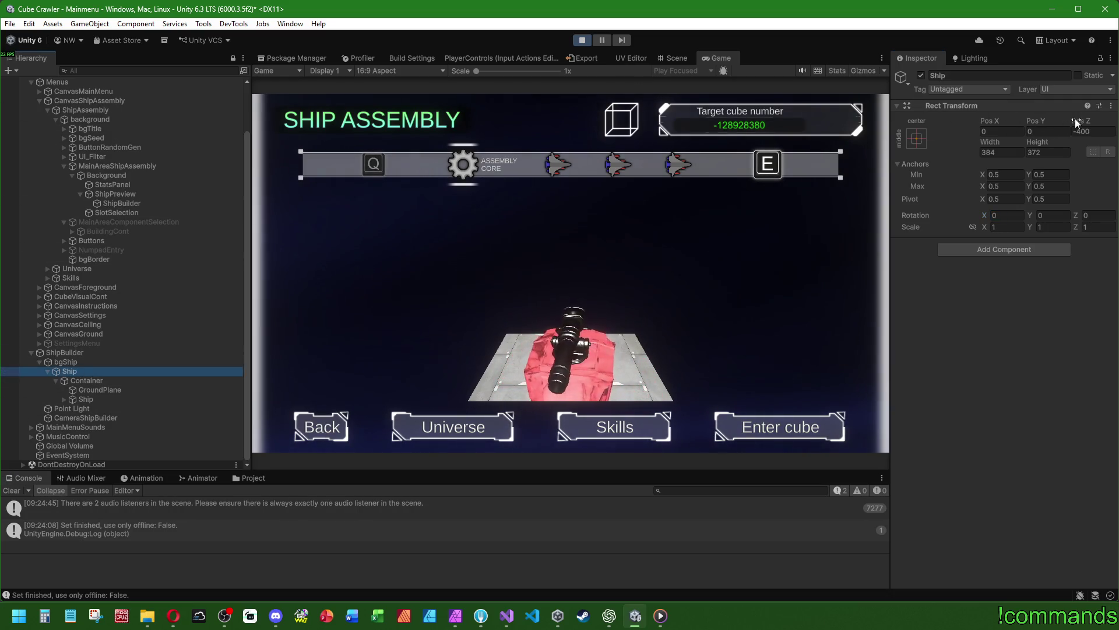
left_click(1114, 131)
type("-4")
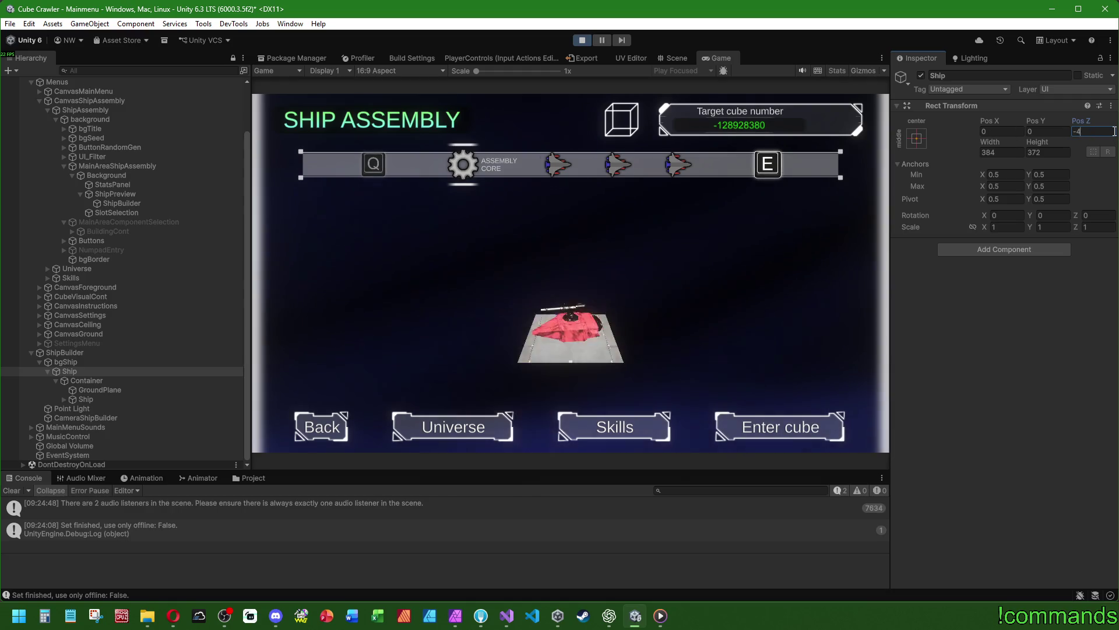
left_click(93, 361)
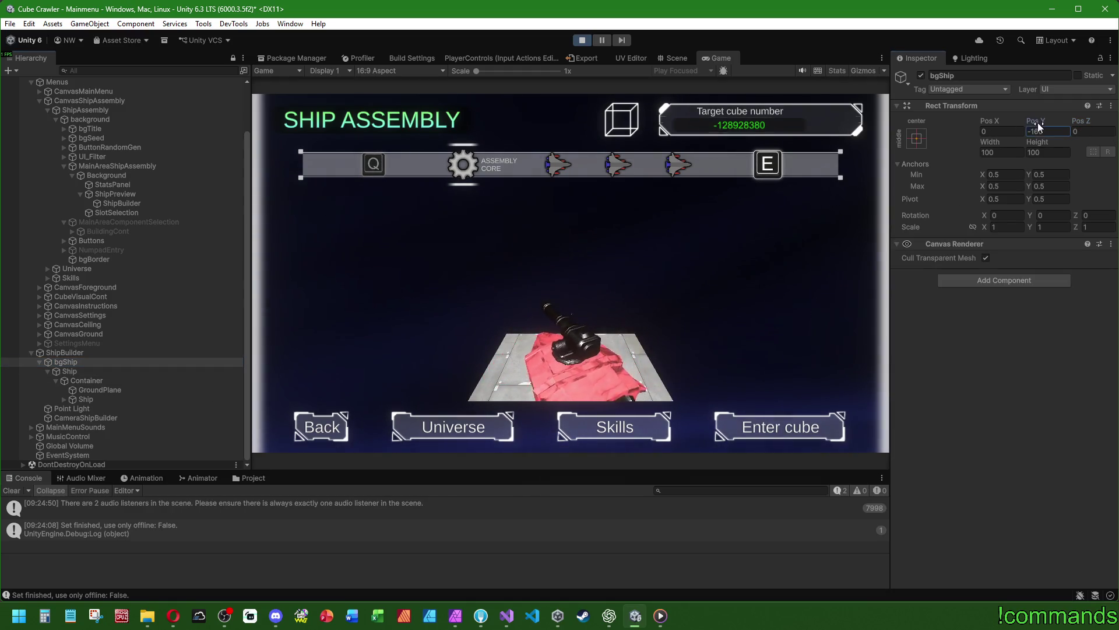
left_click_drag(1038, 126, 933, 127)
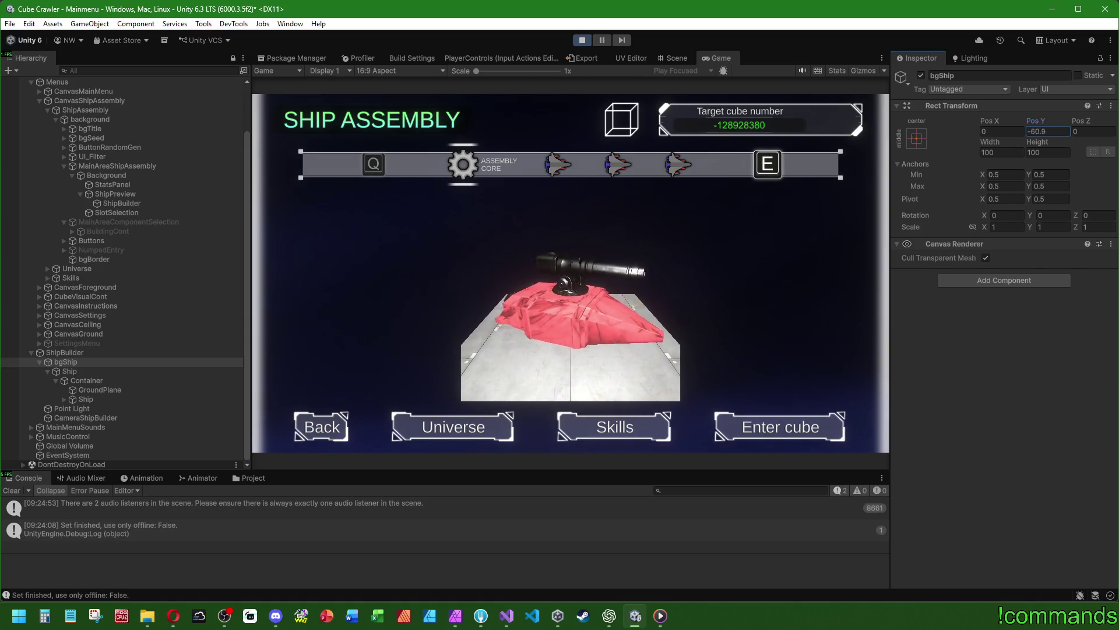
left_click_drag(1036, 120, 1043, 121)
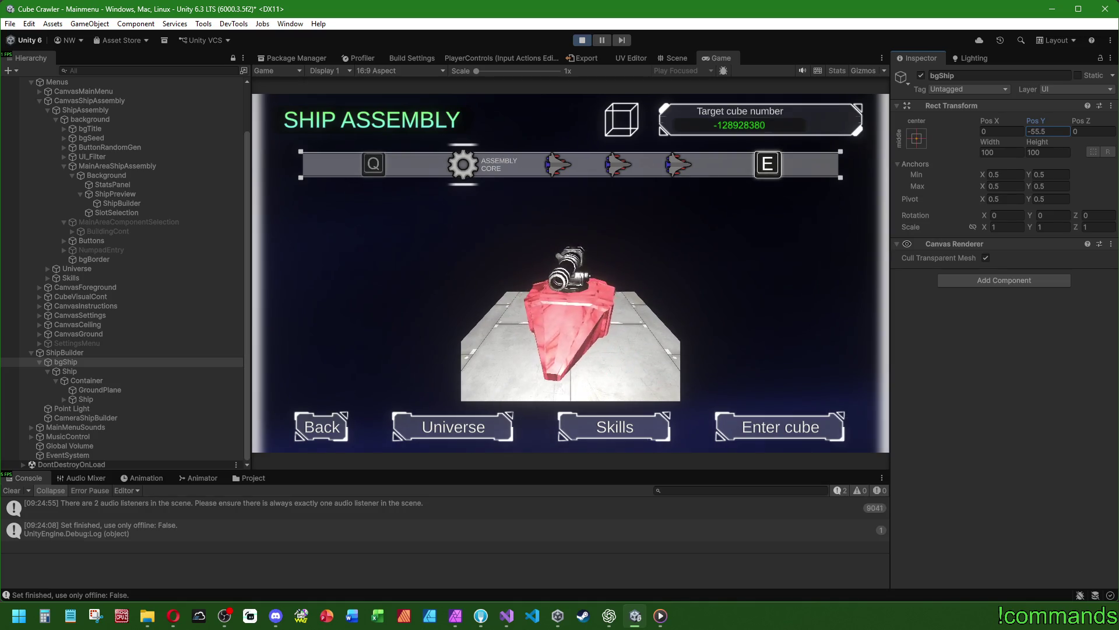
type("-32")
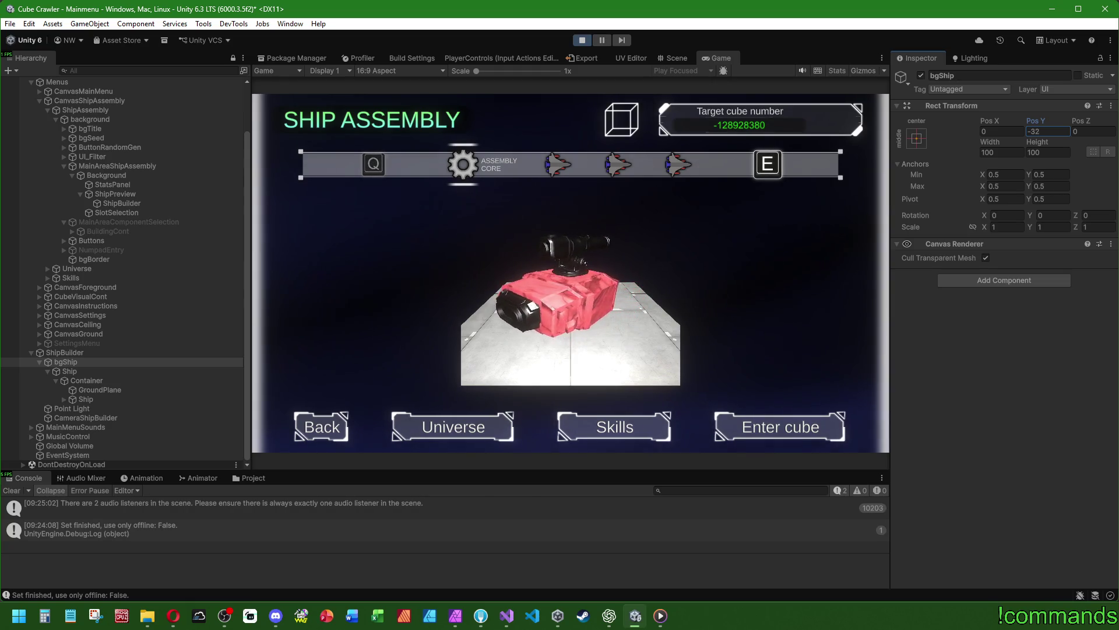
Check the camera and Ship, then change the Container's X rotation to -25
left_click(80, 418)
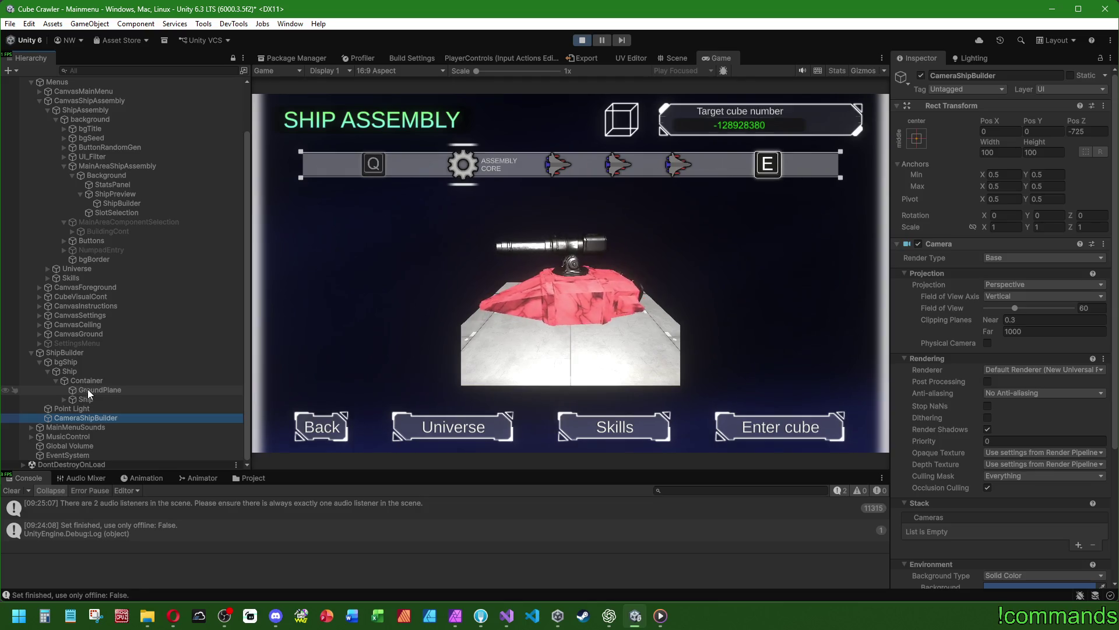
left_click(87, 400)
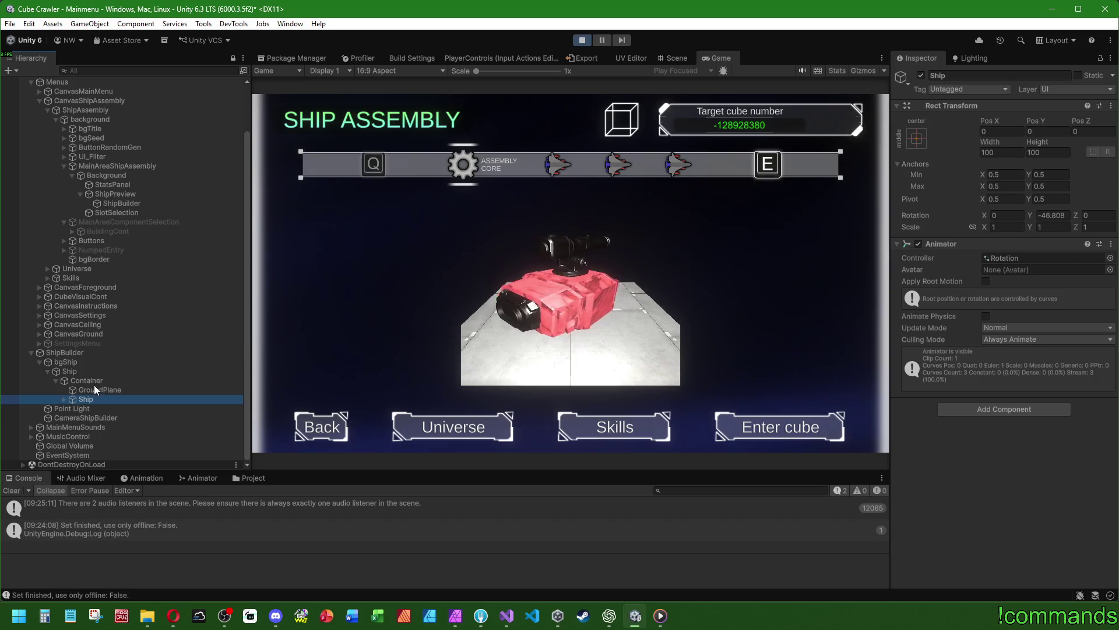
left_click(97, 379)
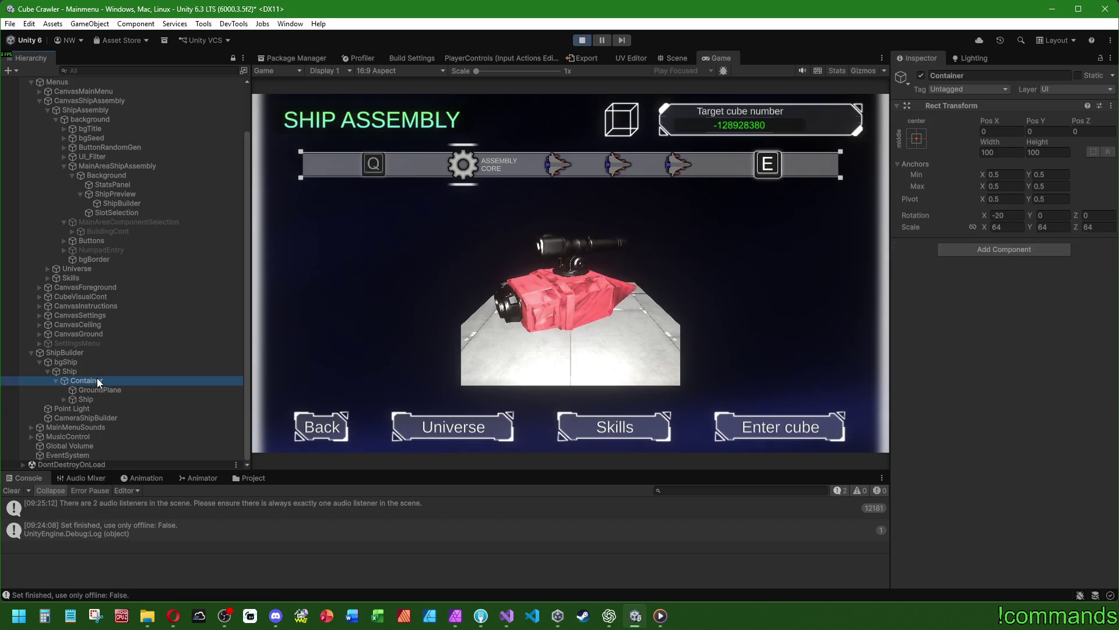
left_click(1005, 215)
type("-12")
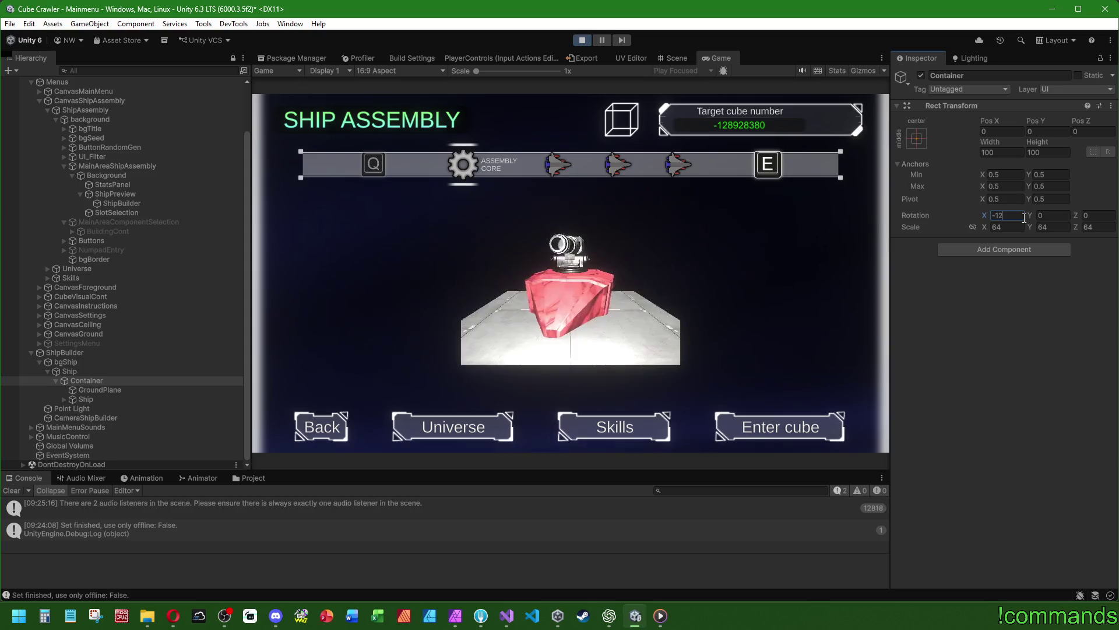
key("Escape")
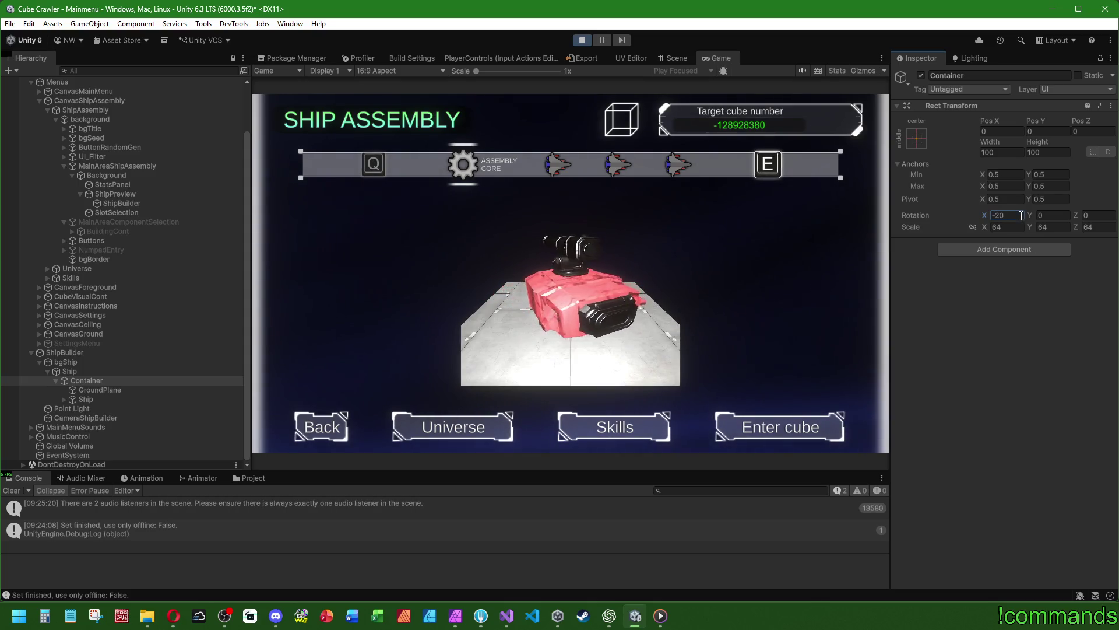
type("-25")
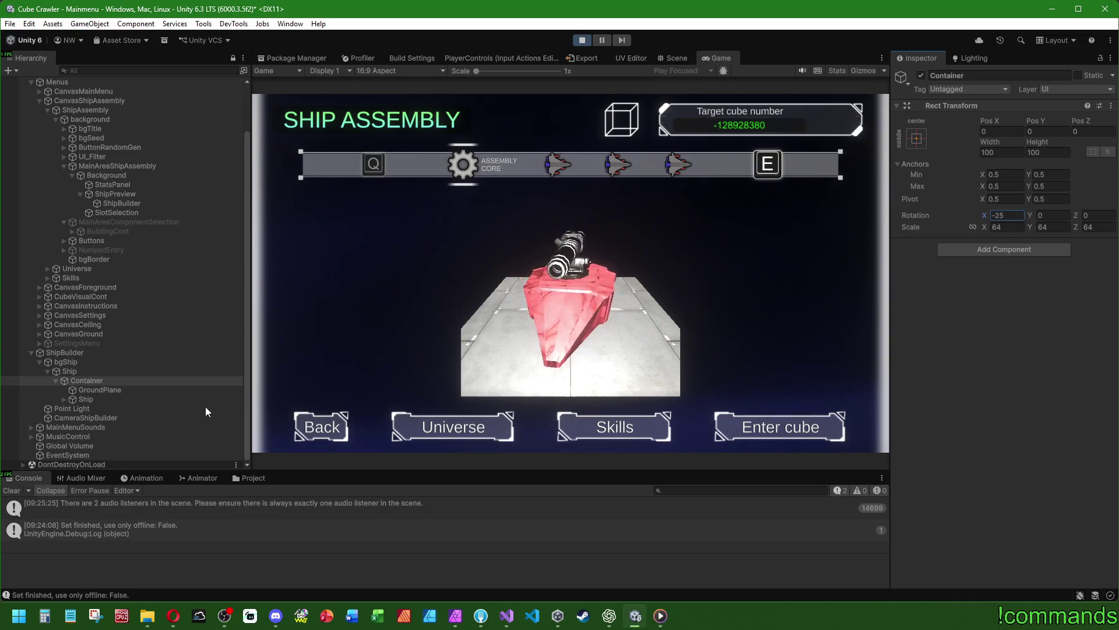
Try a larger Ship height (reverted to 372), then lower bgShip's Pos Y to -40
left_click(86, 372)
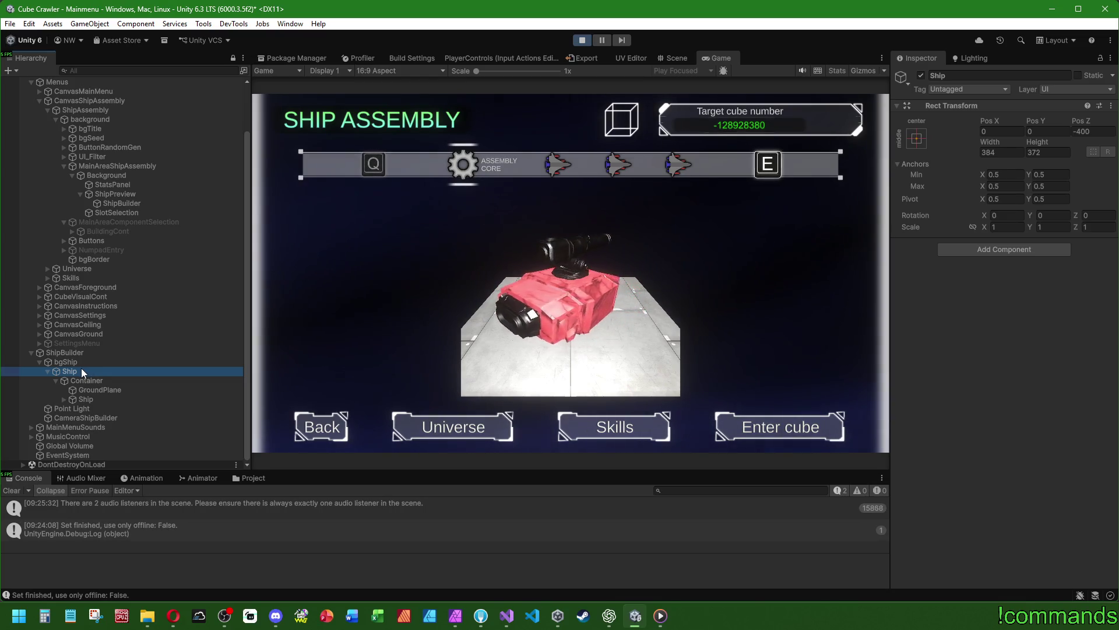
left_click(1037, 144)
mouse_move(1037, 144)
left_mouse_down()
mouse_move(1099, 180)
mouse_move(35, 224)
mouse_move(122, 233)
left_mouse_up()
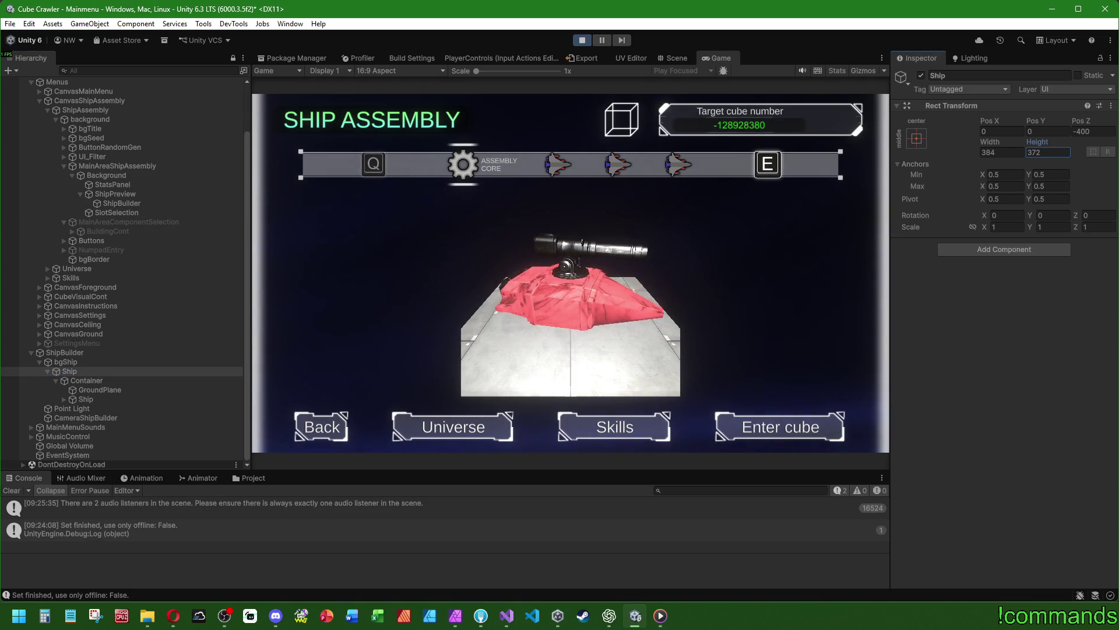
key("ctrl+z")
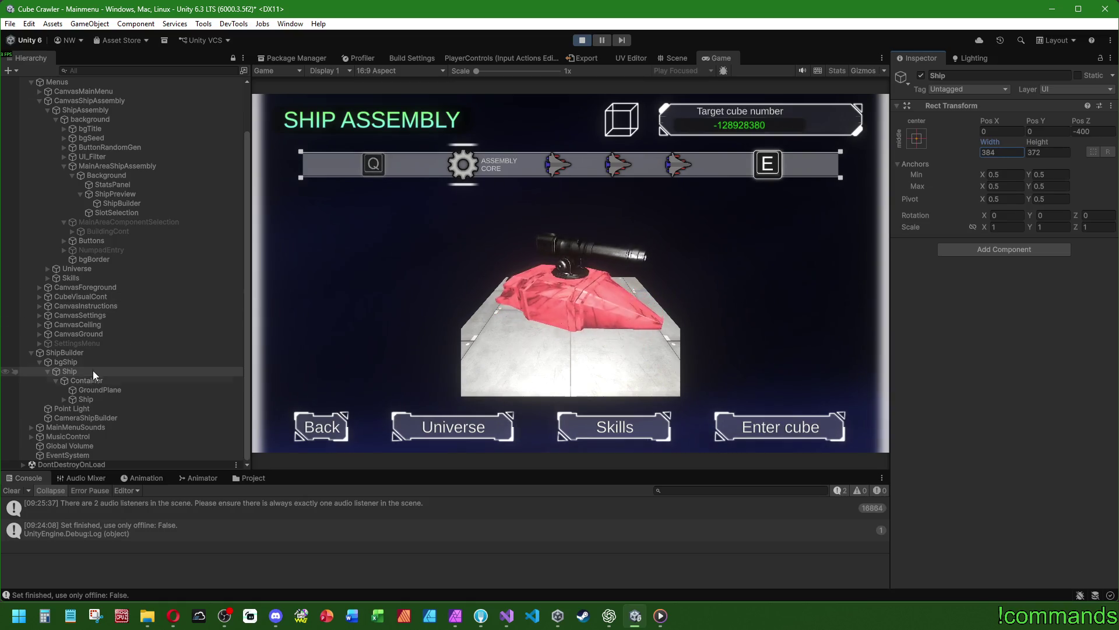
left_click(65, 362)
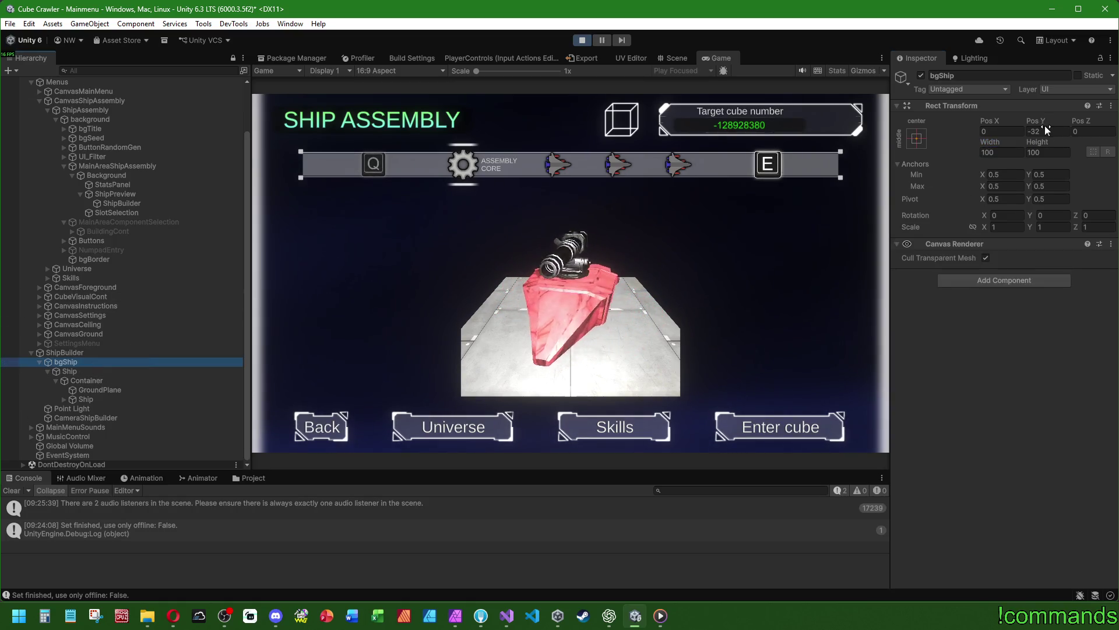
left_click_drag(1052, 128, 999, 127)
type("-32")
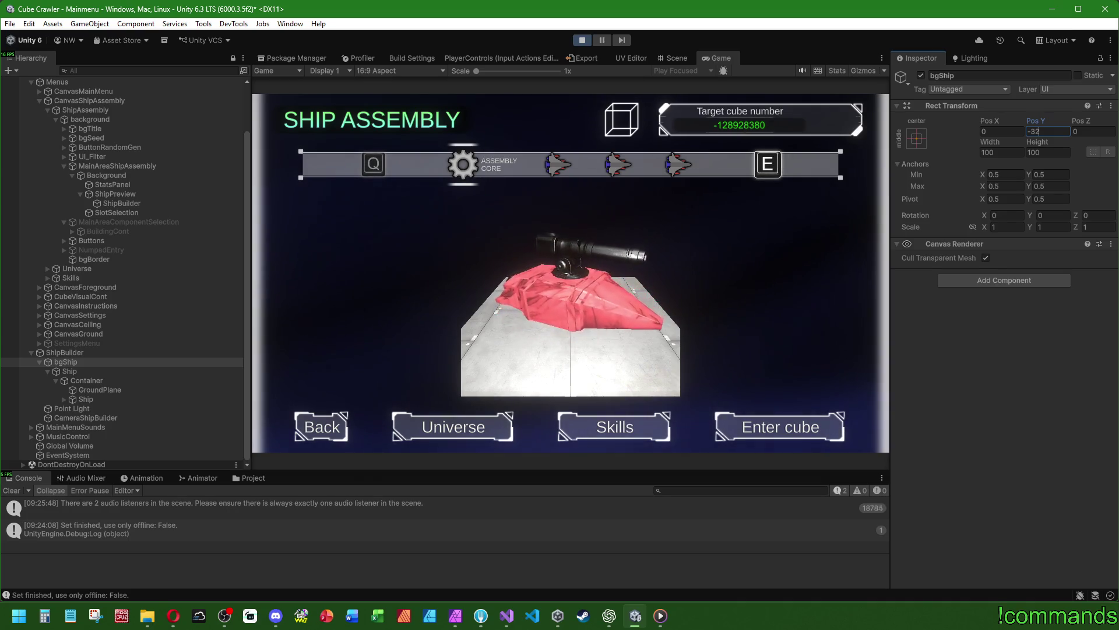
type("-4")
key("BackSpace")
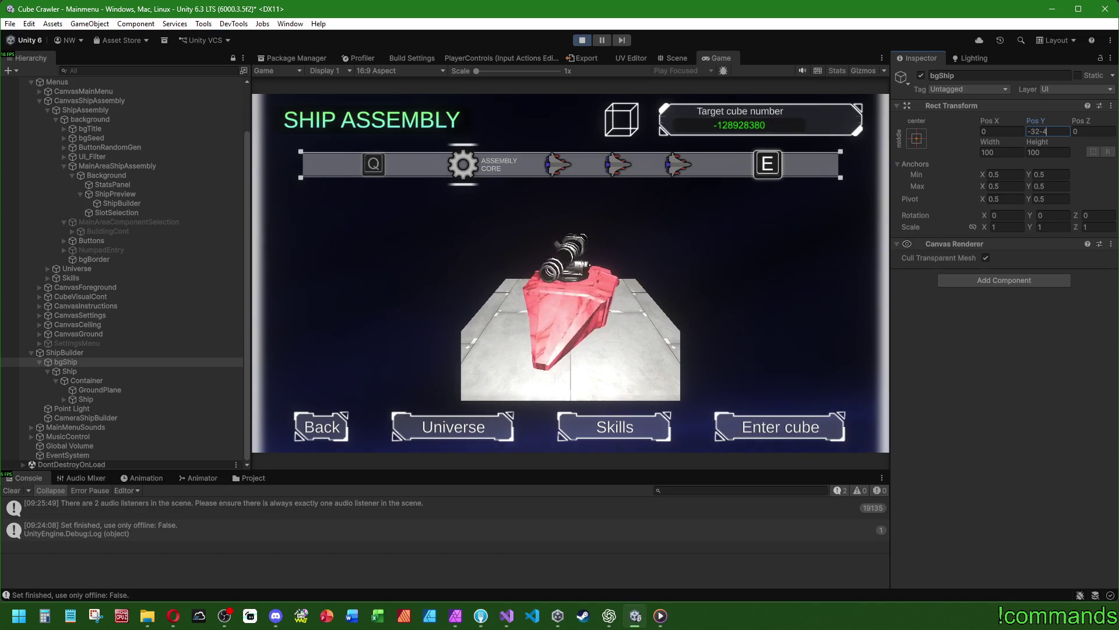
type("8-8")
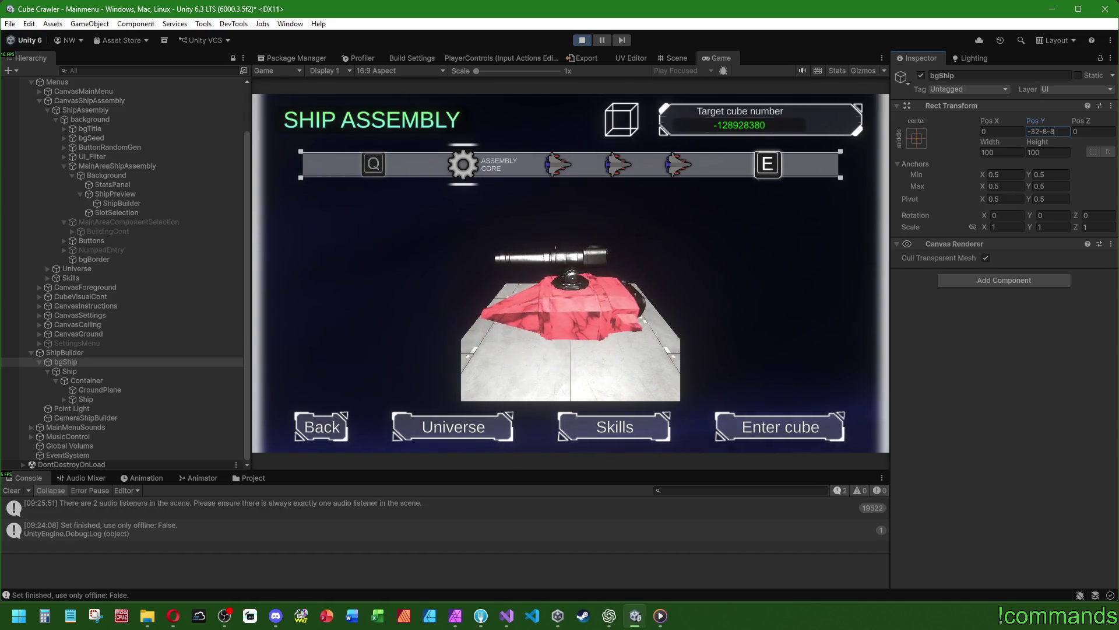
key("BackSpace")
key("BackSpace")
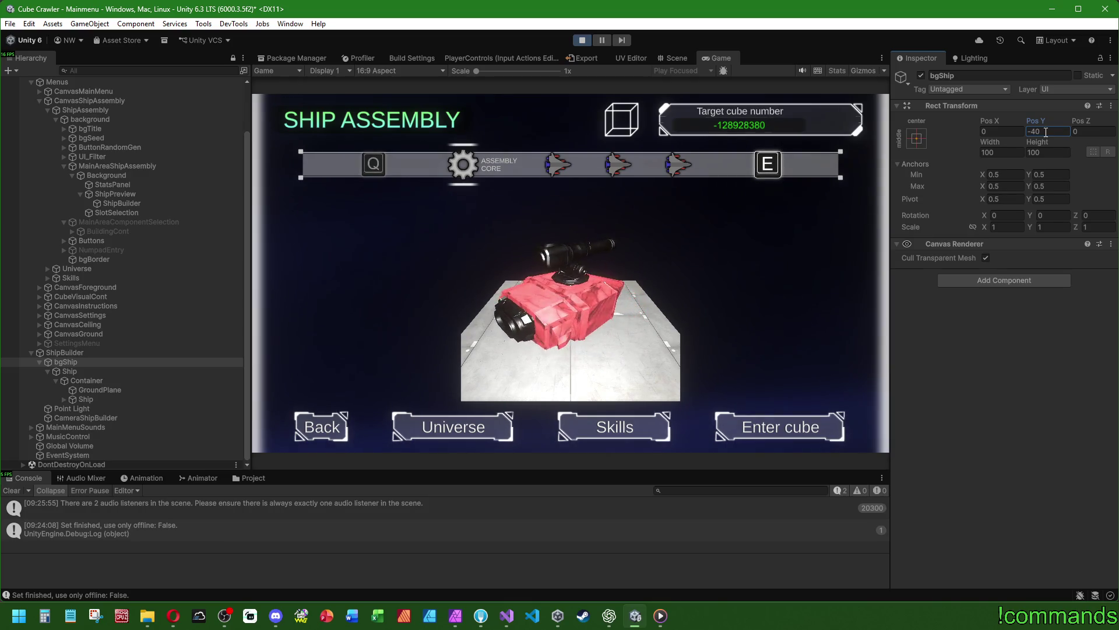
Confirm Container tilt -25, scale 64 and bgShip Pos Y -40, then stop play mode
left_click(92, 380)
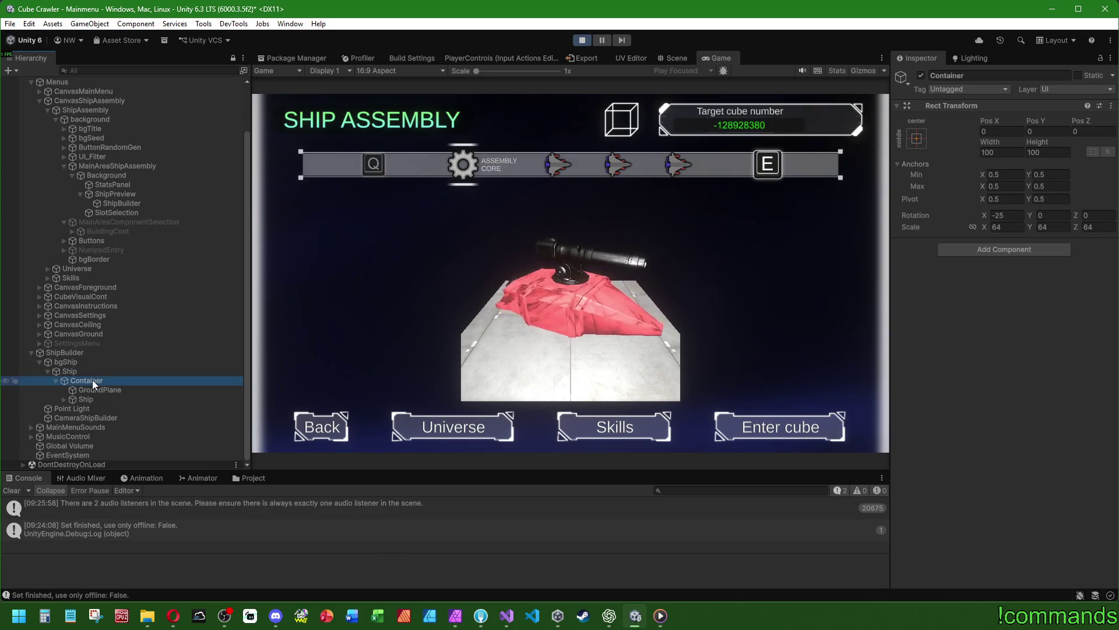
left_click(86, 363)
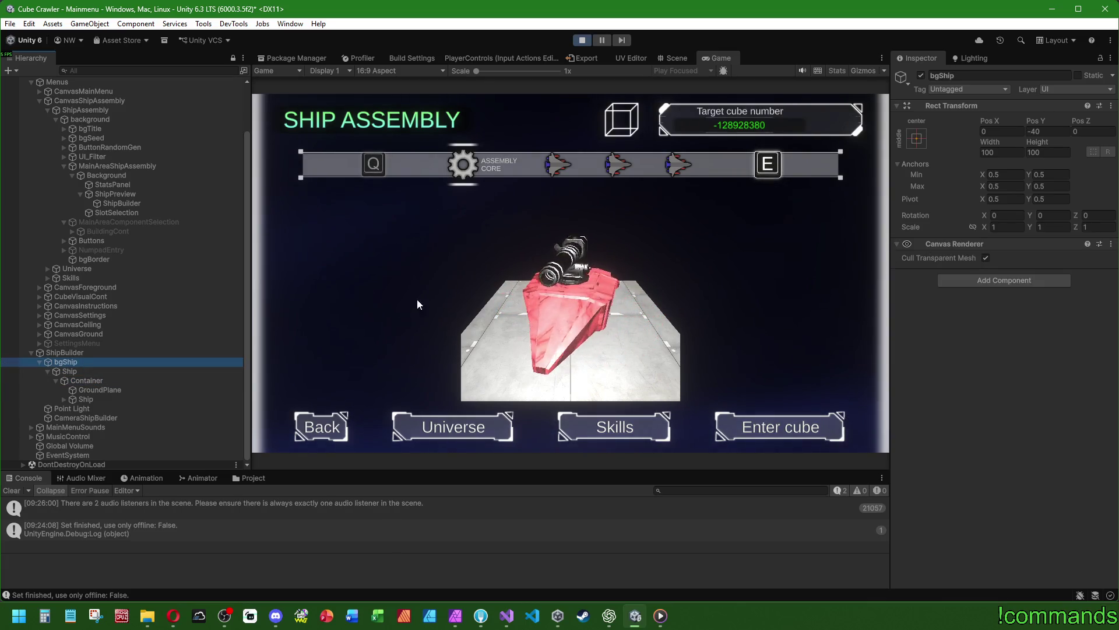
left_click(97, 380)
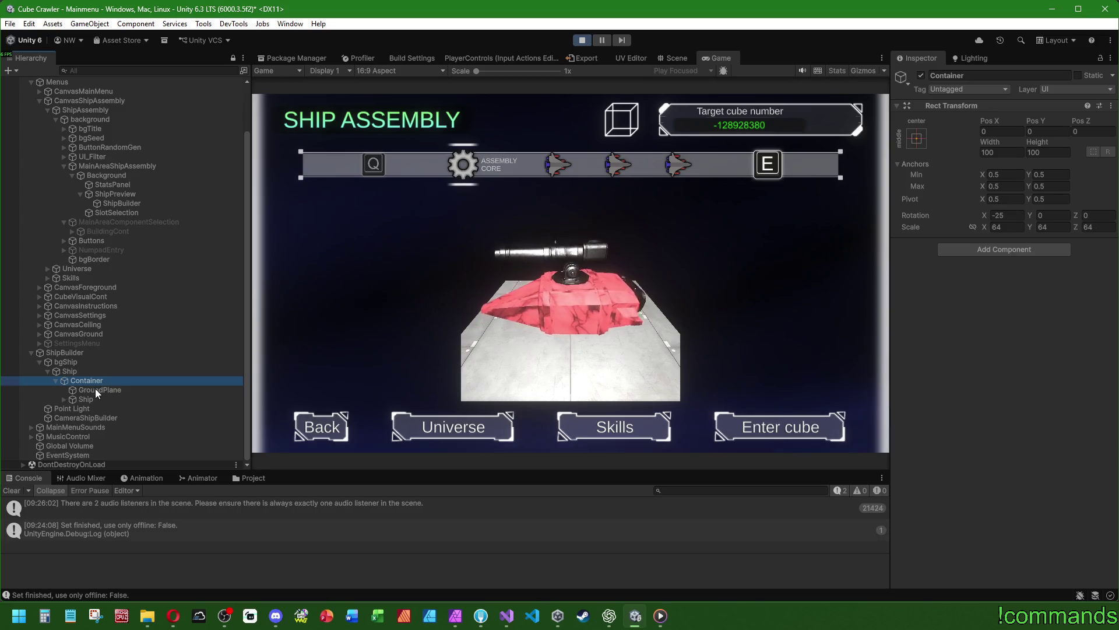
left_click(582, 42)
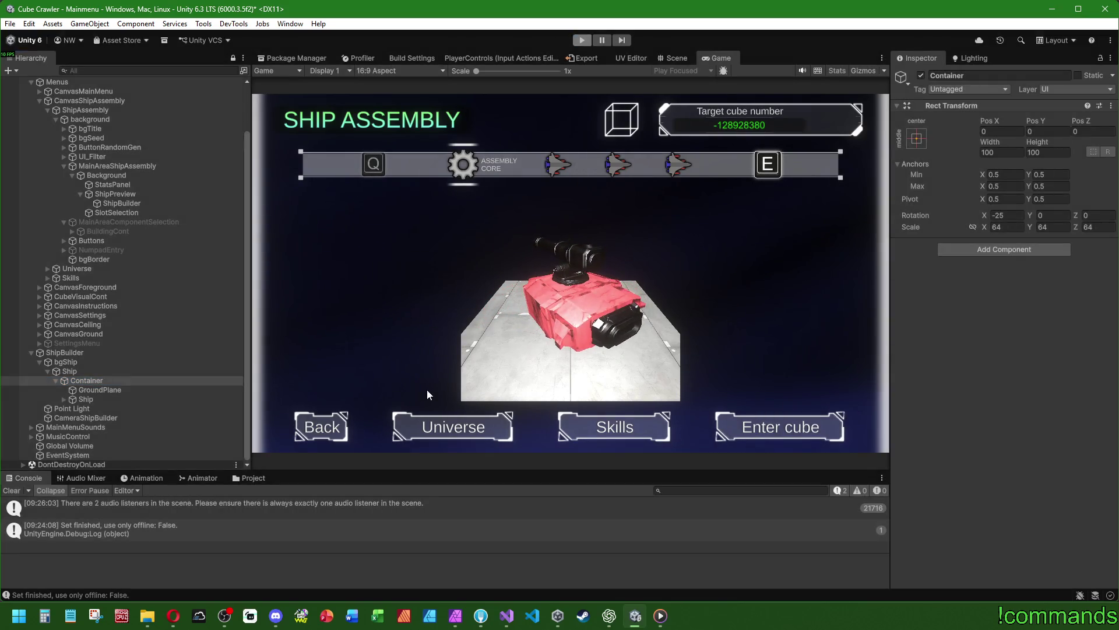
Open the VisualShipBuilder prefab from ShipBuilder and give its bgShip backdrop Pos Y -40
left_click(254, 479)
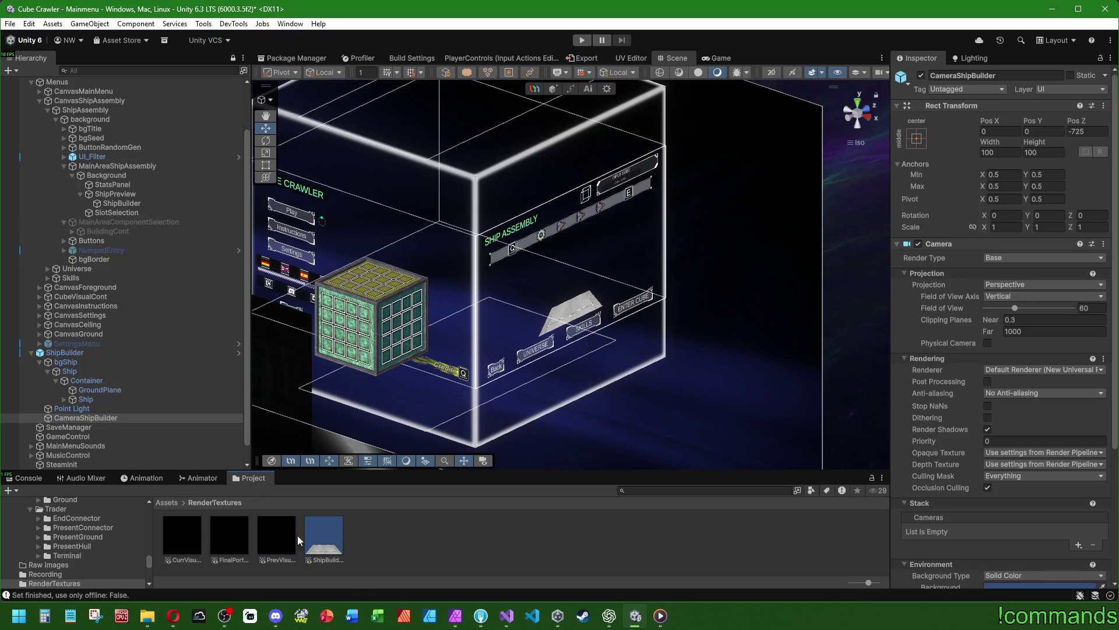
left_click(114, 362)
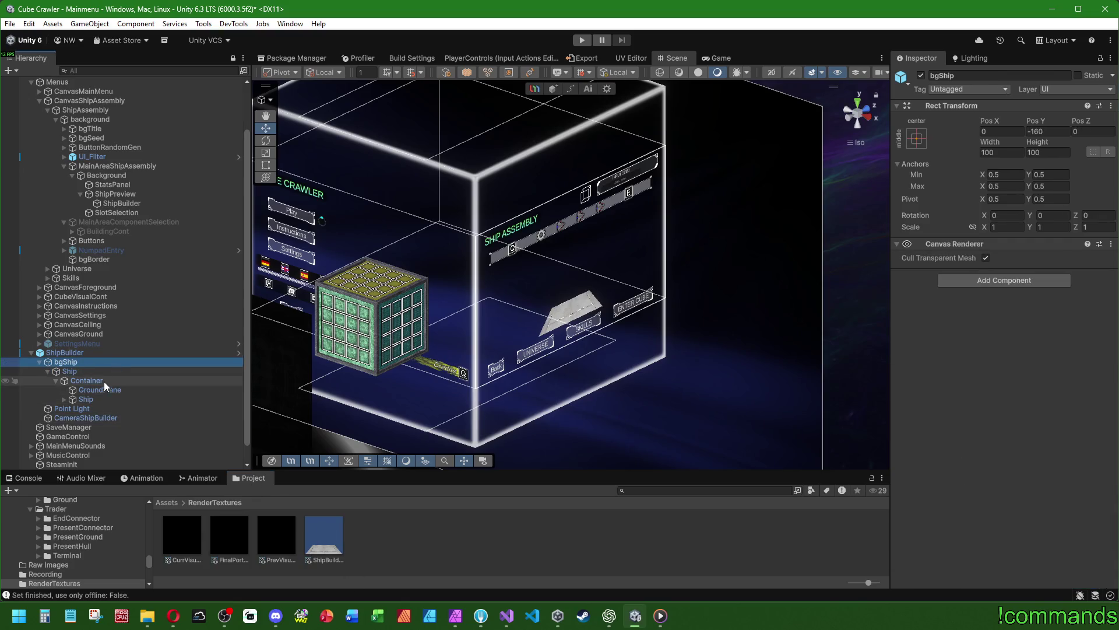
left_click(101, 382)
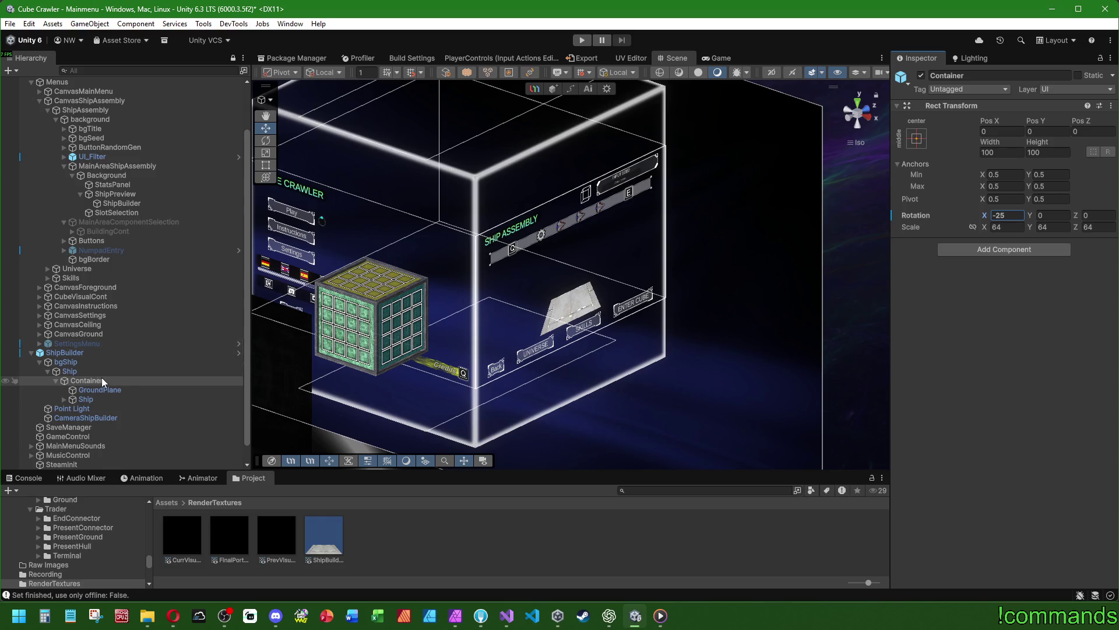
left_click(82, 352)
left_click(940, 118)
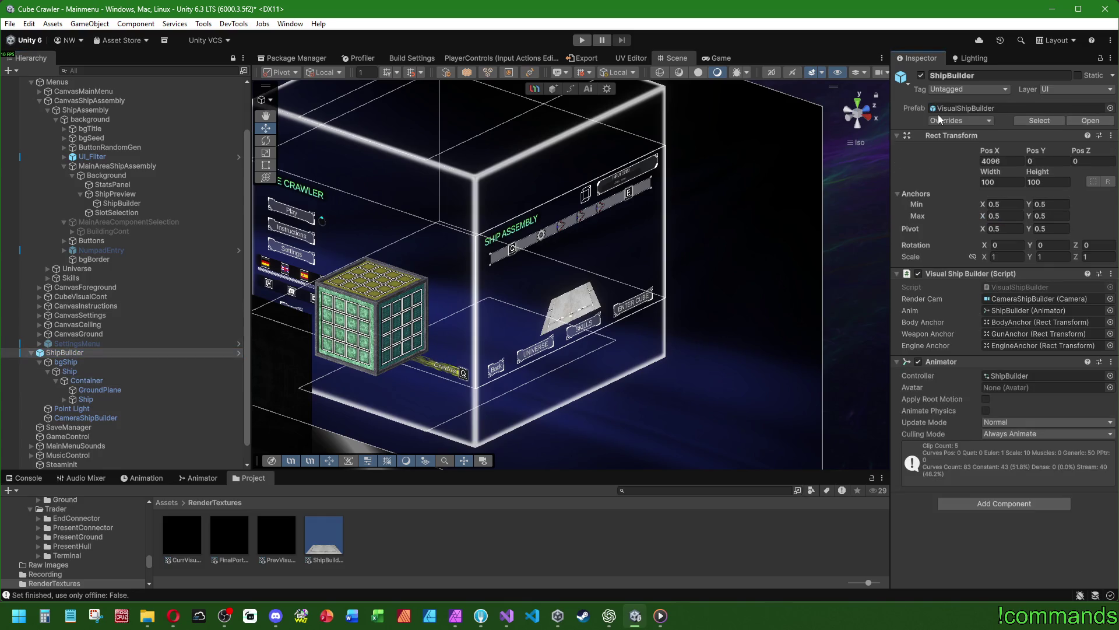
left_click(1090, 120)
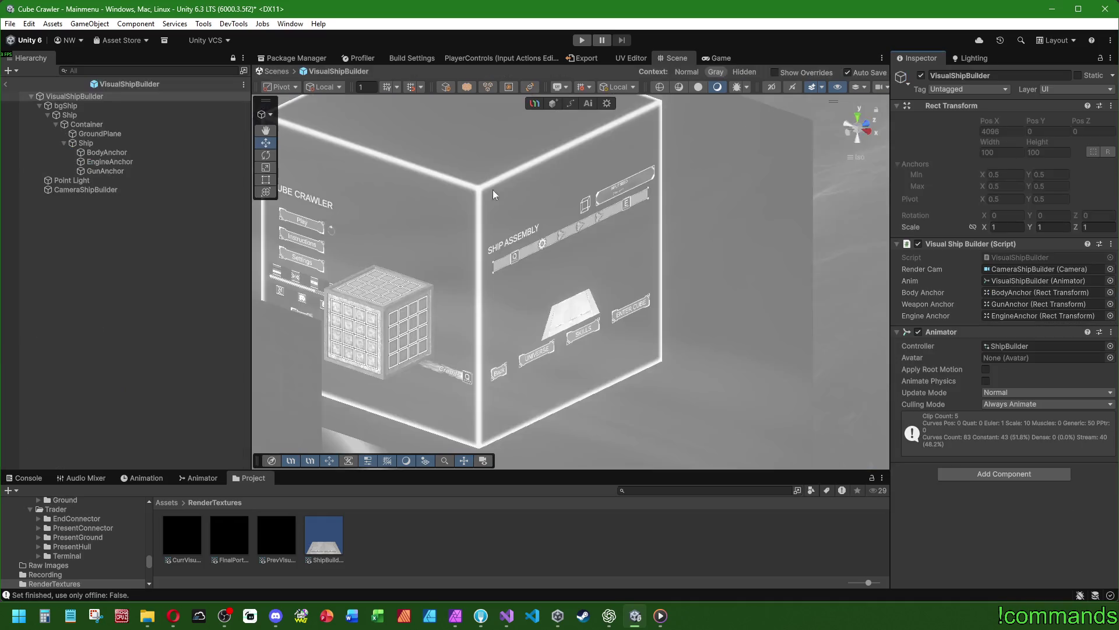
left_click(65, 106)
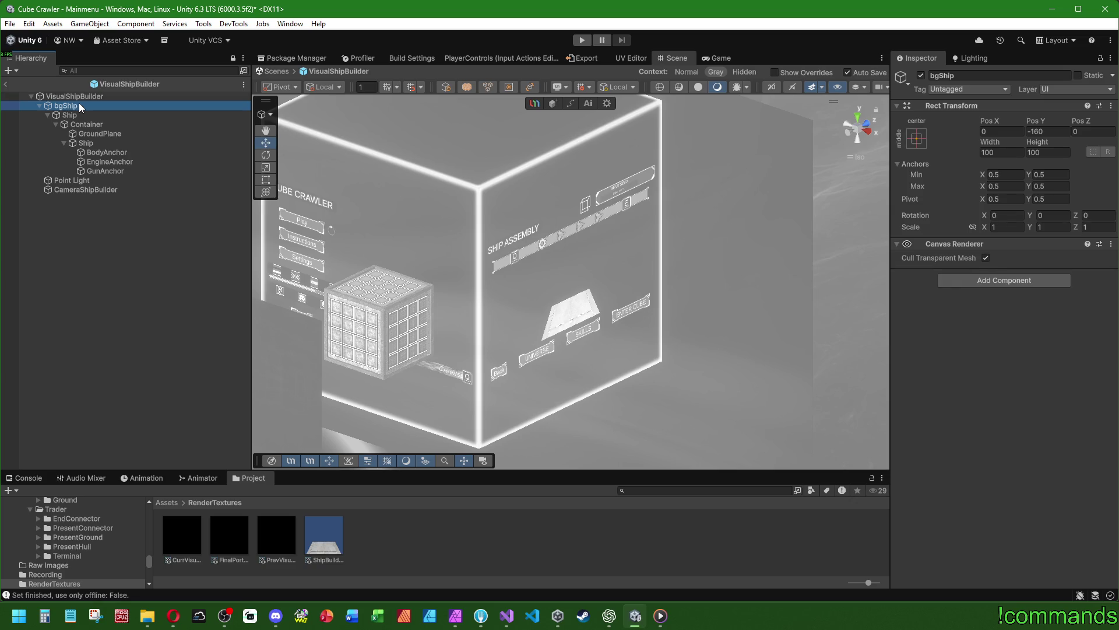
left_click(101, 126)
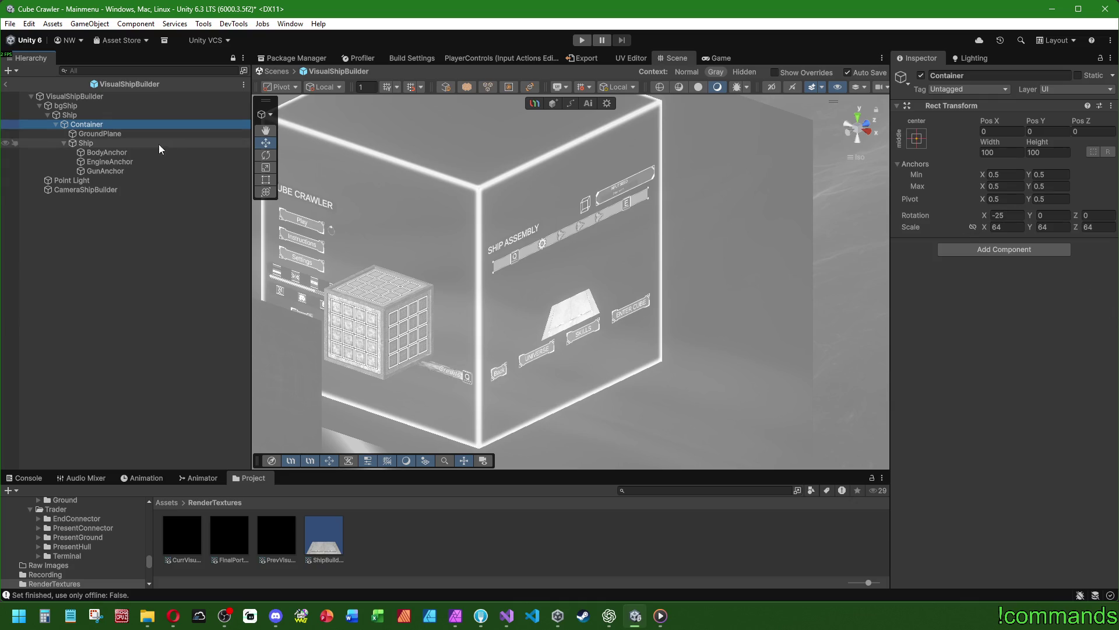
left_click(87, 116)
left_click(94, 108)
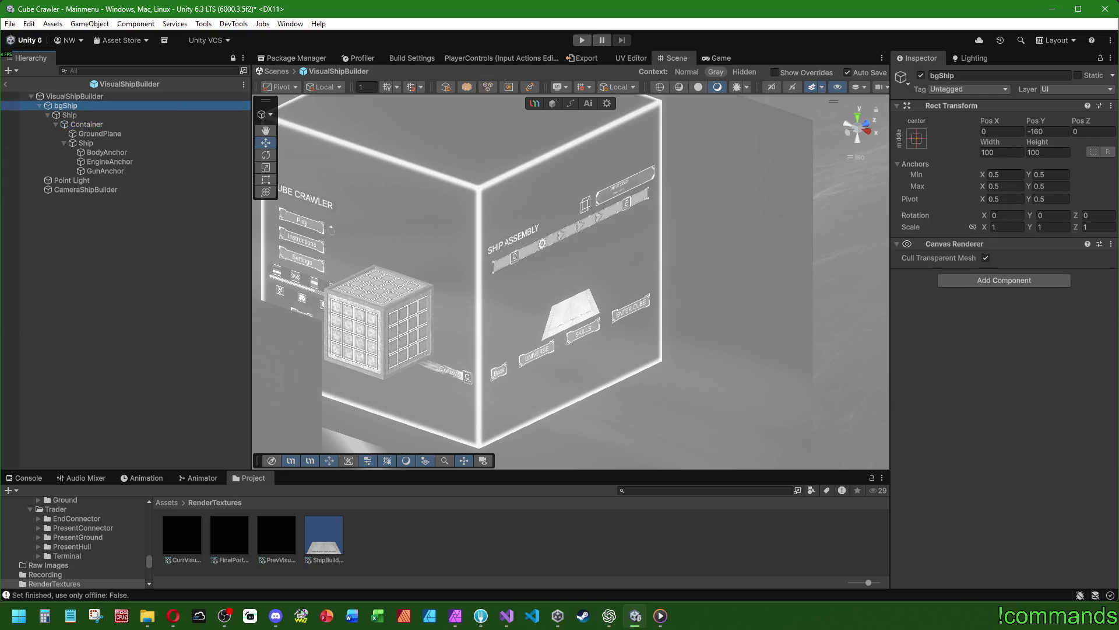
Exit prefab mode and save both the project and the open scene
left_click(5, 84)
left_click(10, 24)
left_click(40, 150)
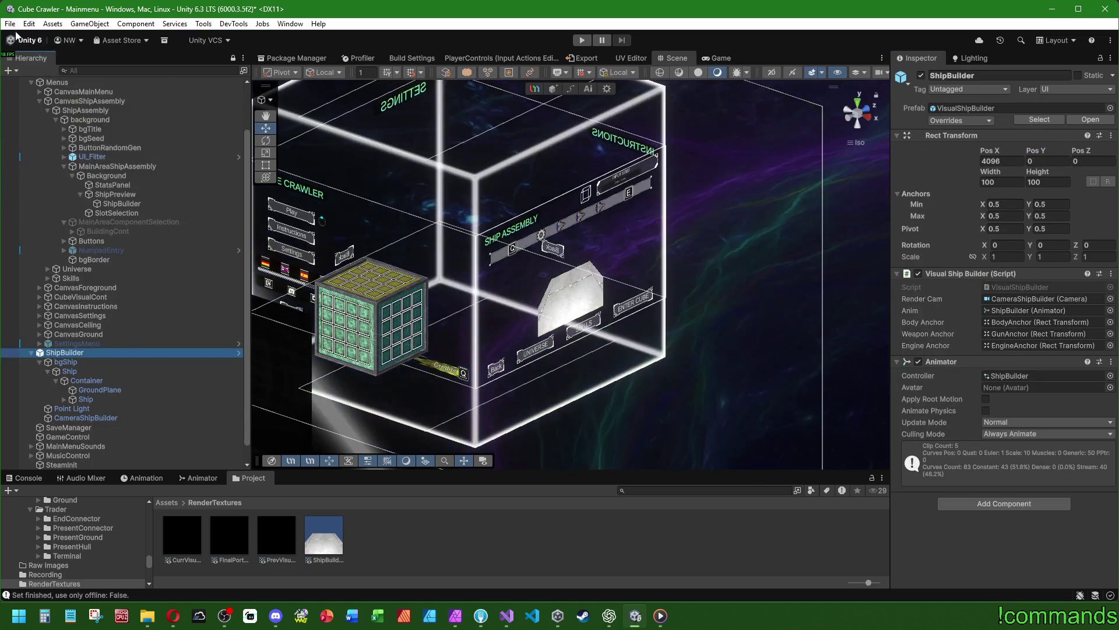
left_click(10, 24)
left_click(30, 80)
Clear the Console and start the game in play mode
left_click(25, 478)
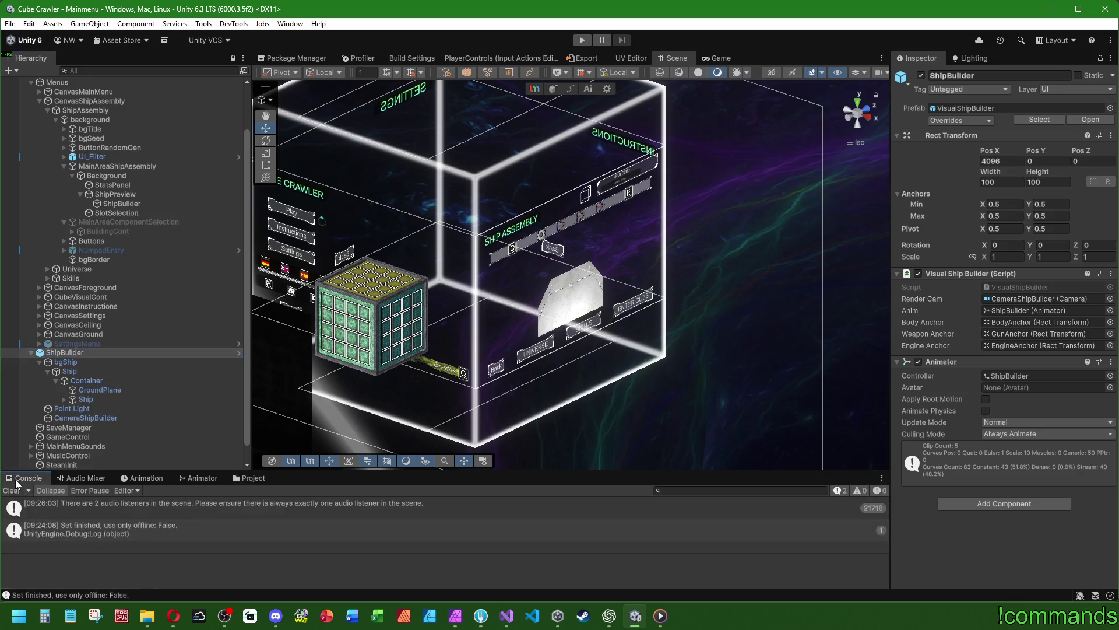
left_click(11, 491)
left_click(581, 40)
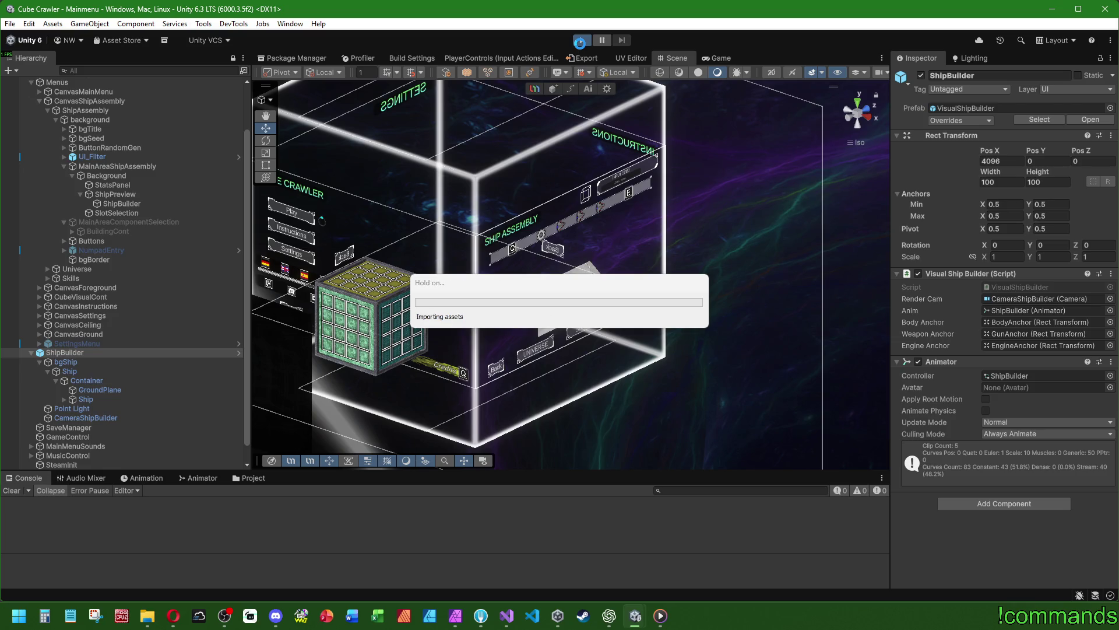
left_click(582, 42)
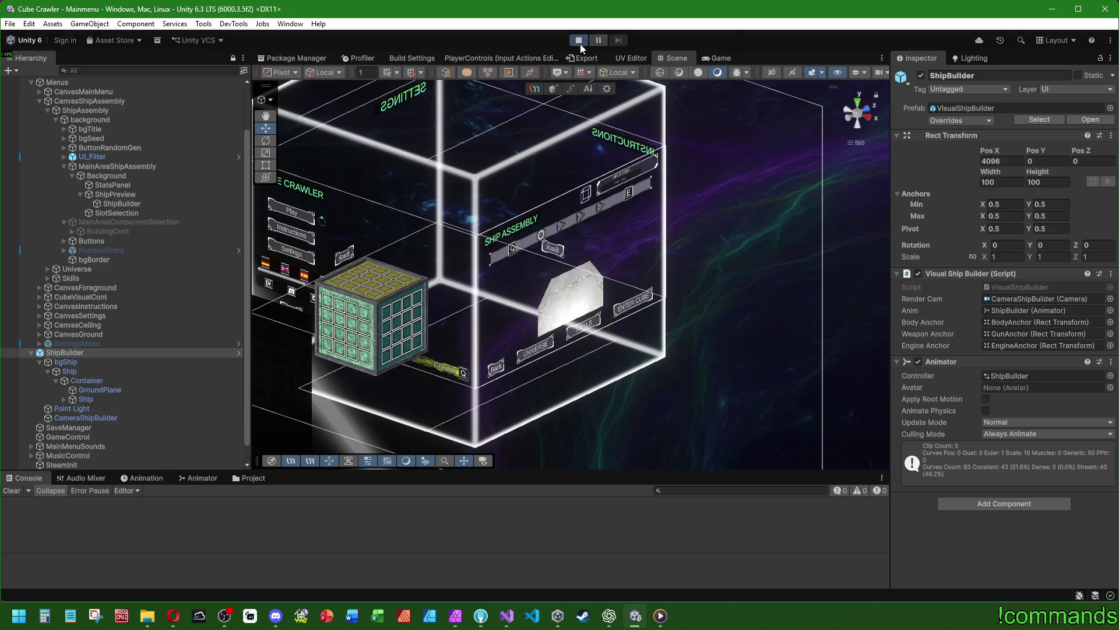
Maximize the Game view, enter the menu to reach Ship Assembly, then stop play mode
left_click(12, 491)
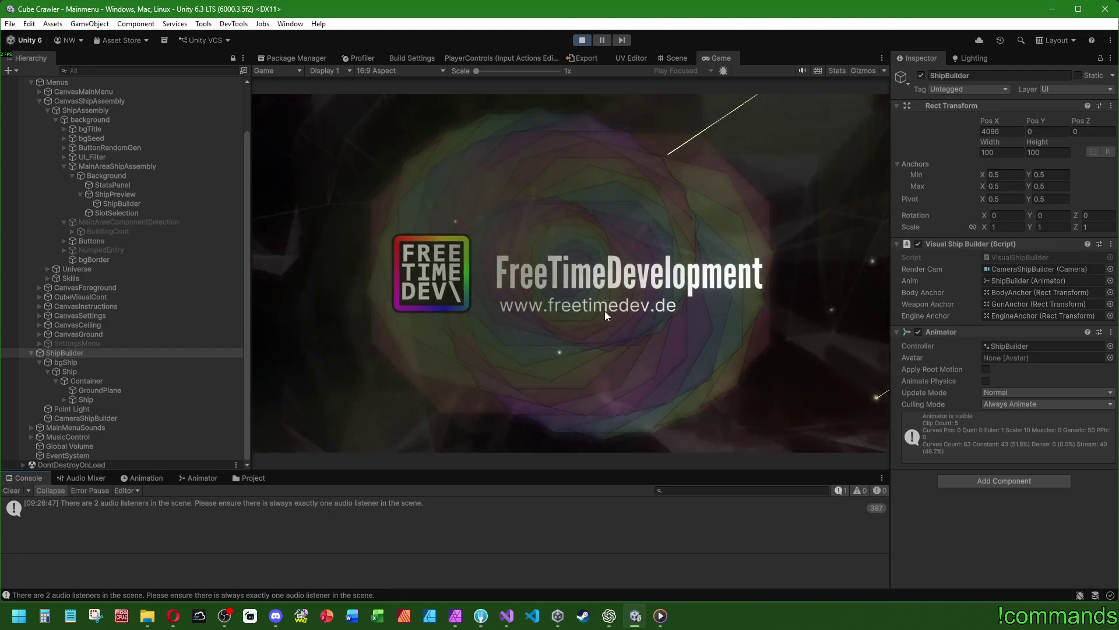
scroll(240, 270, "up", 3)
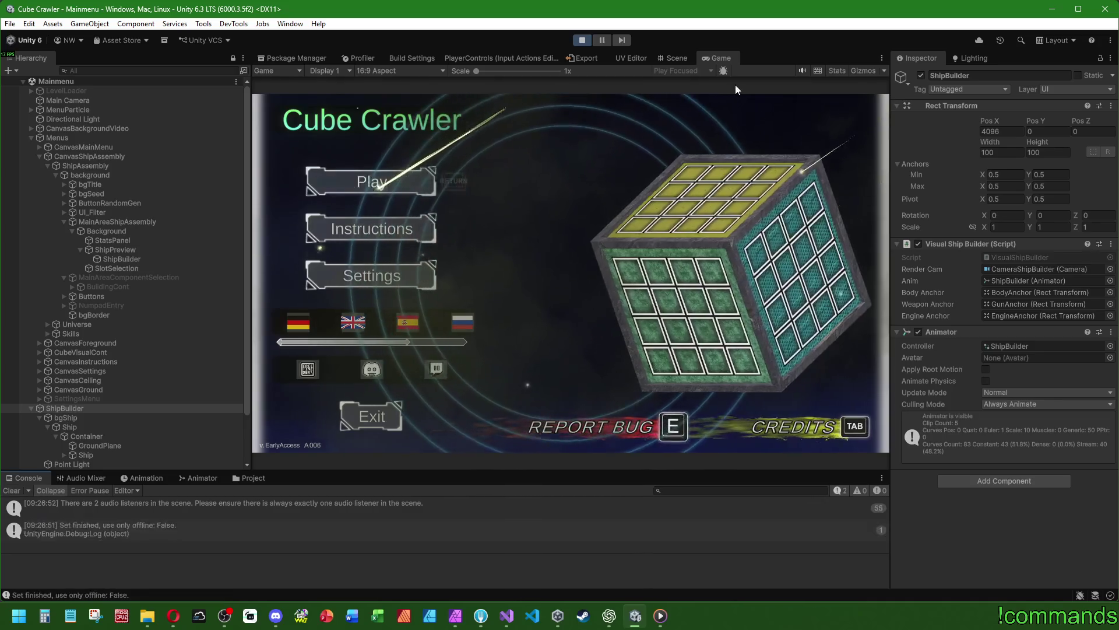
key("shift+space")
key("Return")
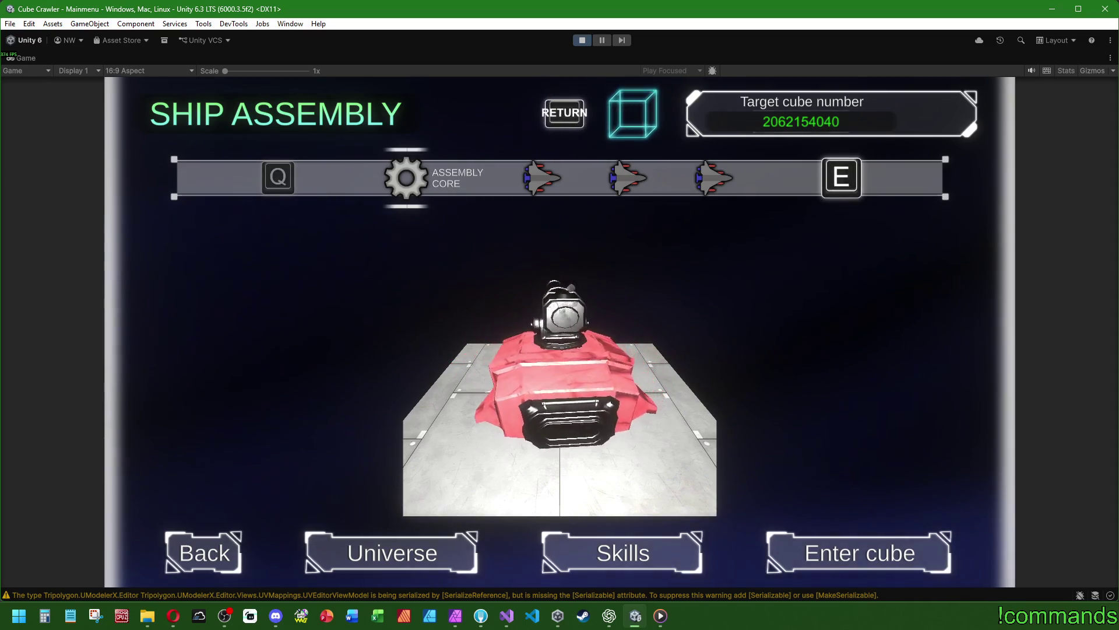
key("super")
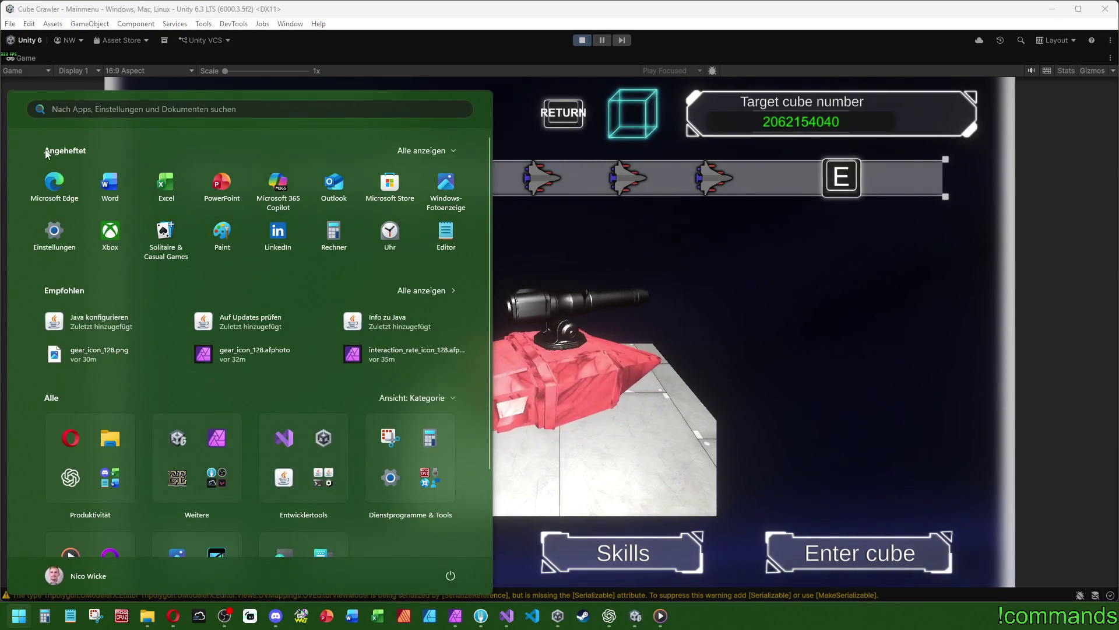
left_click(693, 25)
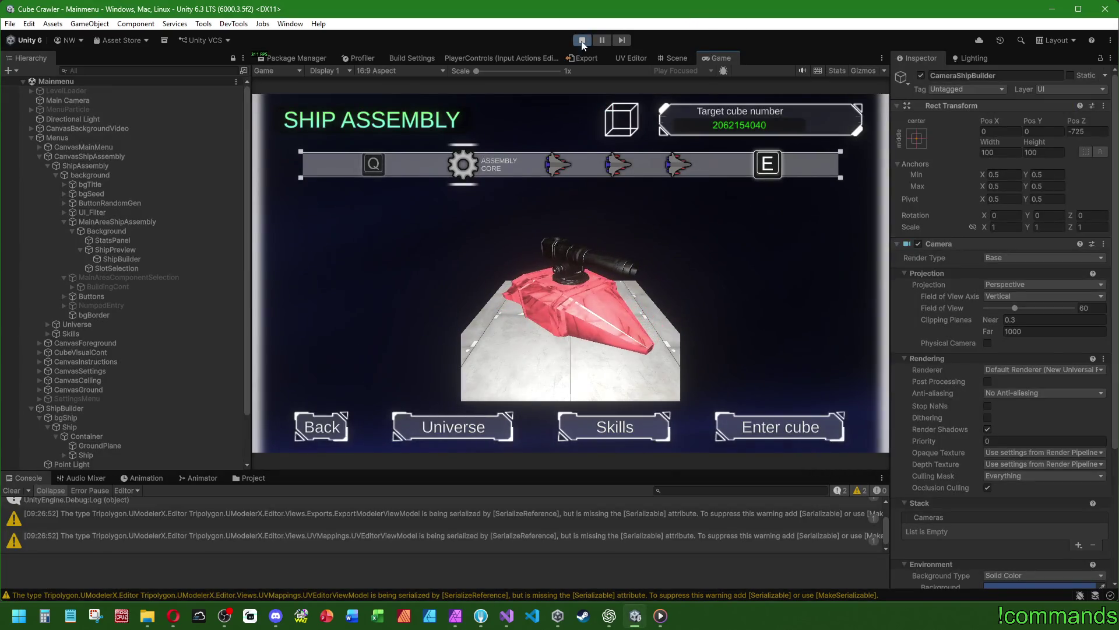
key("ctrl+p")
left_click(4, 491)
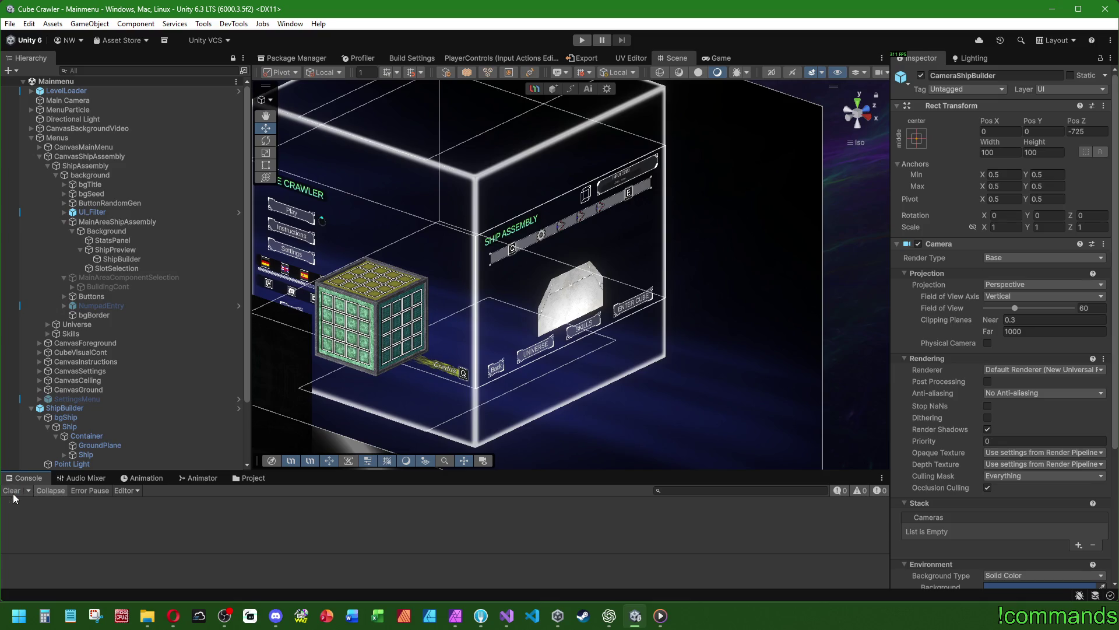
Open the VisualShipBuilder prefab and add a 3D Object > UModelerX under Container
double_click(52, 408)
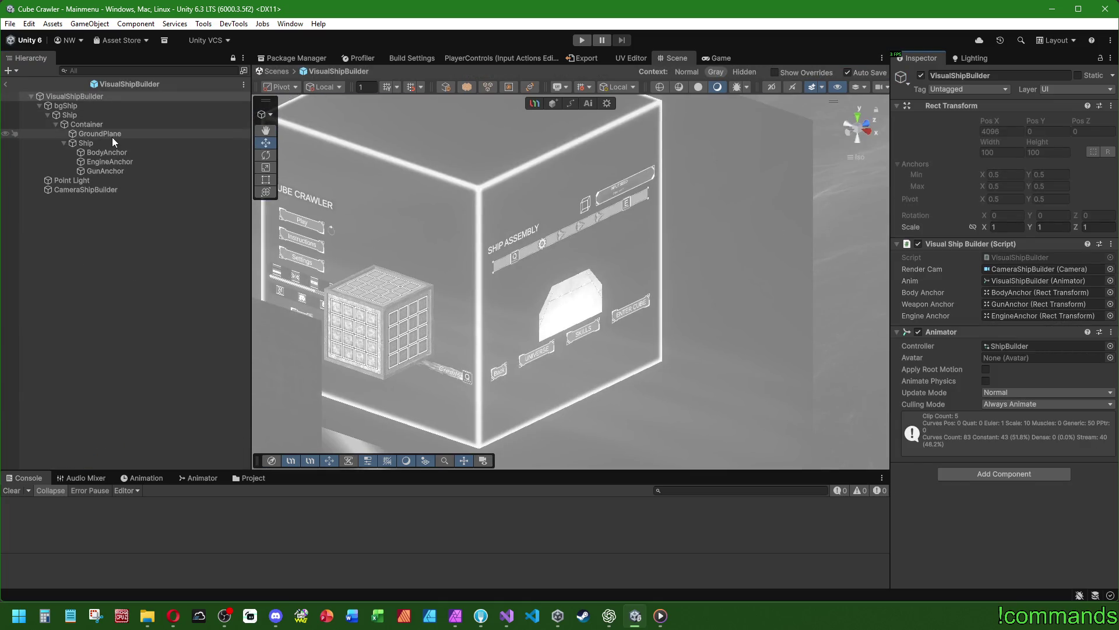
double_click(99, 134)
left_click_drag(714, 244, 785, 306, "alt")
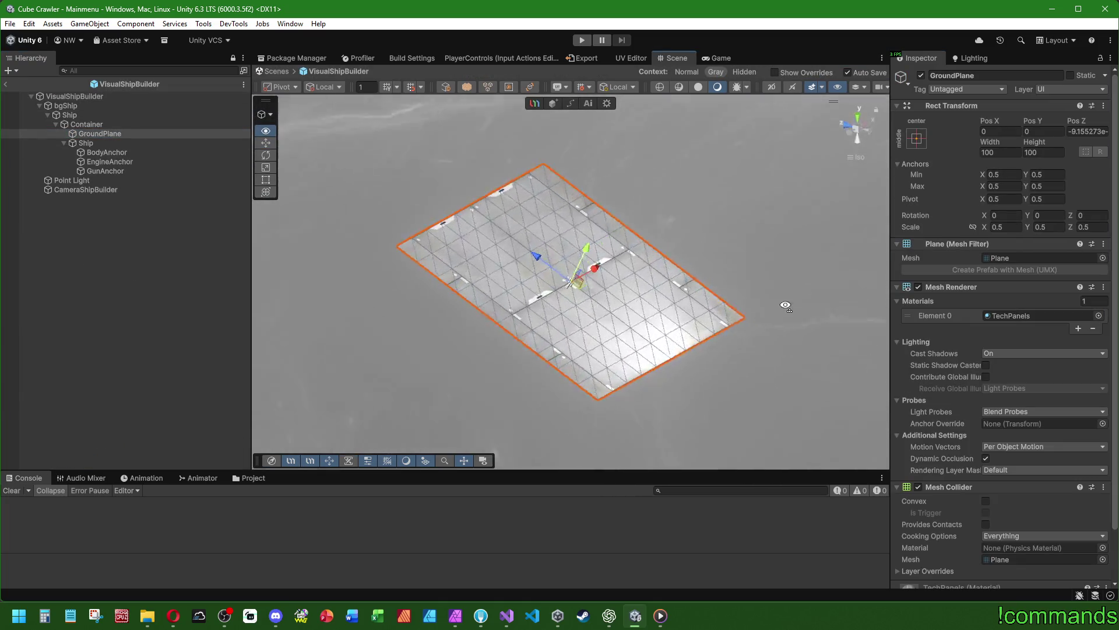
left_click(85, 124)
right_click(85, 124)
mouse_move(173, 359)
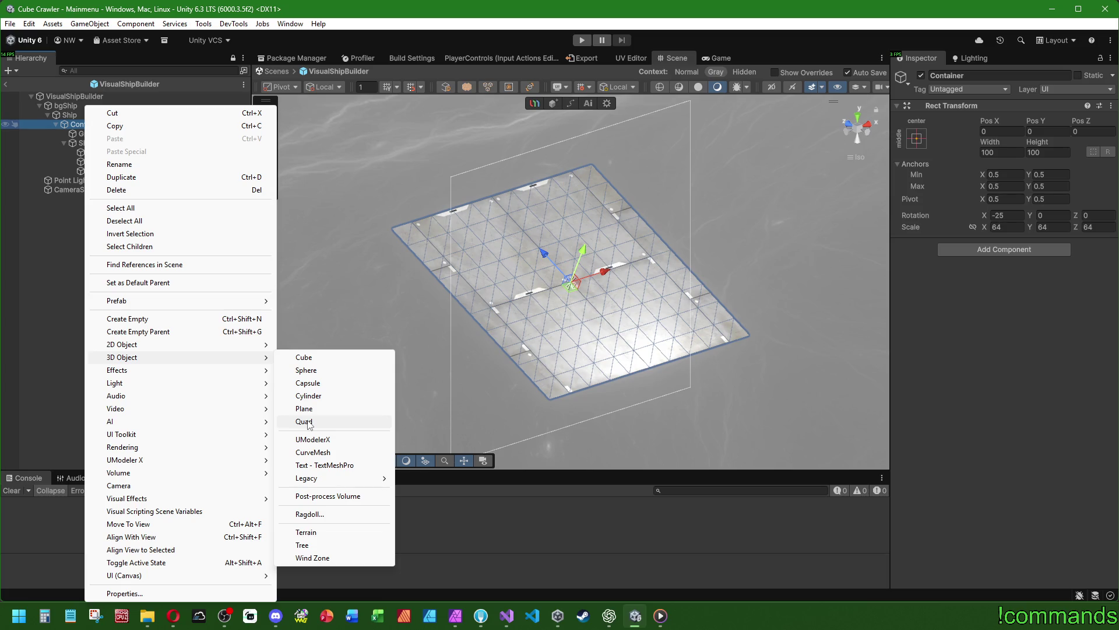
left_click(309, 441)
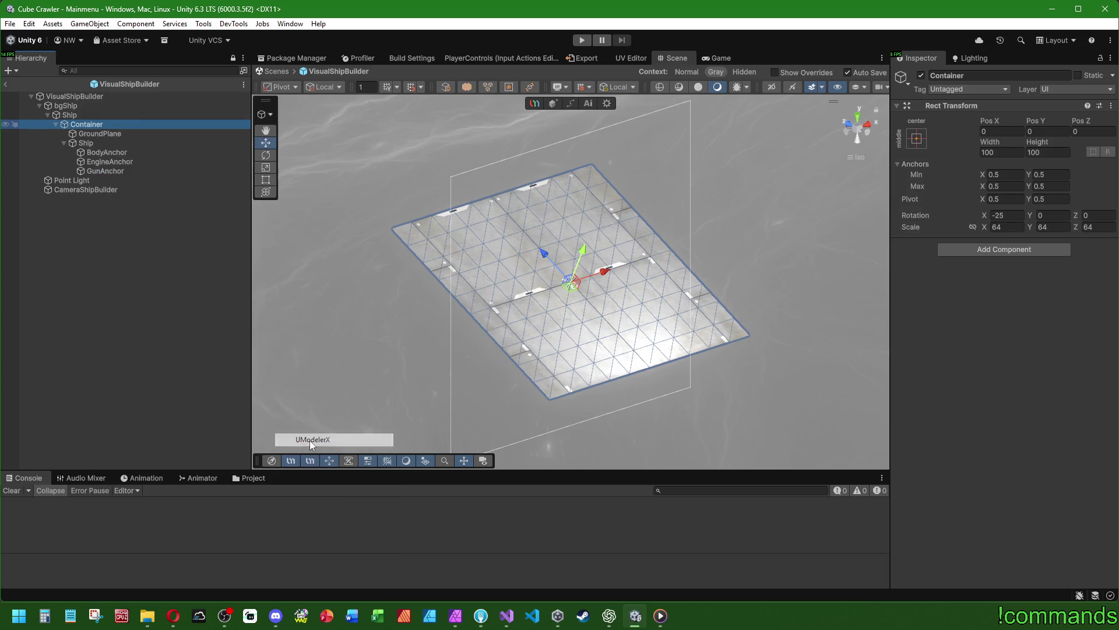
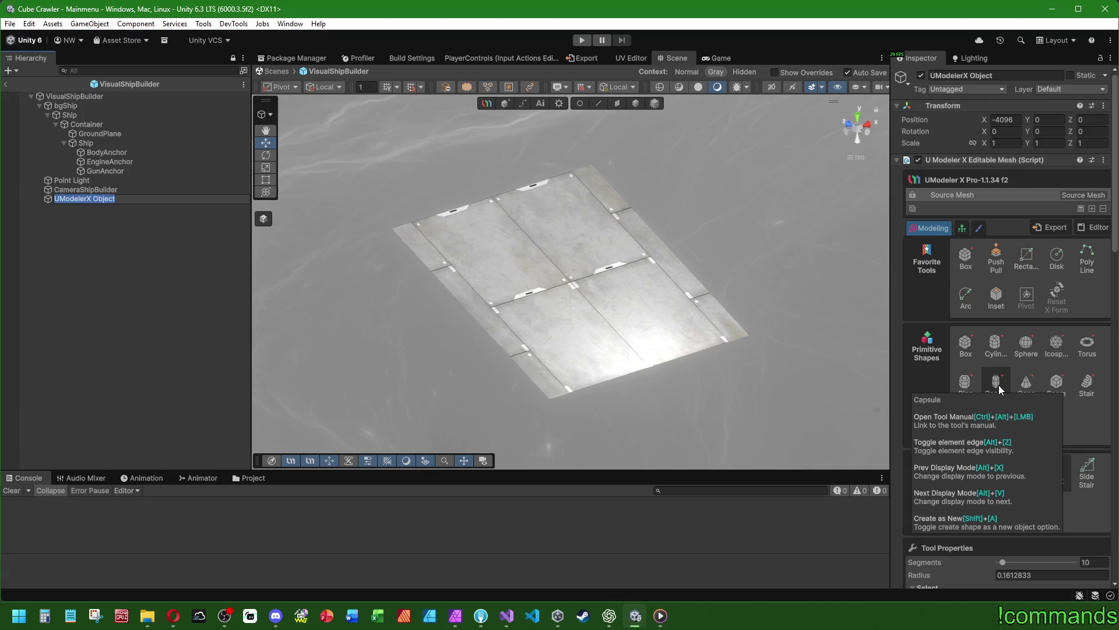
Draw a trial 10-sided cylinder (radius ~145.66, height ~36.95) on the plate, then delete the UModelerX Object
left_click(992, 349)
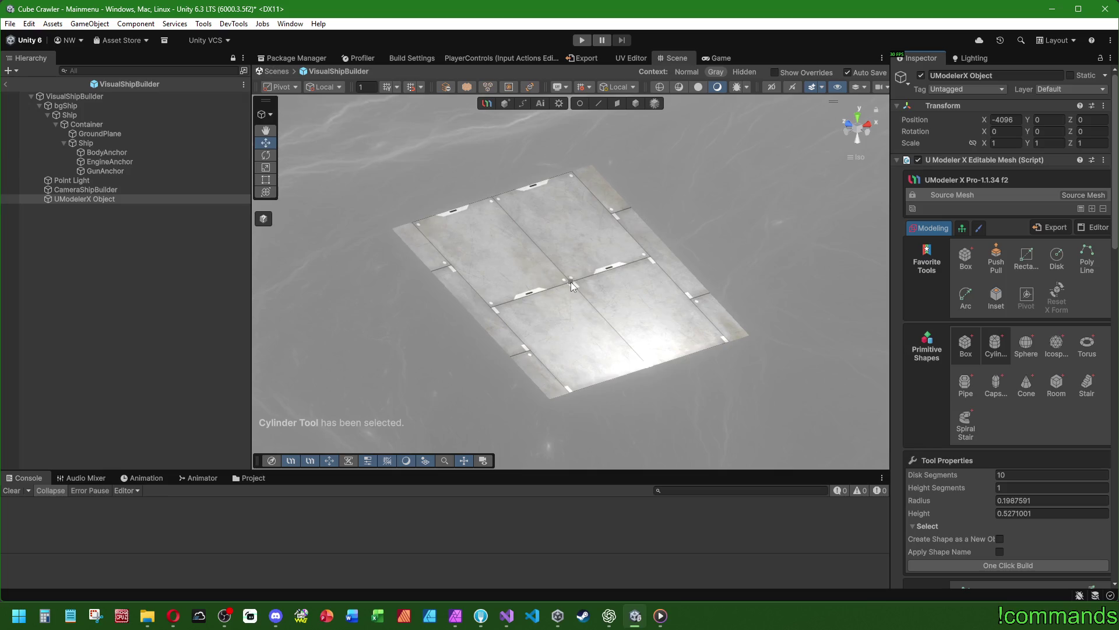
left_click_drag(571, 282, 660, 250)
left_click(744, 275)
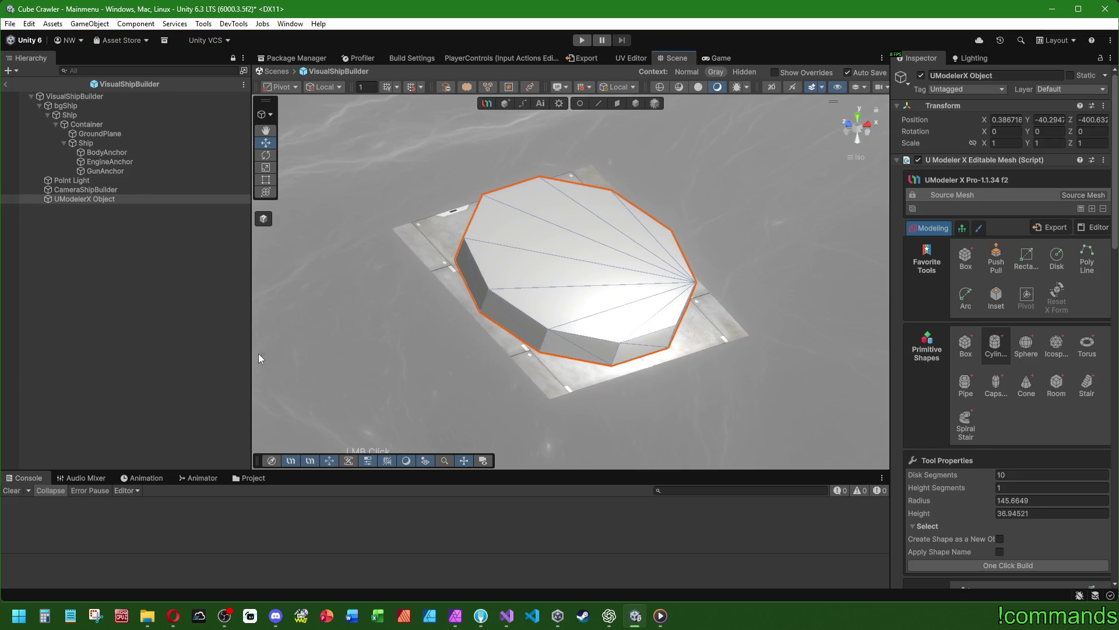
left_click(121, 201)
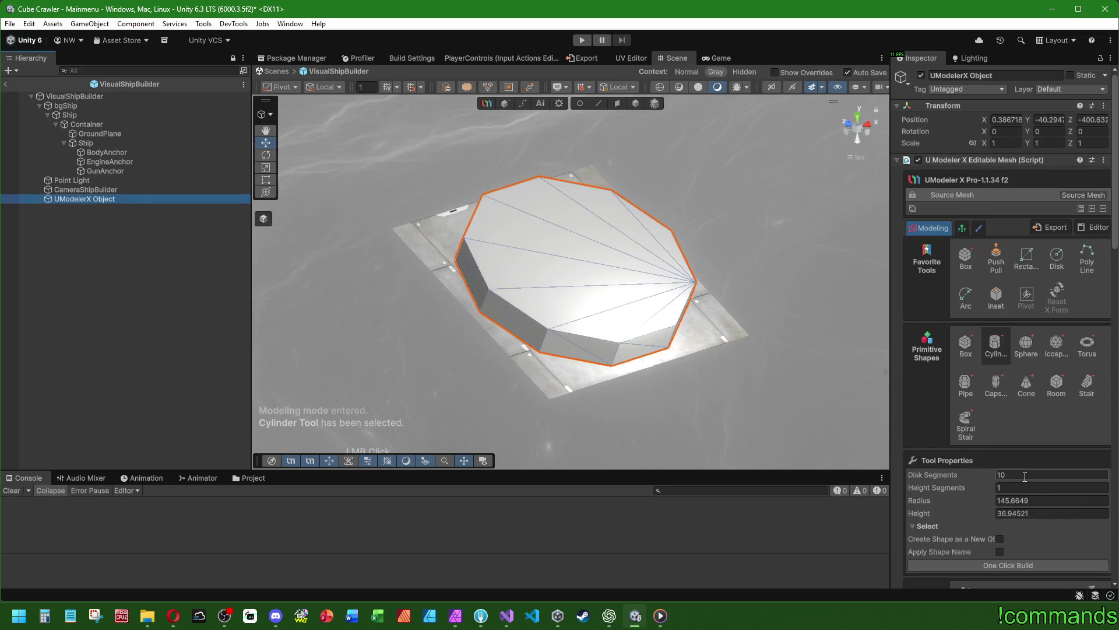
key("Delete")
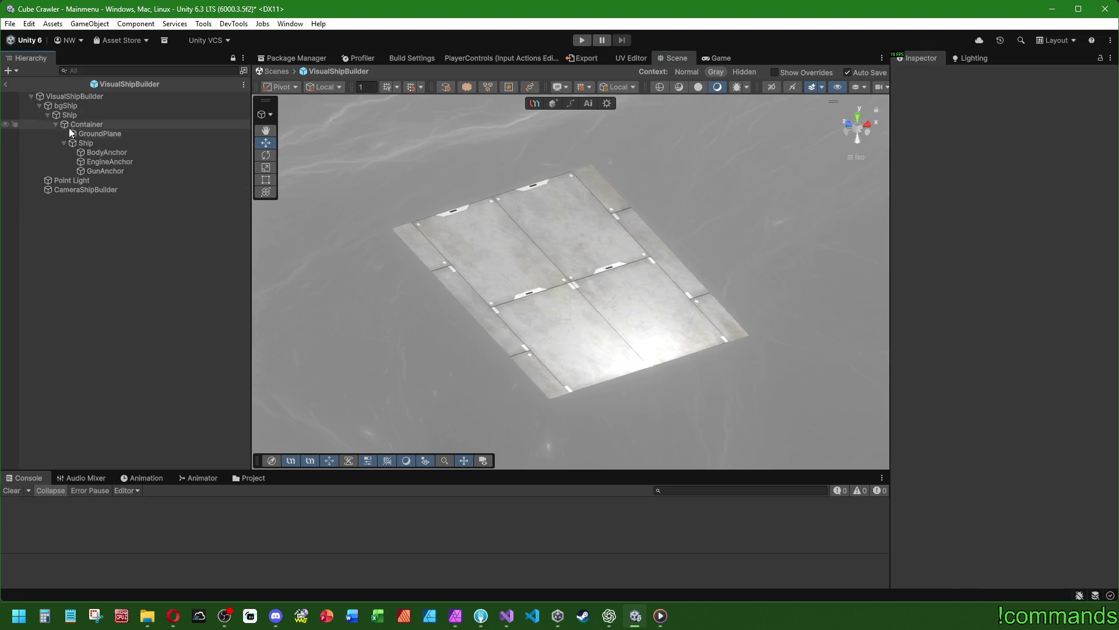
Add a new UModelerX object under VisualShipBuilder via 3D Object > UModelerX
left_click(76, 97)
right_click(77, 98)
mouse_move(128, 330)
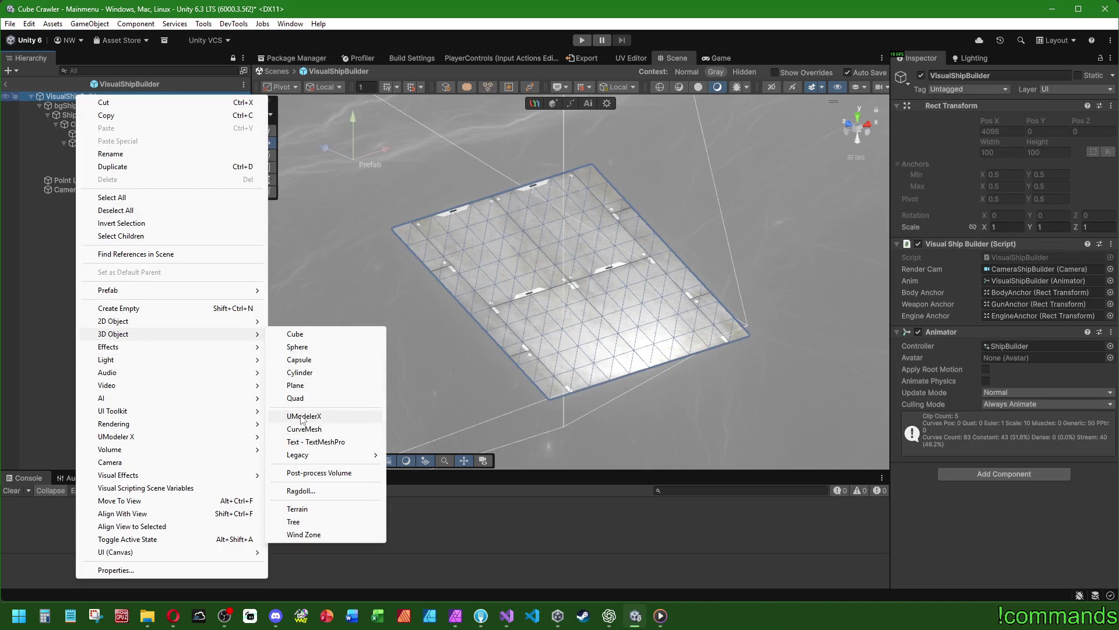
left_click(407, 411)
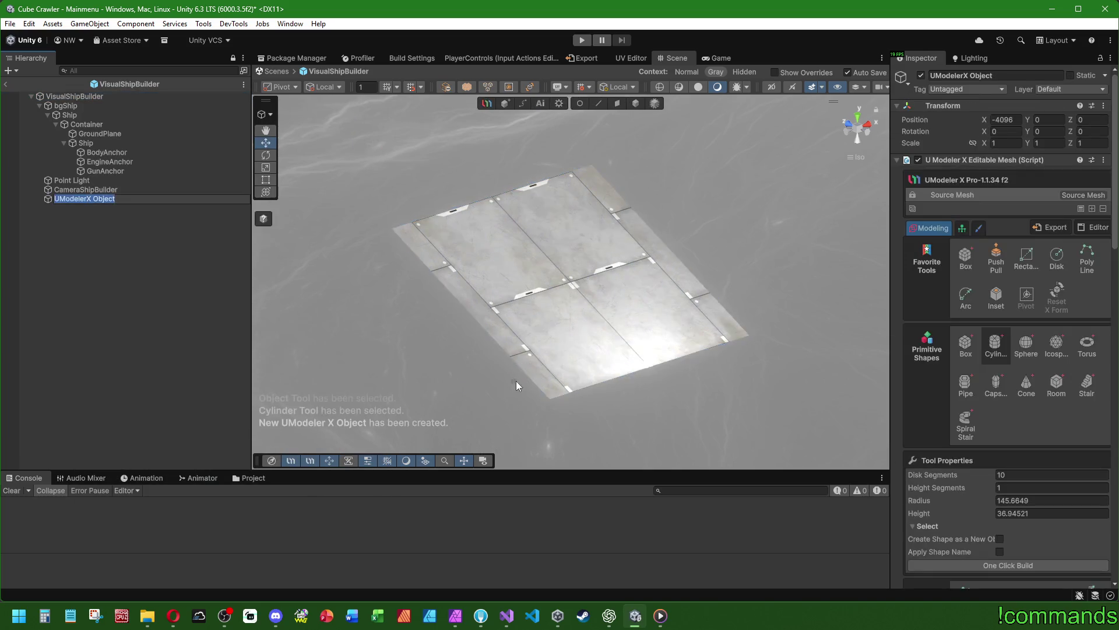
Set Disk Segments to 16 and draw a cylinder of radius about 131 from the plate centre
left_click(1021, 475)
type("16")
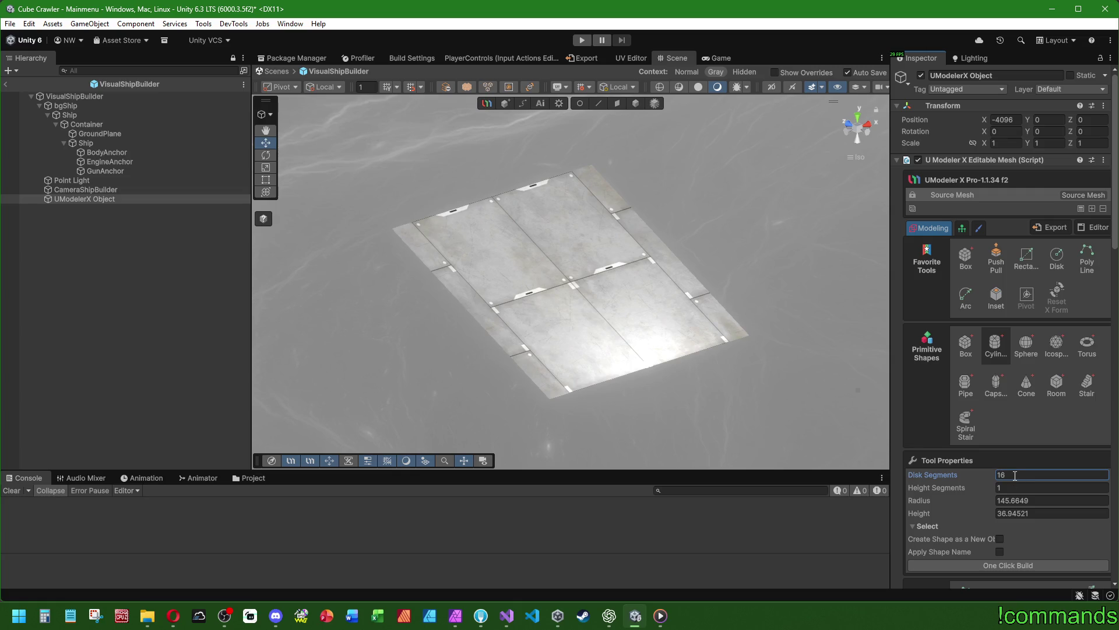
mouse_move(570, 281)
left_mouse_down()
mouse_move(663, 256)
mouse_move(653, 257)
left_mouse_up()
left_click(701, 289)
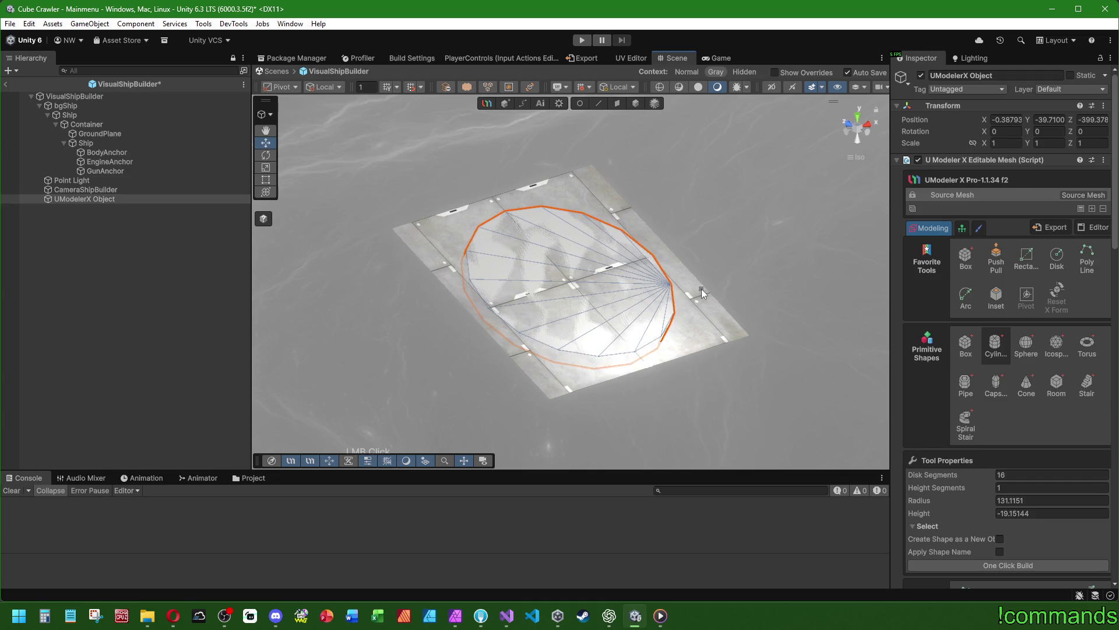
Save the scene and select the cylinder's rim edge loop in Edge mode
key("ctrl+s")
left_click(113, 201)
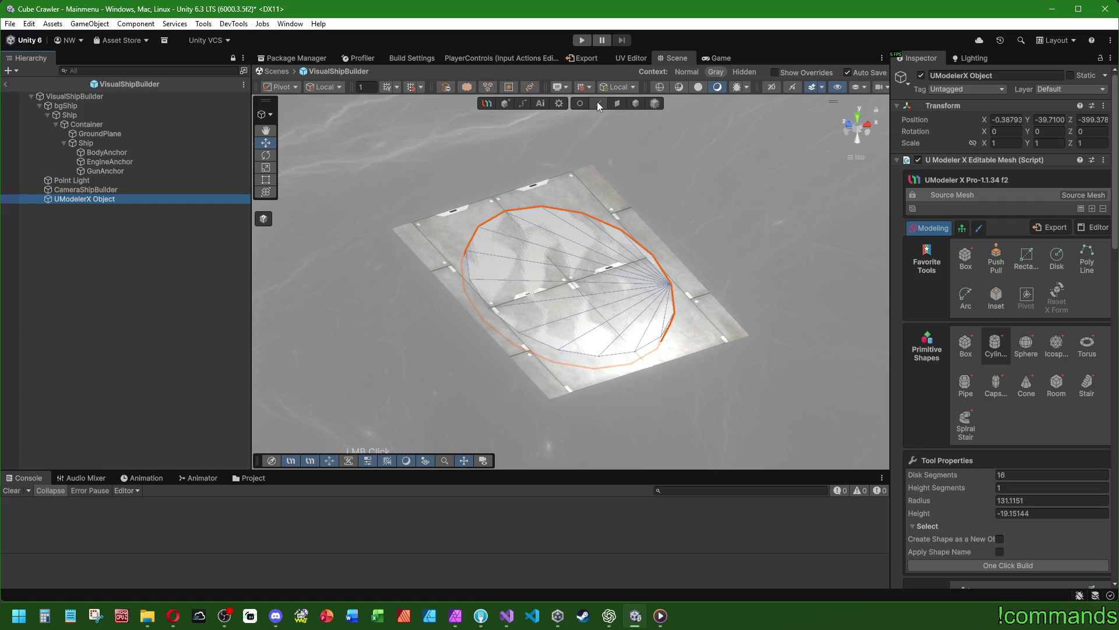
left_click(597, 102)
mouse_move(606, 187)
left_mouse_down()
mouse_move(630, 234)
mouse_move(558, 275)
left_mouse_up()
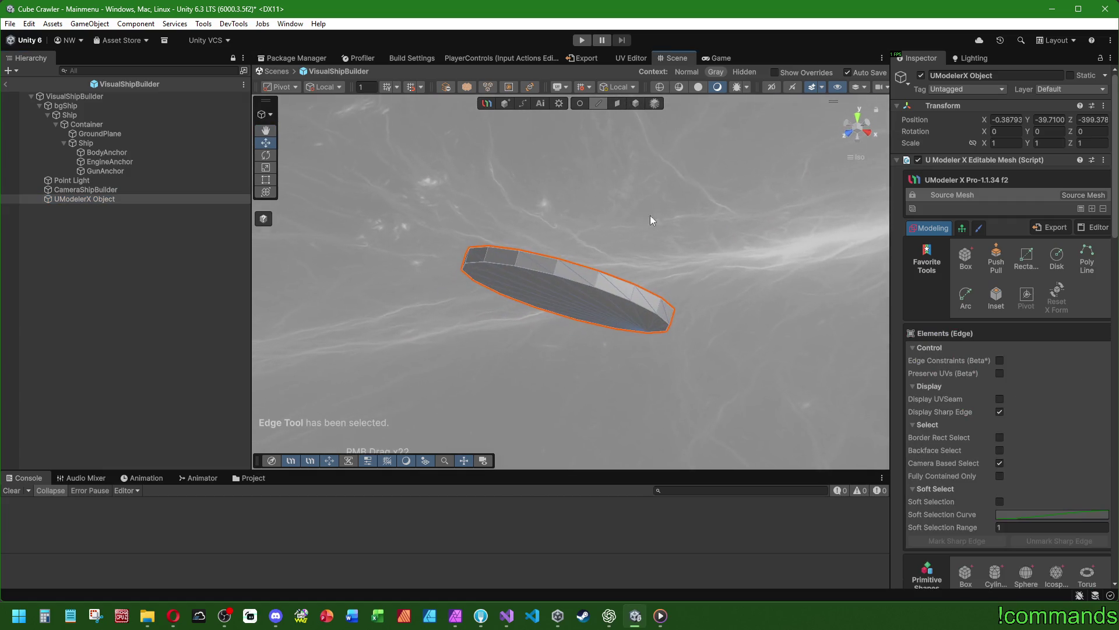
left_click(558, 275)
scroll(950, 459, "down", 4)
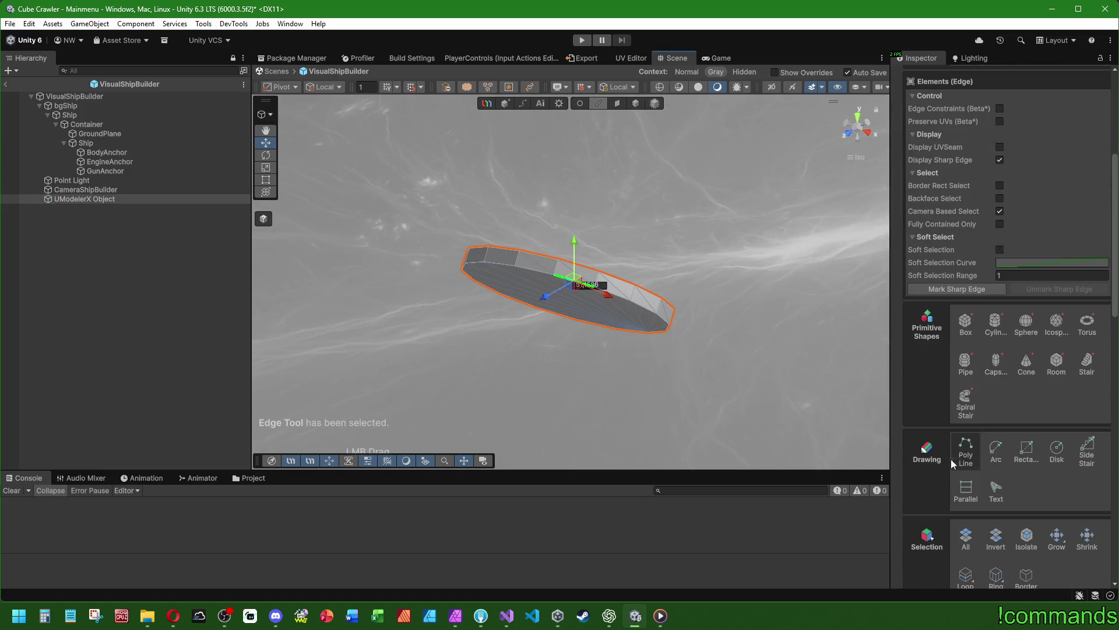
left_click(966, 577)
left_click_drag(631, 347, 525, 234)
Set the handle pivot to Center and orientation to Normal, with the Scale tool active
left_click(281, 87)
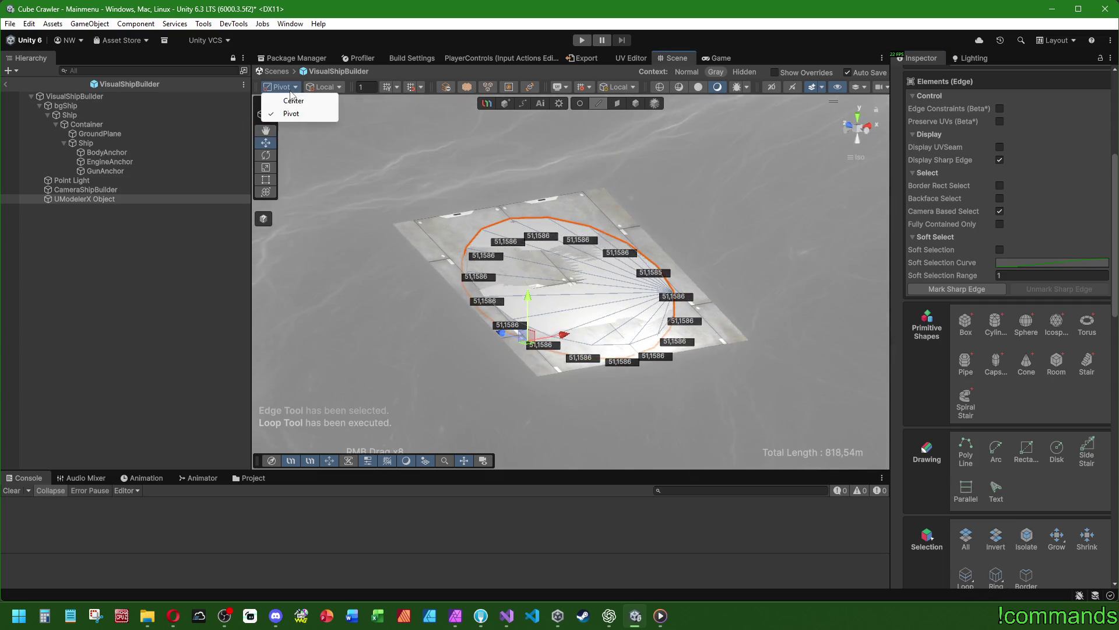
left_click(293, 101)
left_click(346, 87)
left_click(335, 113)
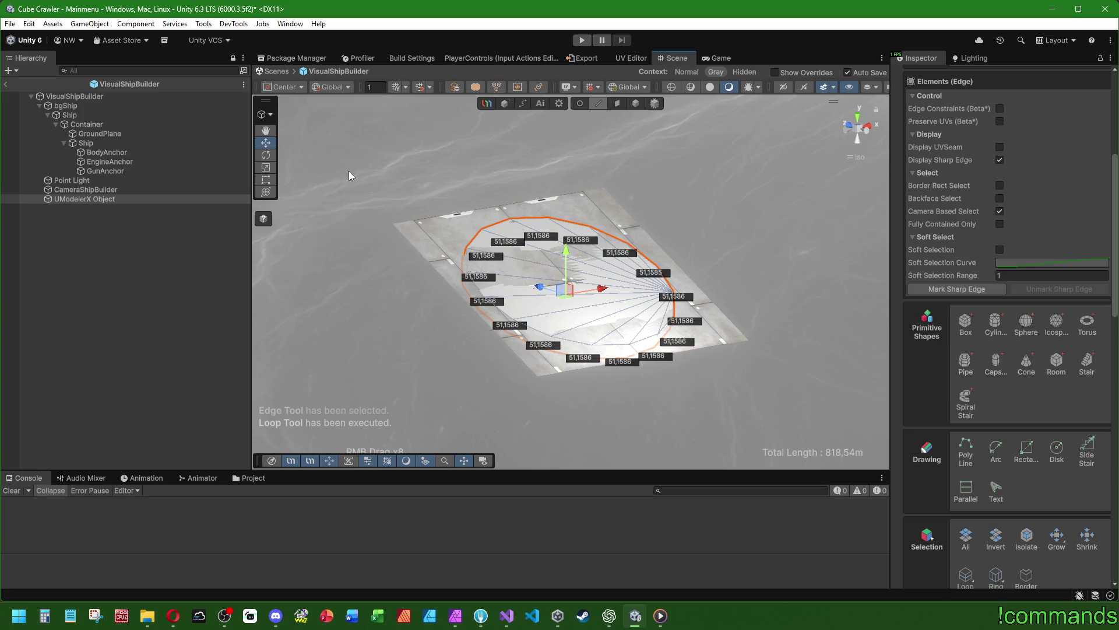
left_click(265, 168)
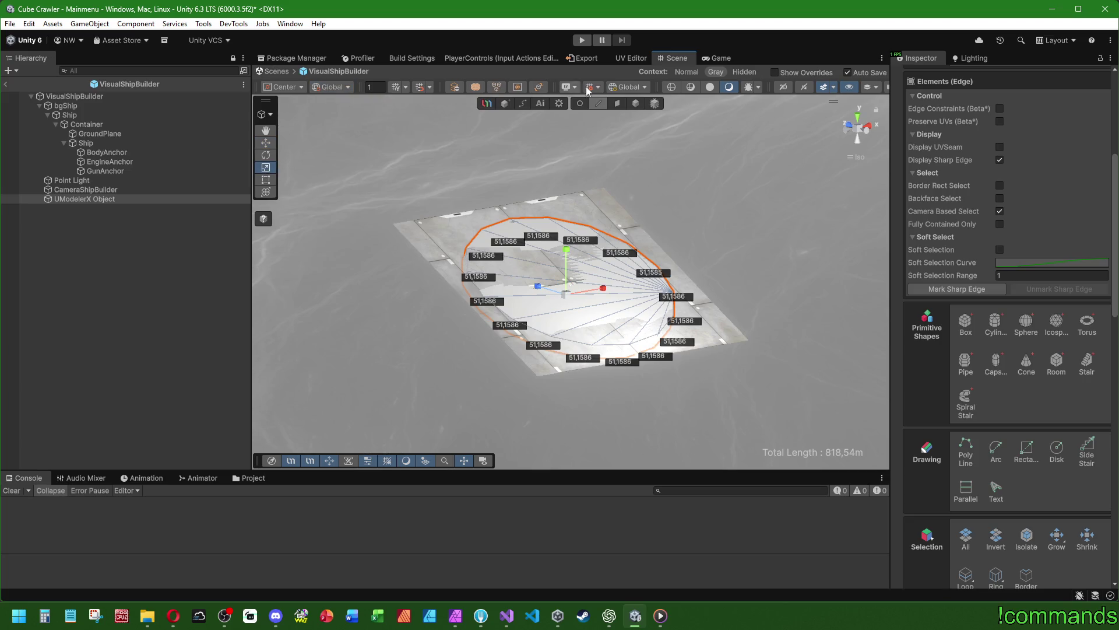
left_click(628, 87)
left_click(624, 99)
mouse_move(524, 221)
left_mouse_down()
mouse_move(503, 208)
mouse_move(375, 280)
mouse_move(327, 373)
mouse_move(349, 401)
left_mouse_up()
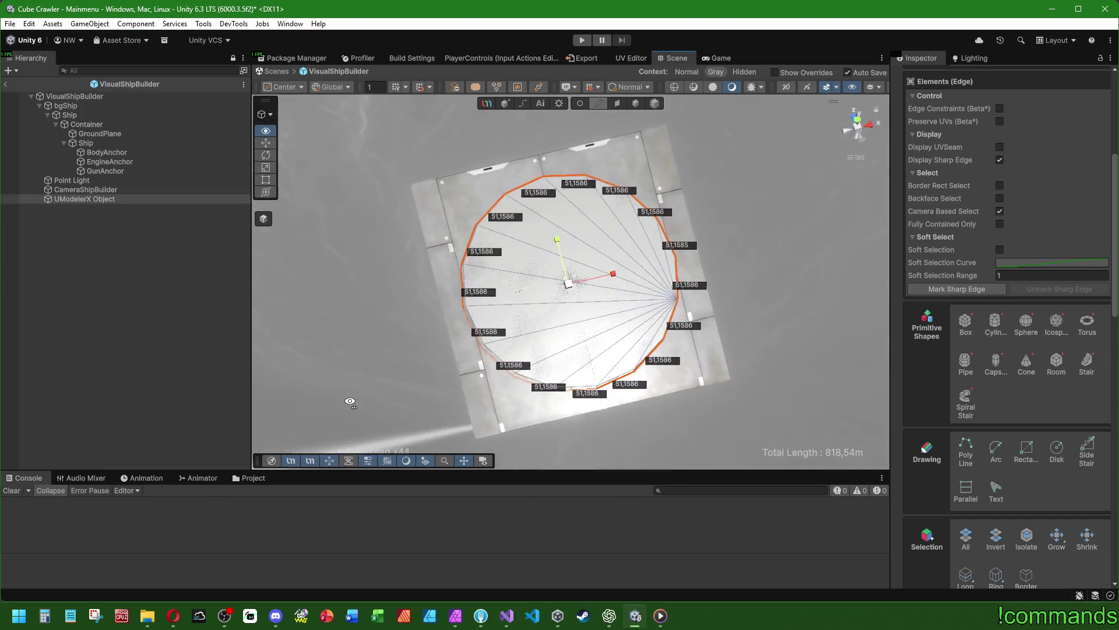
Scale the rim loop outward, trim it slightly, and nudge it along its axis
mouse_move(568, 285)
left_mouse_down()
mouse_move(583, 284)
mouse_move(428, 147)
mouse_move(423, 125)
mouse_move(490, 226)
left_mouse_up()
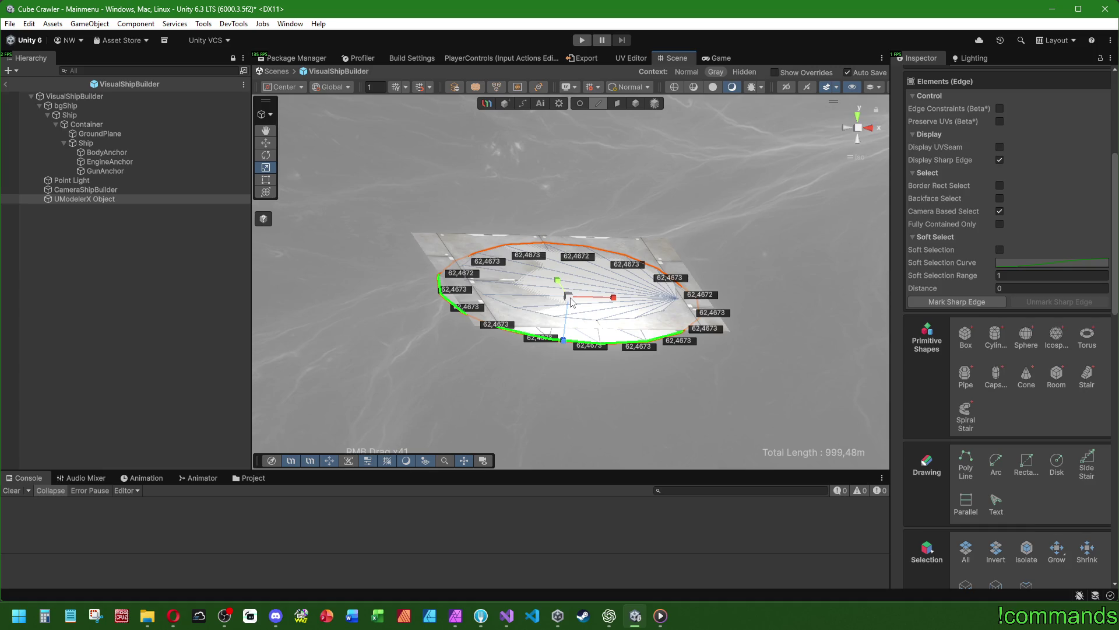
left_click_drag(571, 302, 553, 257)
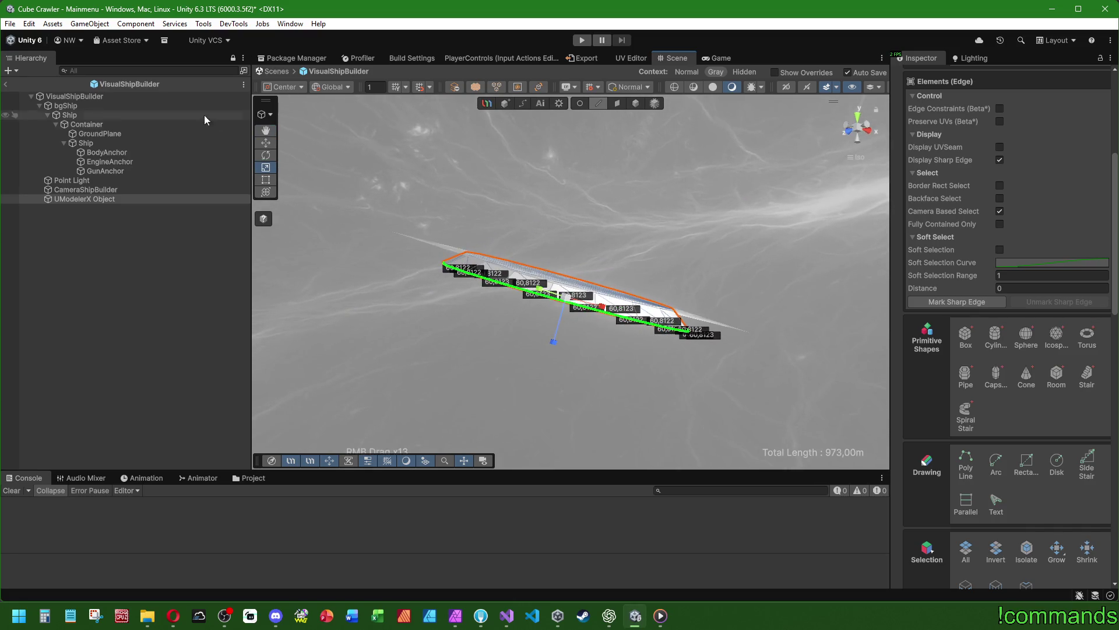
left_click(266, 143)
left_click_drag(555, 337, 554, 348)
left_click(320, 225)
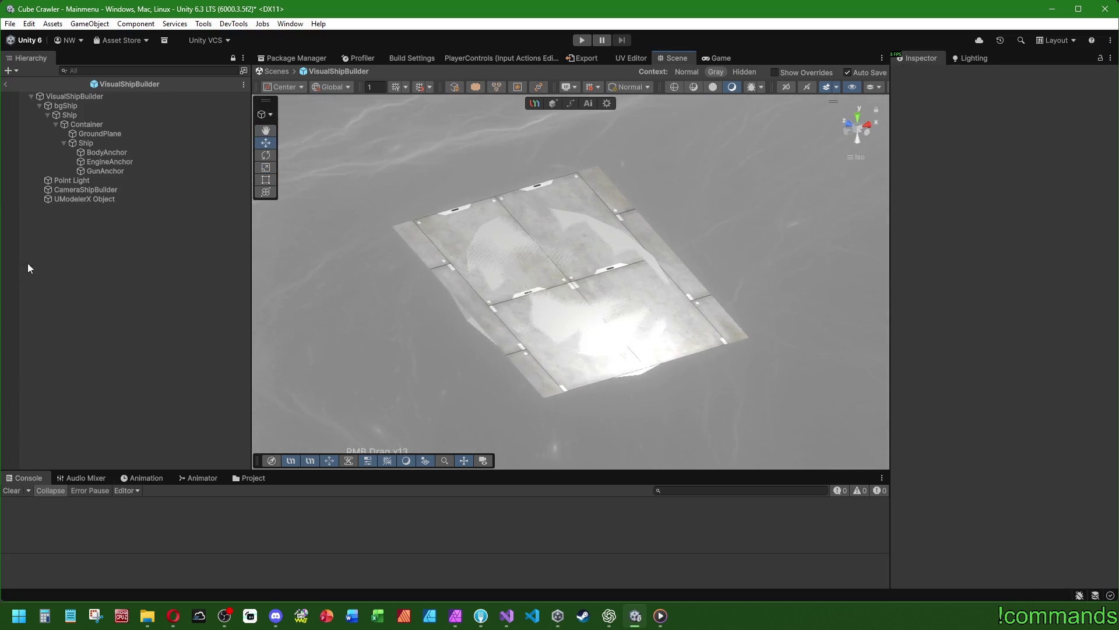
Rename the UModelerX Object to 'Pedestal'
left_click(78, 199)
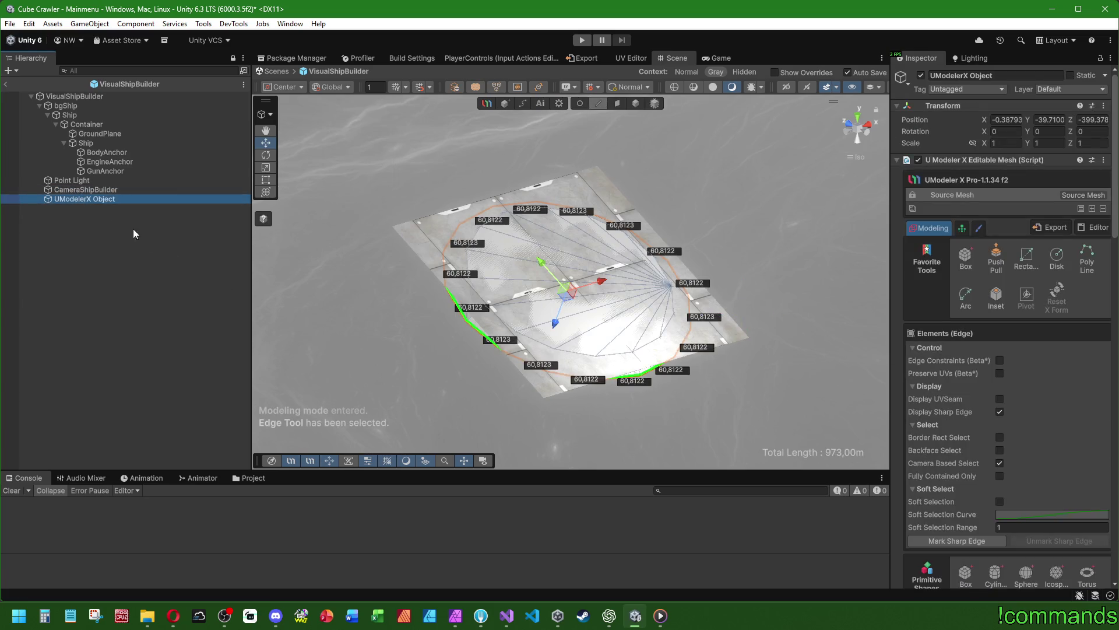
left_click(105, 201)
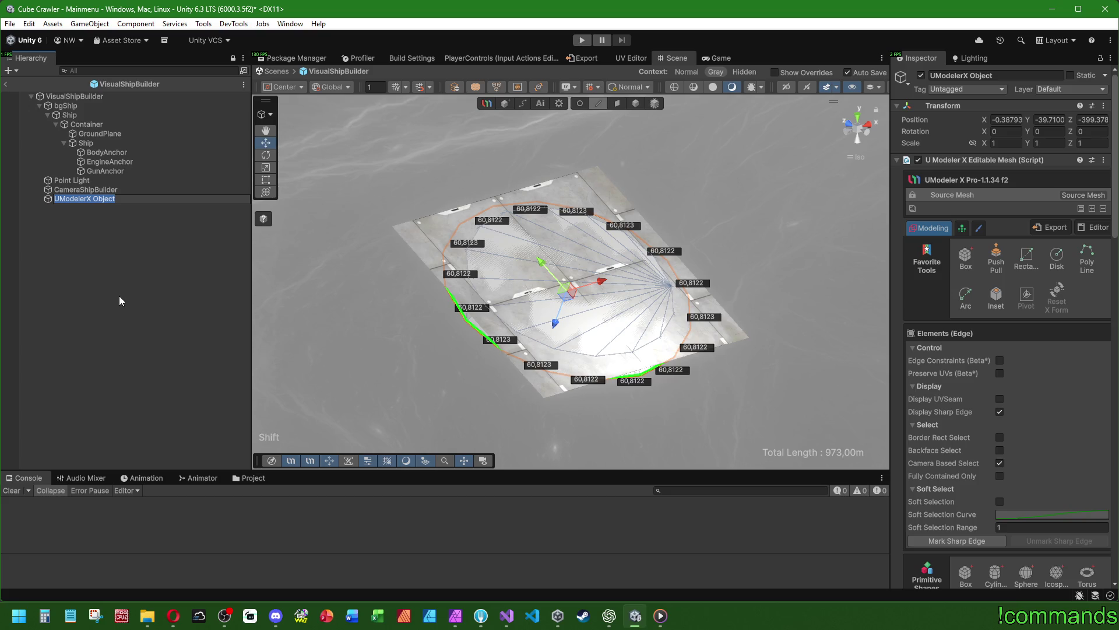
type("Pedestal")
key("Return")
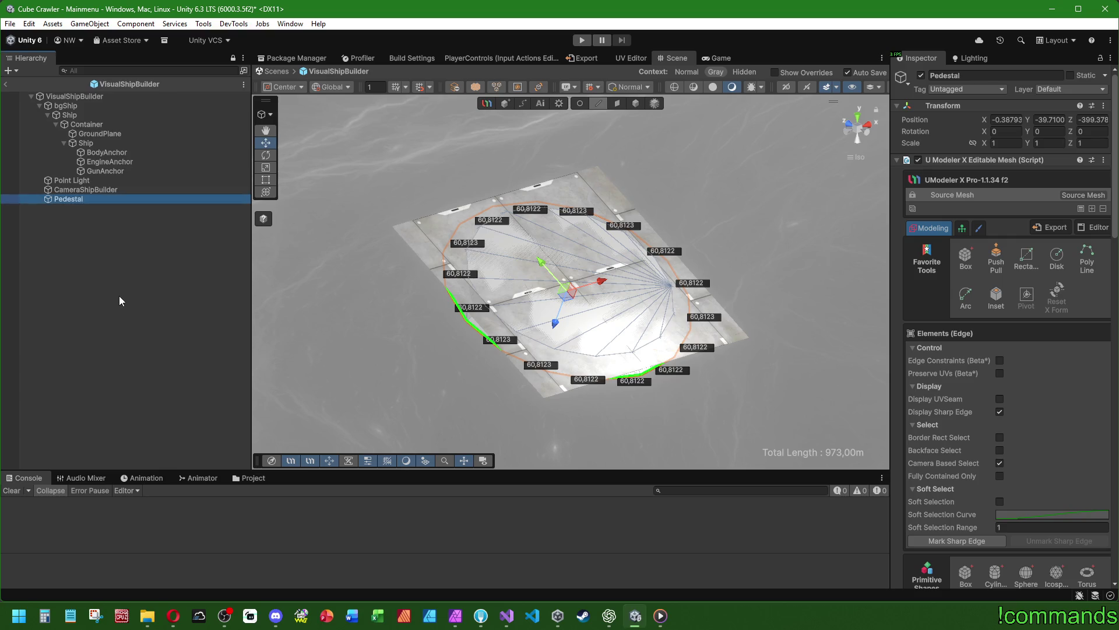
Nest Pedestal under Container and delete the GroundPlane object
left_click_drag(97, 198, 96, 132)
left_click(104, 143)
key("Delete")
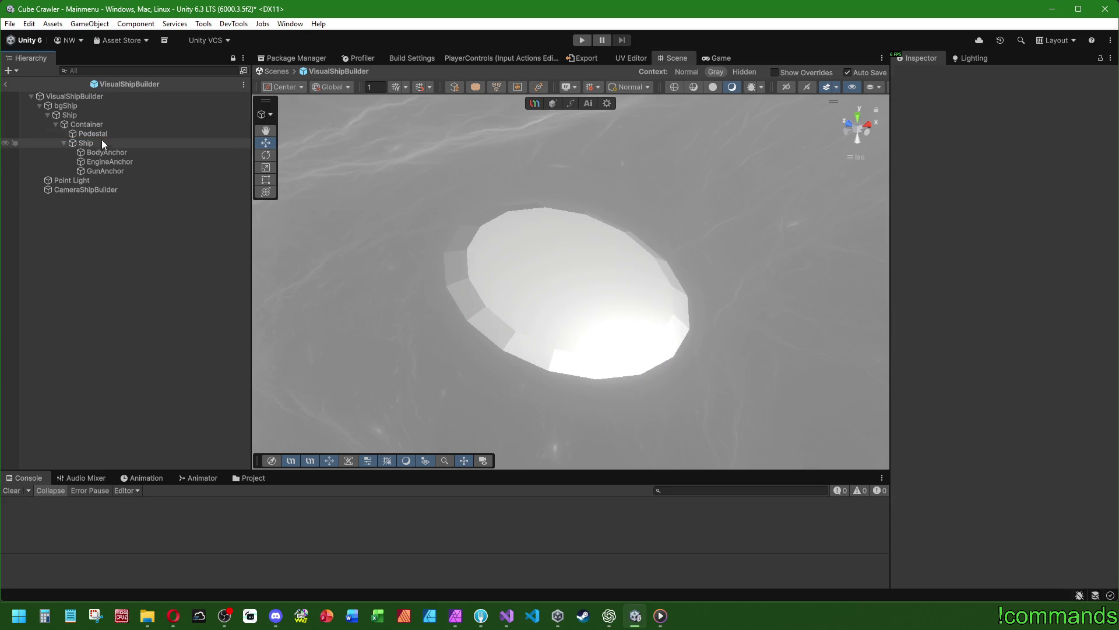
Select Pedestal and extend an edge selection to its loop and neighbouring ring
left_click(99, 134)
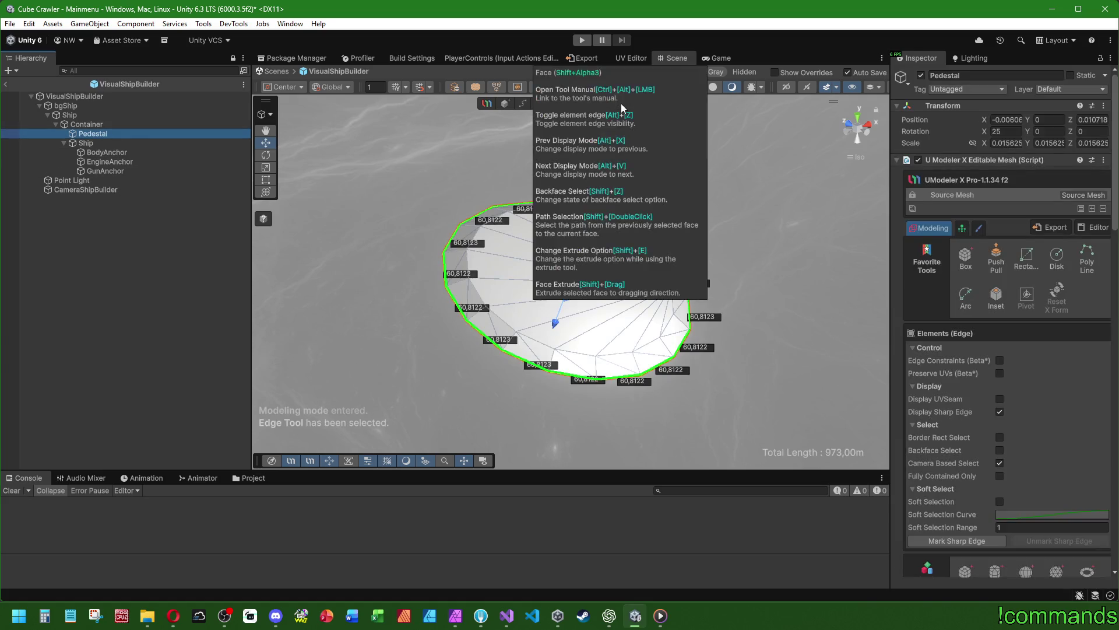
left_click(474, 290)
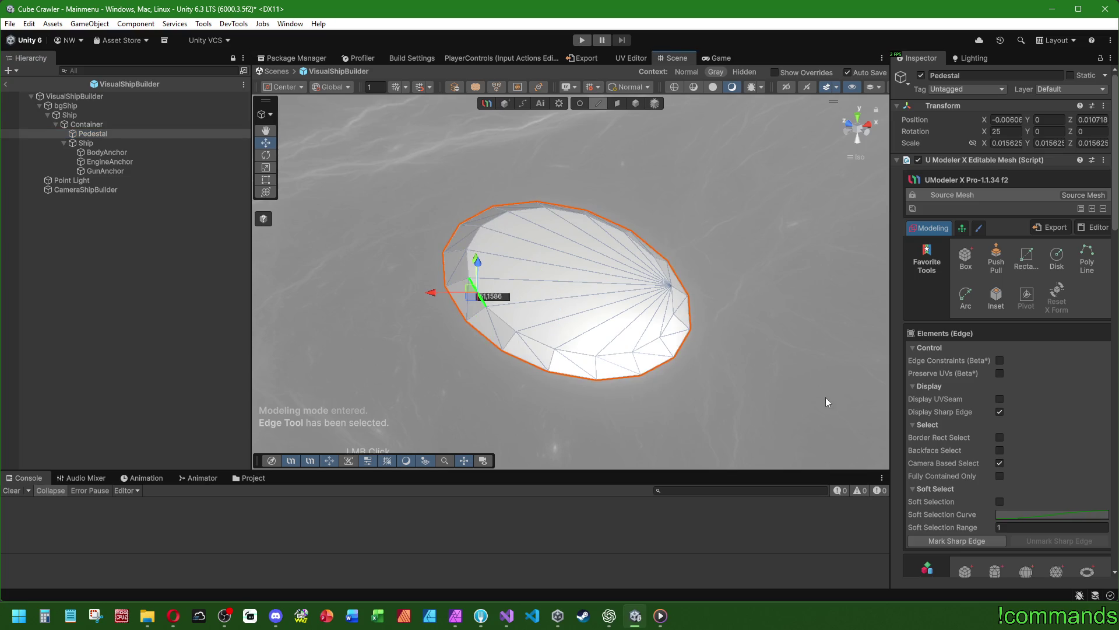
scroll(950, 430, "down", 5)
scroll(966, 461, "down", 5)
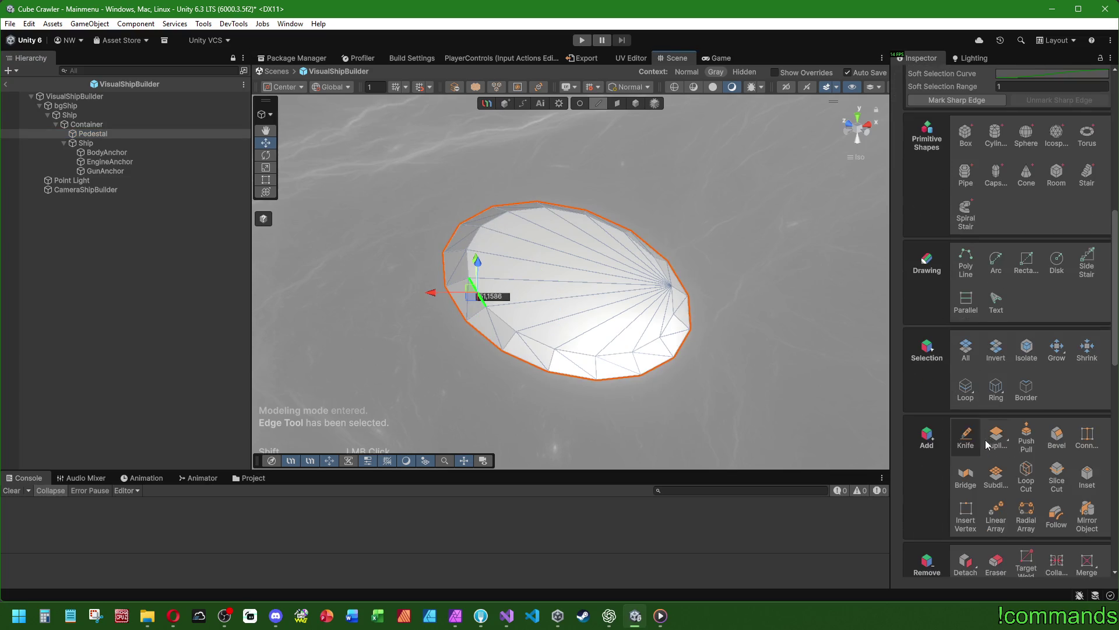
left_click(965, 387)
left_click(996, 387)
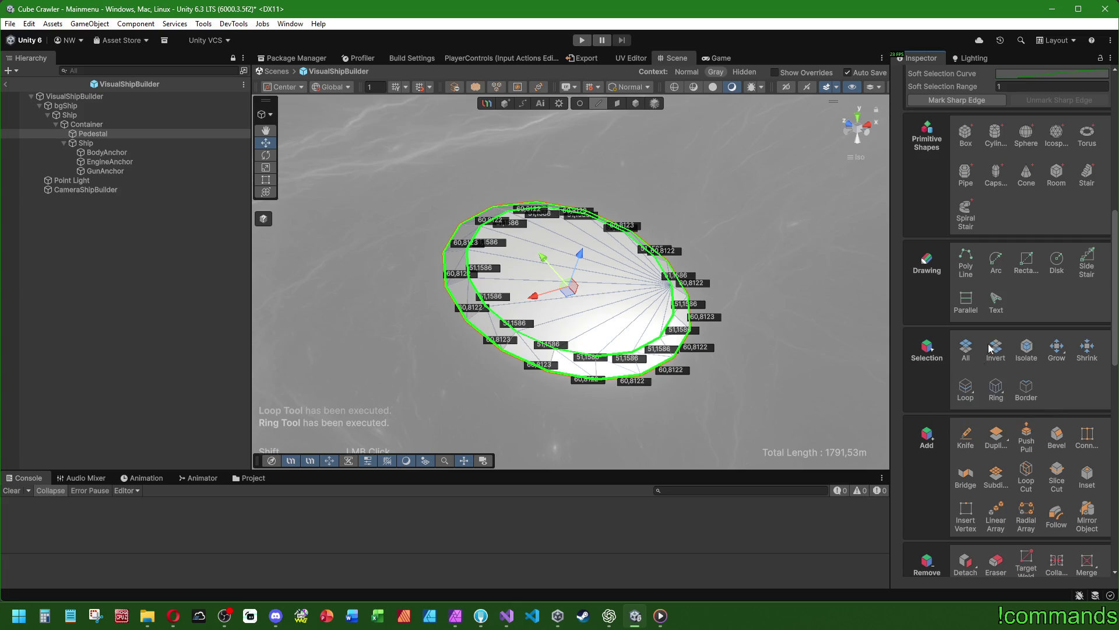
scroll(945, 297, "up", 3)
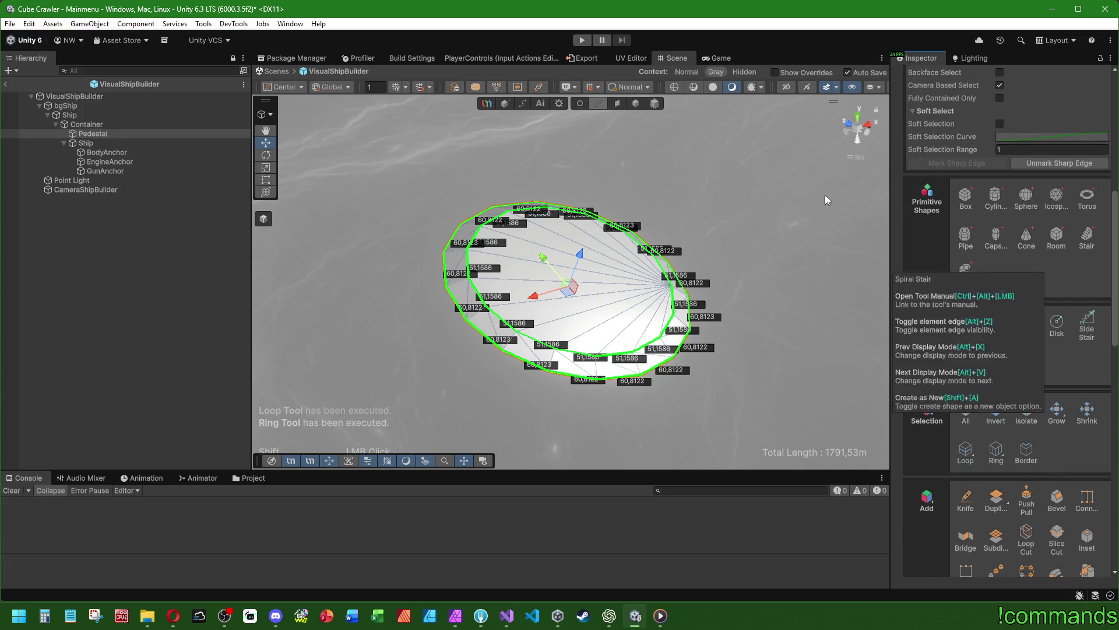
Select all Pedestal faces and open the Material tool showing UModelerX_Gray_URP
left_click(617, 104)
left_click(966, 434)
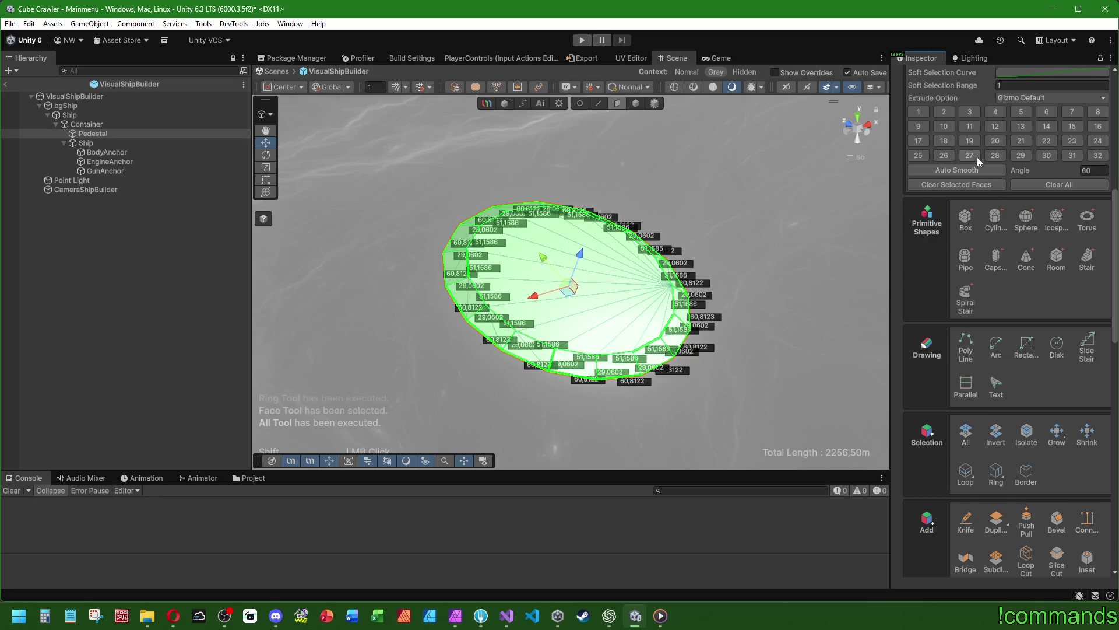
left_click(145, 280)
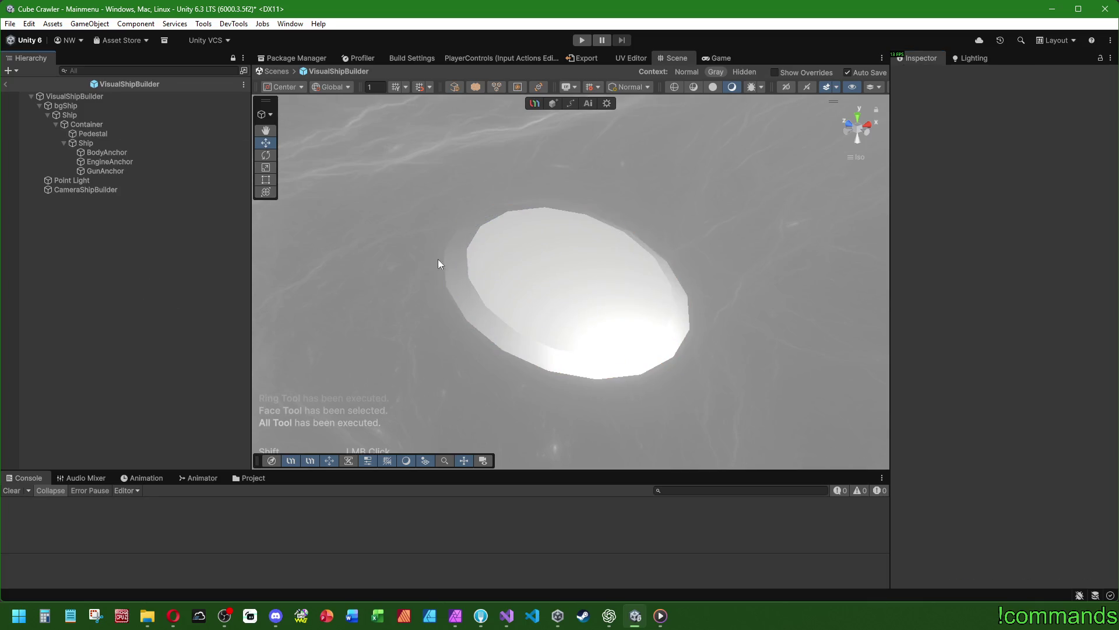
left_click(142, 134)
scroll(962, 350, "down", 10)
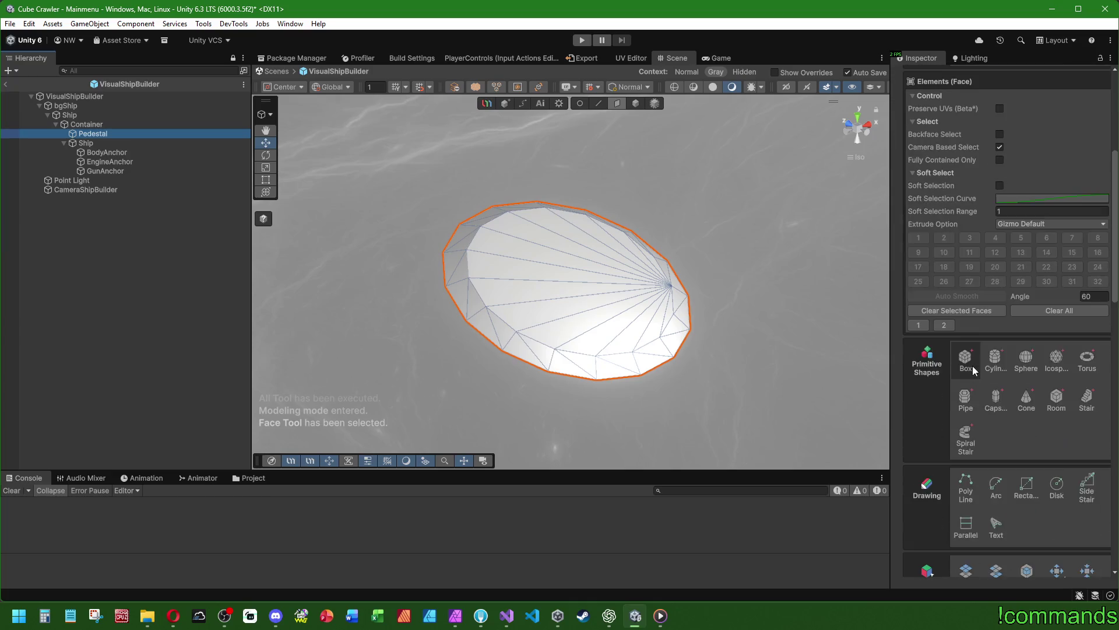
scroll(972, 365, "down", 10)
left_click(965, 162)
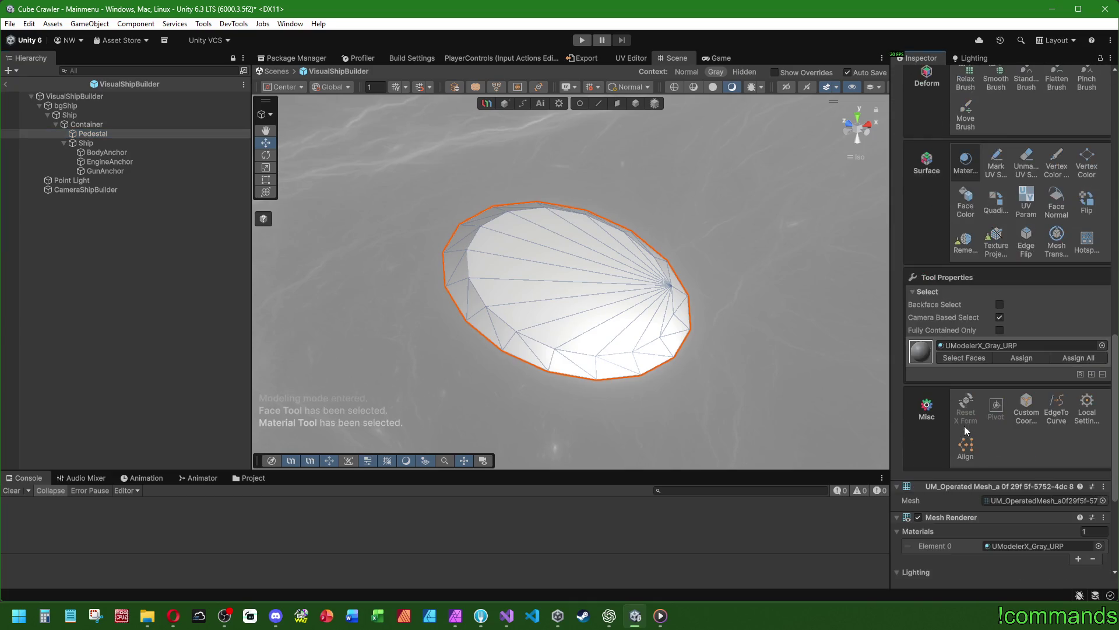
Replace the Pedestal's gray material with MetalRectPanel and reselect Pedestal to check it
left_click(1102, 345)
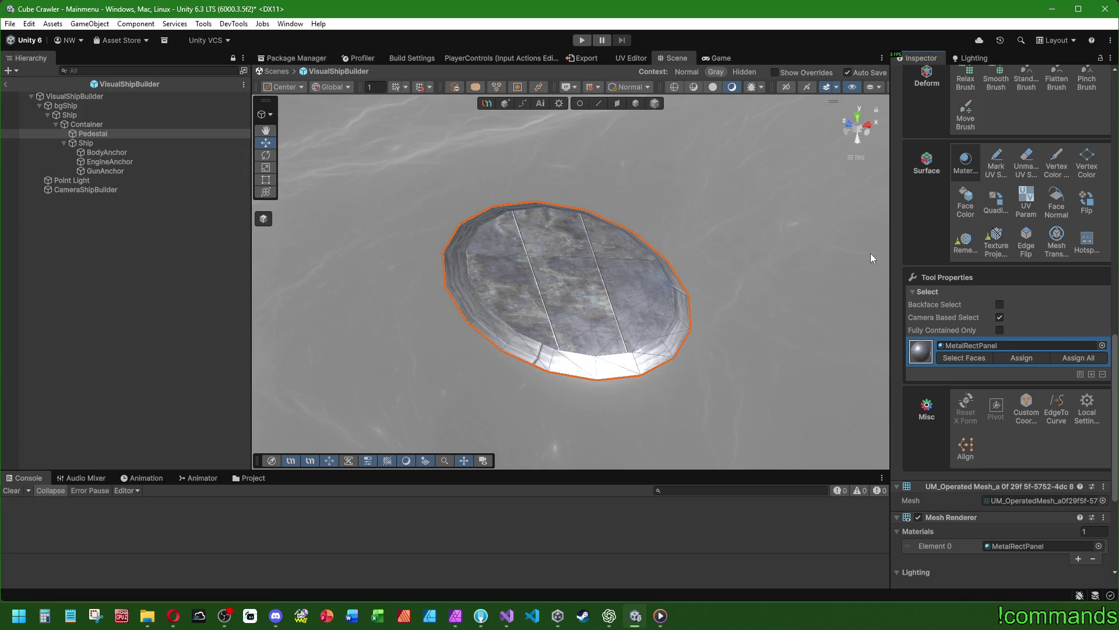
scroll(964, 311, "up", 3)
left_click(58, 326)
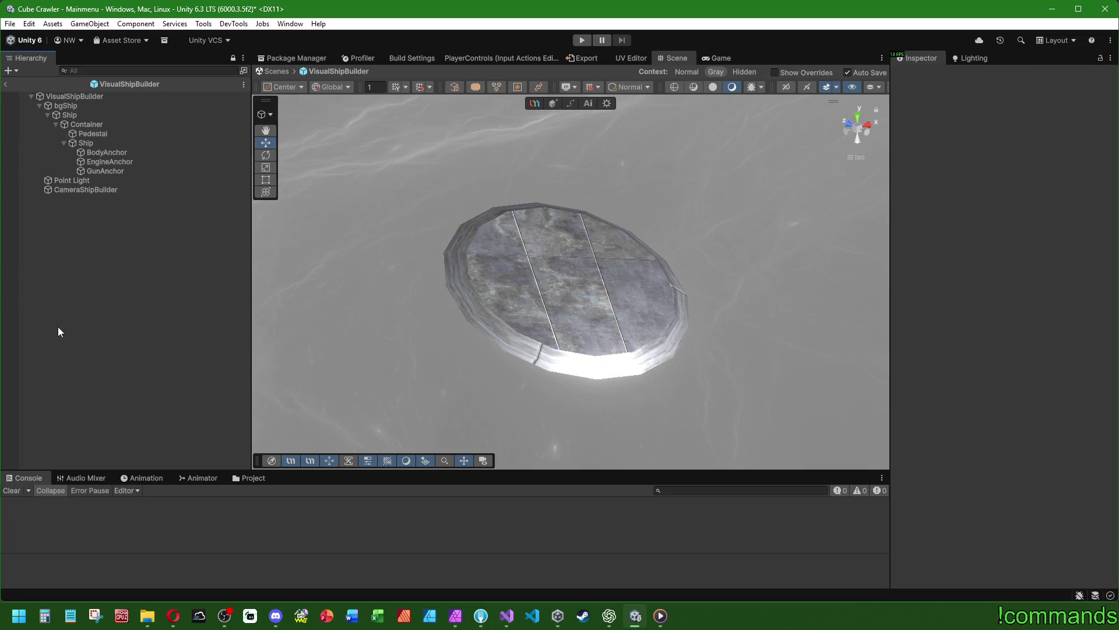
left_click(102, 134)
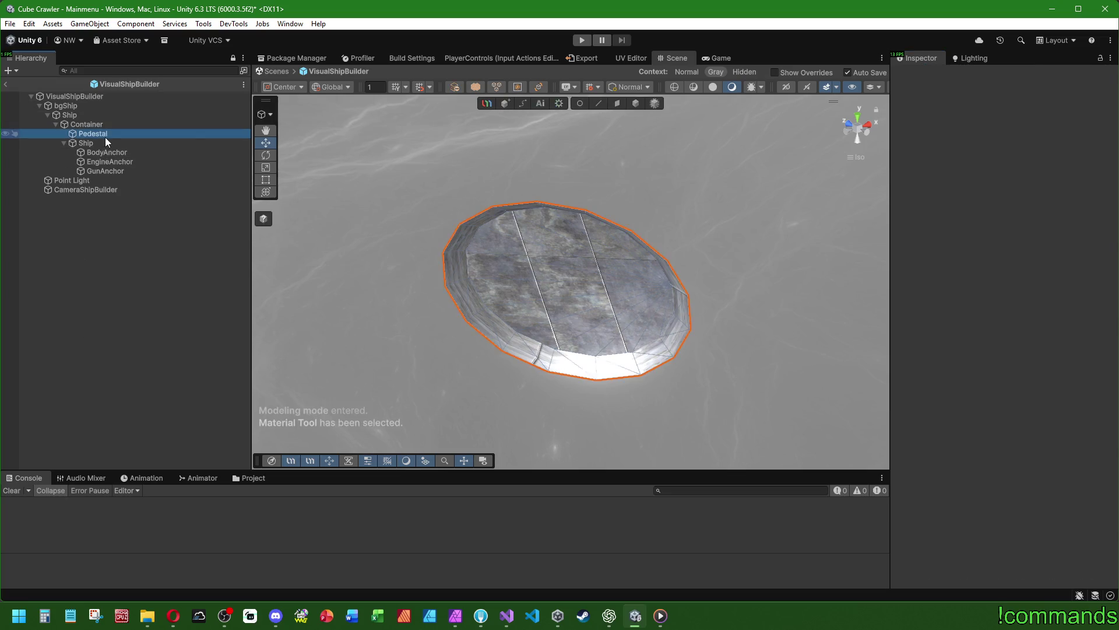
Select all Pedestal faces in Face mode and open the UV Editor
scroll(981, 325, "down", 10)
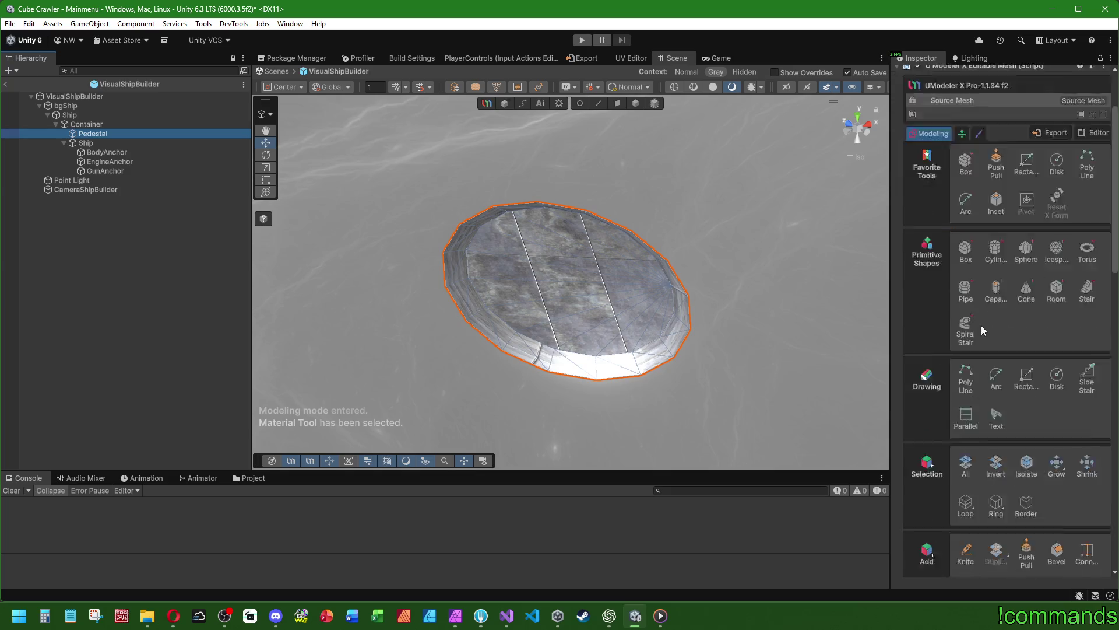
left_click(618, 103)
scroll(963, 352, "down", 2)
scroll(963, 353, "down", 2)
left_click(966, 481)
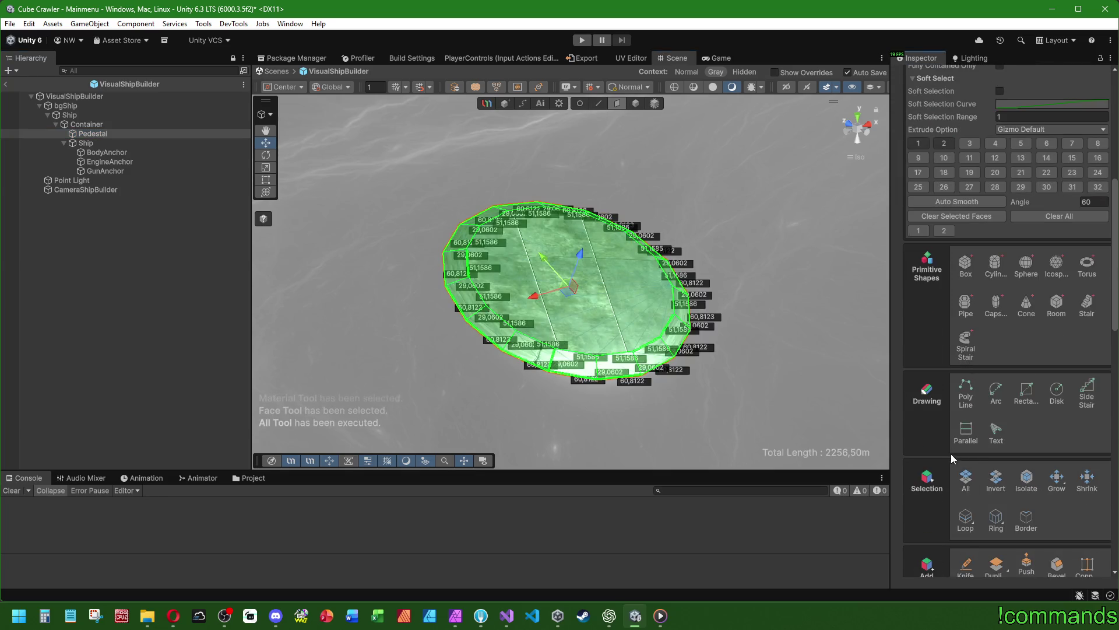
left_click(640, 58)
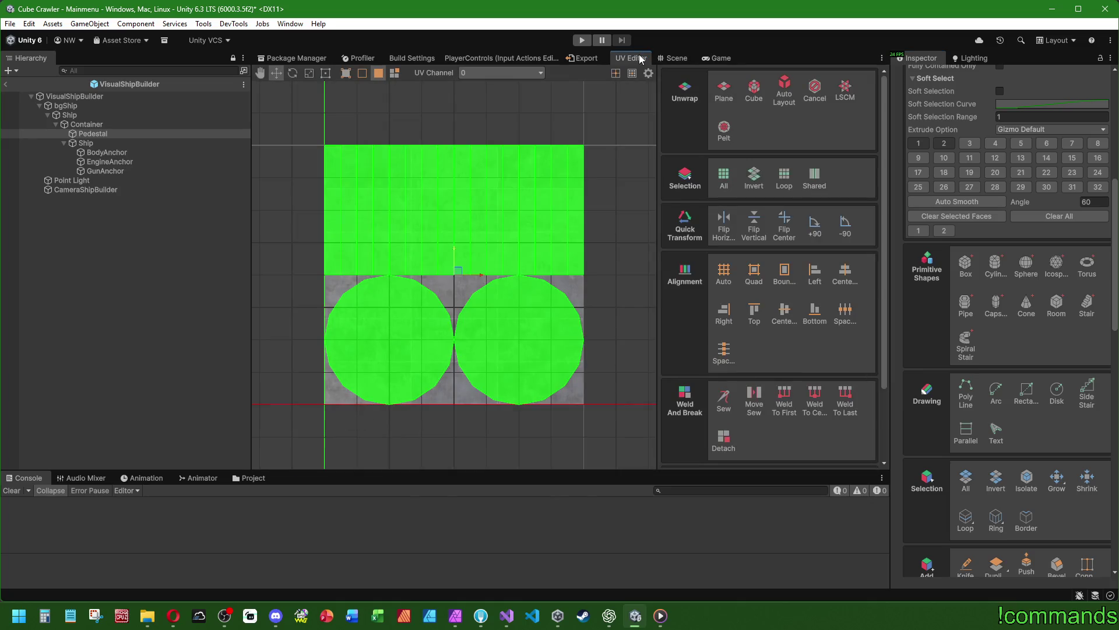
Try LSCM, Auto Layout, Cube and Pelt unwraps on the pedestal's UVs
left_click(844, 90)
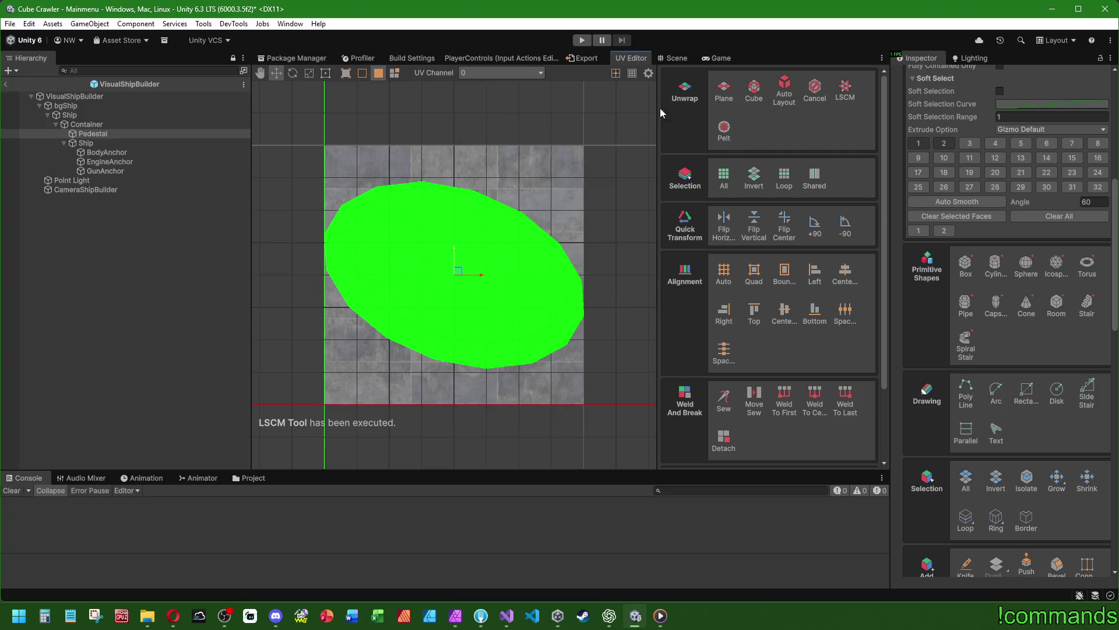
left_click(784, 91)
left_click(757, 93)
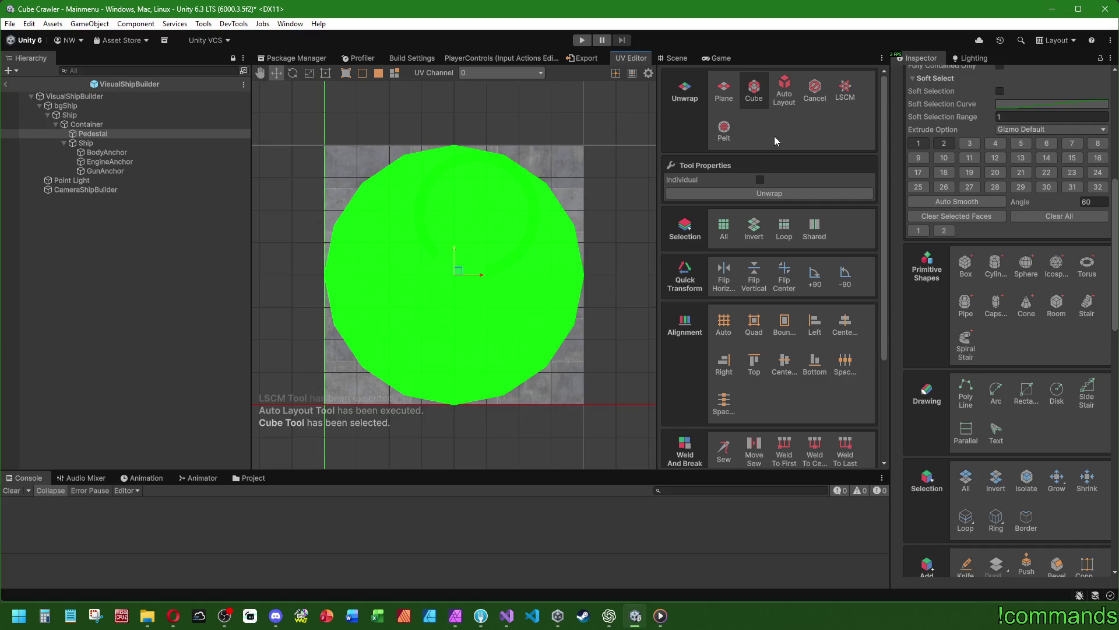
left_click(781, 194)
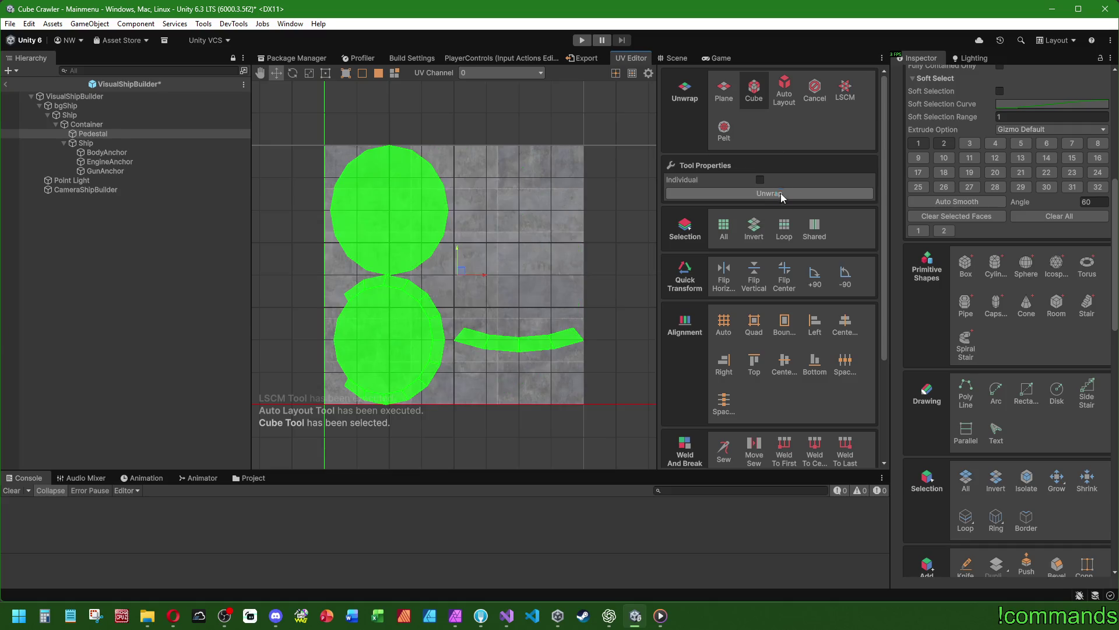
left_click(724, 130)
left_click(765, 246)
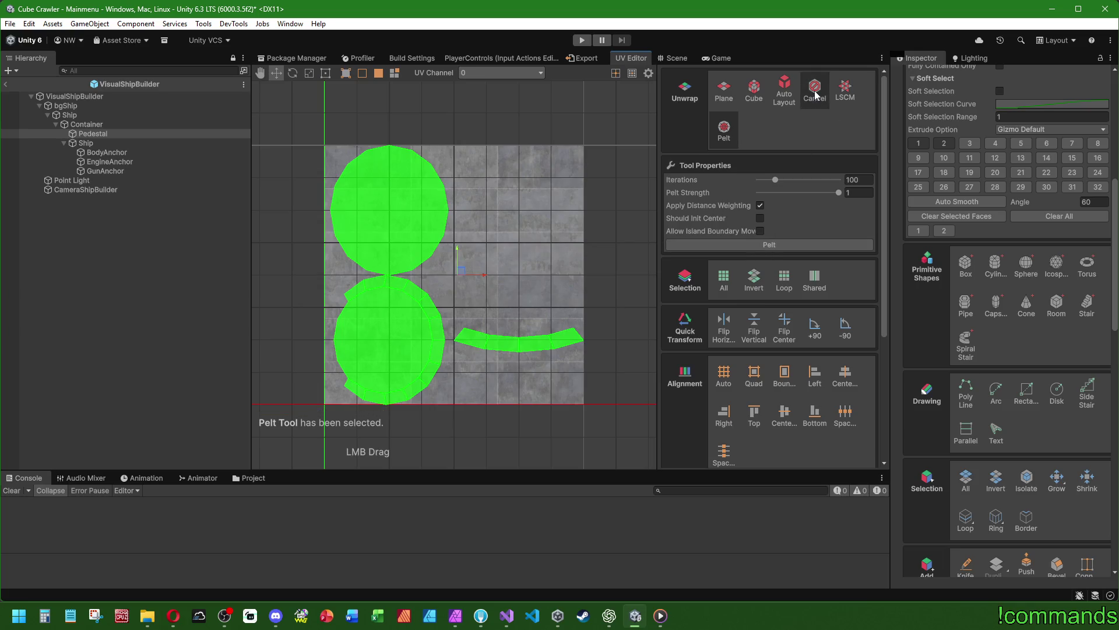
left_click(784, 92)
left_click(724, 91)
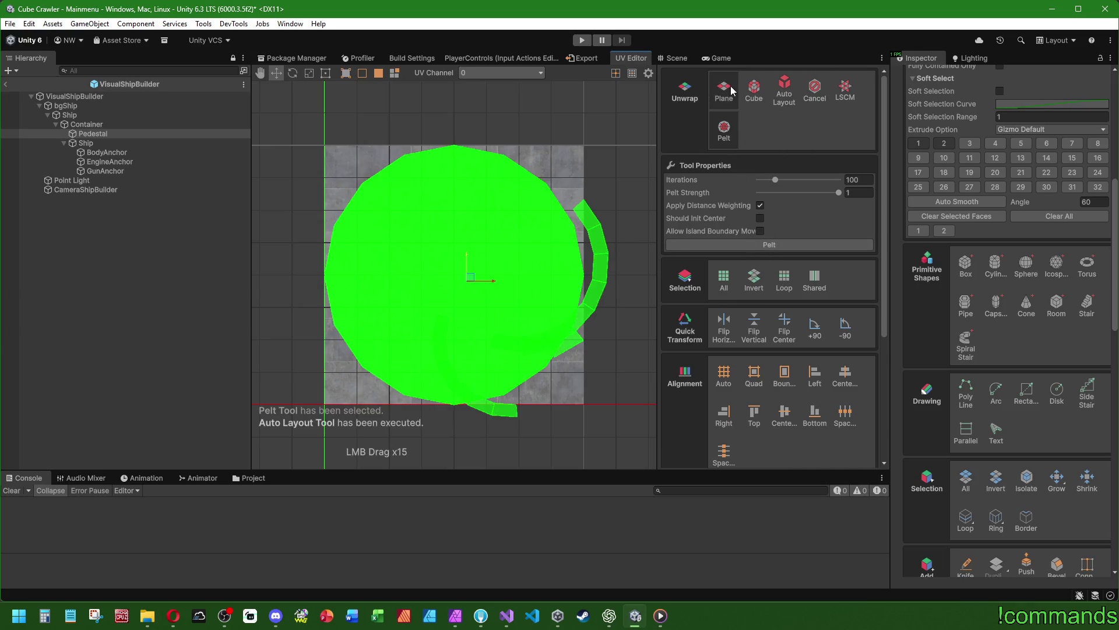
left_click(753, 93)
left_click(761, 192)
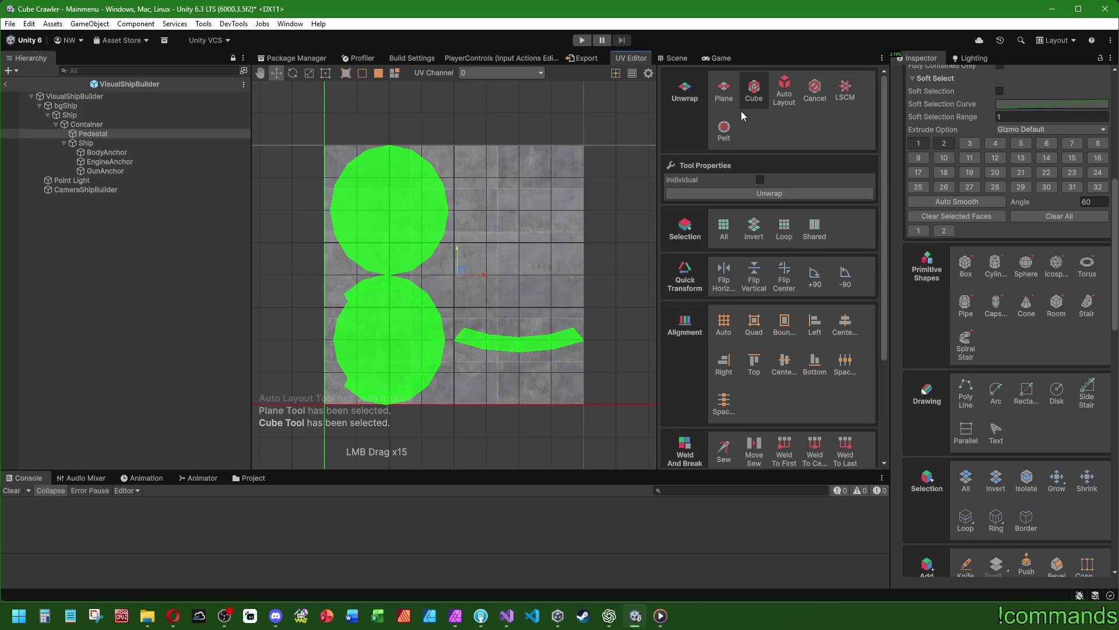
Unwrap the UVs as one planar disc, then return to the scene with Pedestal selected
left_click(724, 90)
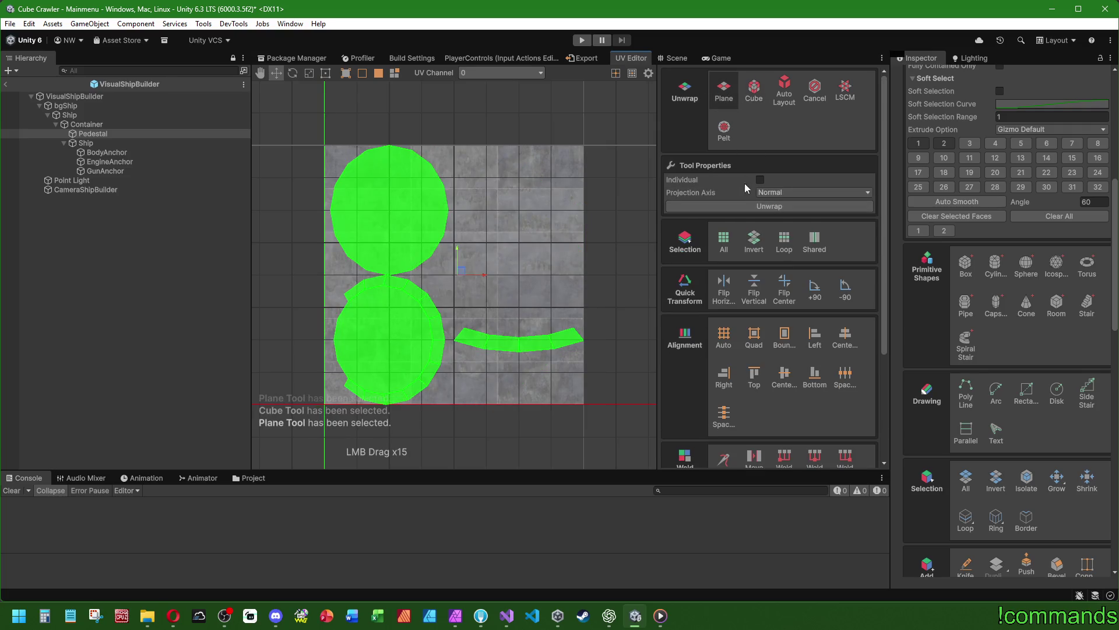
left_click(758, 207)
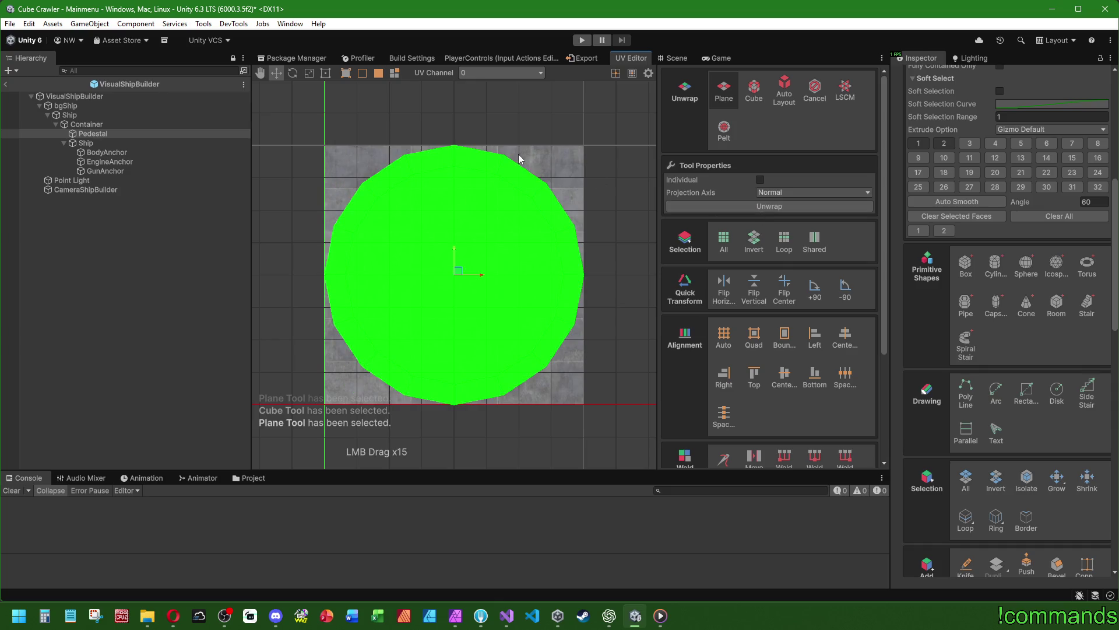
left_click(573, 127)
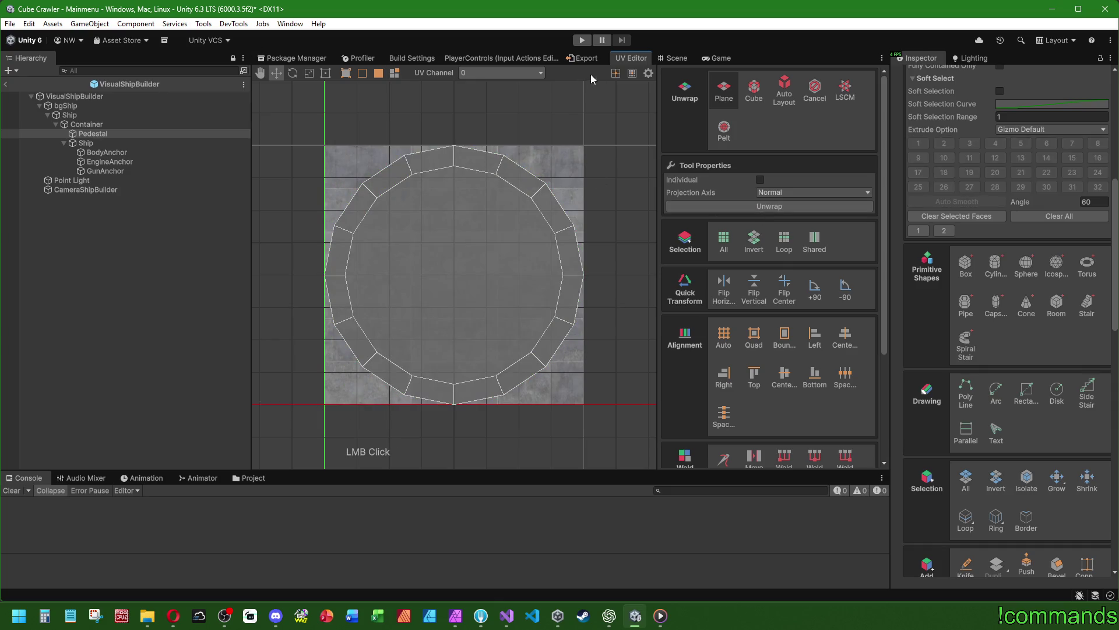
left_click(682, 59)
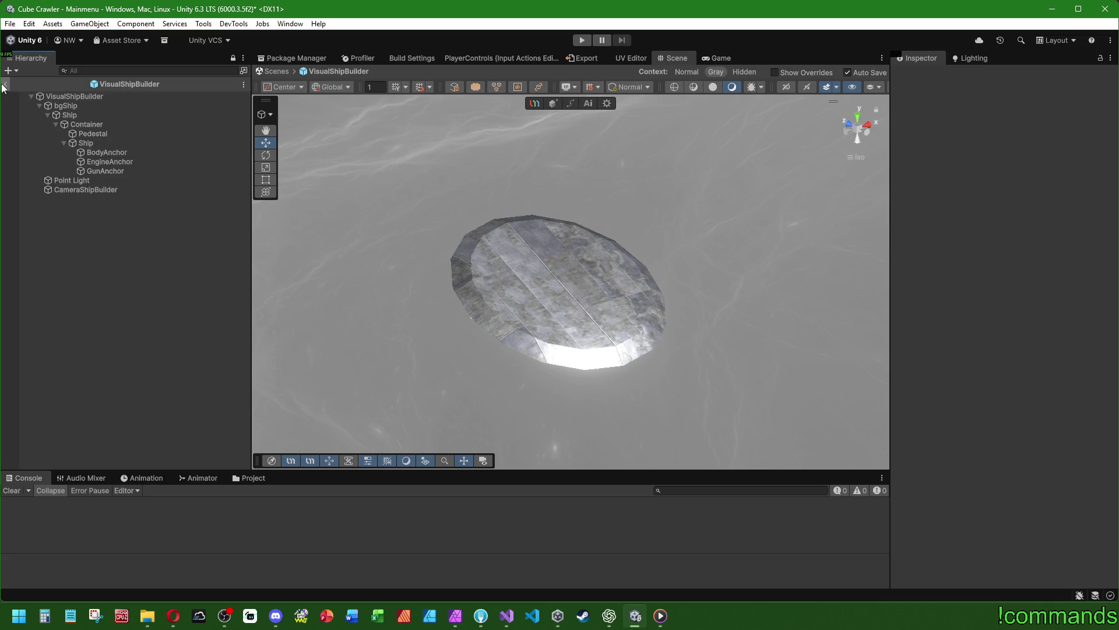
left_click(112, 133)
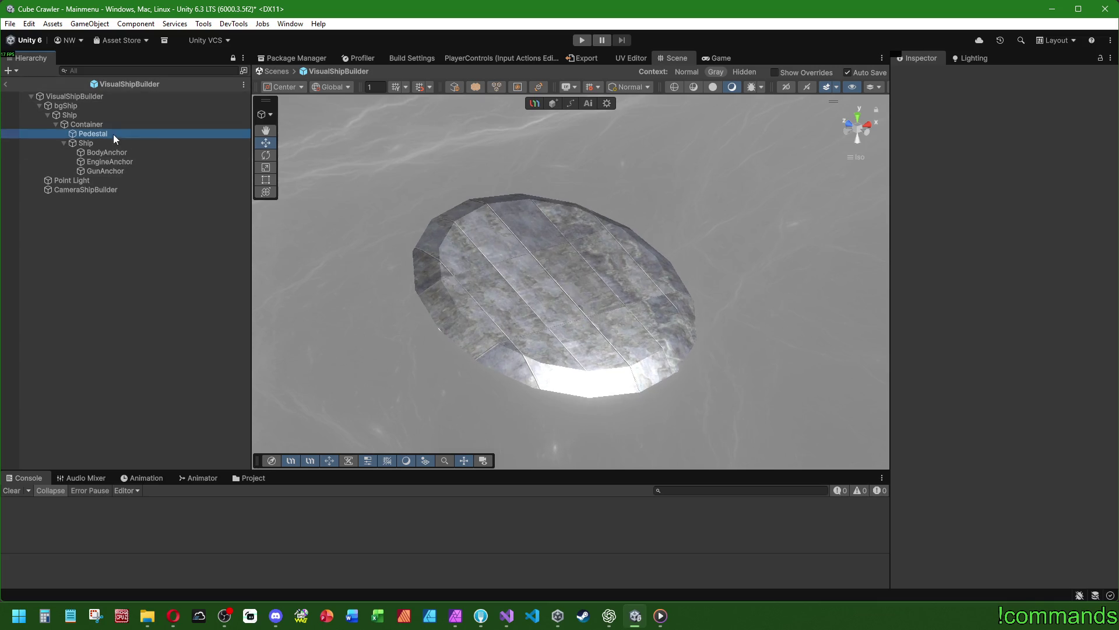
Select the whole top-ring edge loop of the pedestal
key("2")
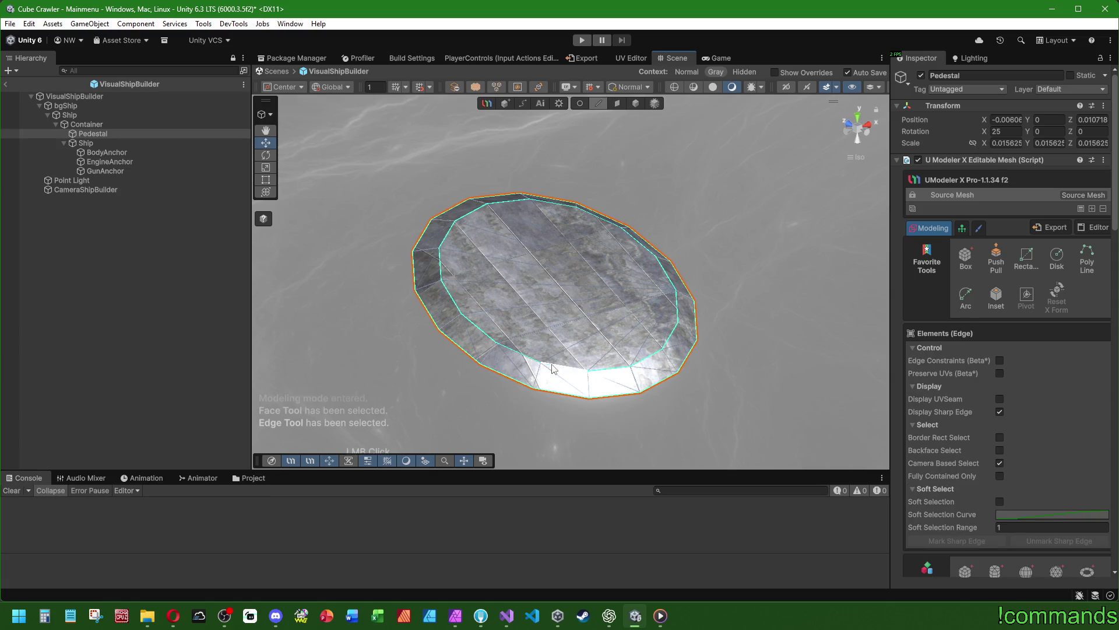
left_click(552, 369)
left_click(519, 357, "shift")
scroll(1029, 428, "down", 5)
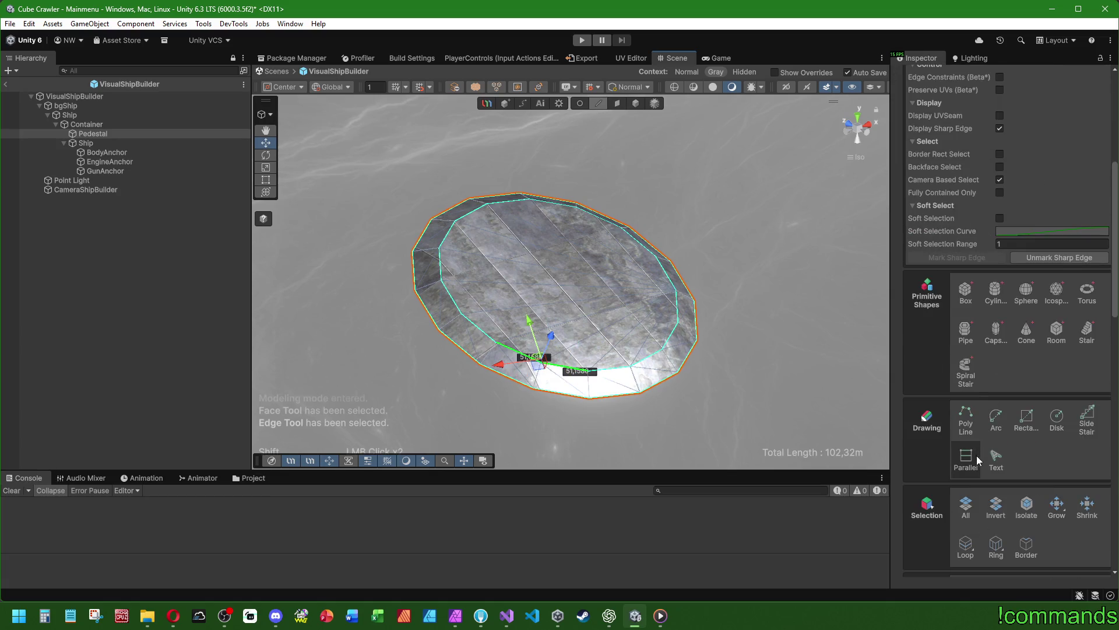
left_click(971, 554)
scroll(1005, 414, "down", 5)
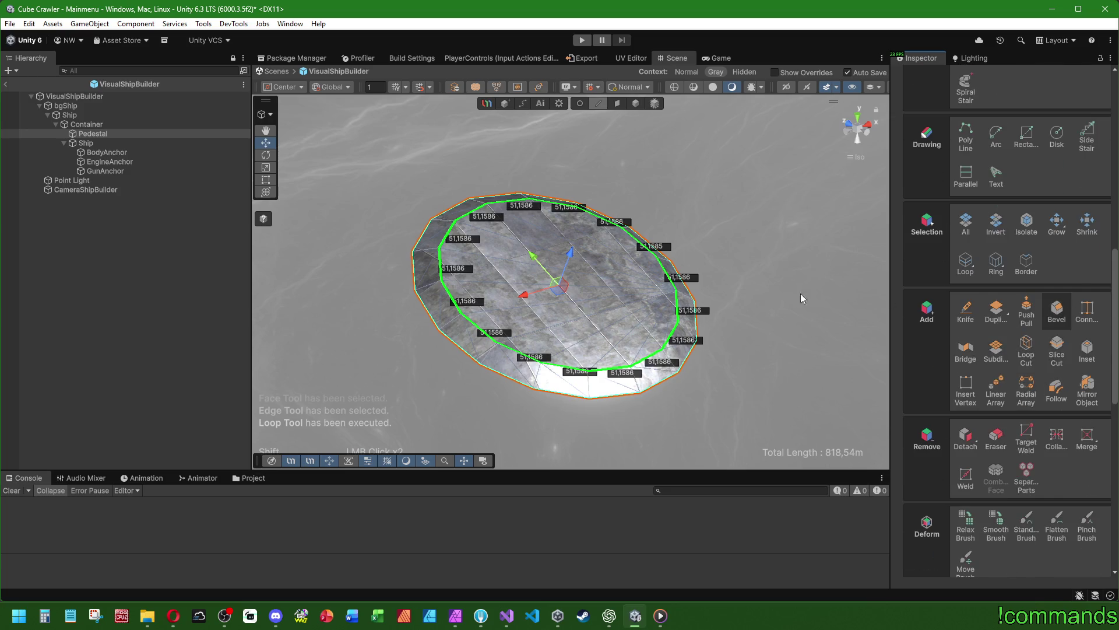
Bevel the loop with a normalized width of 0.1
key("b")
scroll(523, 351, "up", 3)
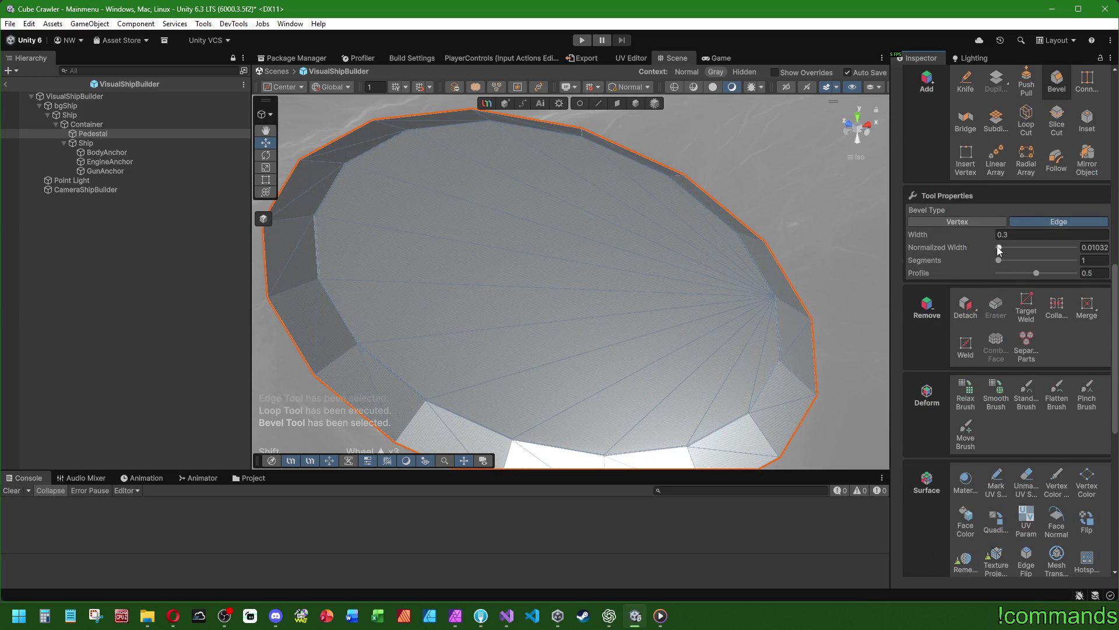
left_click(1096, 248)
type("0.095")
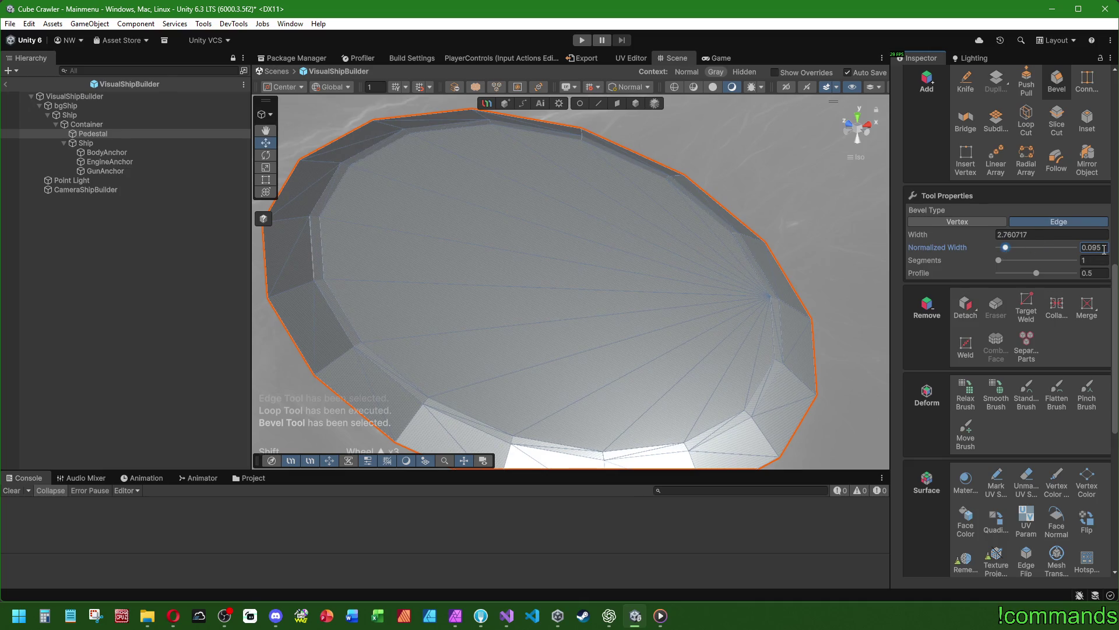
key("BackSpace")
key("BackSpace")
key("BackSpace")
type(",1")
scroll(662, 305, "down", 4)
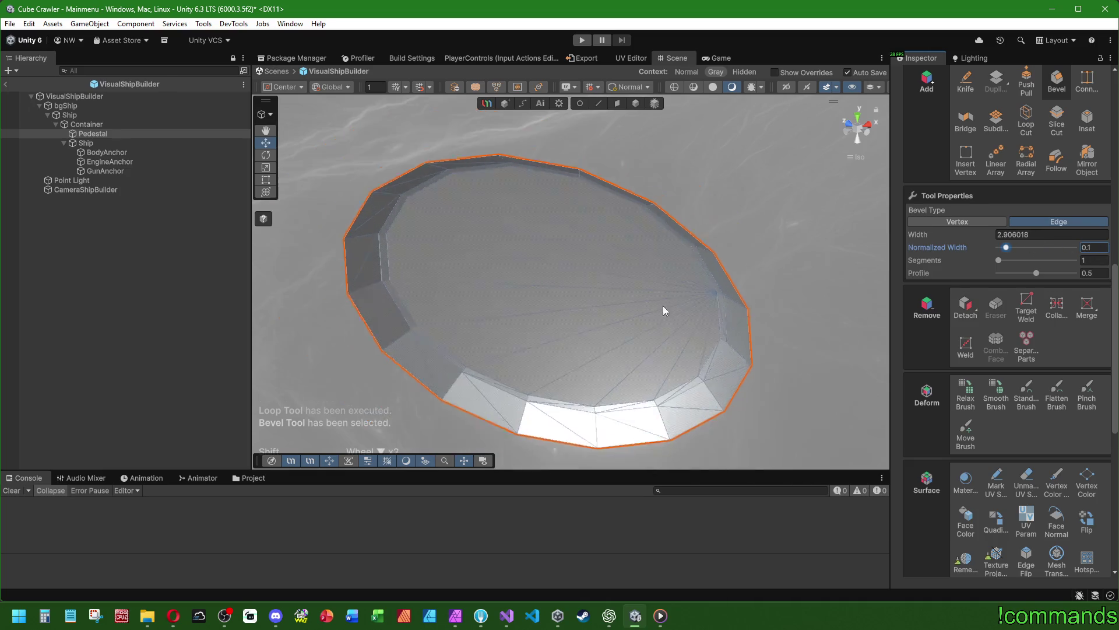
Reselect the rim loop plus its parallel loop, then switch to Face mode
left_click(598, 104)
left_click(503, 357)
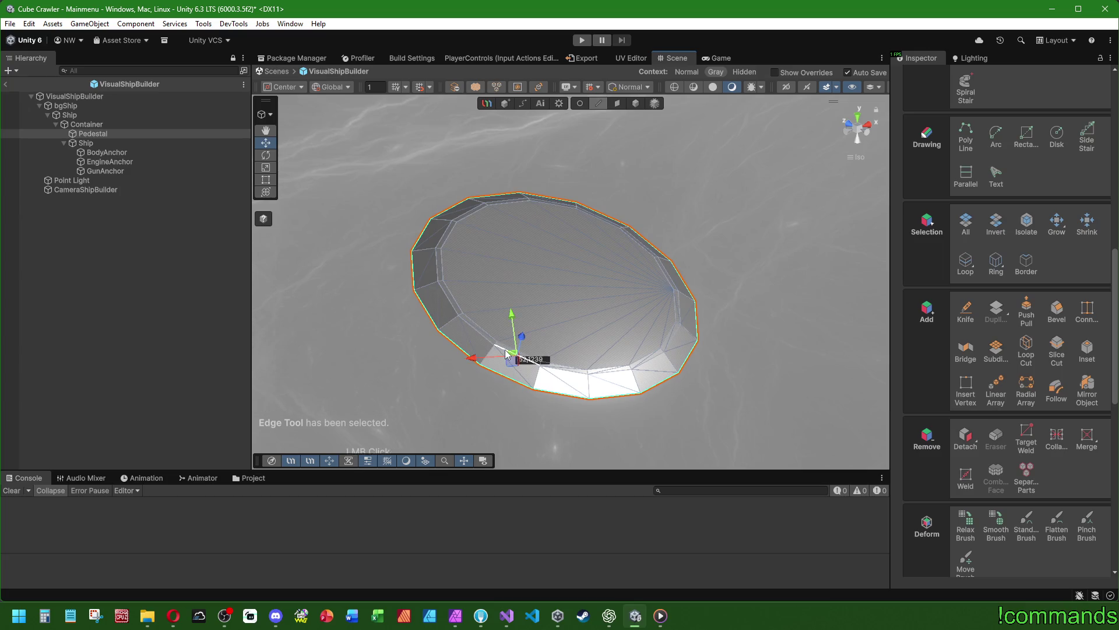
left_click(965, 262)
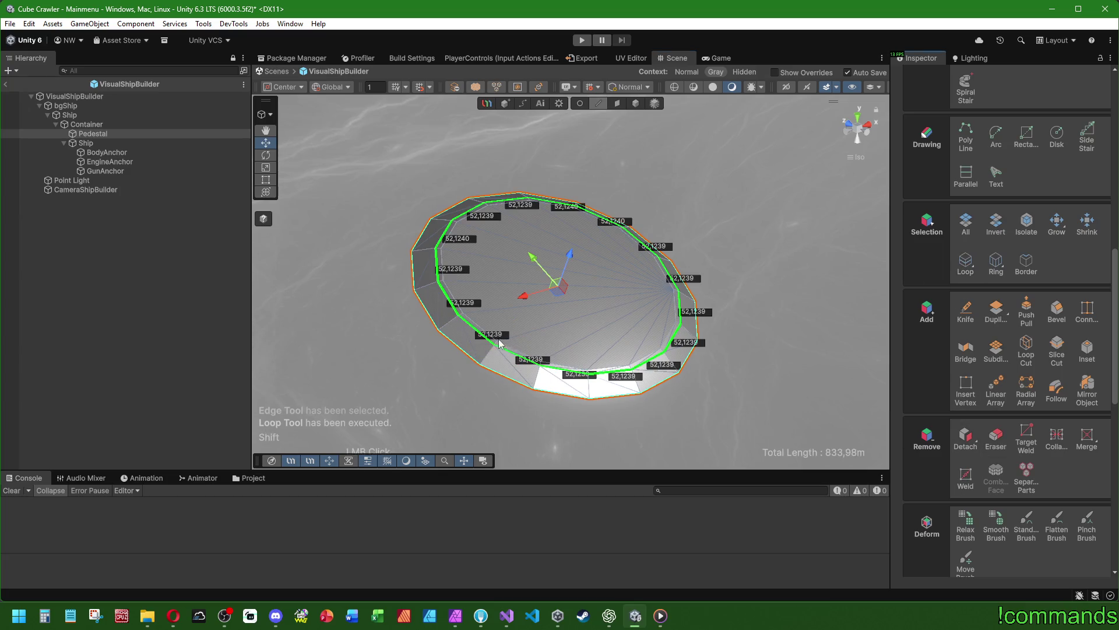
left_click(965, 263)
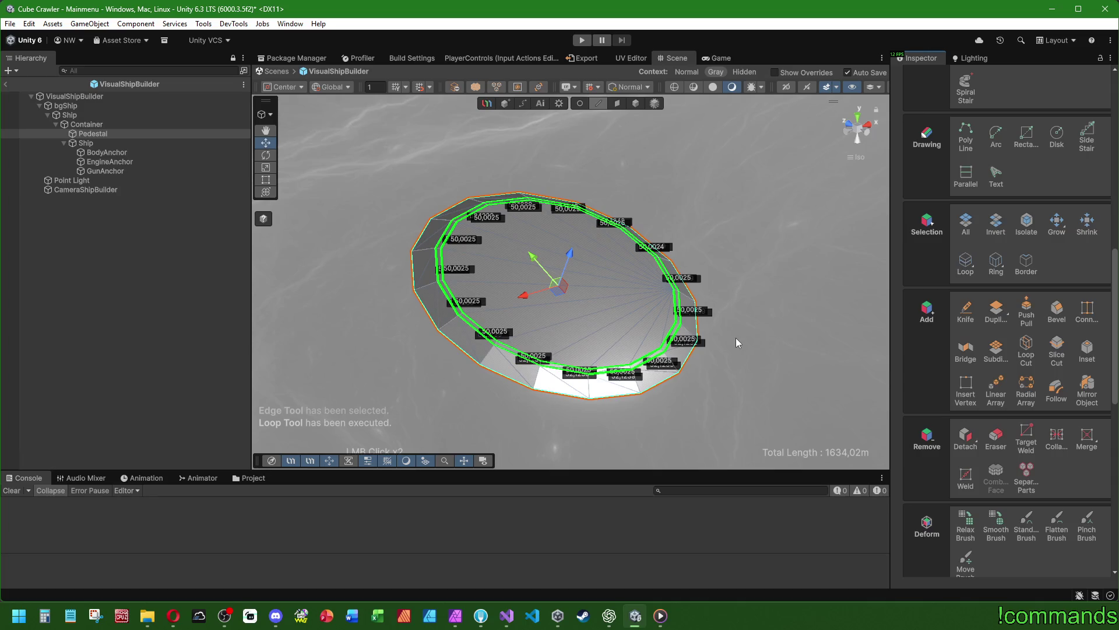
scroll(963, 159, "up", 5)
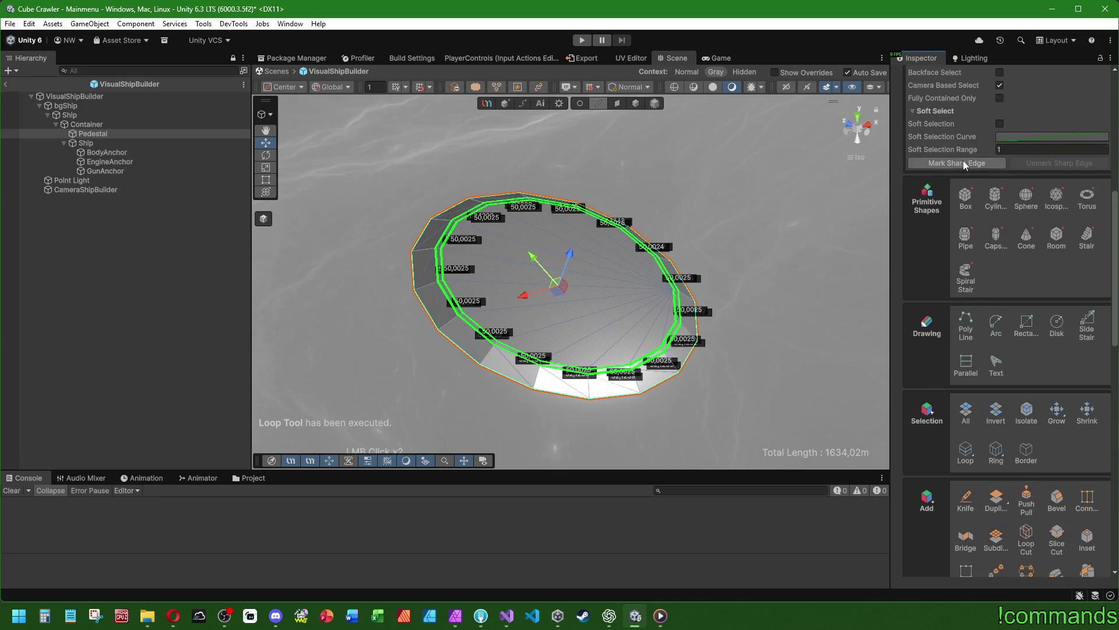
left_click(618, 105)
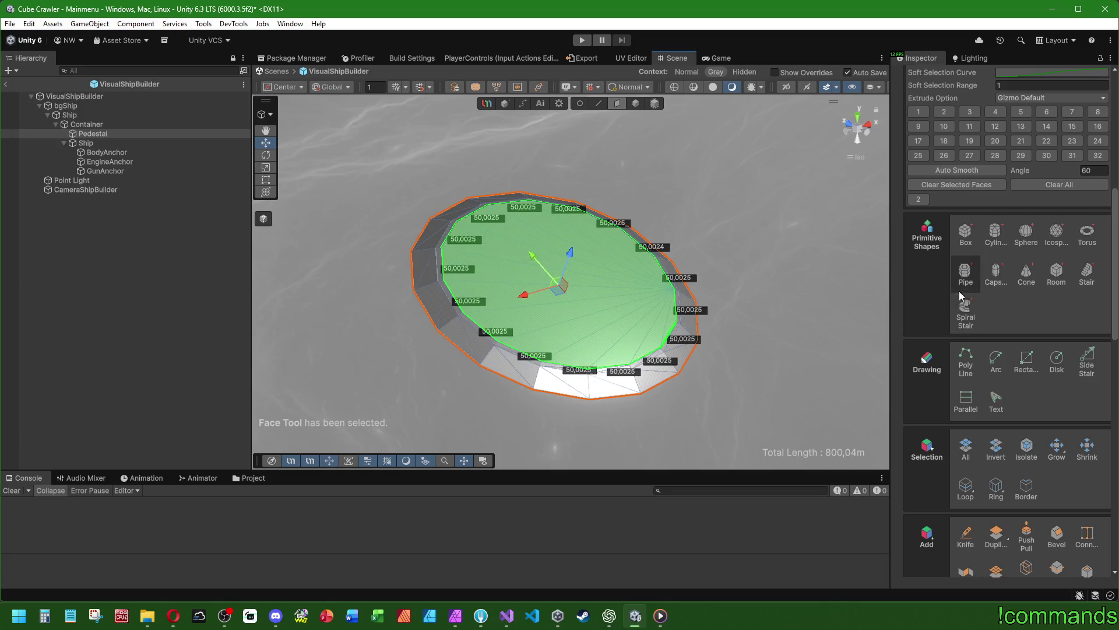
Select all pedestal faces and apply Auto Smooth
left_click(966, 448)
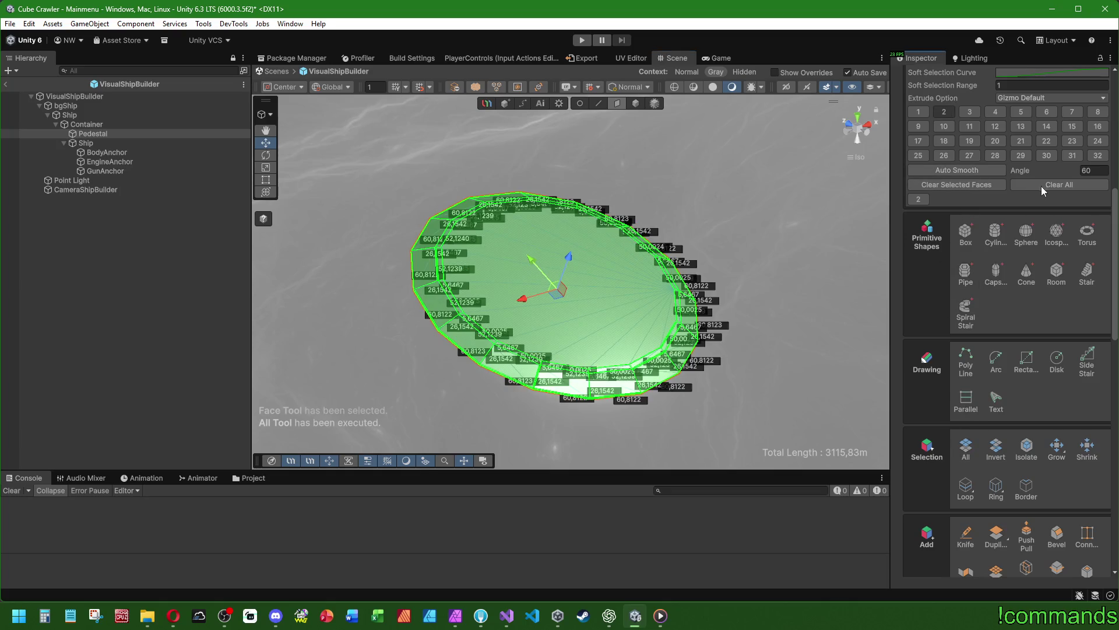
left_click(966, 170)
left_click(732, 148)
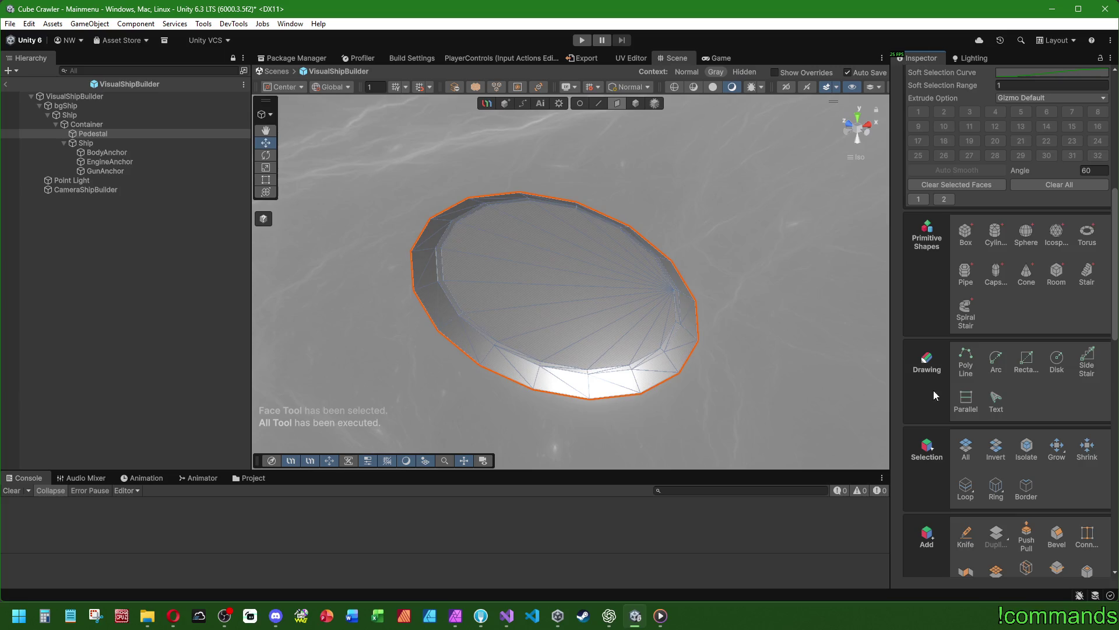
Planar-unwrap all pedestal faces in the UV Editor and return to the scene
left_click(966, 449)
left_click(631, 58)
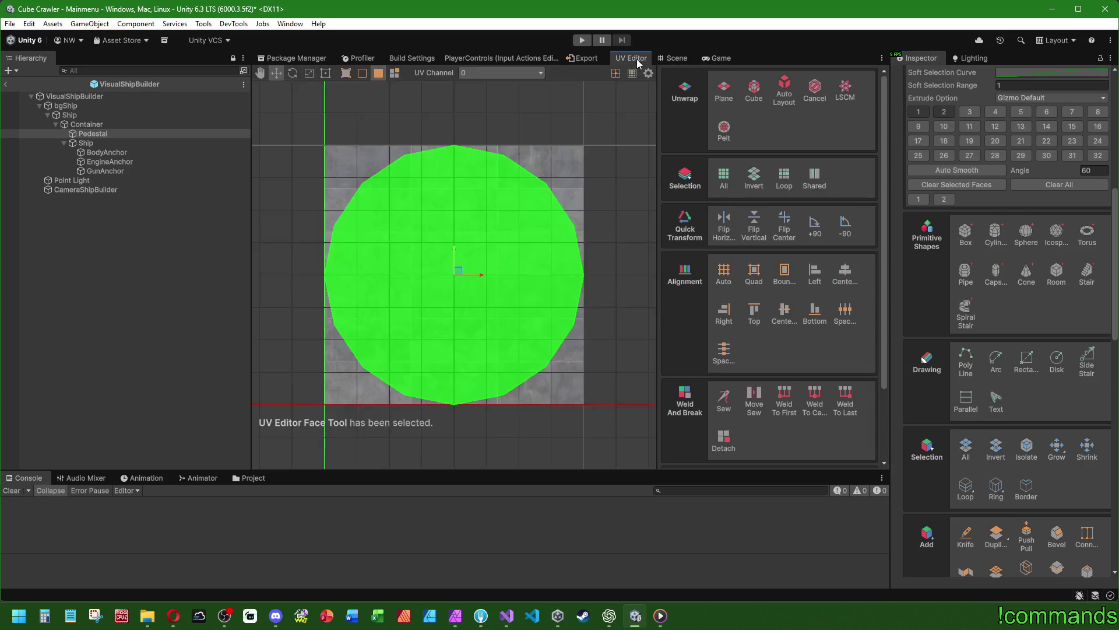
left_click(722, 88)
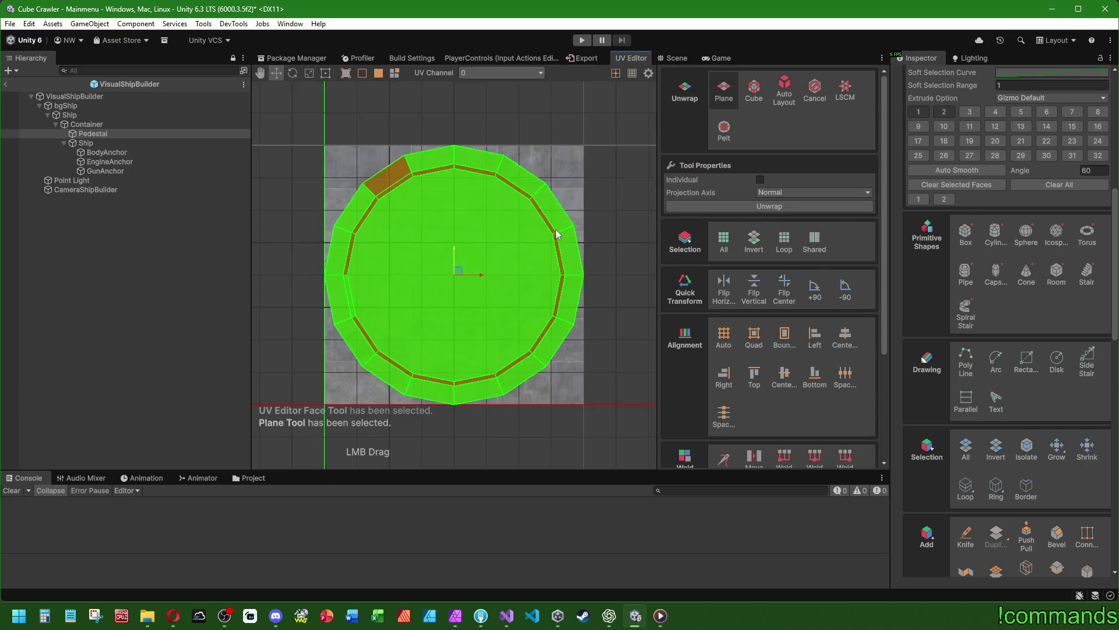
left_click(677, 58)
left_click(134, 348)
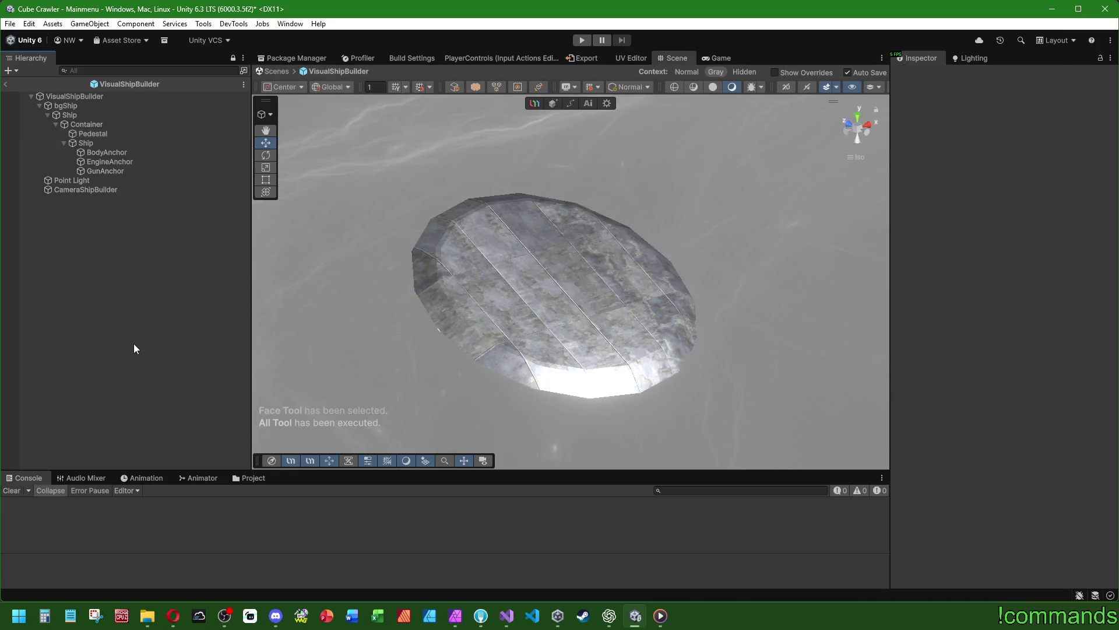
Select the Pedestal's inner edge loop and scale it up slightly
scroll(490, 319, "up", 3)
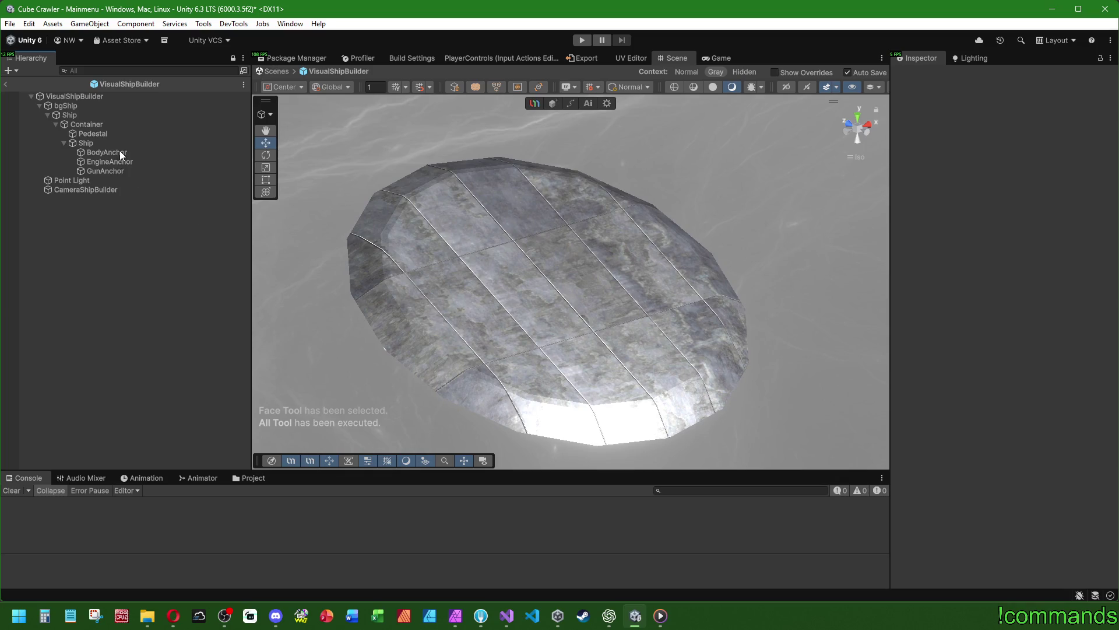
left_click(123, 136)
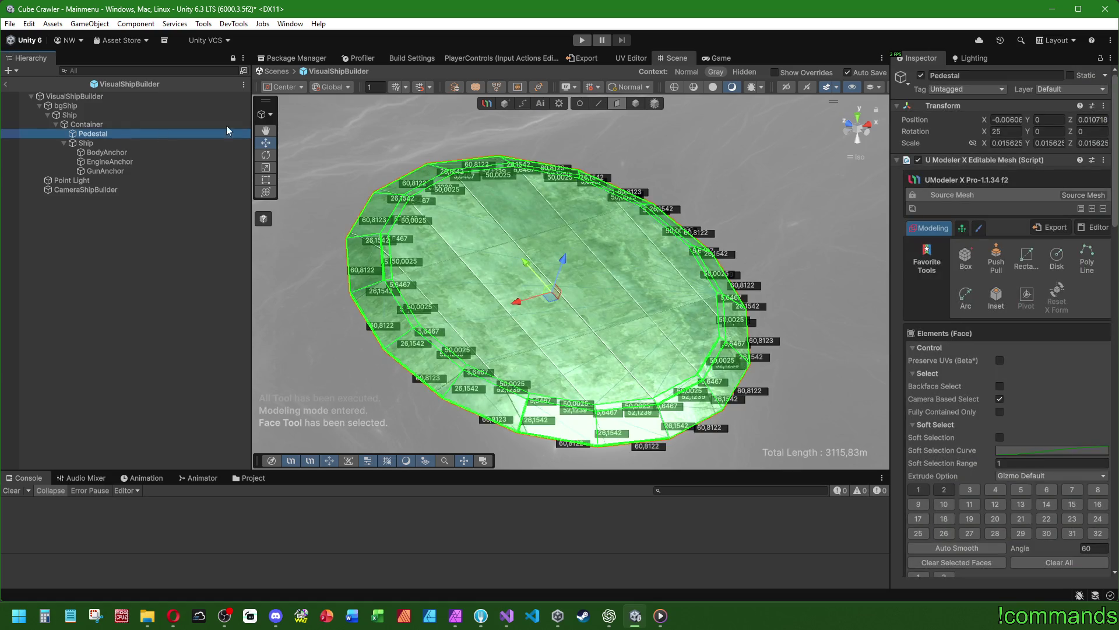
left_click(598, 103)
left_click(389, 257)
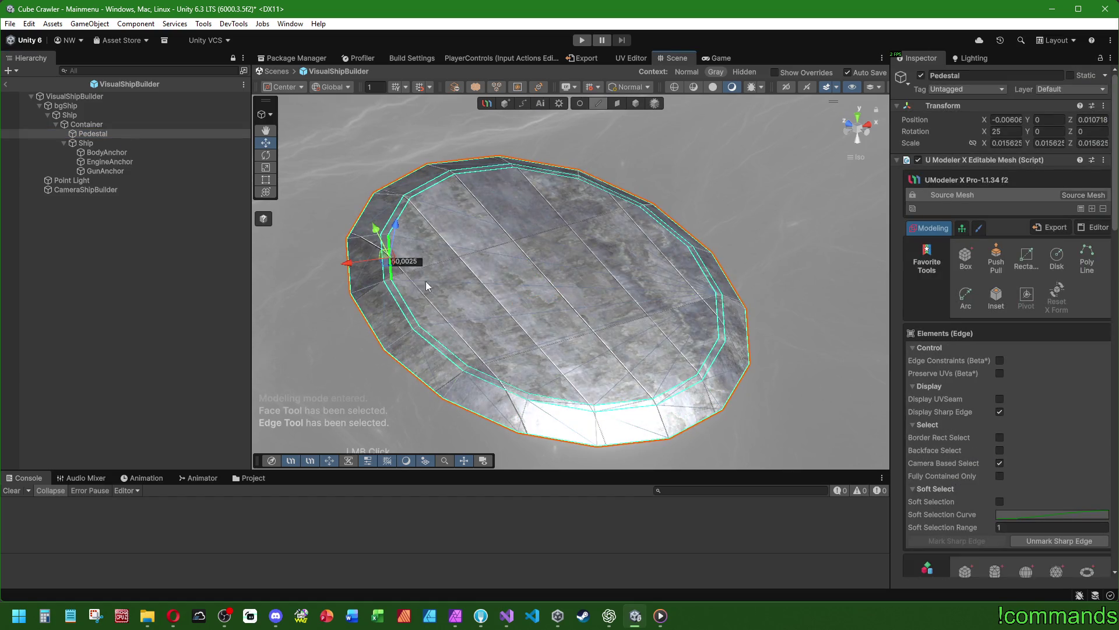
scroll(954, 421, "down", 8)
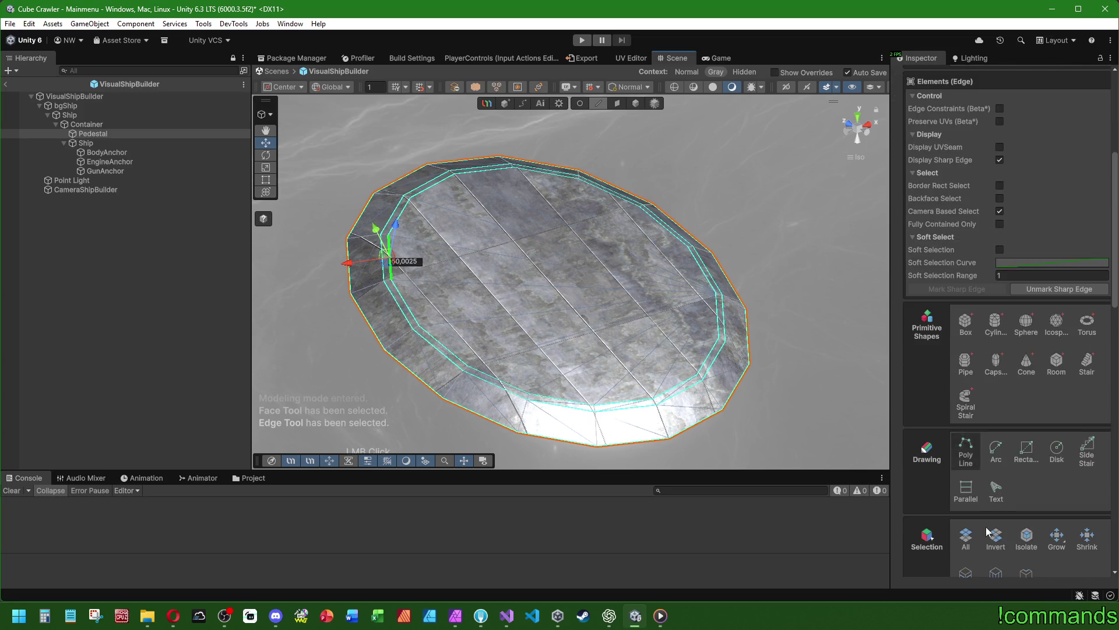
scroll(961, 446, "down", 3)
left_click(965, 481)
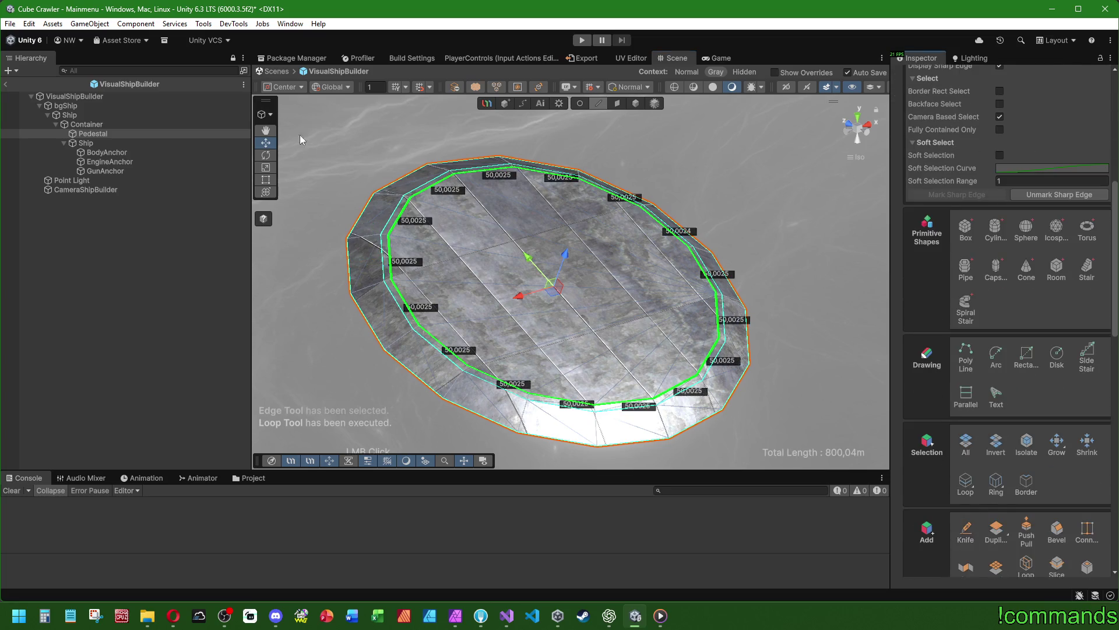
key("r")
left_click_drag(554, 298, 554, 289)
Reselect the inner loop, undo an extra enlargement, and raise it slightly
left_click(383, 260)
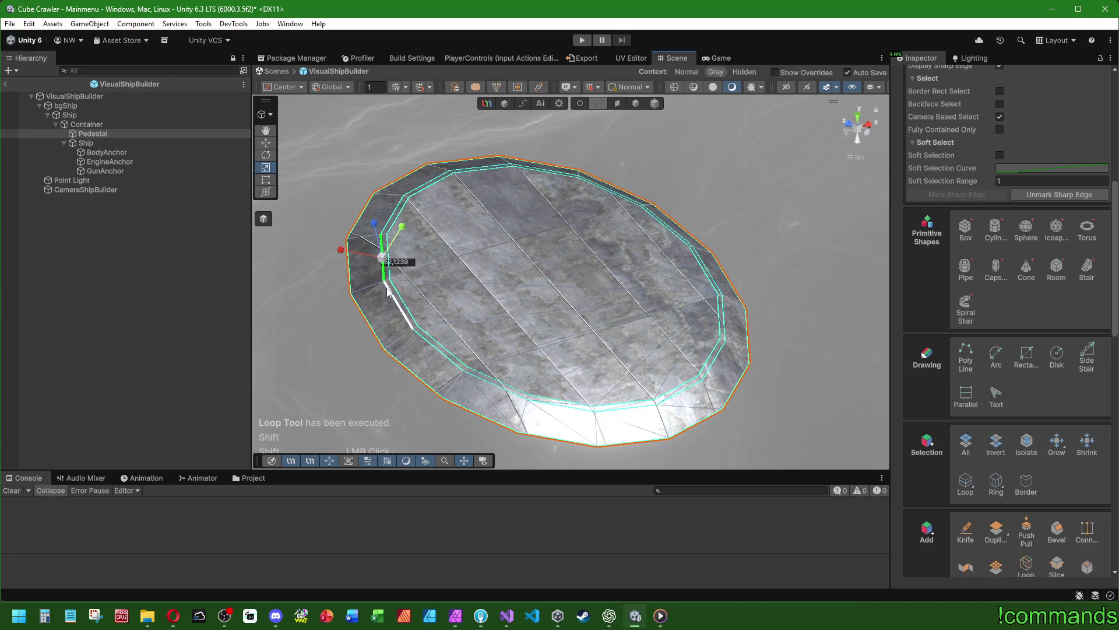
scroll(985, 349, "down", 3)
left_click(966, 387)
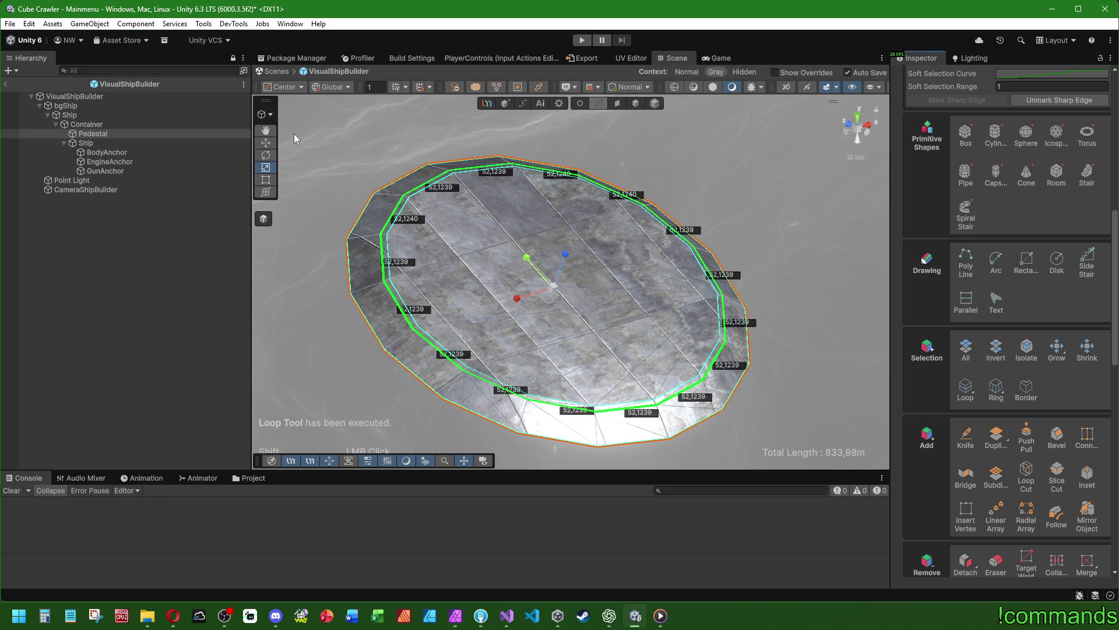
left_click_drag(546, 284, 553, 289)
key("ctrl+z")
key("w")
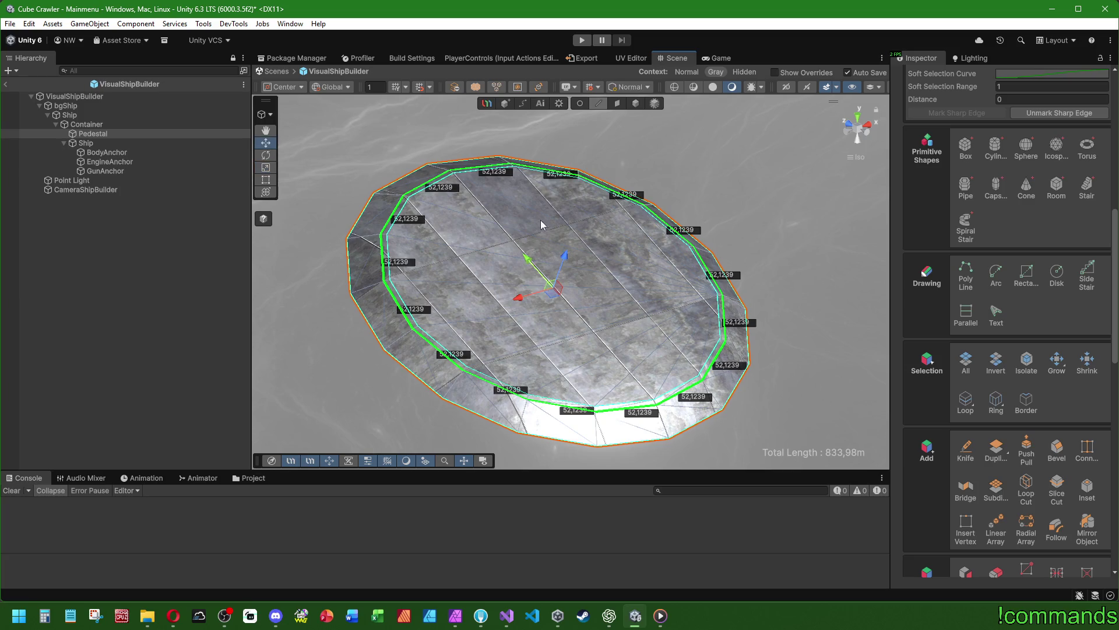
left_click_drag(565, 257, 565, 256)
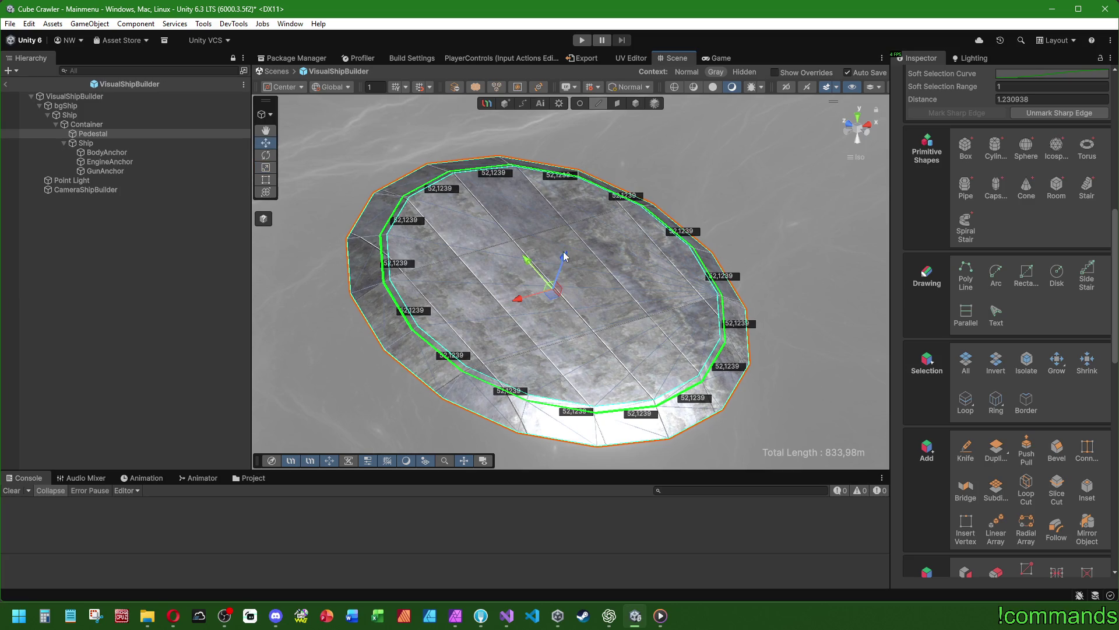
Reselect the inner edge loop from a top view and enlarge it further
left_click(284, 240)
mouse_move(521, 355)
left_mouse_down()
mouse_move(500, 200)
mouse_move(515, 276)
left_mouse_up()
left_click(89, 135)
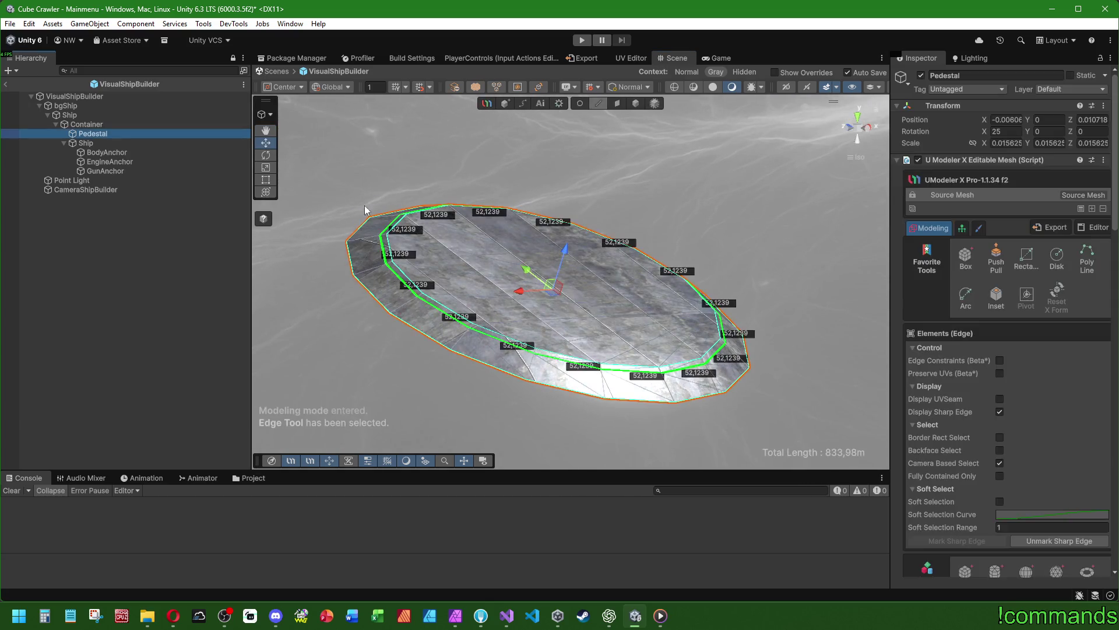
mouse_move(484, 304)
left_mouse_down()
mouse_move(524, 256)
mouse_move(562, 252)
left_mouse_up()
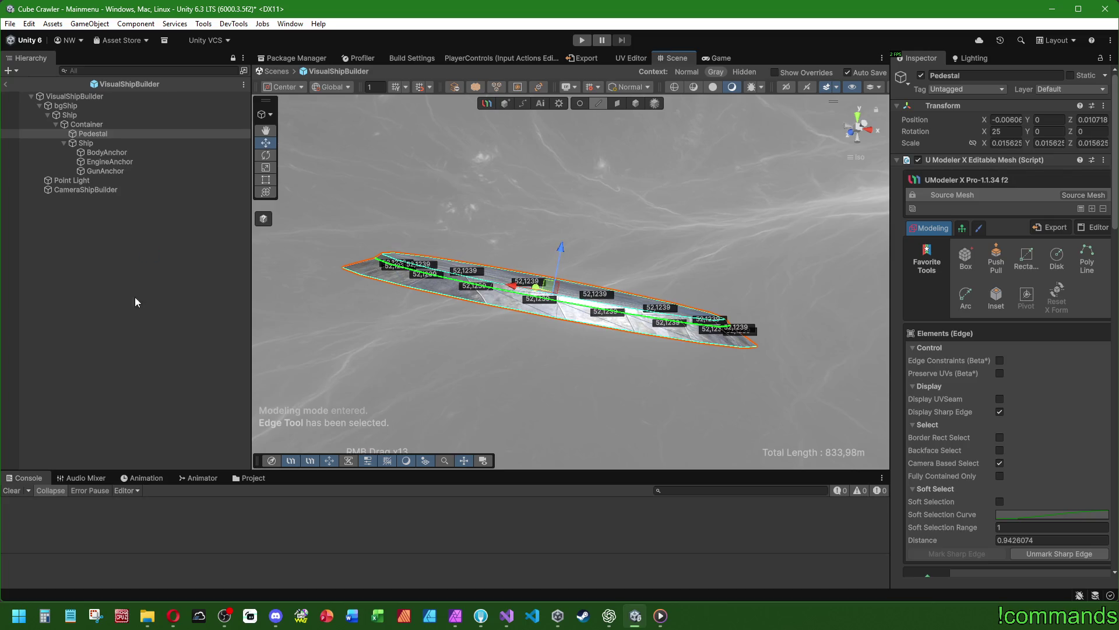
left_click_drag(443, 245, 575, 113)
left_click(438, 314)
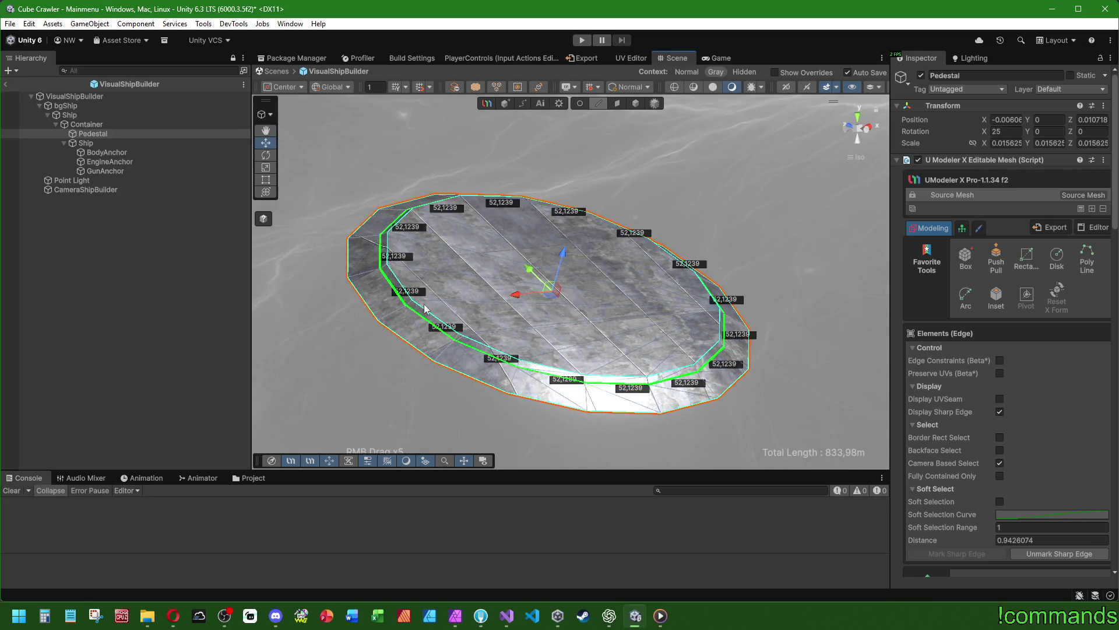
scroll(956, 428, "down", 5)
left_click(966, 545)
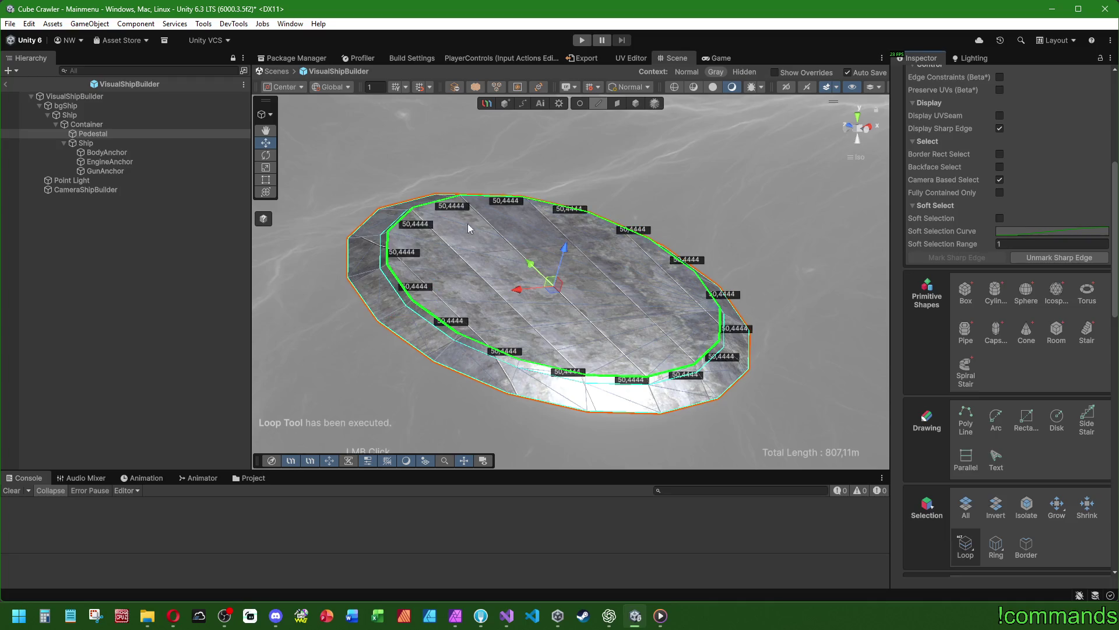
key("r")
mouse_move(467, 222)
left_mouse_down()
mouse_move(557, 254)
mouse_move(558, 288)
left_mouse_up()
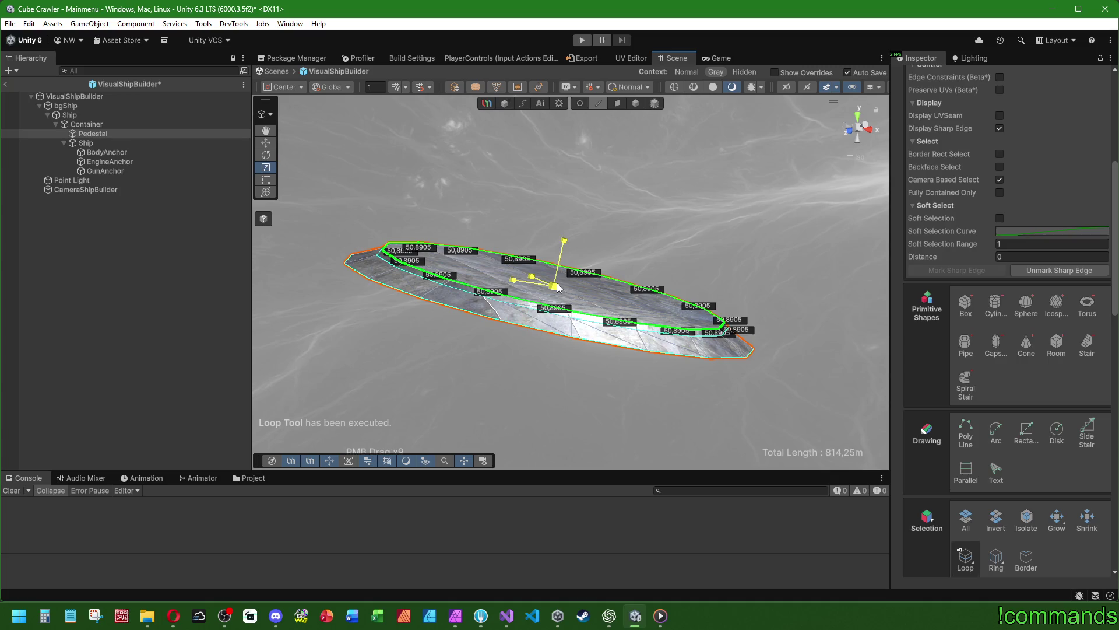
Save the prefab and return to the Mainmenu scene
key("ctrl+s")
left_click(142, 295)
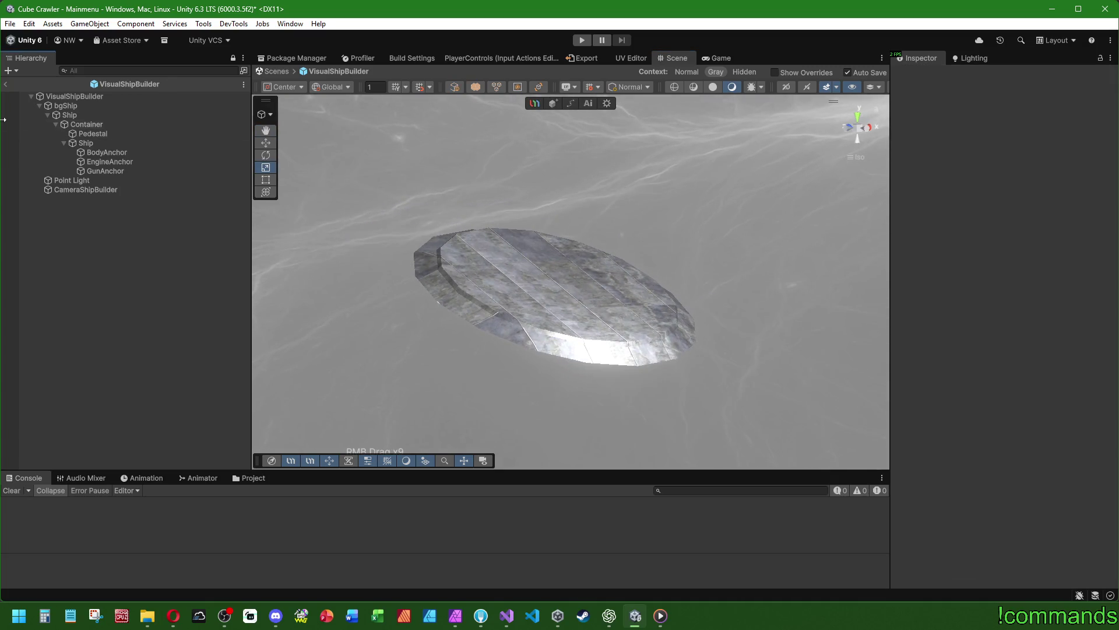
left_click(7, 85)
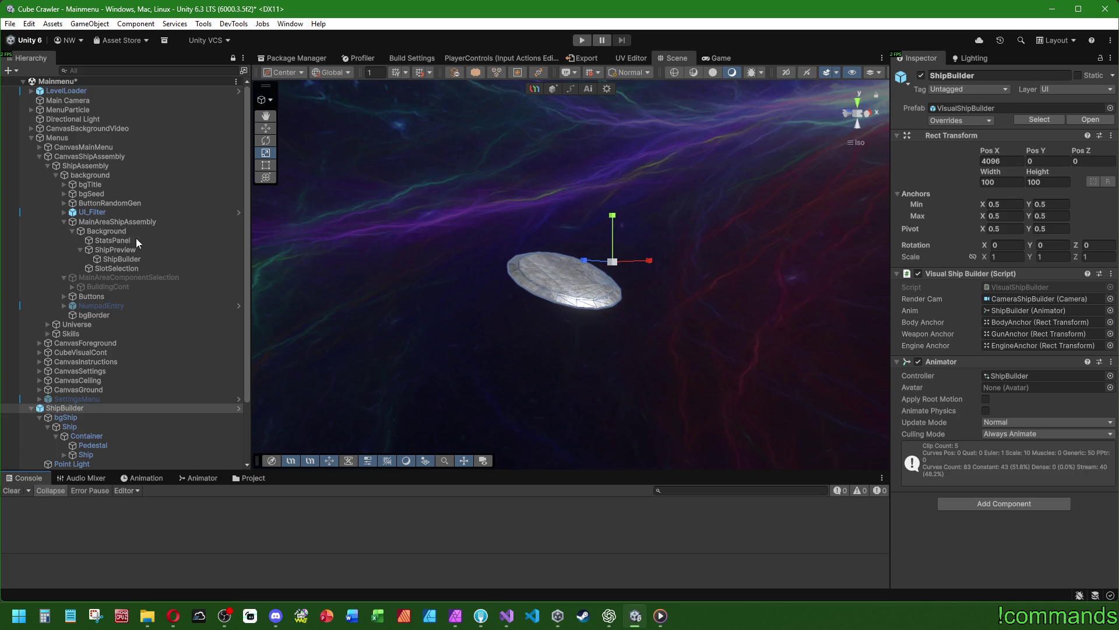
Collapse the Menus group, play the game maximized, open Ship Assembly, then stop Play
left_click(31, 137)
left_click(31, 137)
left_click(591, 38)
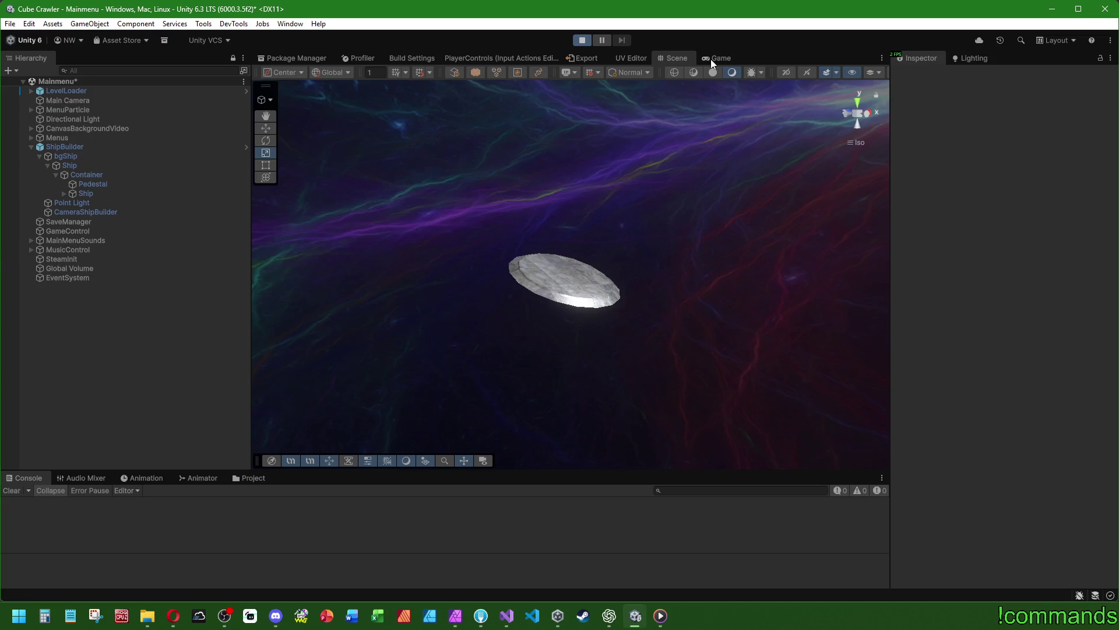
left_click(711, 59)
left_click(10, 491)
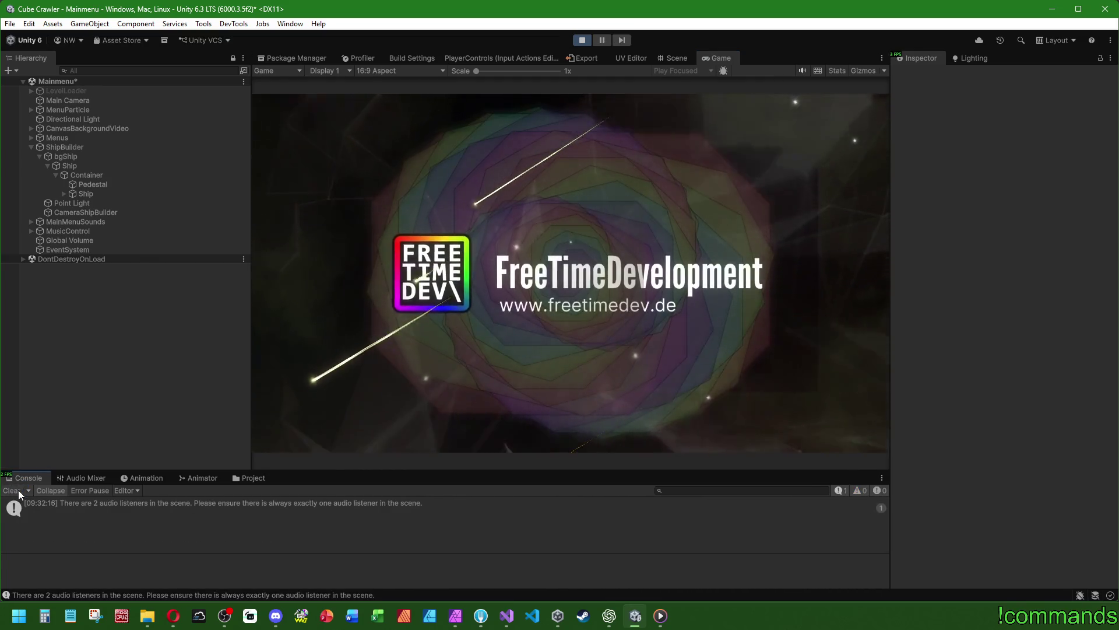
double_click(723, 58)
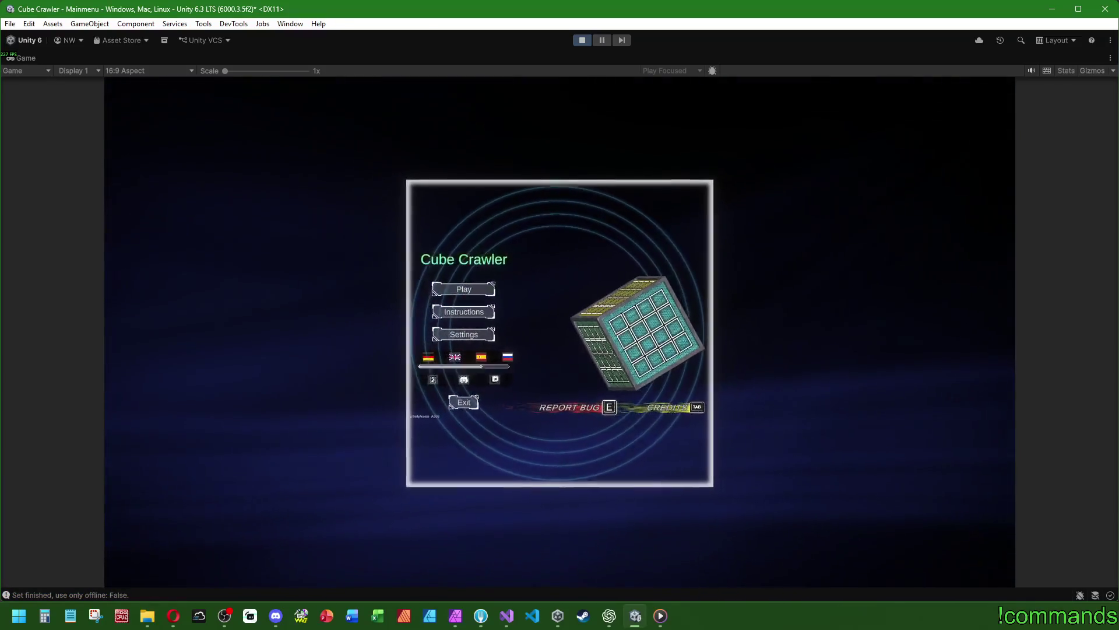
key("Return")
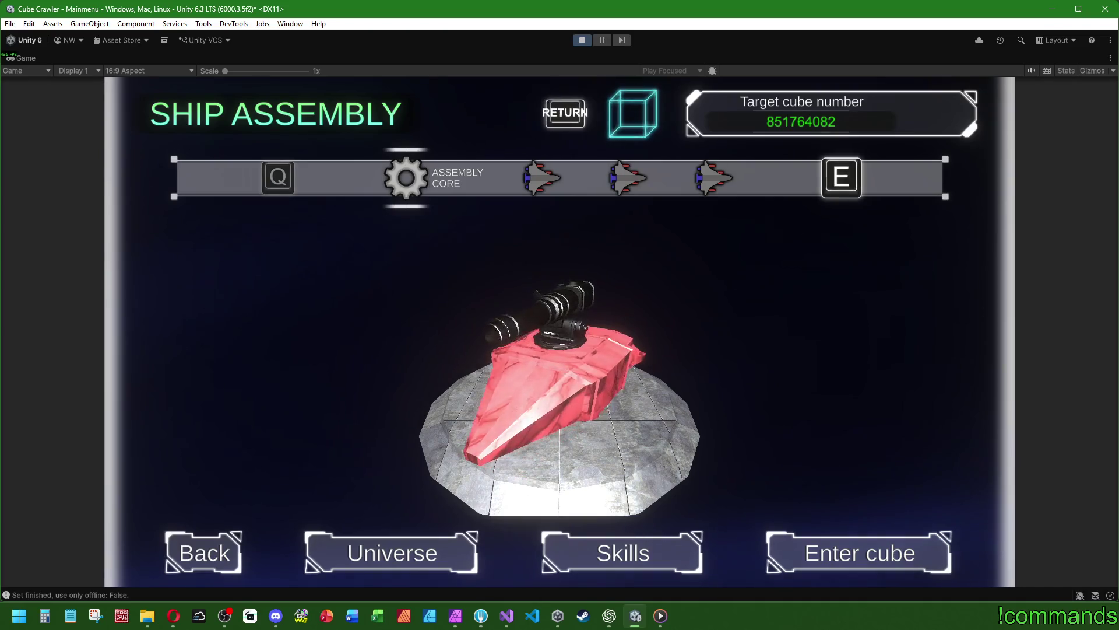
key("super")
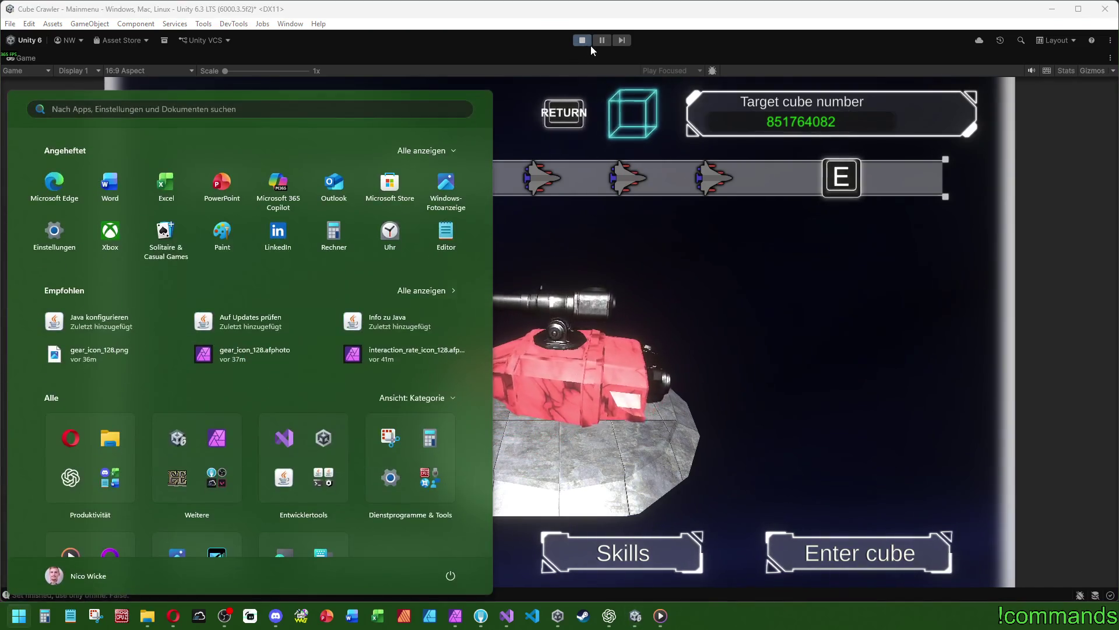
left_click(587, 42)
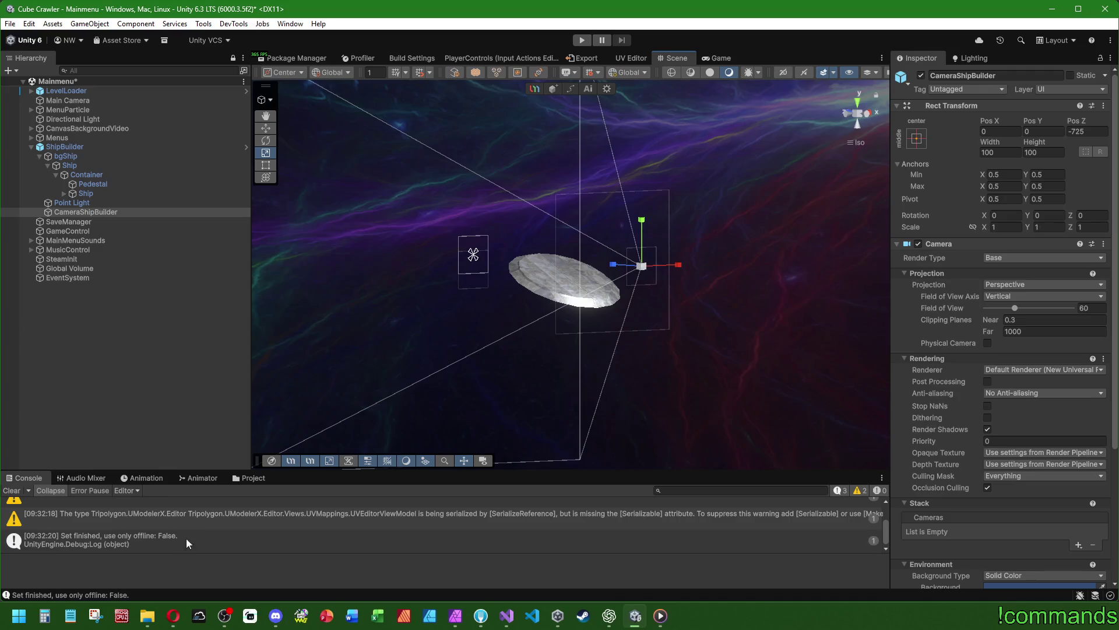
Open the VisualShipBuilder prefab for editing and select its Pedestal object
left_click(239, 476)
left_click(323, 535)
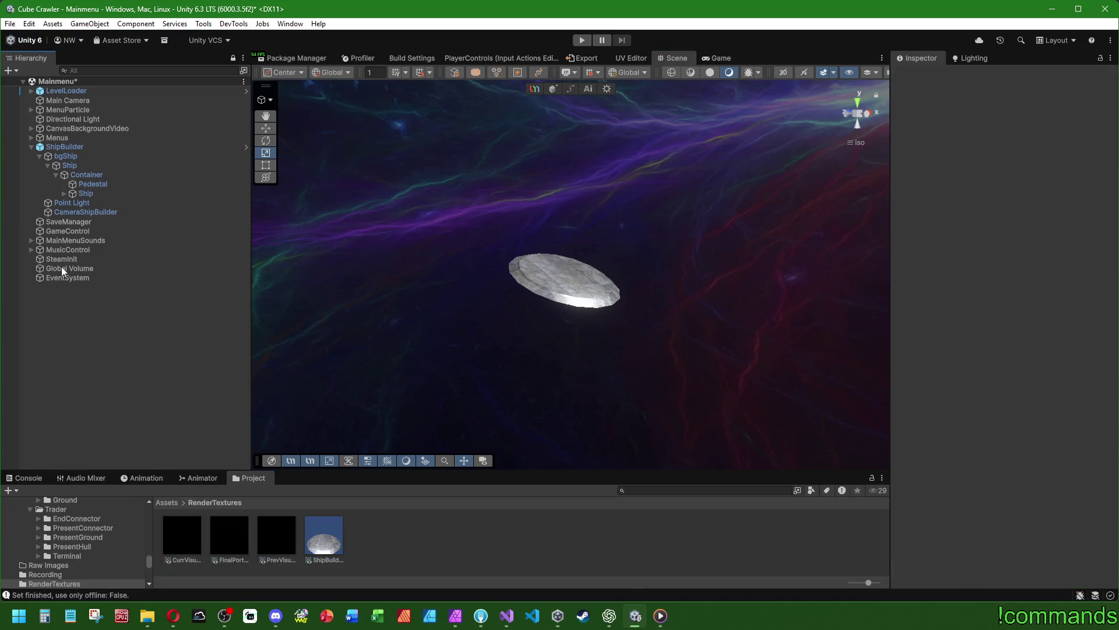
double_click(68, 147)
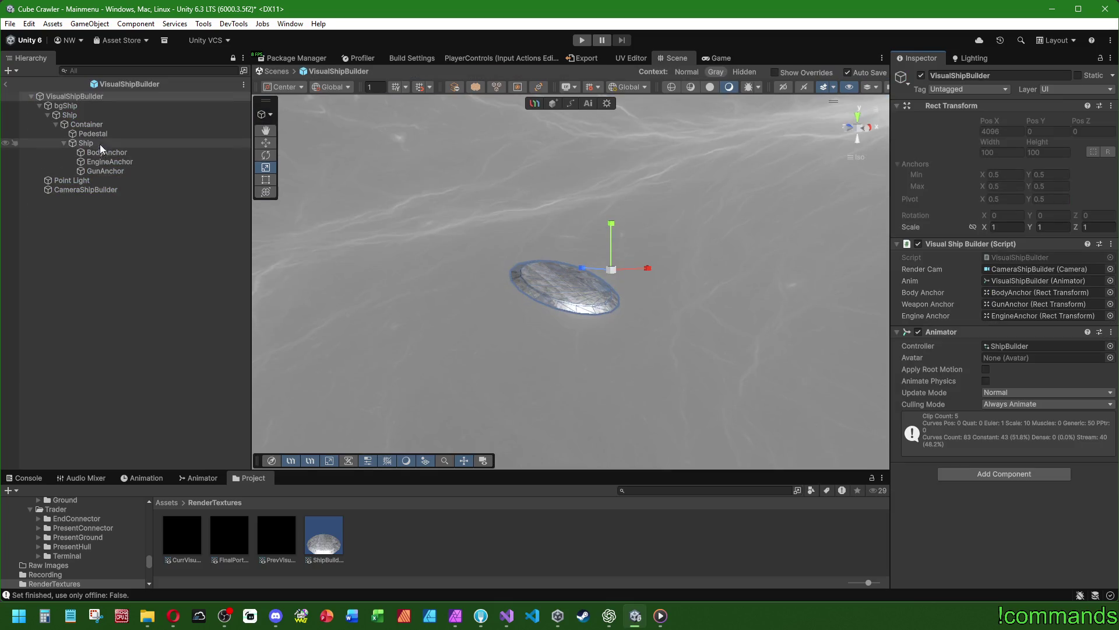
left_click(93, 134)
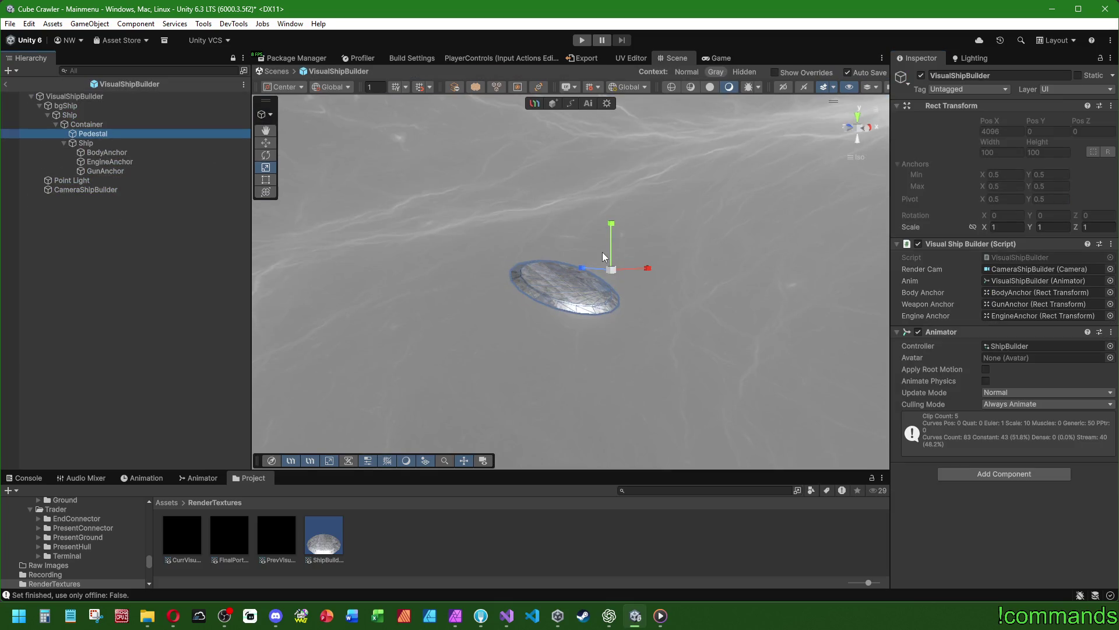
Shrink the Pedestal disc by scaling all its faces down with Normal pivot orientation
left_click(546, 259)
key("f")
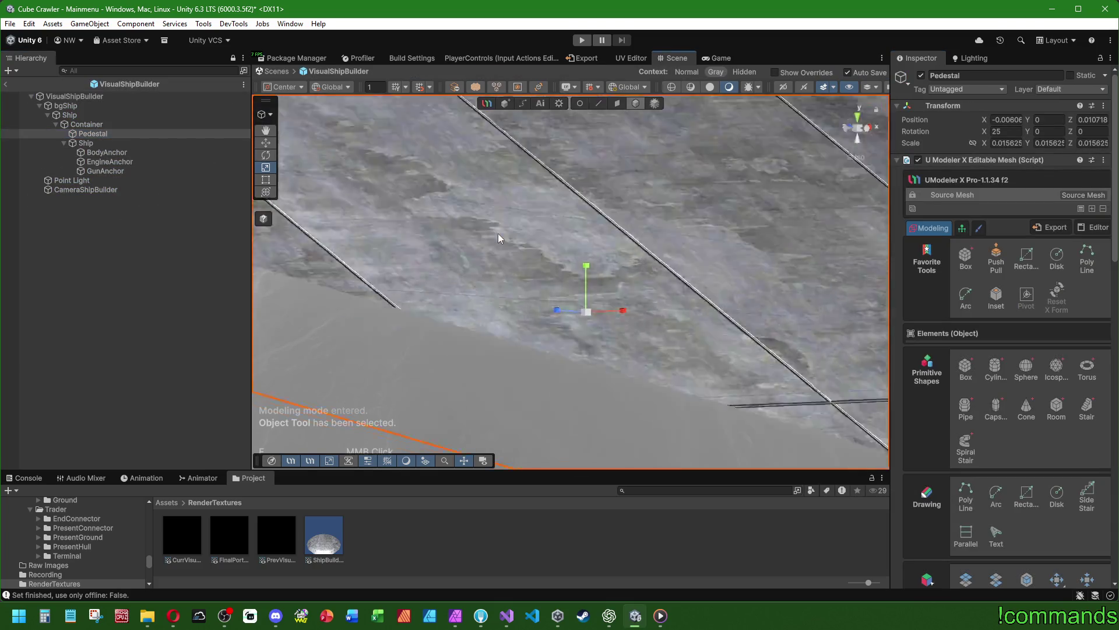
scroll(601, 261, "up", 2)
scroll(601, 261, "up", 2)
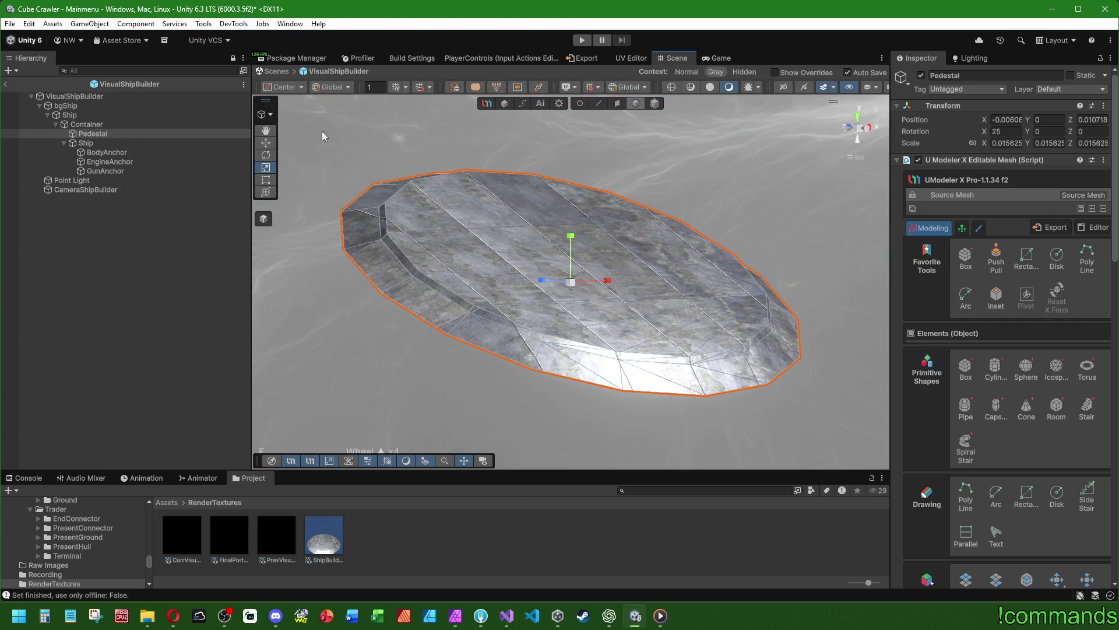
left_click(617, 103)
scroll(956, 525, "down", 5)
left_click(965, 572)
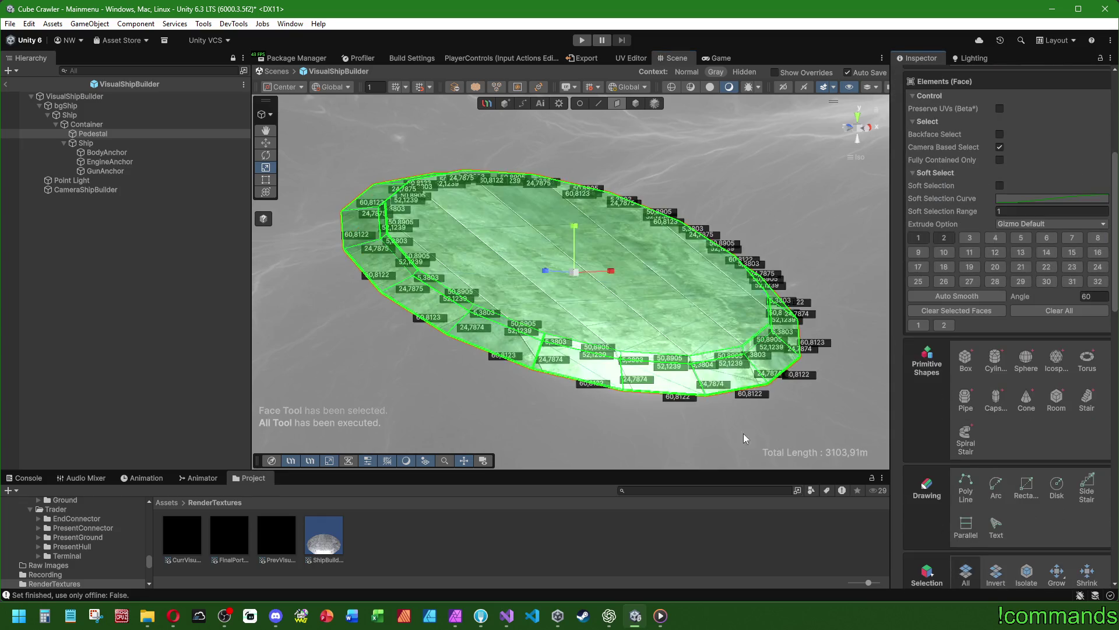
left_click(628, 86)
left_click(639, 102)
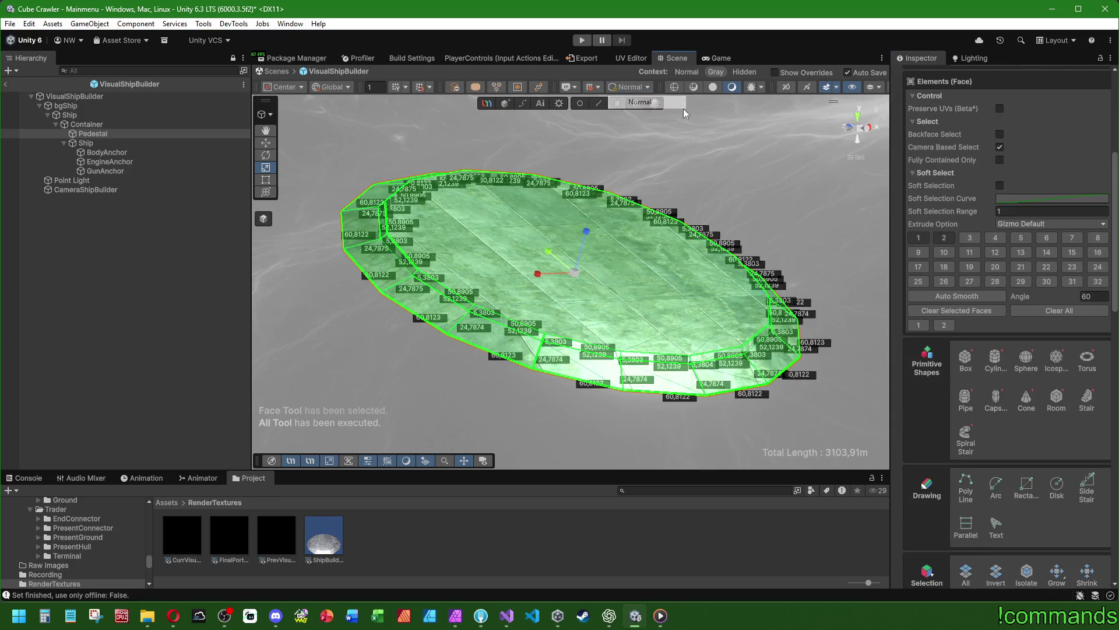
left_click_drag(641, 175, 676, 205)
key("r")
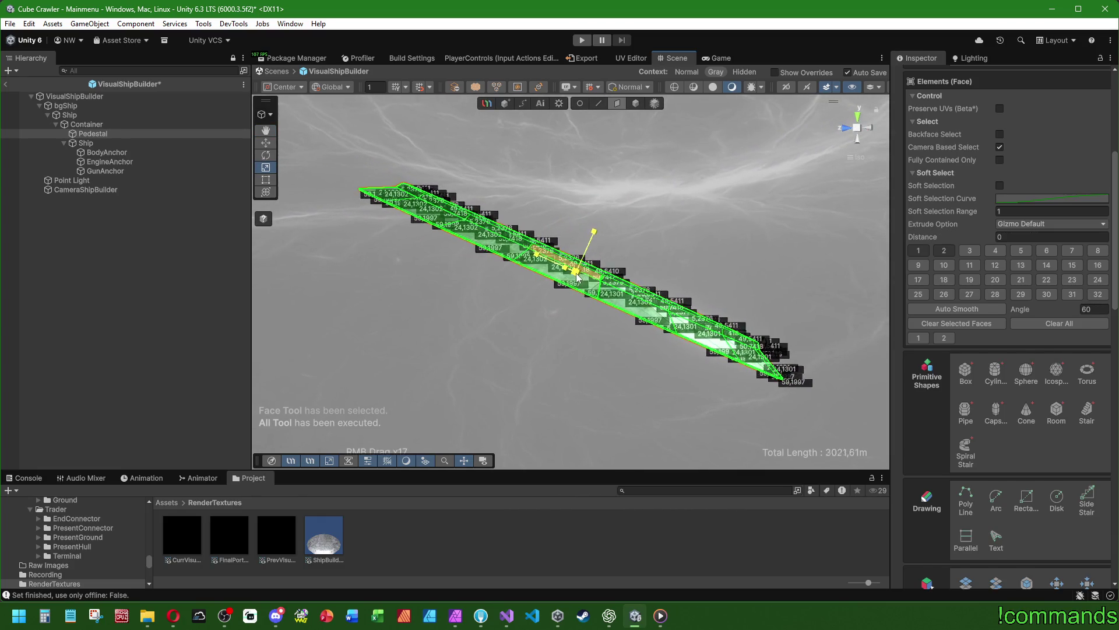
mouse_move(576, 271)
left_mouse_down()
mouse_move(571, 291)
mouse_move(570, 269)
mouse_move(532, 282)
left_mouse_up()
left_click(471, 386)
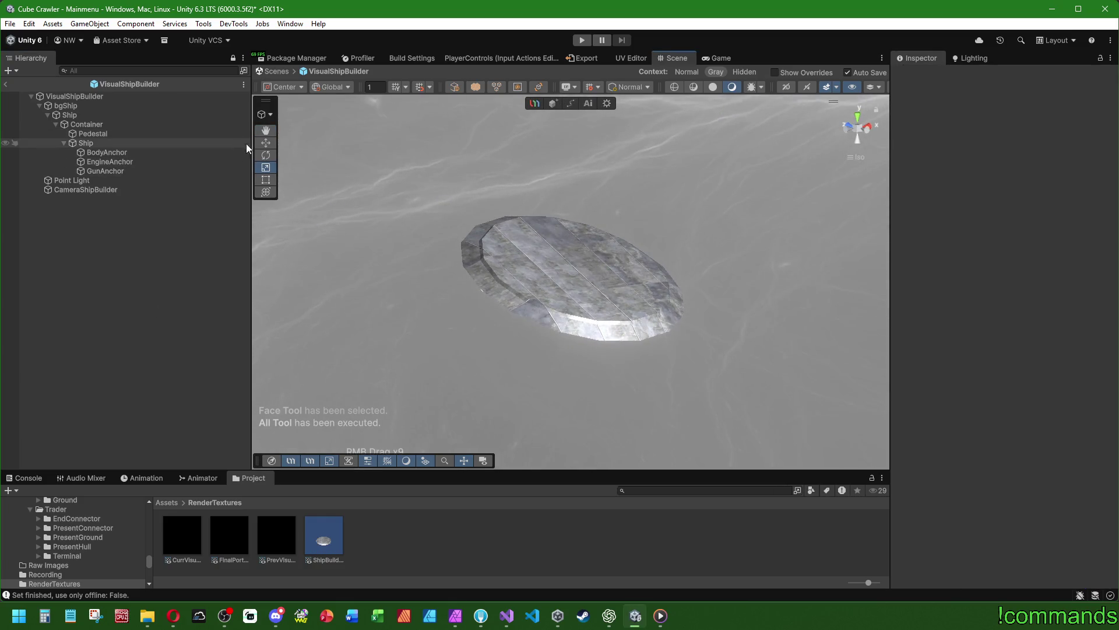
Return to the Mainmenu scene, check the console, and switch to Visual Studio
left_click(7, 85)
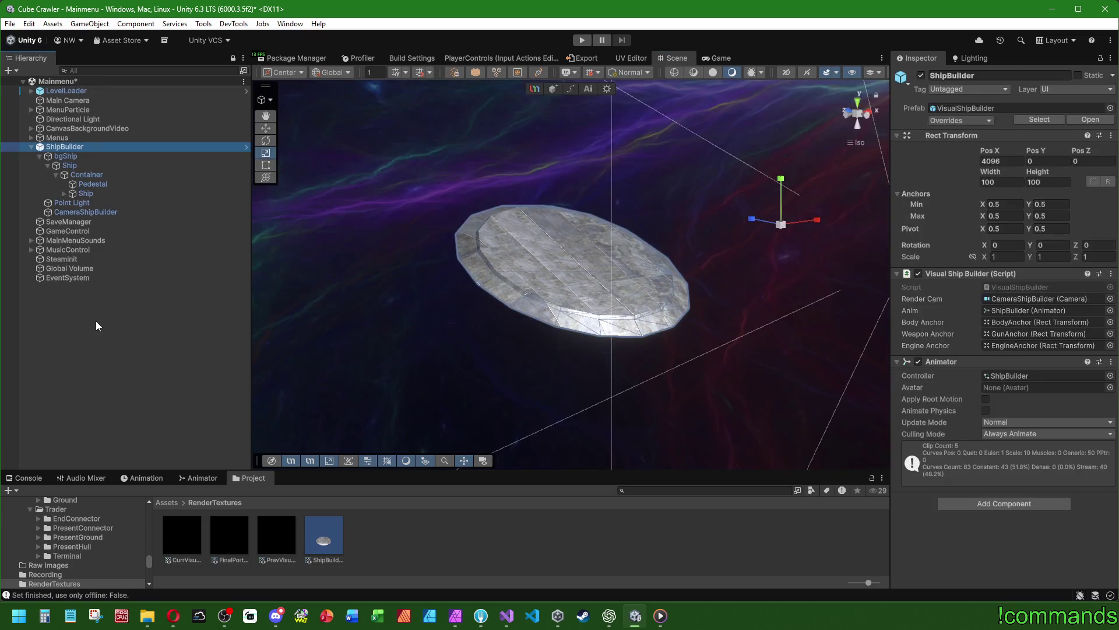
left_click(28, 477)
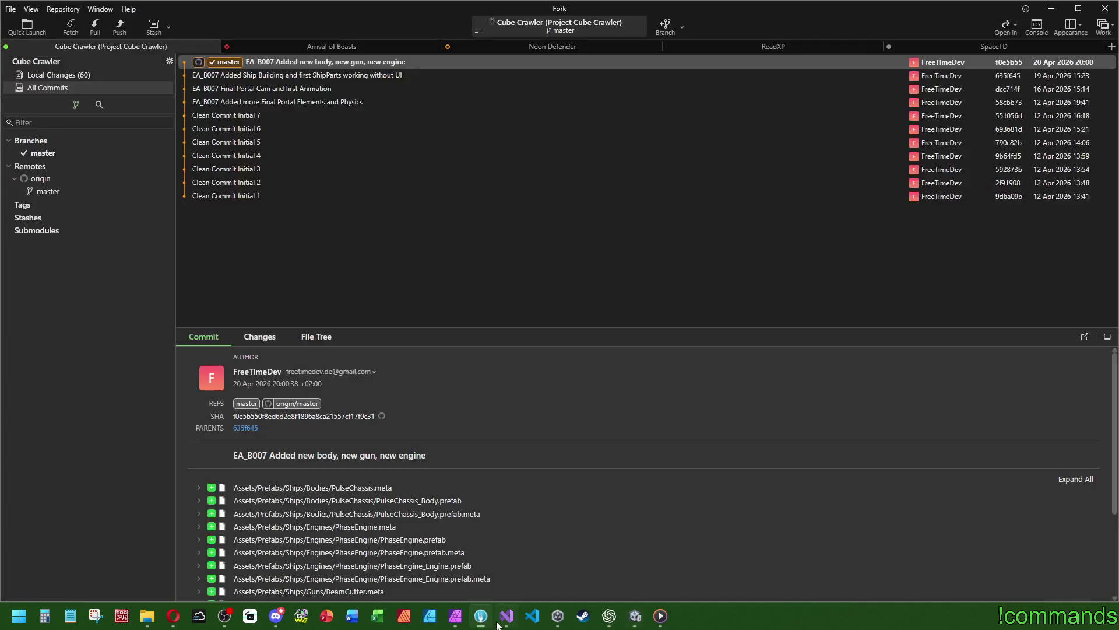
mouse_move(506, 616)
left_click(569, 568)
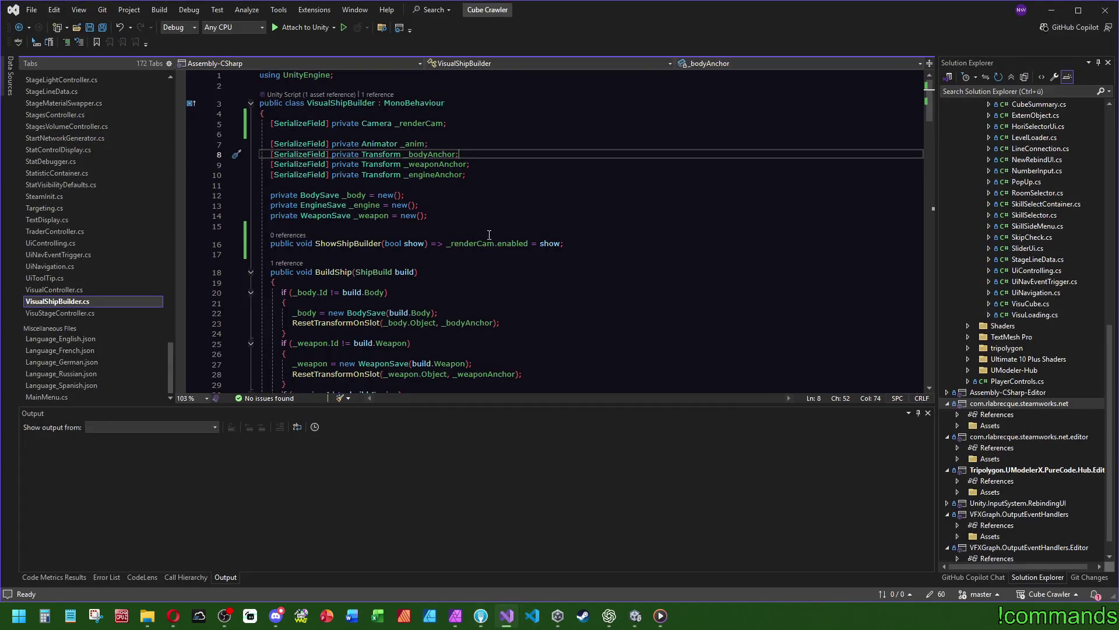
Read through the BuildShip method in VisualShipBuilder.cs from start to end
left_click(355, 284)
scroll(408, 268, "down", 5)
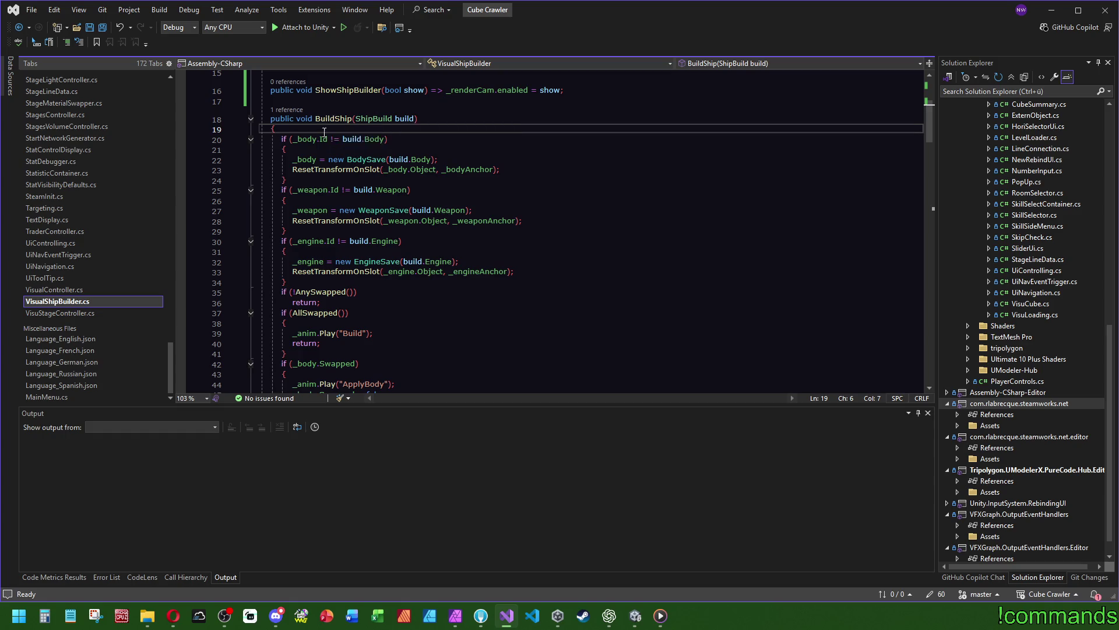
scroll(313, 272, "down", 5)
left_click(307, 332)
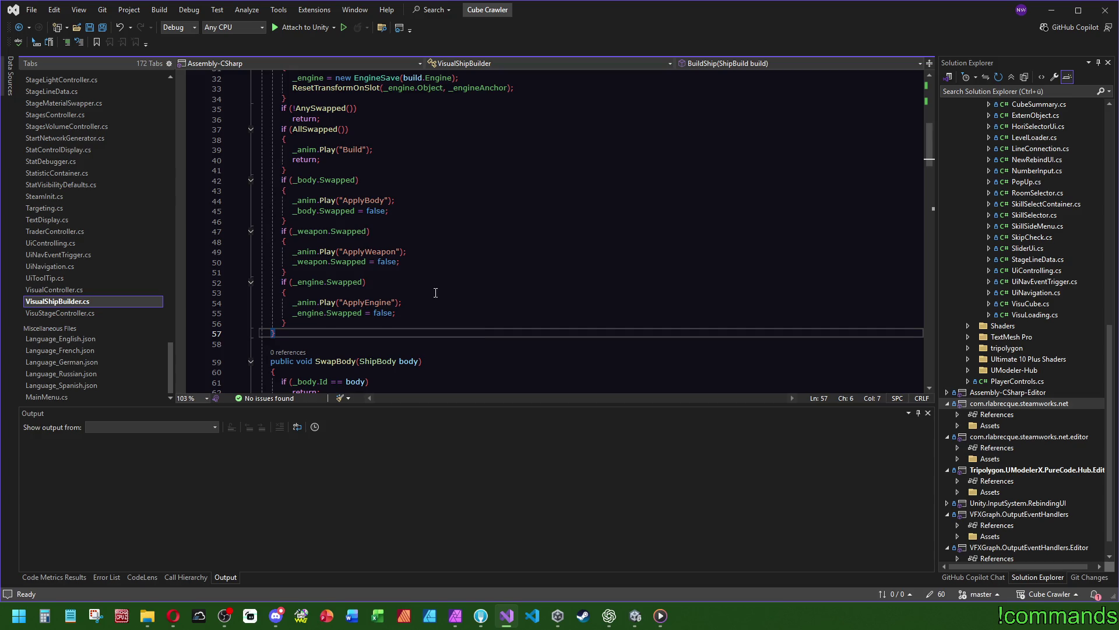
scroll(436, 264, "down", 20)
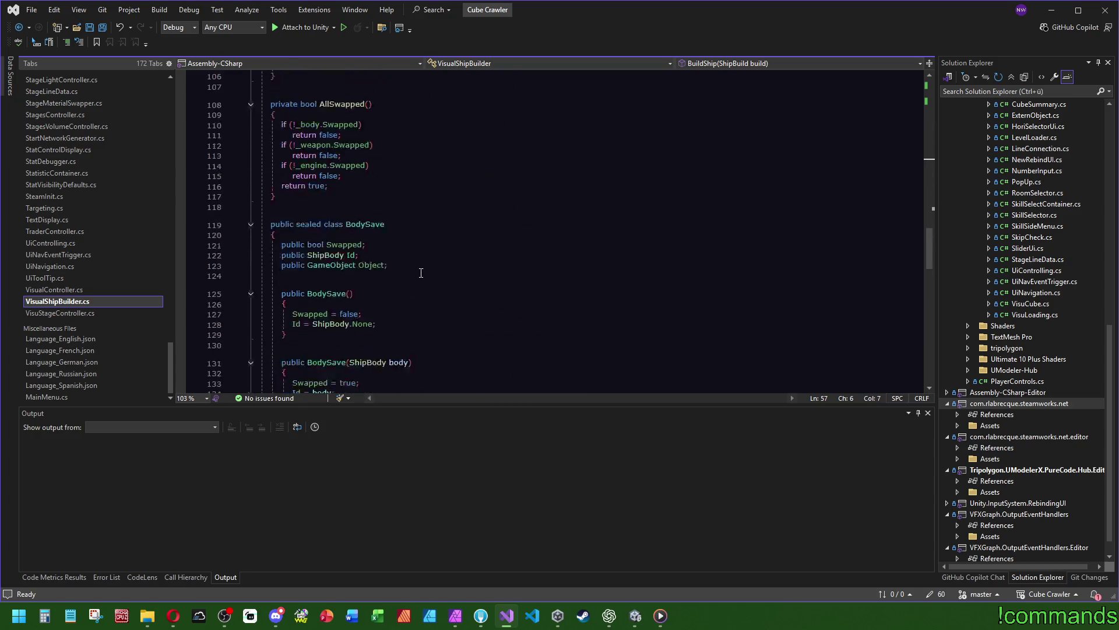
scroll(420, 279, "up", 20)
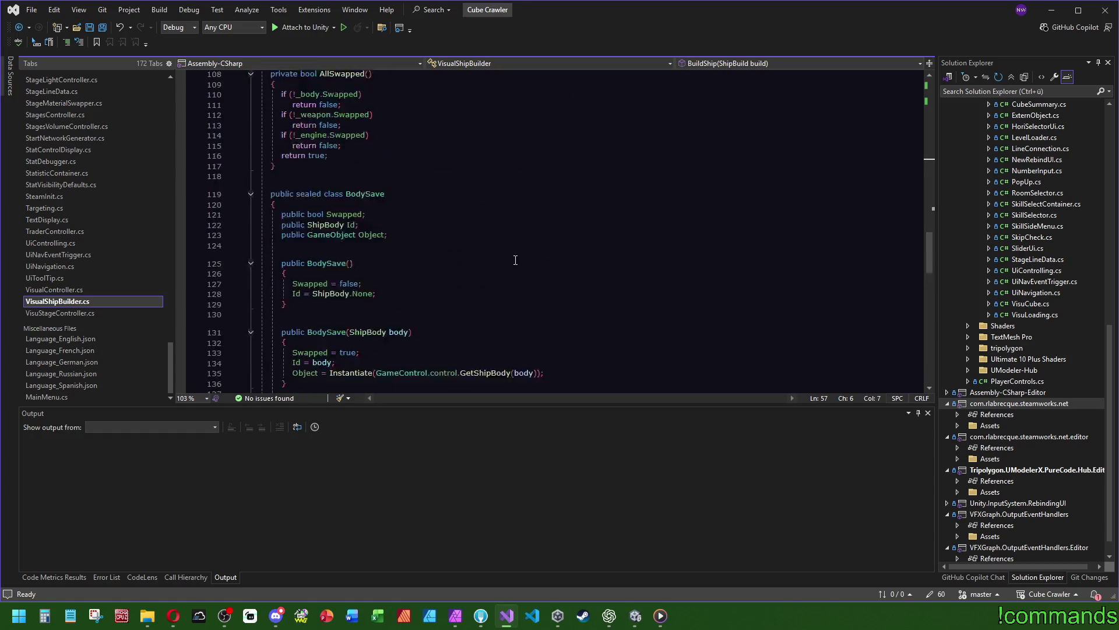
scroll(517, 274, "up", 10)
Open VisualController.cs and scroll through its SetupVisualController code
left_click(492, 245, "ctrl")
scroll(583, 268, "down", 5)
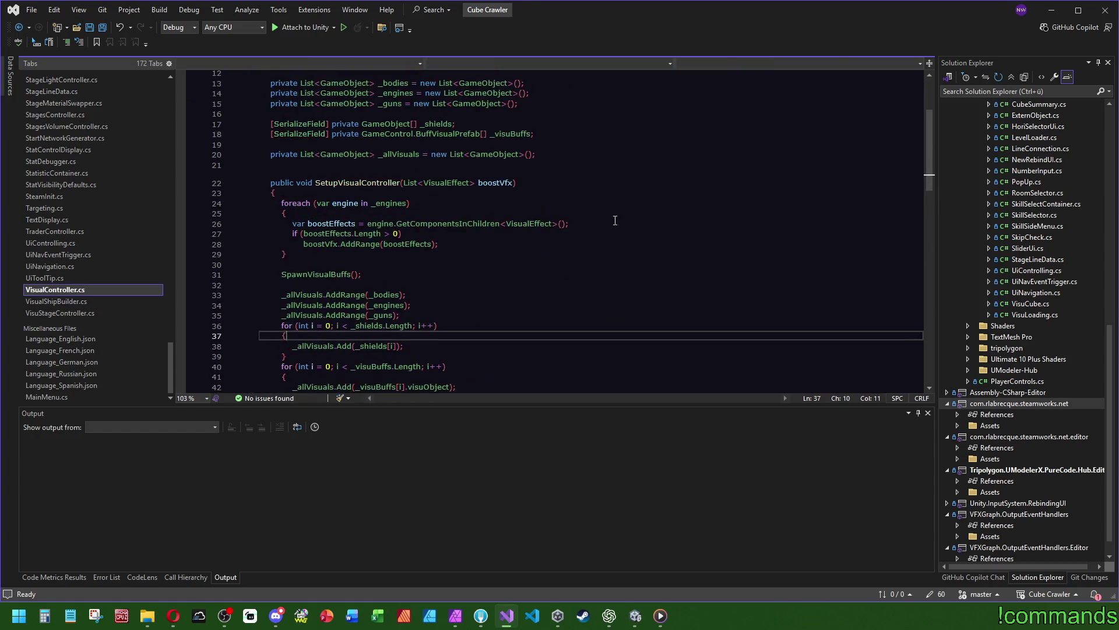
scroll(583, 268, "down", 7)
scroll(583, 268, "up", 18)
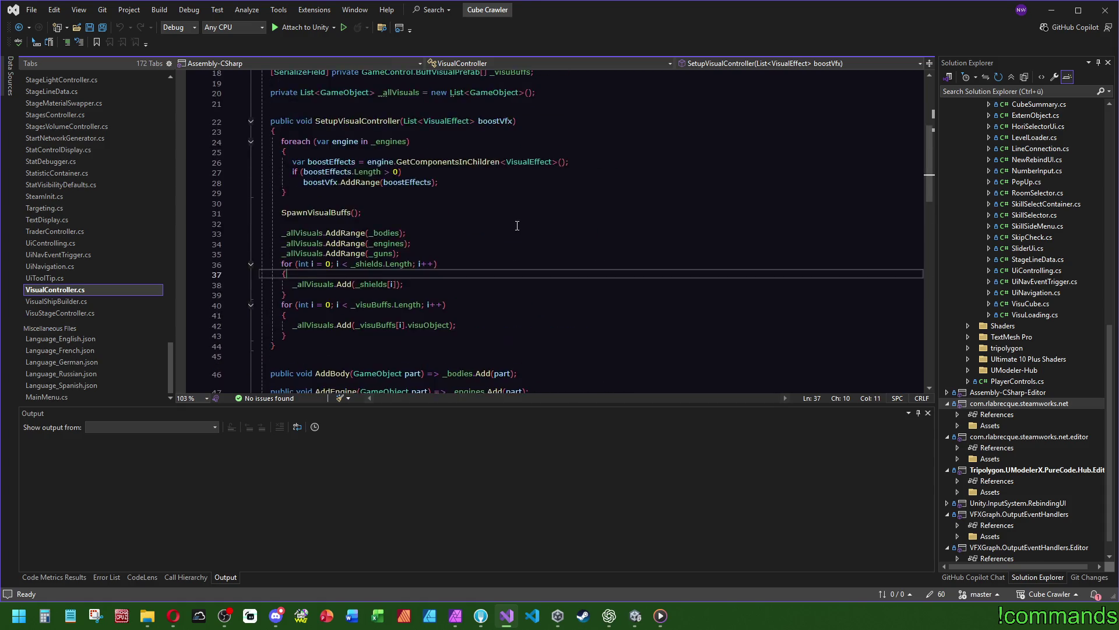
scroll(146, 243, "up", 2)
scroll(139, 245, "up", 10)
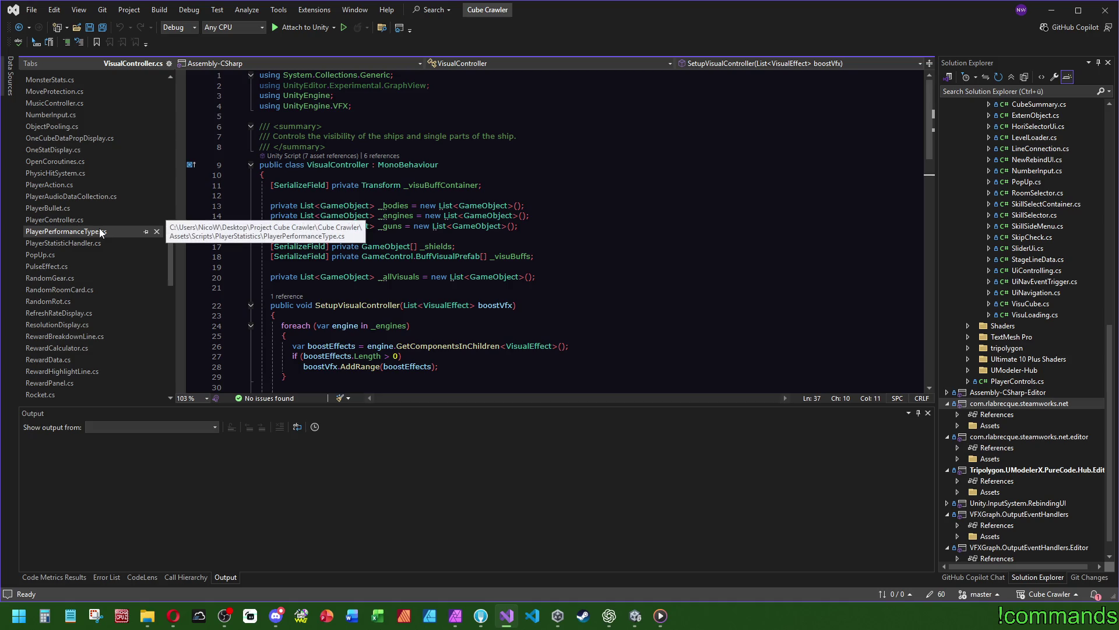
Remove the unused GraphView using line and save all files
left_click_drag(430, 85, 394, 74)
key("BackSpace")
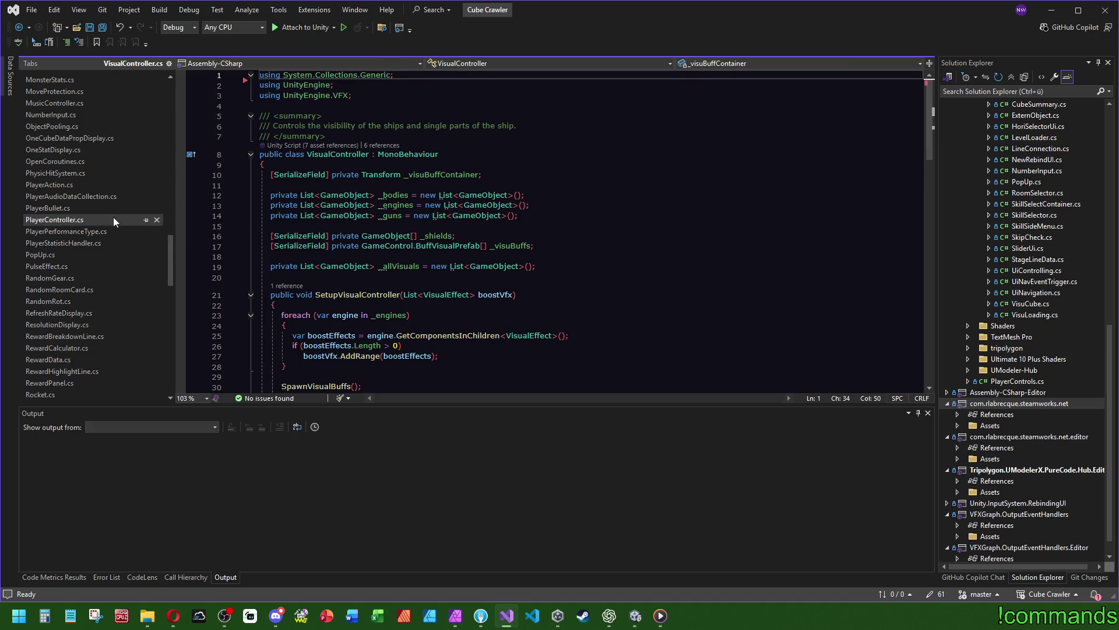
left_click(103, 27)
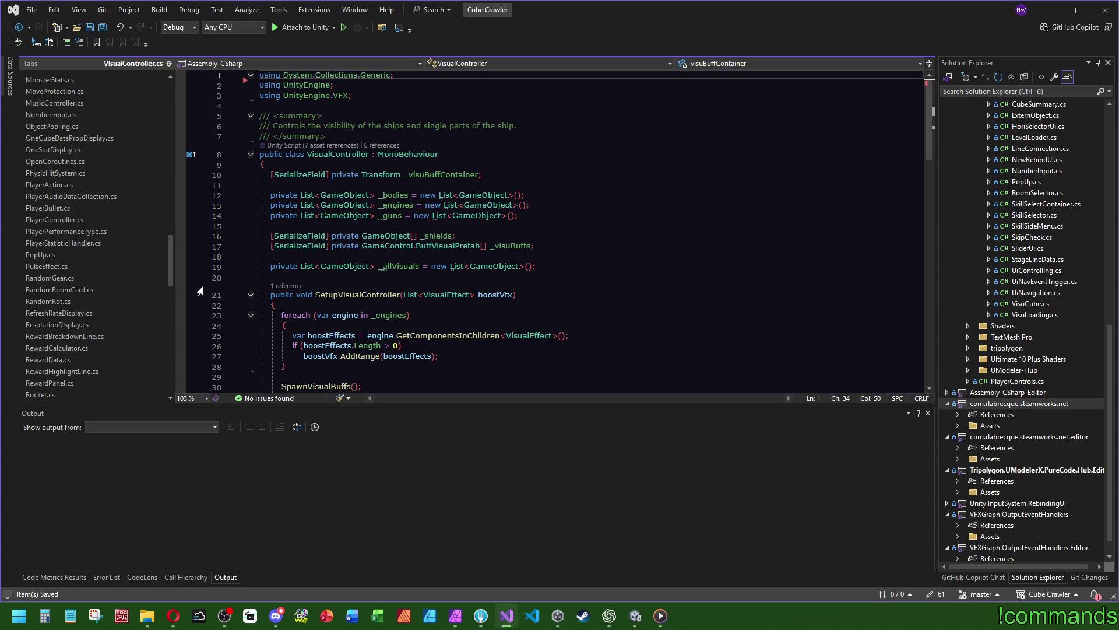
Browse PulseEffect.cs, RandomGear.cs, RefreshRateDisplay.cs, PlayerAudioDataCollection.cs and PlayerBullet.cs
left_click(93, 268)
left_click(56, 278)
scroll(554, 223, "down", 15)
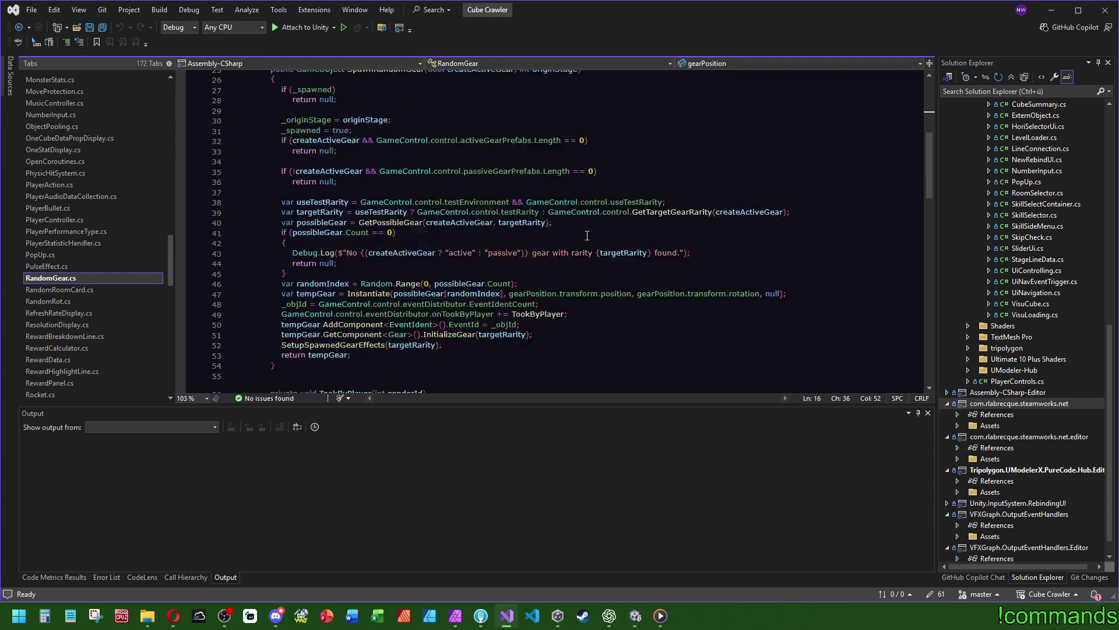
scroll(554, 224, "down", 10)
scroll(554, 223, "up", 10)
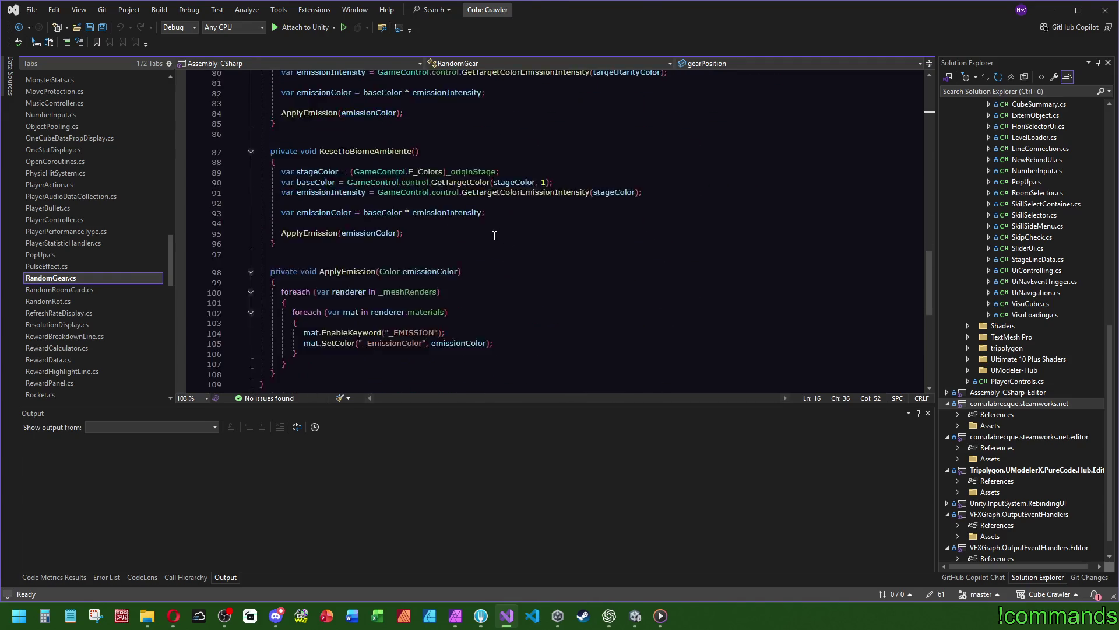
left_click(97, 314)
left_click(43, 196)
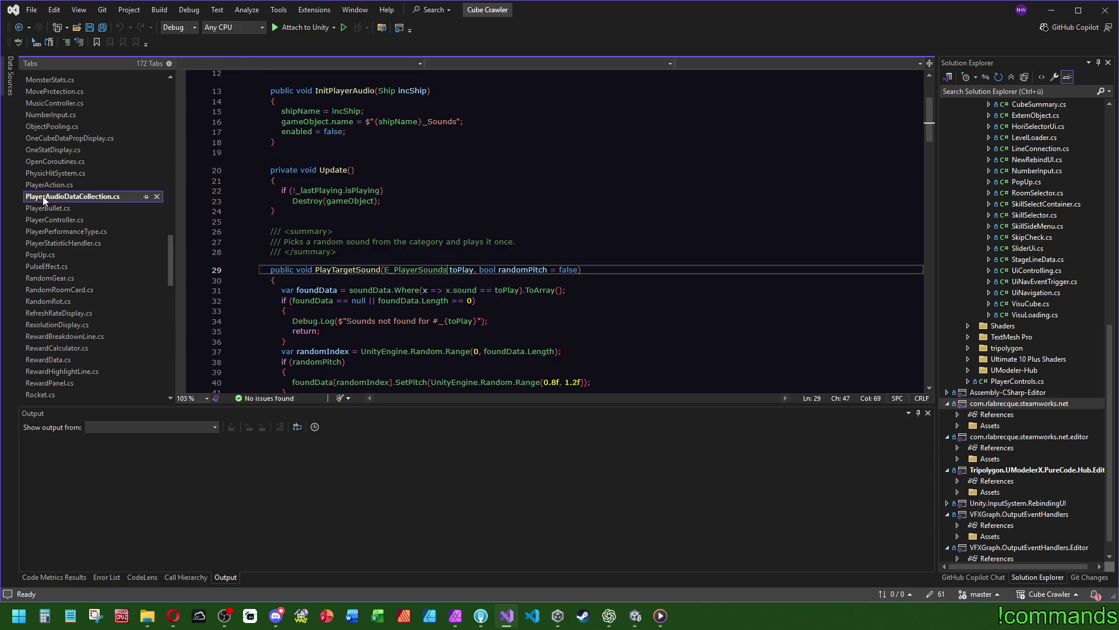
left_click(61, 207)
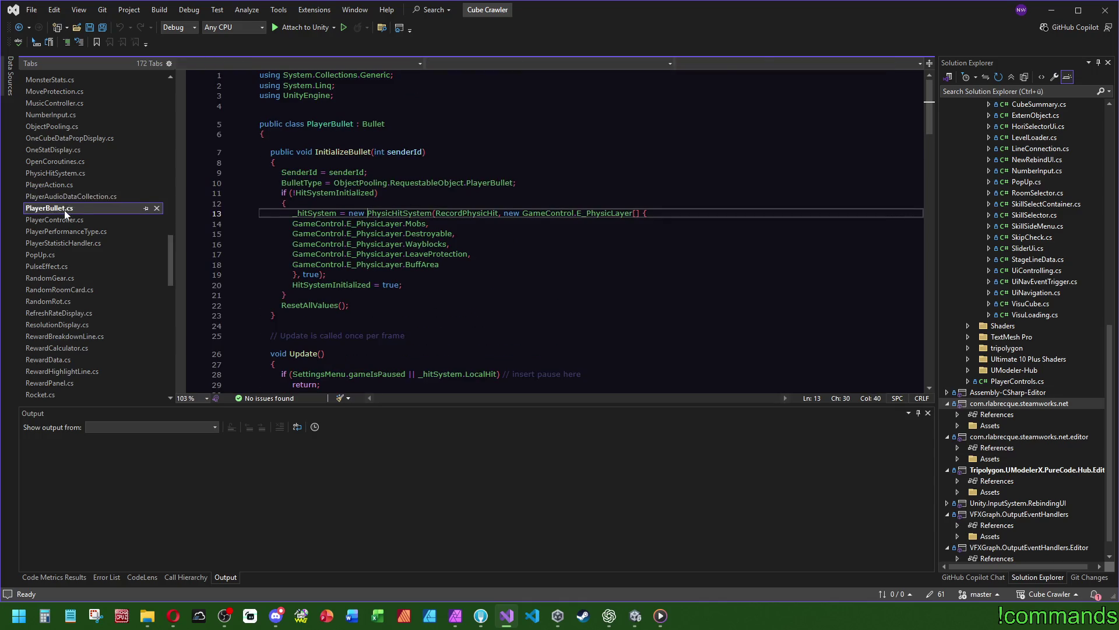
scroll(63, 227, "up", 4)
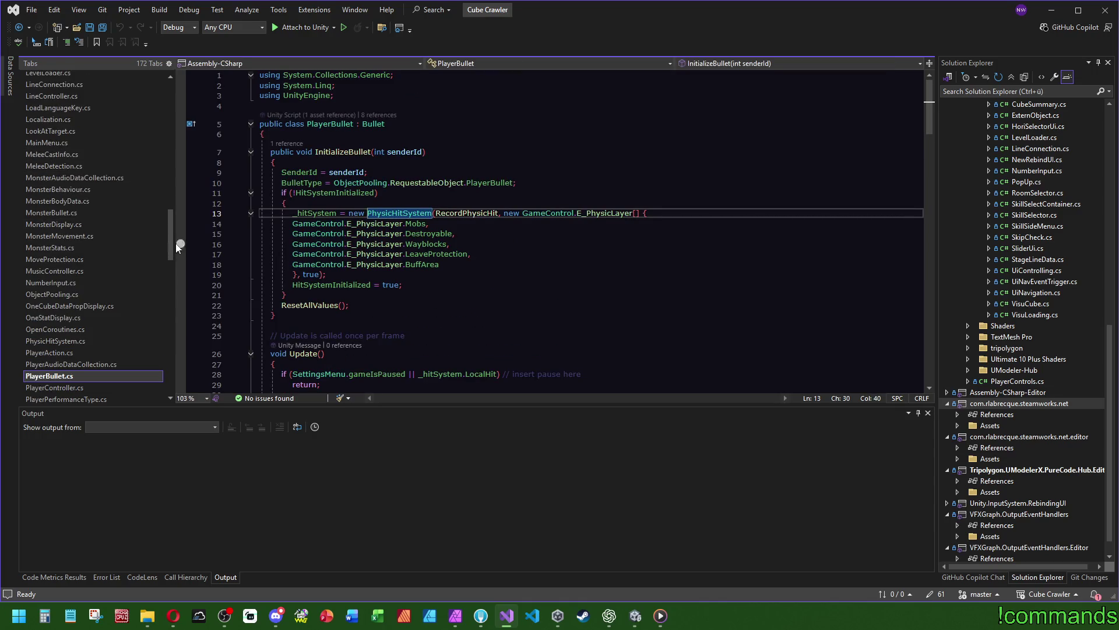
mouse_move(169, 239)
left_mouse_down()
mouse_move(170, 376)
mouse_move(174, 272)
left_mouse_up()
Browse the Reward, Resolution and Random scripts, from RewardData.cs through RandomGear.cs
left_click(64, 257)
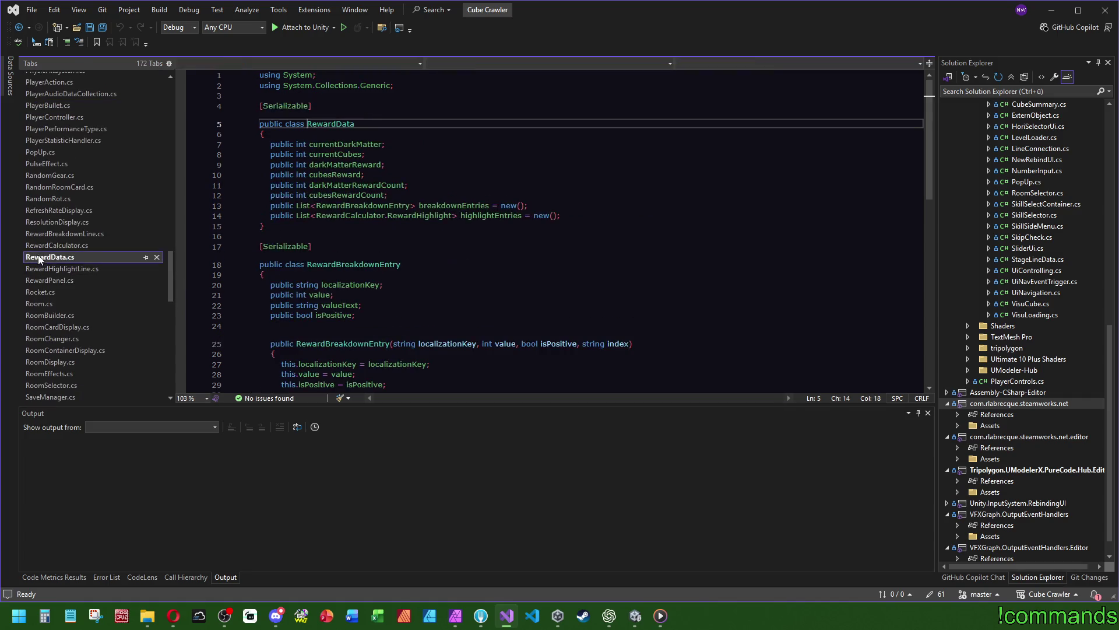
scroll(293, 249, "down", 8)
scroll(292, 249, "up", 4)
scroll(58, 291, "up", 1)
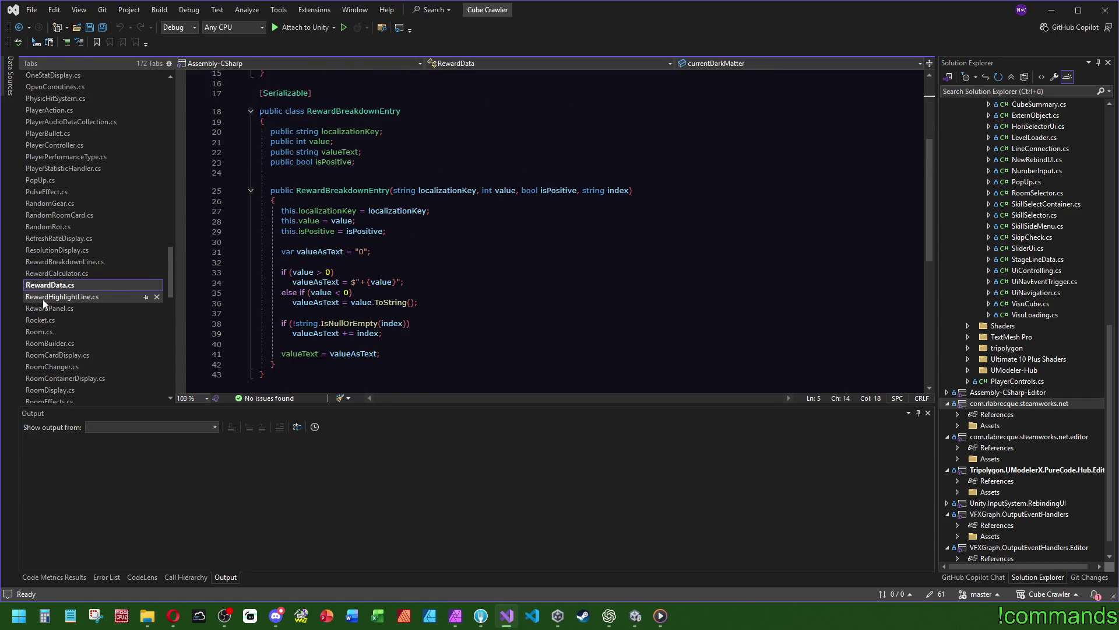
left_click(64, 297)
left_click(86, 264)
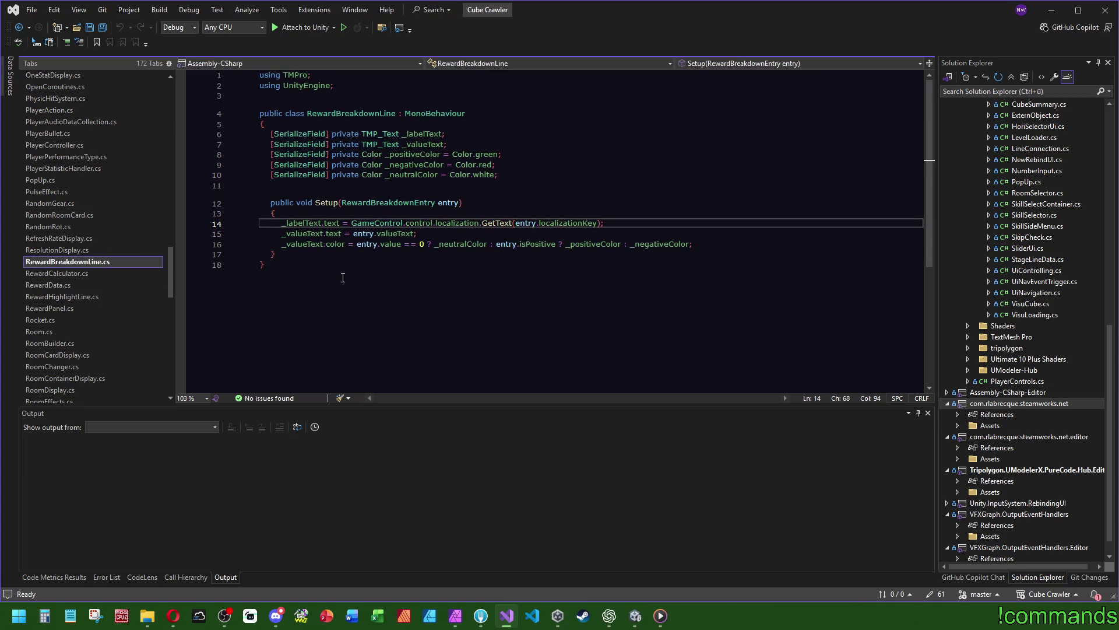
left_click(82, 249)
left_click(82, 238)
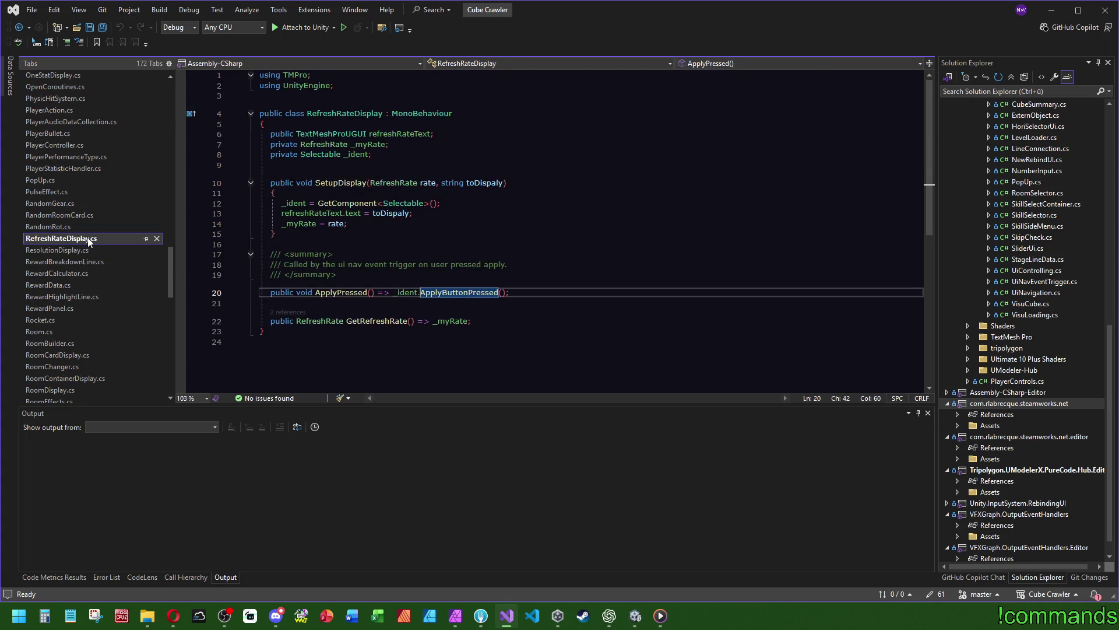
left_click(82, 227)
left_click(79, 214)
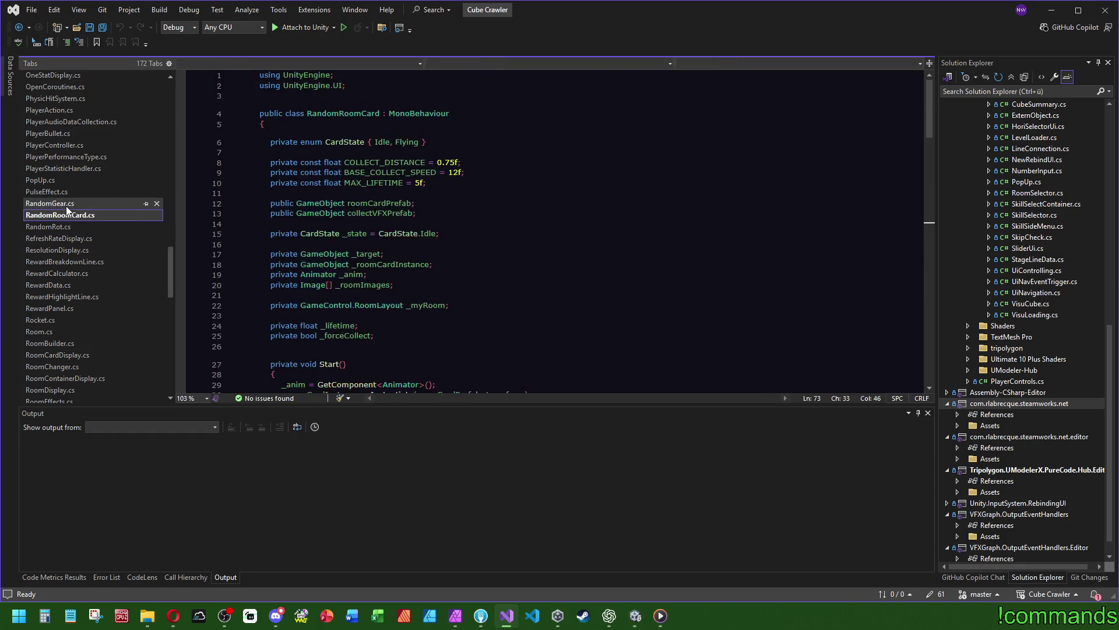
left_click(65, 205)
scroll(68, 205, "up", 5)
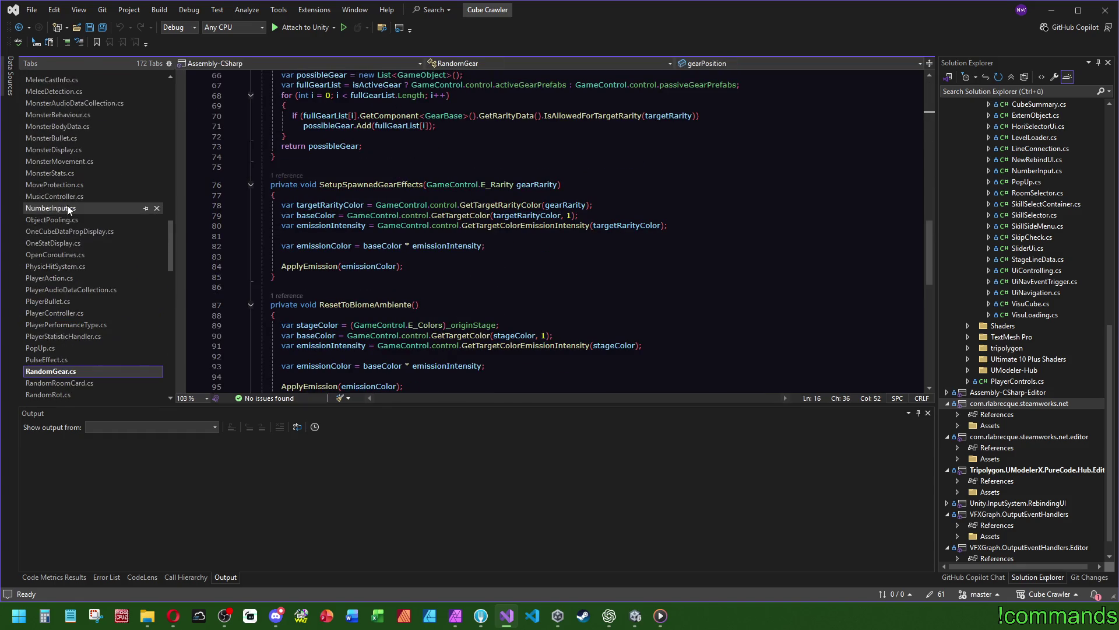
scroll(76, 249, "down", 3)
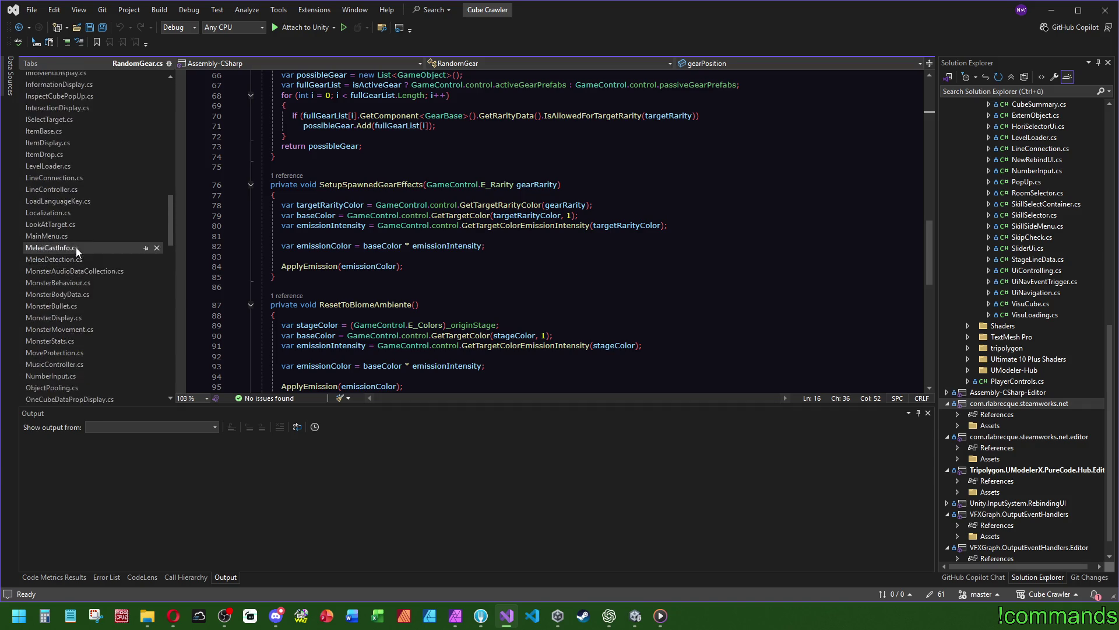
scroll(82, 239, "down", 2)
Look at Room.cs, then switch to RoomBuilder.cs and begin an in-file search
left_click(56, 359)
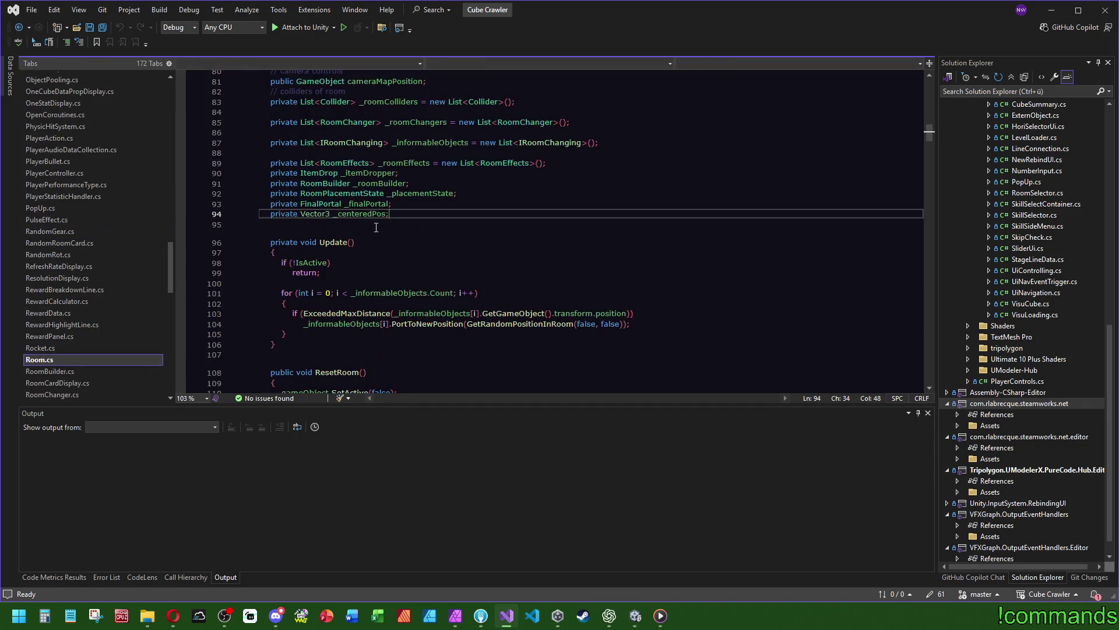
left_click(522, 262)
key("ctrl+f")
key("Escape")
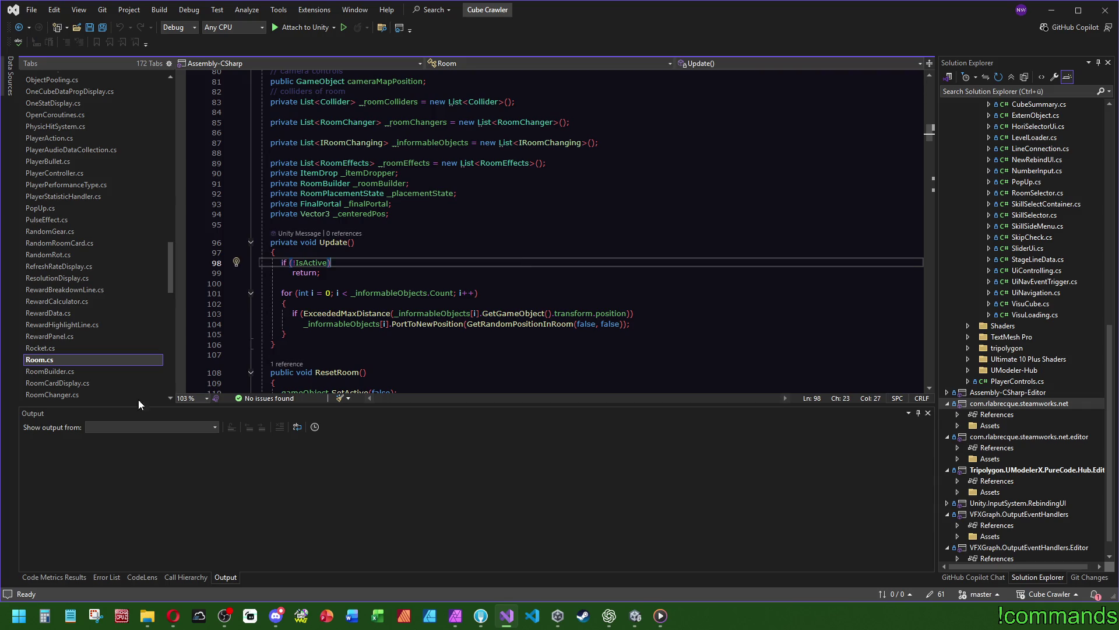
left_click(51, 371)
key("ctrl+f")
Search RoomBuilder.cs for 'cor' to reach the _leftCorners field
type("cor")
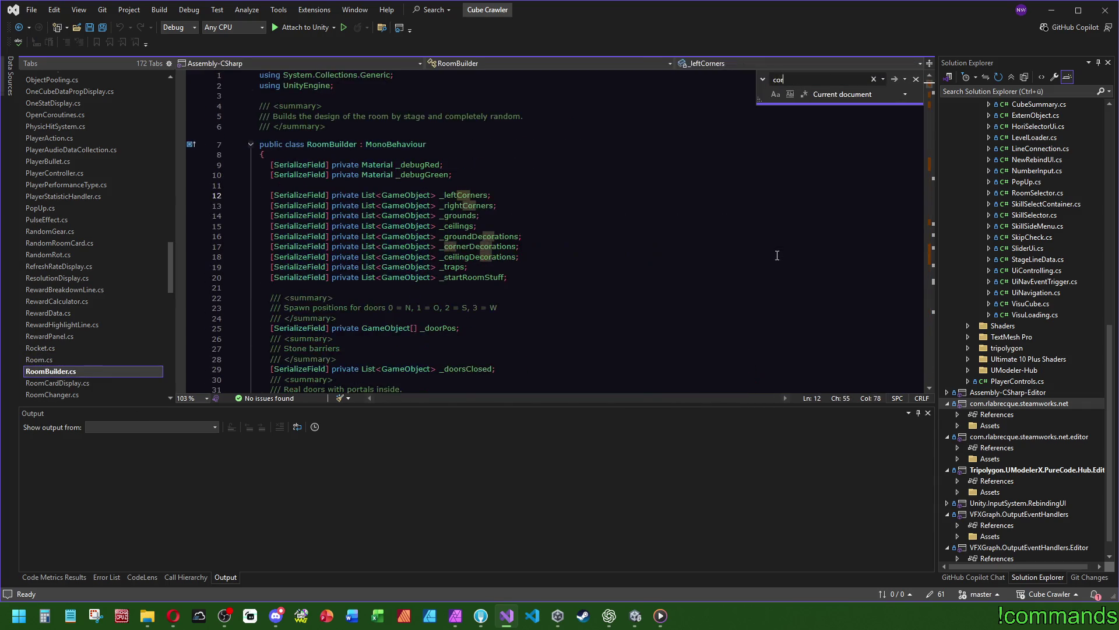
left_click_drag(929, 85, 939, 250)
left_click(719, 248)
key("Escape")
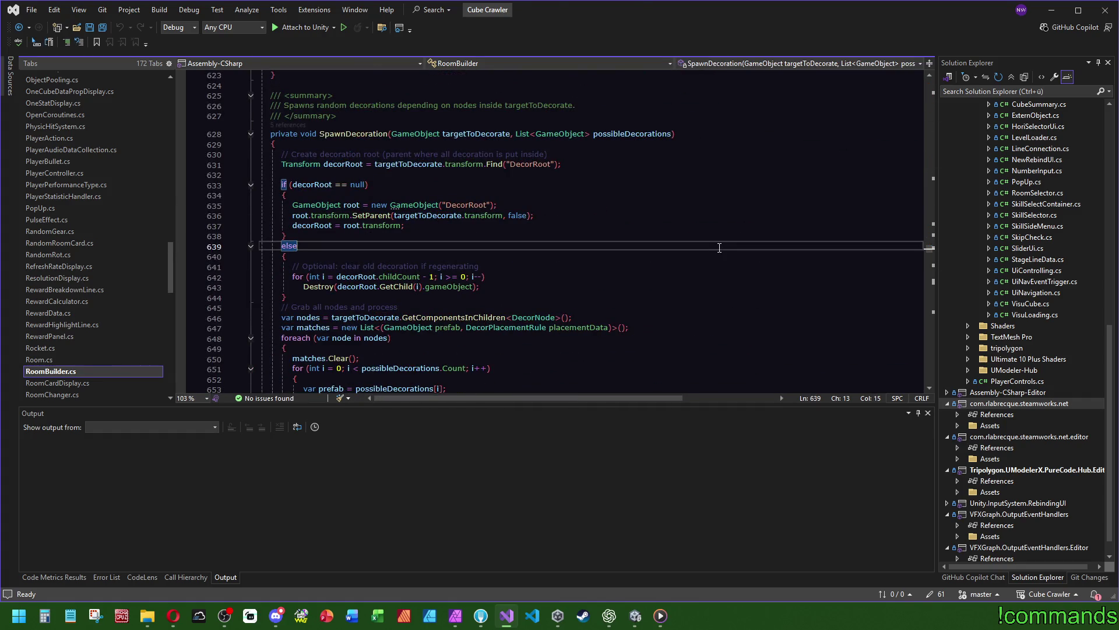
Search the entire solution for 'coroutine' and open the Dissolver.cs StartCoroutine match
key("ctrl+shift+f")
type("c")
type("ine")
key("Return")
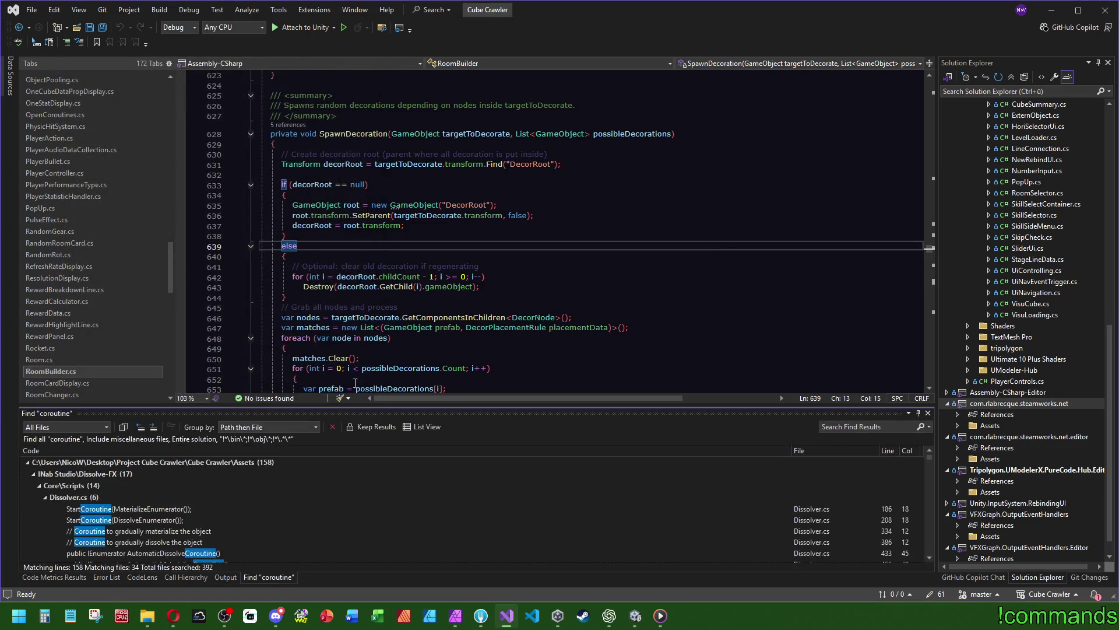
double_click(168, 509)
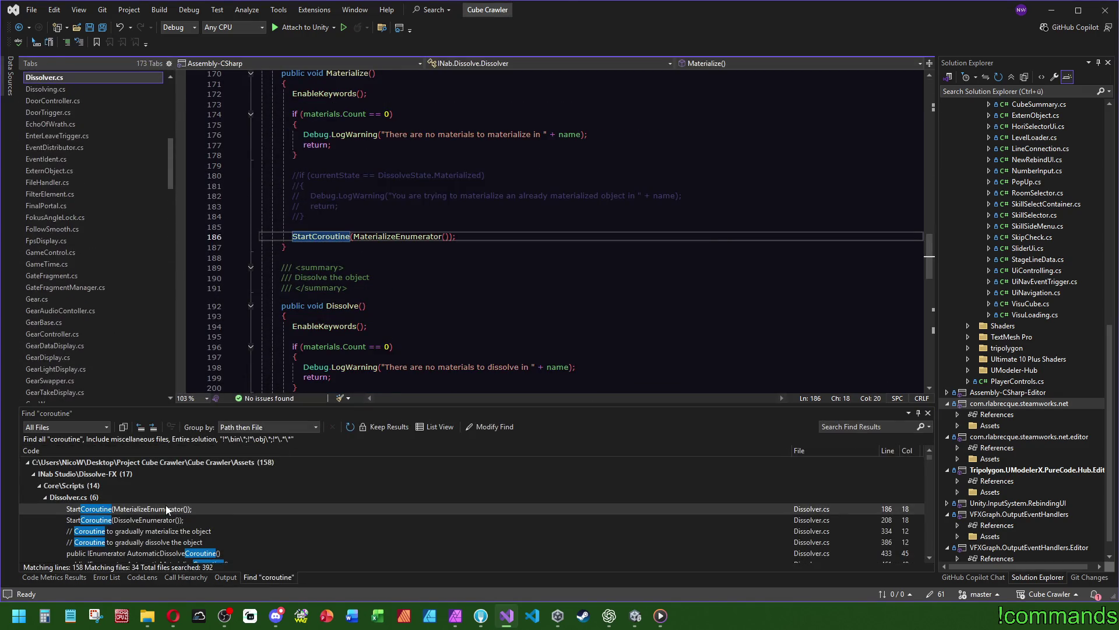
scroll(245, 486, "down", 5)
Inspect the IgnoreLocks coroutine in CameraController.cs, then bring up VisualShipBuilder.cs
double_click(157, 489)
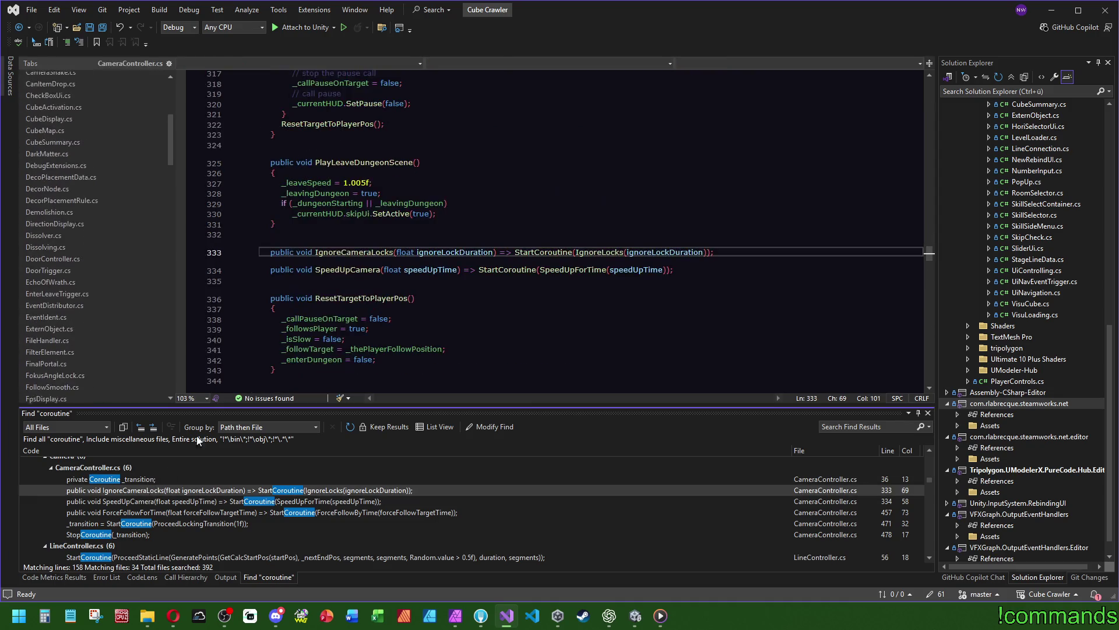
left_click(614, 252)
key("F12")
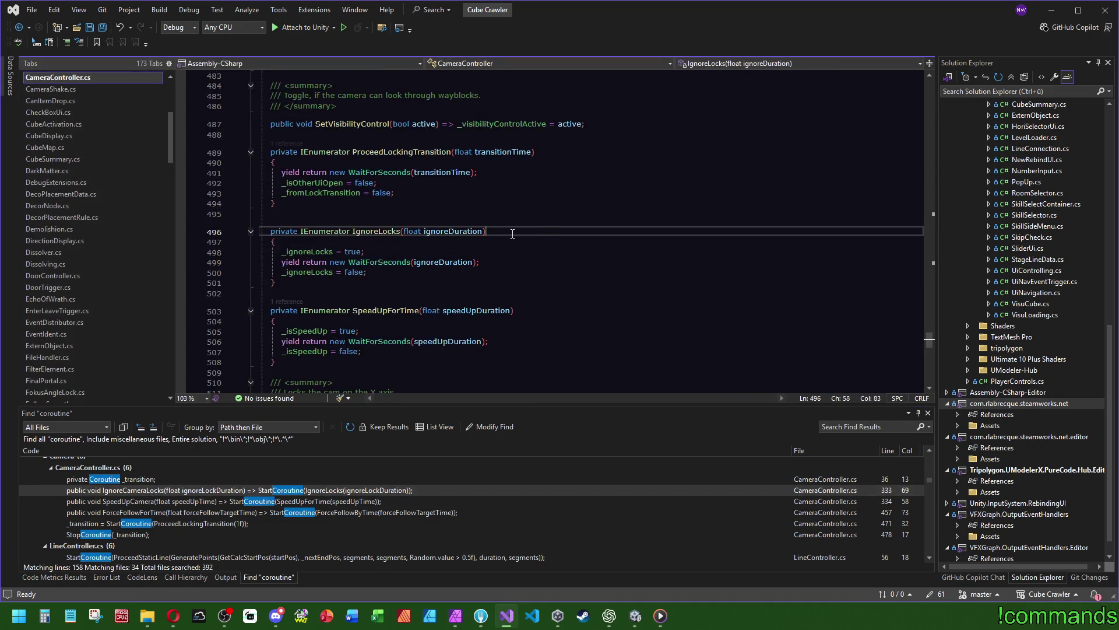
left_click(593, 206)
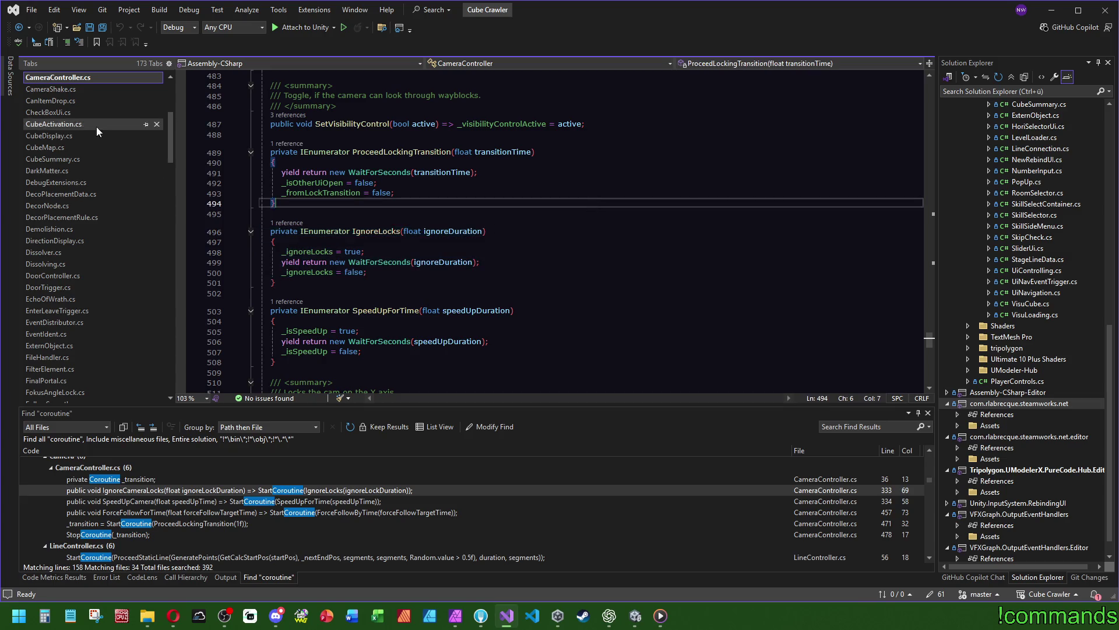
scroll(68, 291, "down", 15)
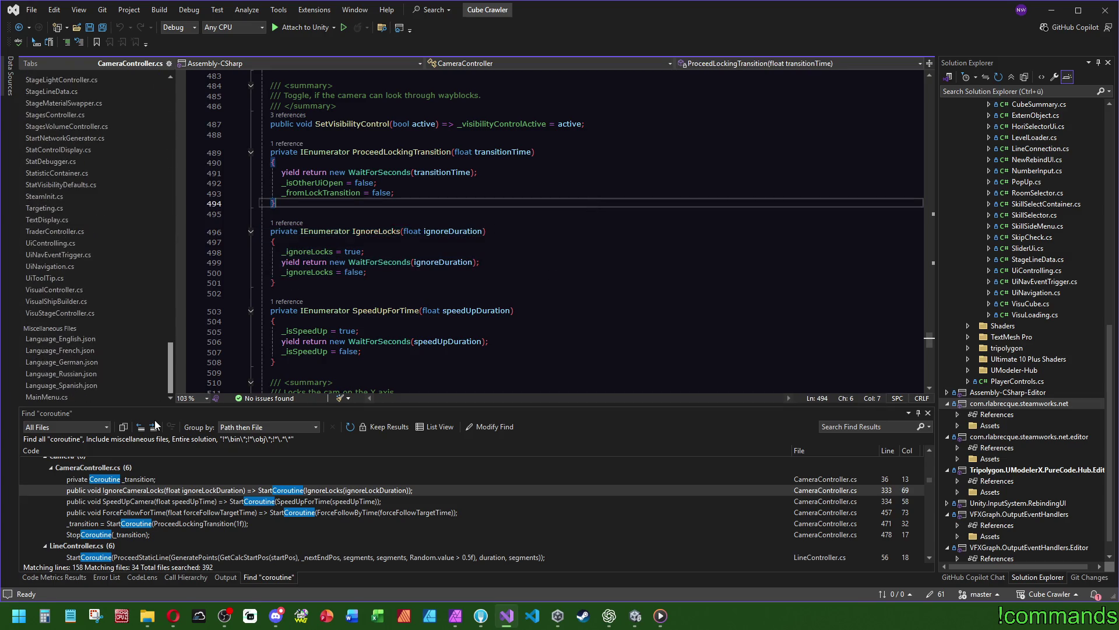
left_click(57, 301)
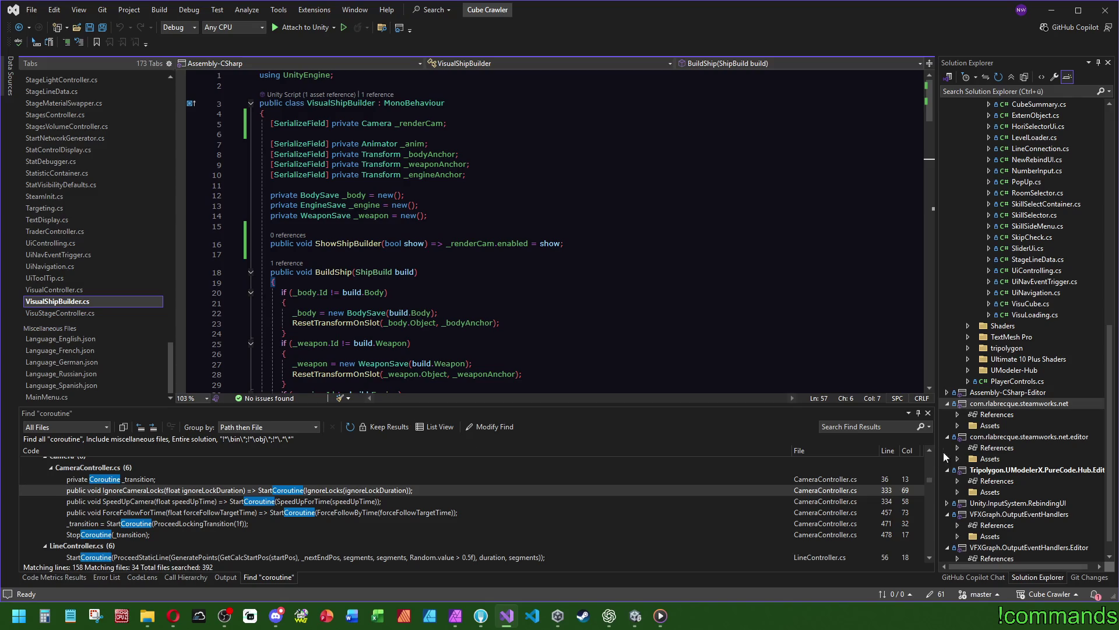
Paste the IgnoreLocks coroutine below SwapEngine and add the System.Collections using directive
scroll(631, 313, "down", 4)
scroll(631, 312, "down", 10)
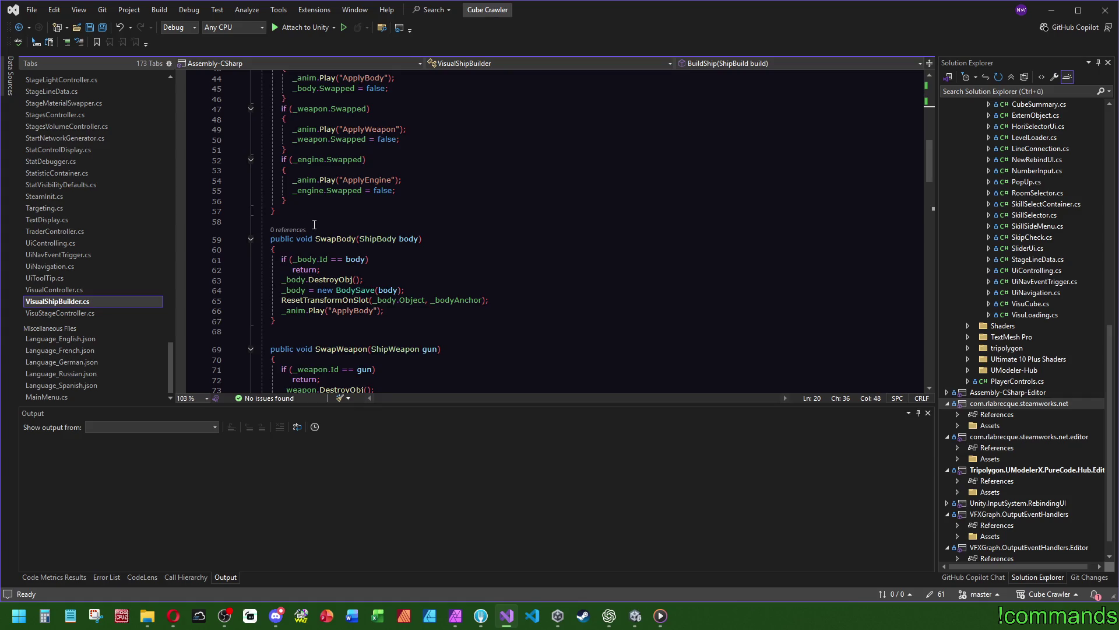
scroll(314, 224, "down", 4)
scroll(313, 121, "down", 5)
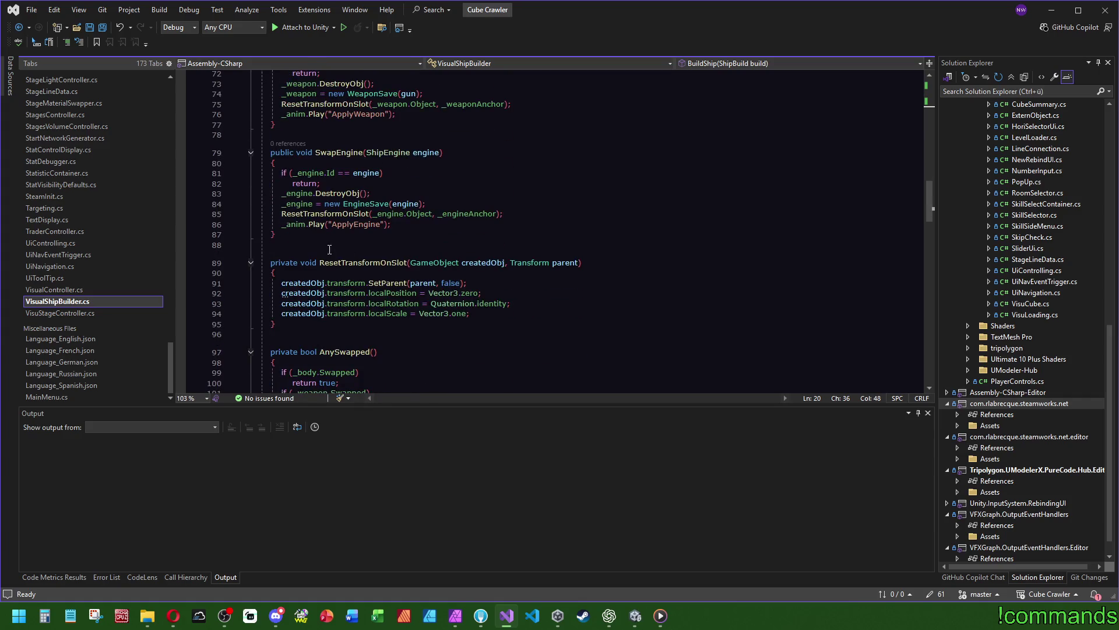
left_click(373, 234)
key("Return")
key("Return")
key("Tab")
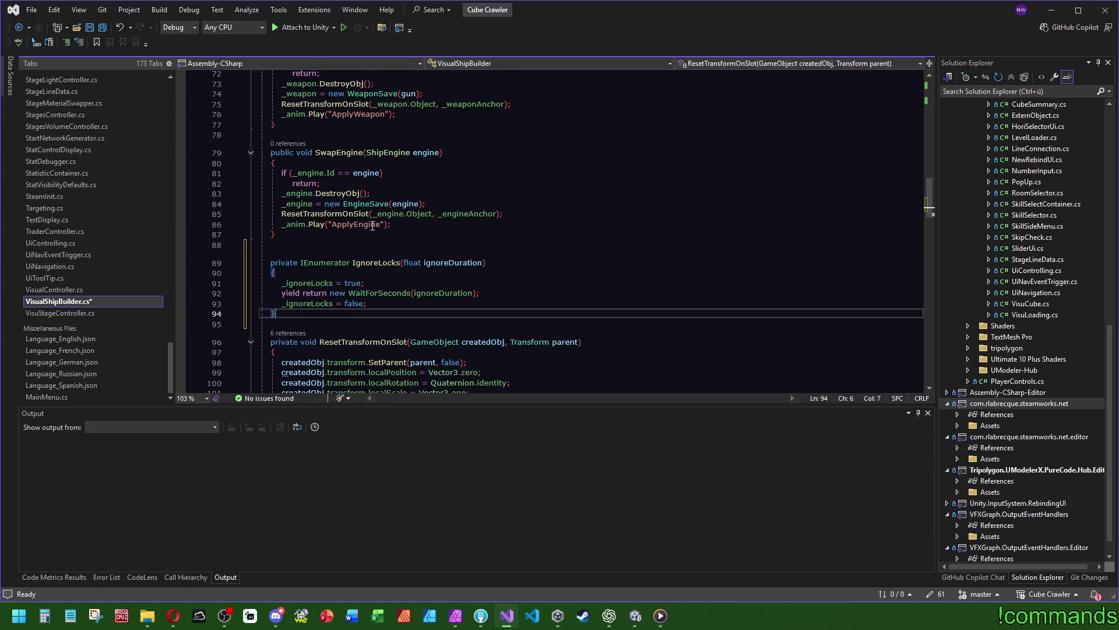
mouse_move(331, 263)
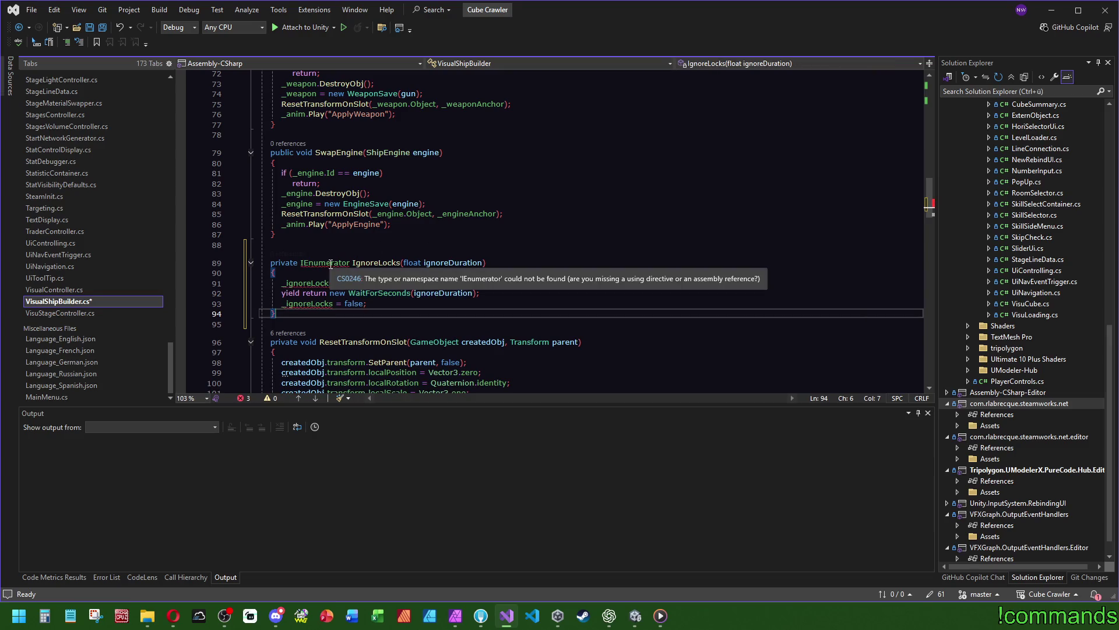
left_click(366, 292)
left_click(366, 292)
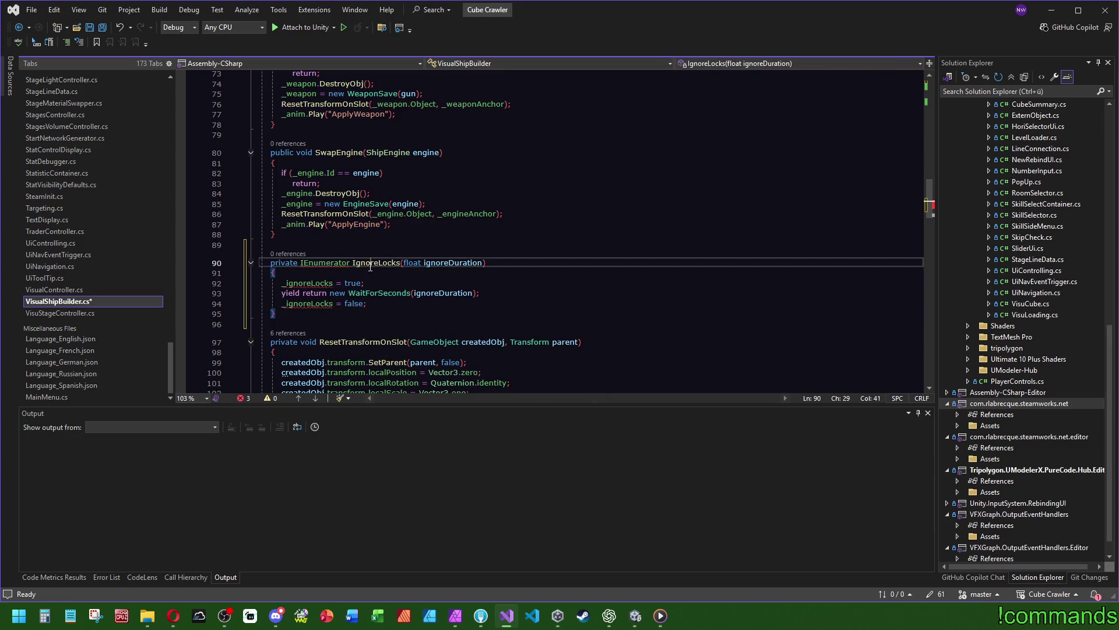
Rename the copy to BuildShip with a delay parameter and drop the _ignoreLocks = true line
double_click(376, 263)
type("Buil")
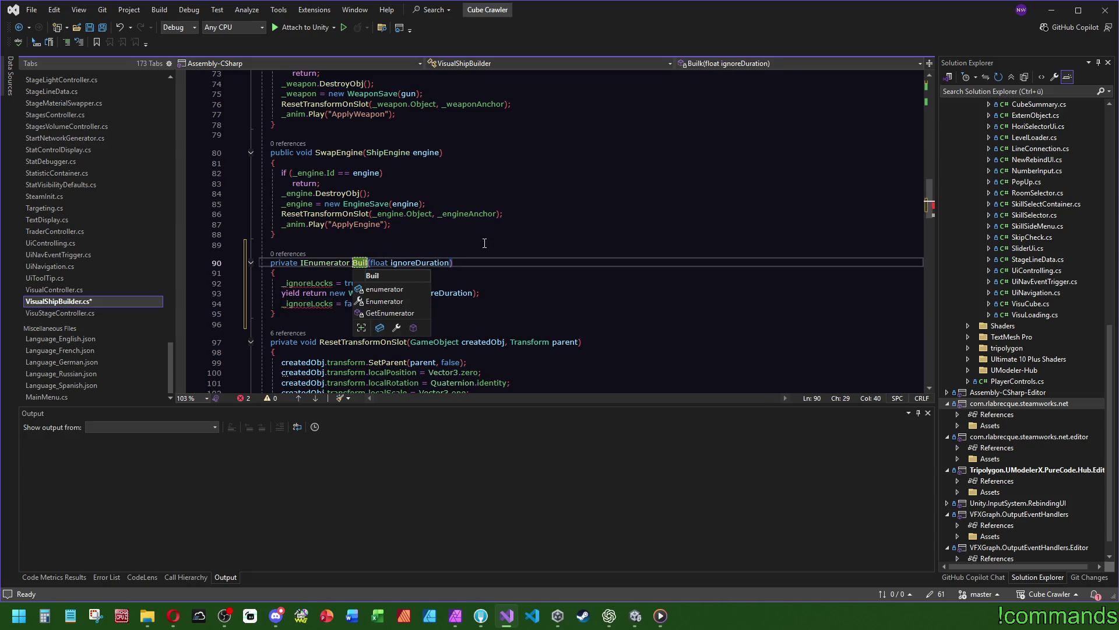
type("d")
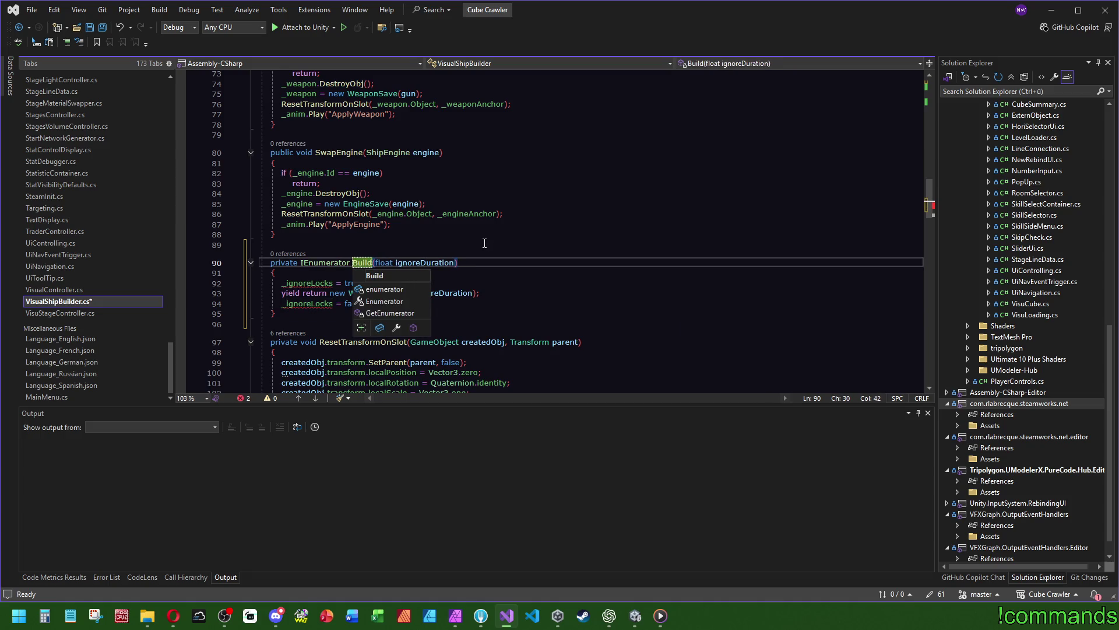
type("Ship")
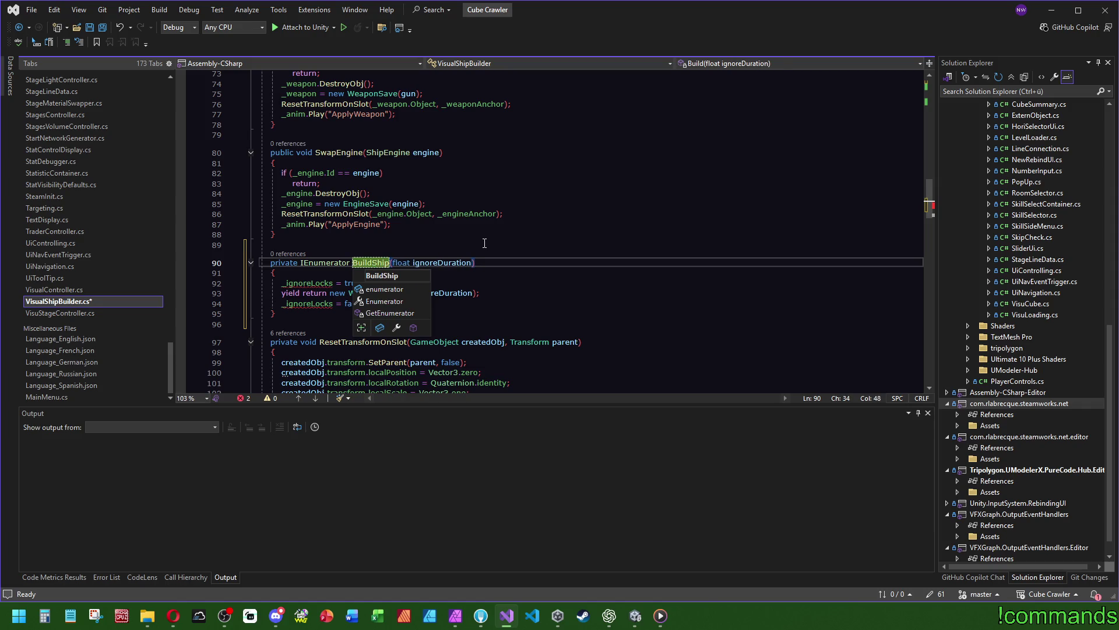
left_click(444, 262)
double_click(445, 262)
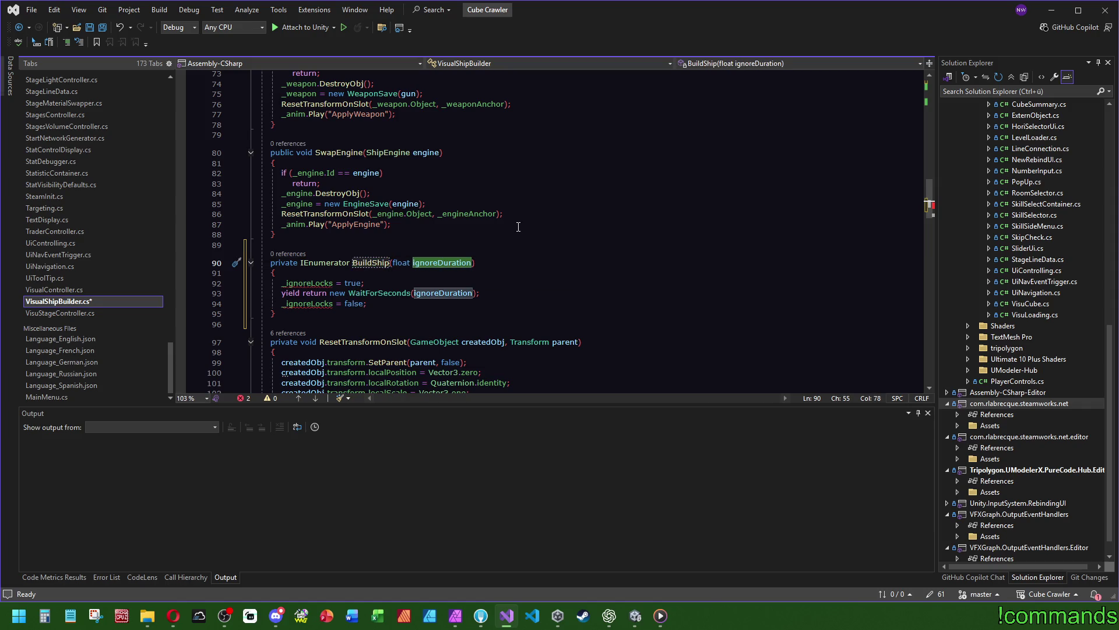
type("delay")
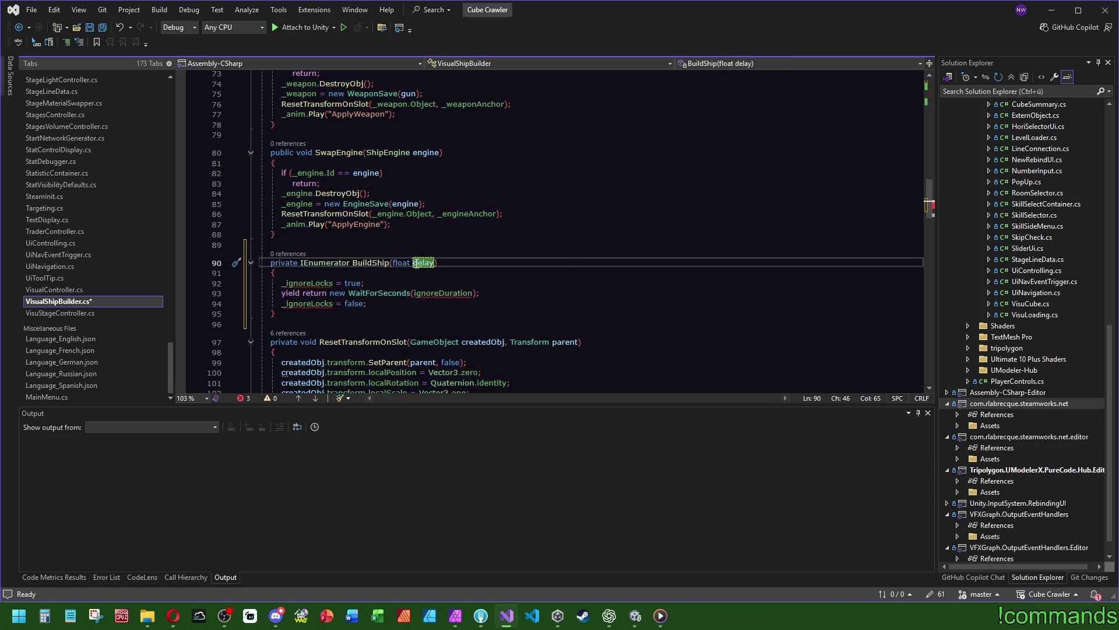
double_click(435, 293)
type("delay")
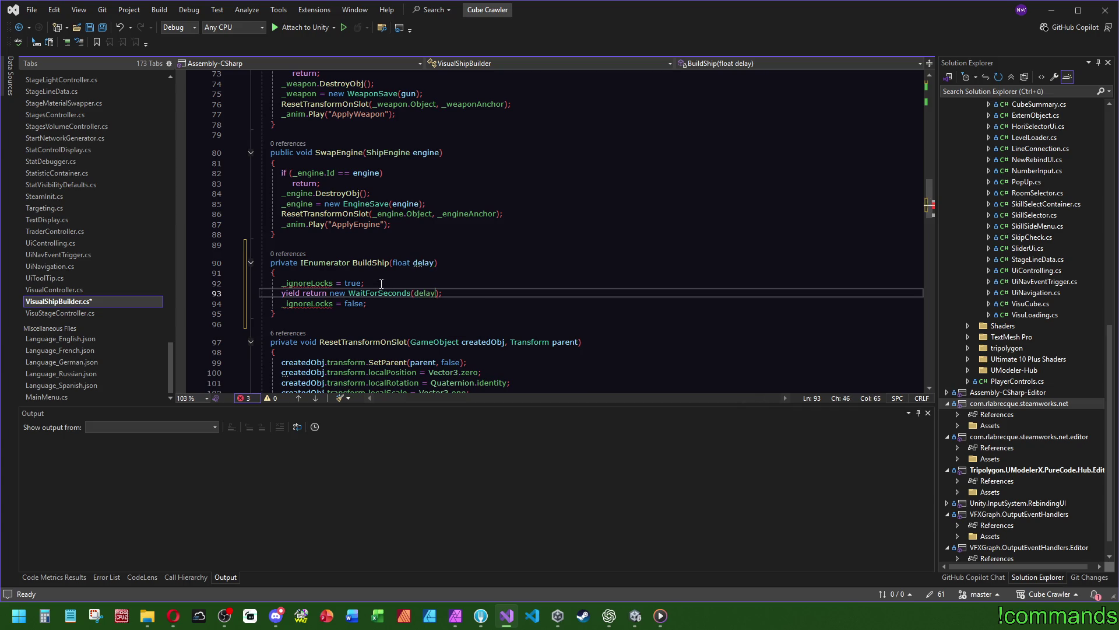
left_click(381, 284)
key("ctrl+x")
left_click(465, 284)
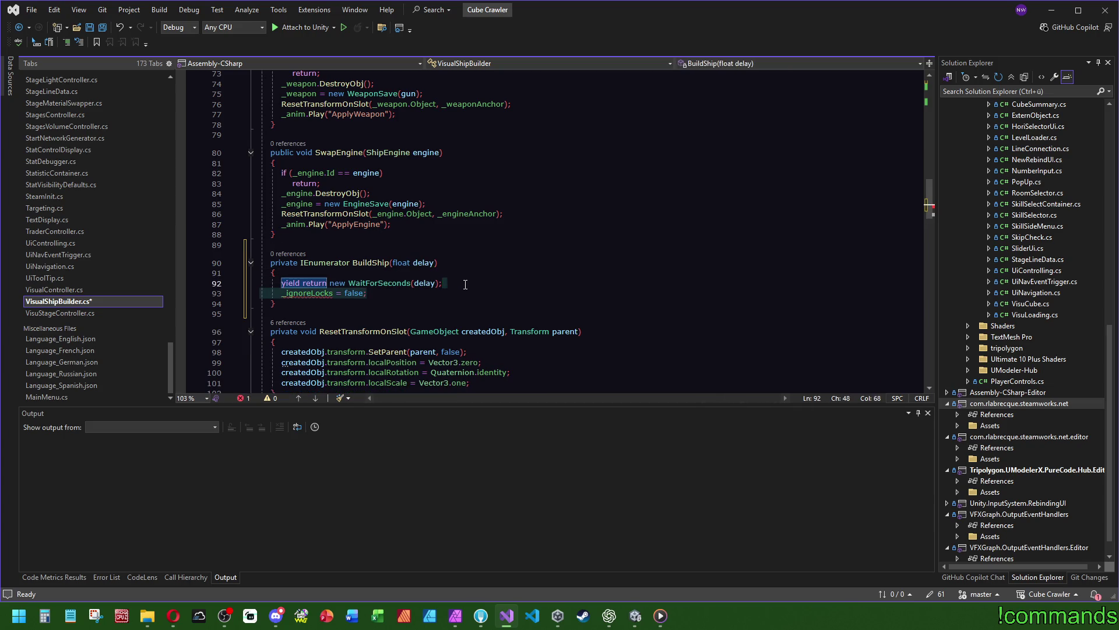
Add a ShipBuild build parameter and replace _ignoreLocks = false with a BuildShip(build) call
scroll(390, 300, "up", 20)
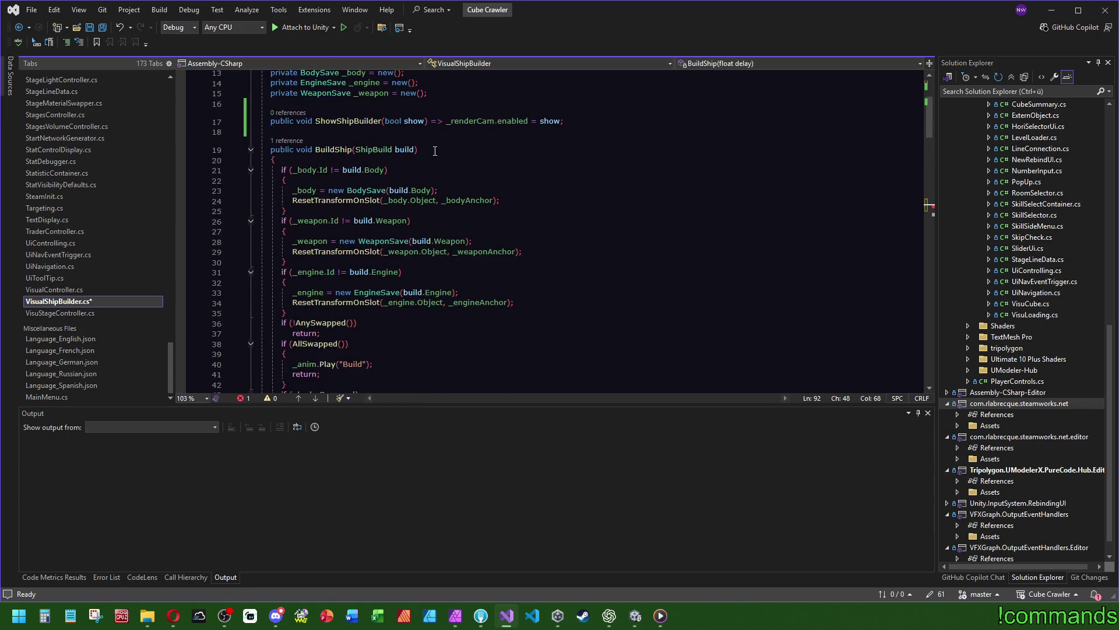
double_click(373, 272)
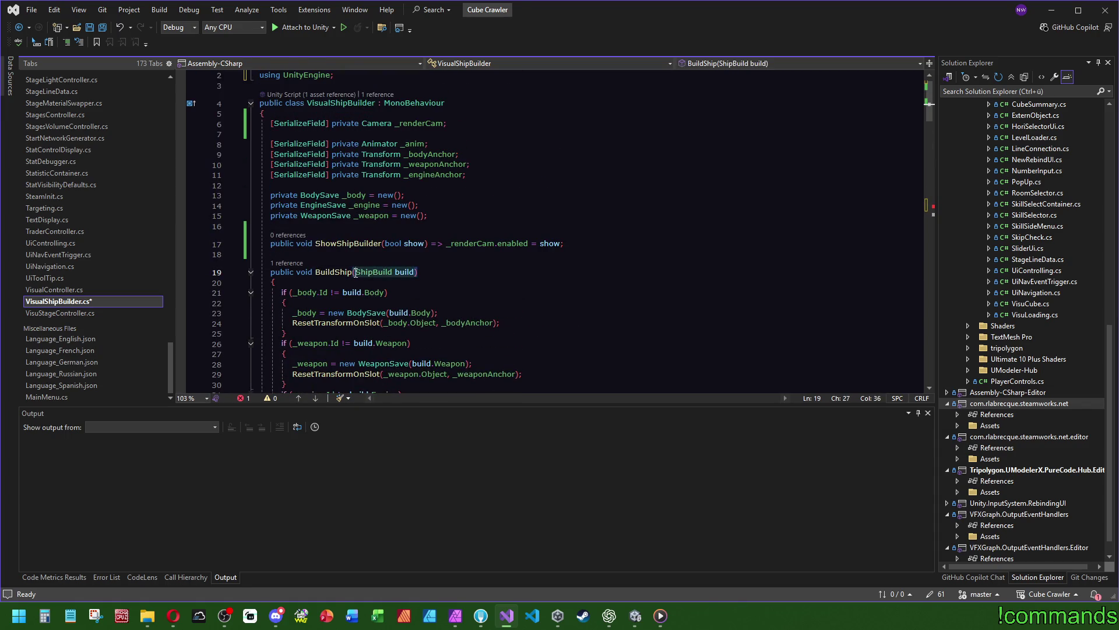
scroll(460, 291, "down", 9)
scroll(469, 282, "down", 15)
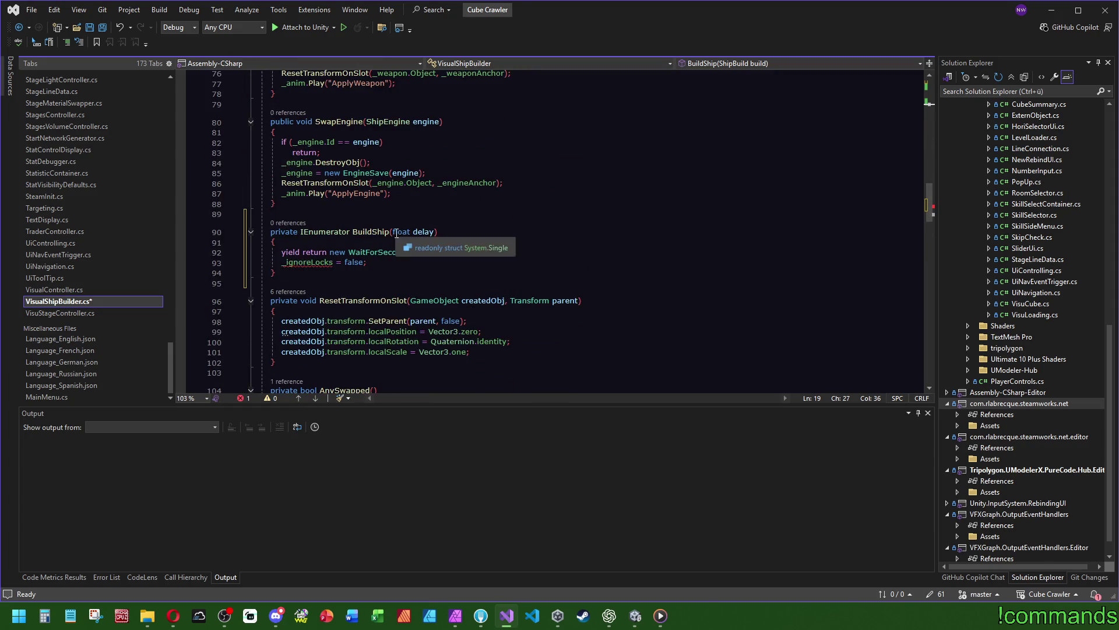
left_click(392, 231)
type("ShipBuild build,")
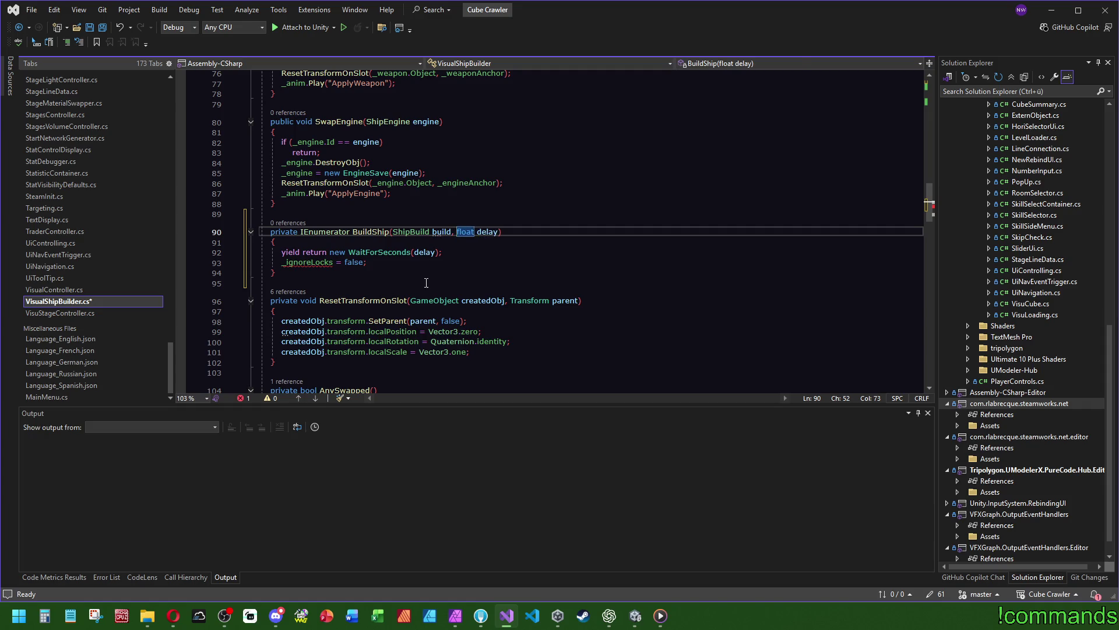
left_click(486, 260)
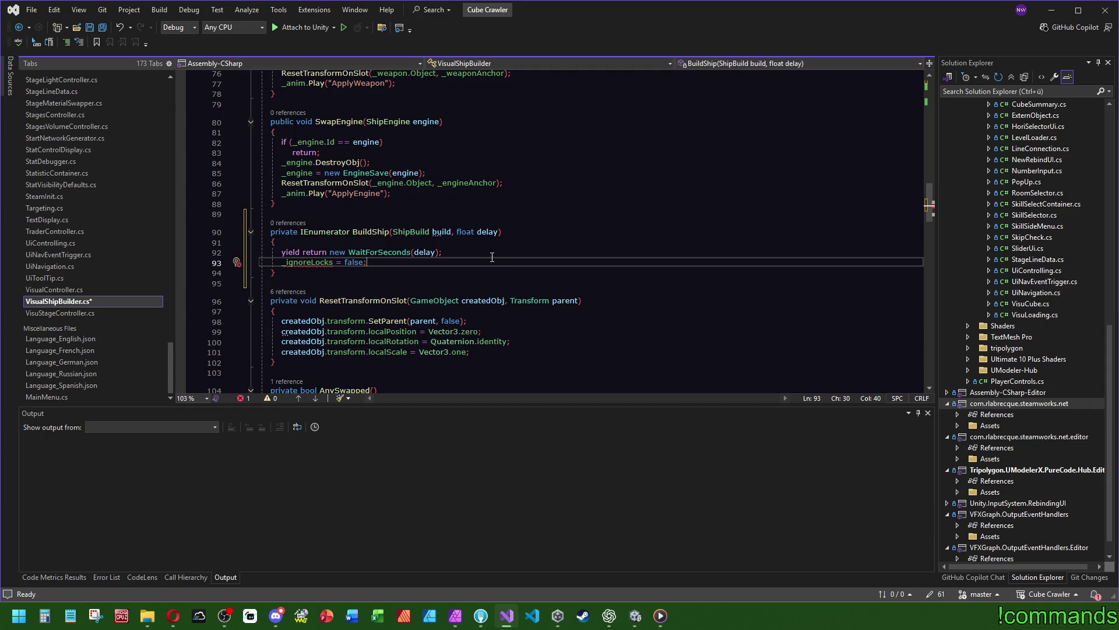
left_click_drag(492, 257, 482, 255)
type("BuildShip")
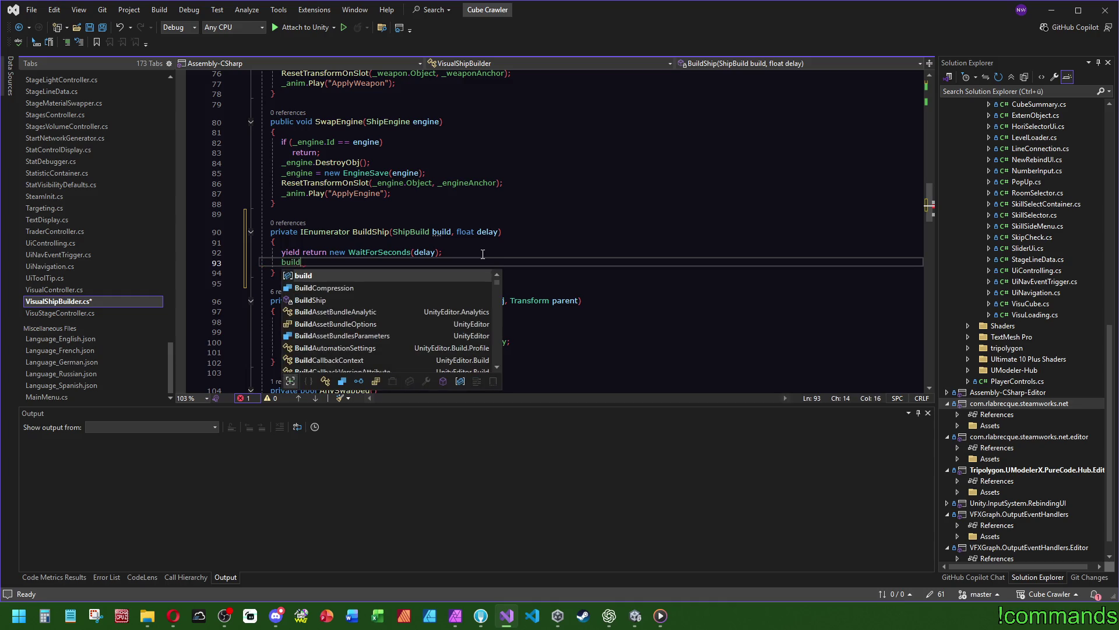
type("(ShipBuild ")
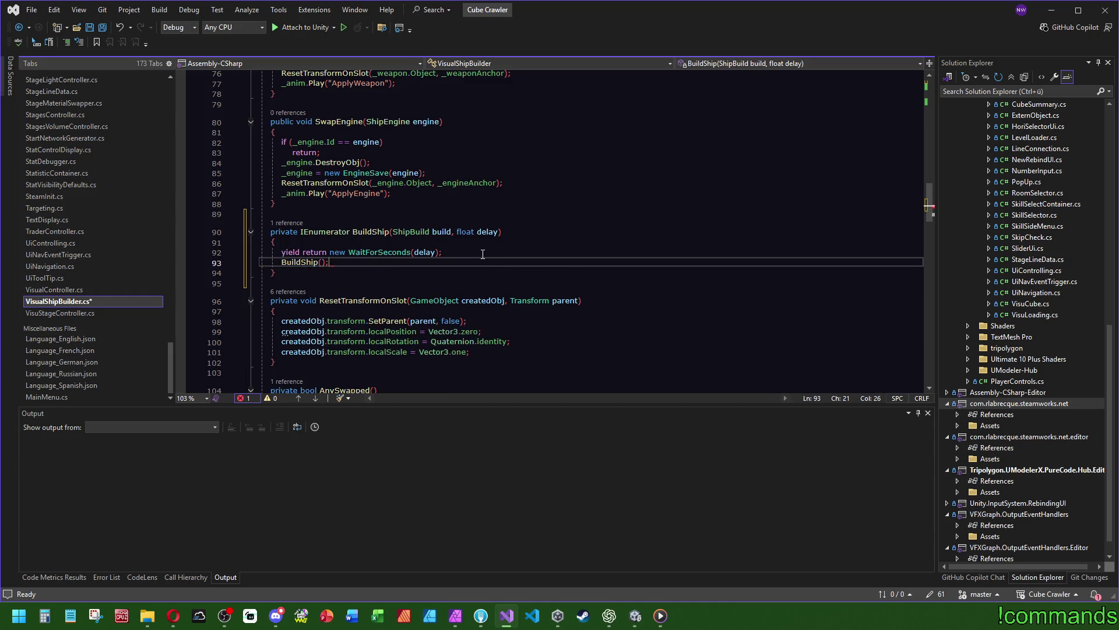
type("build")
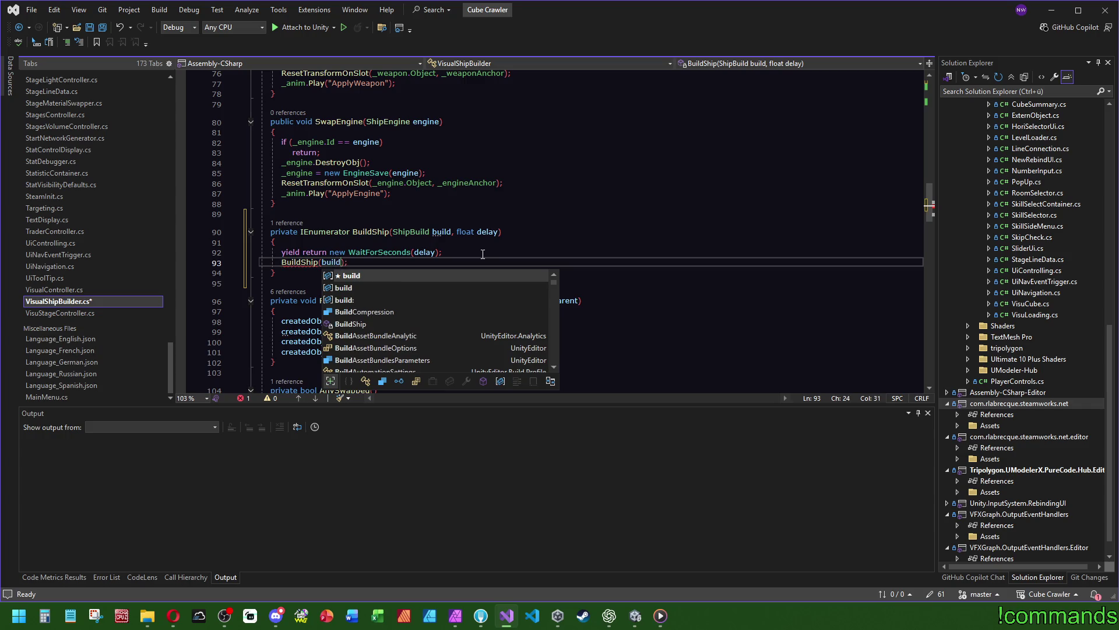
left_click(591, 232)
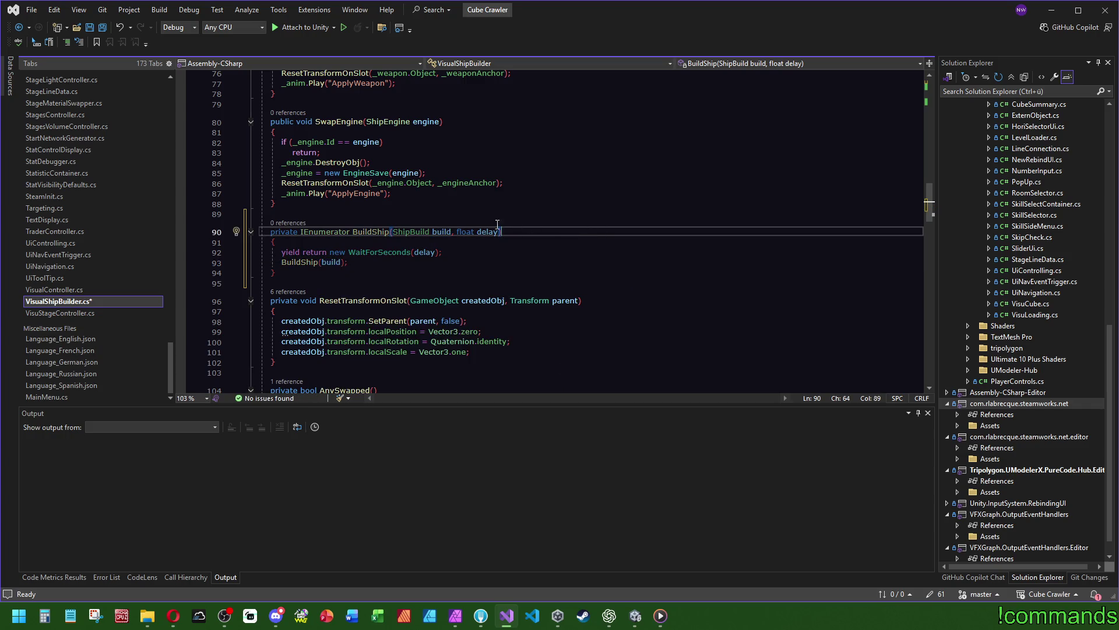
scroll(506, 247, "up", 20)
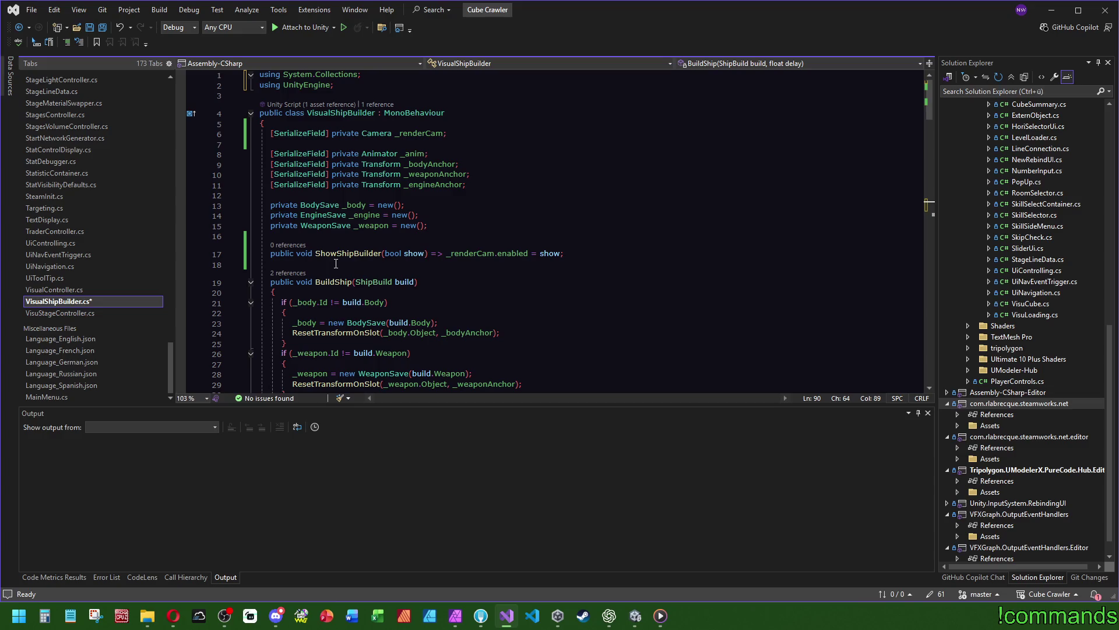
Add a blank line above BuildShip and review its callers in the CodeLens references
left_click(475, 263)
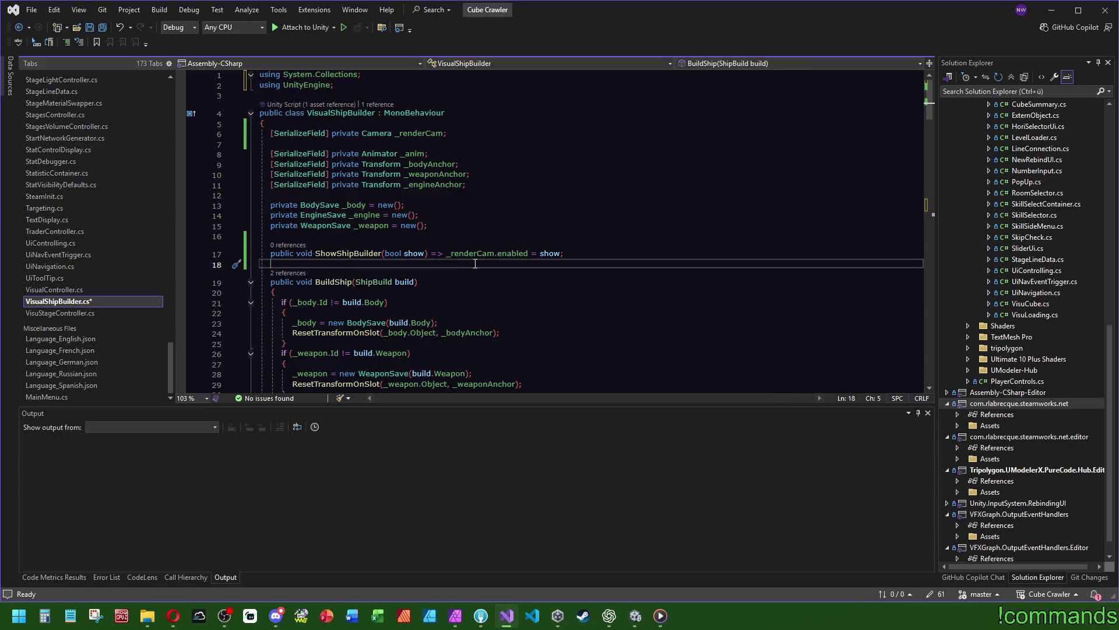
key("Return")
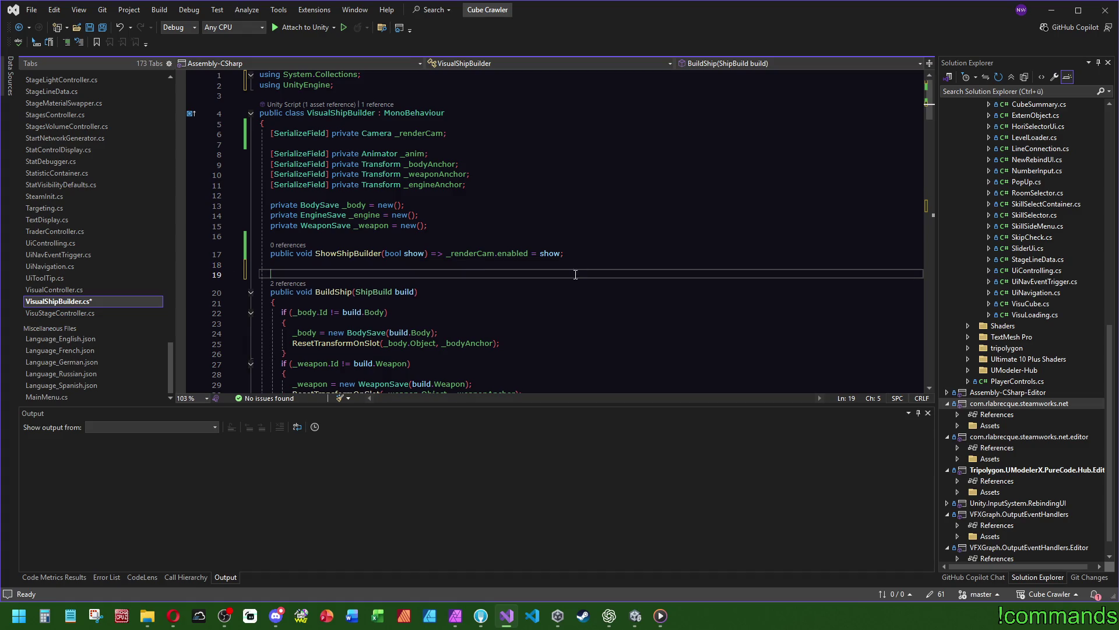
left_click(298, 290)
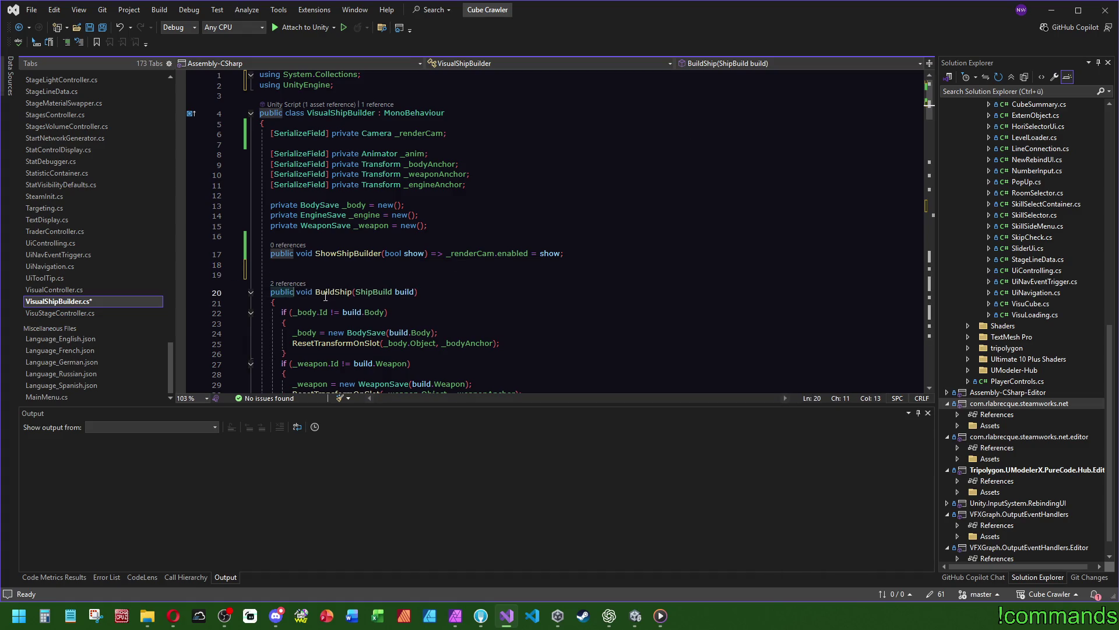
left_click(408, 292)
left_click(288, 283)
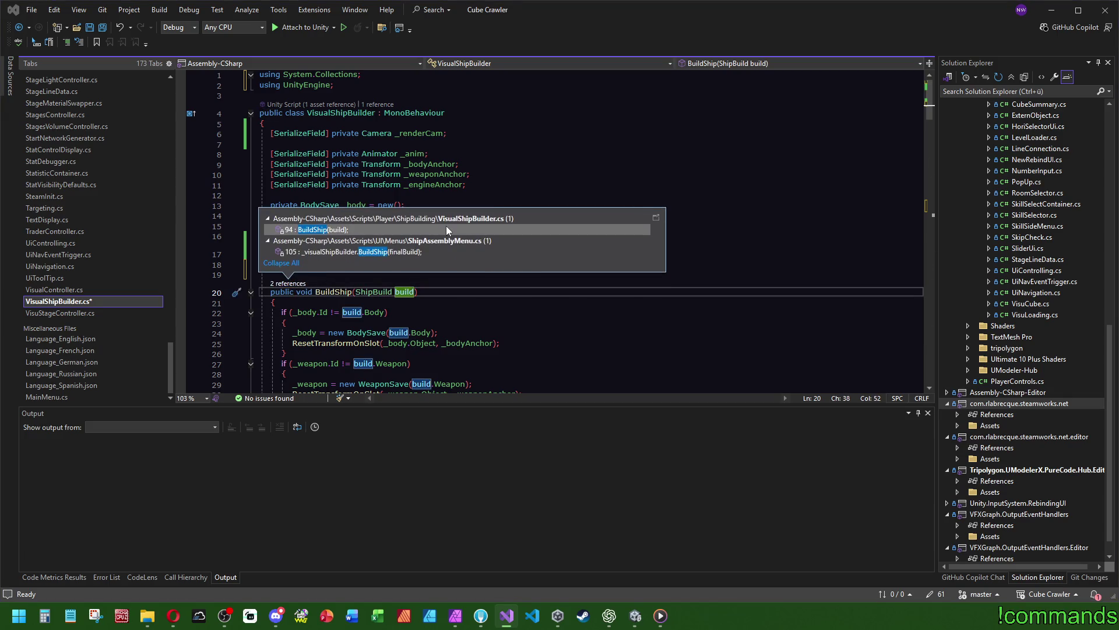
key("Escape")
Start typing a new 'public void BuildShip' declaration, then undo it
left_click(347, 264)
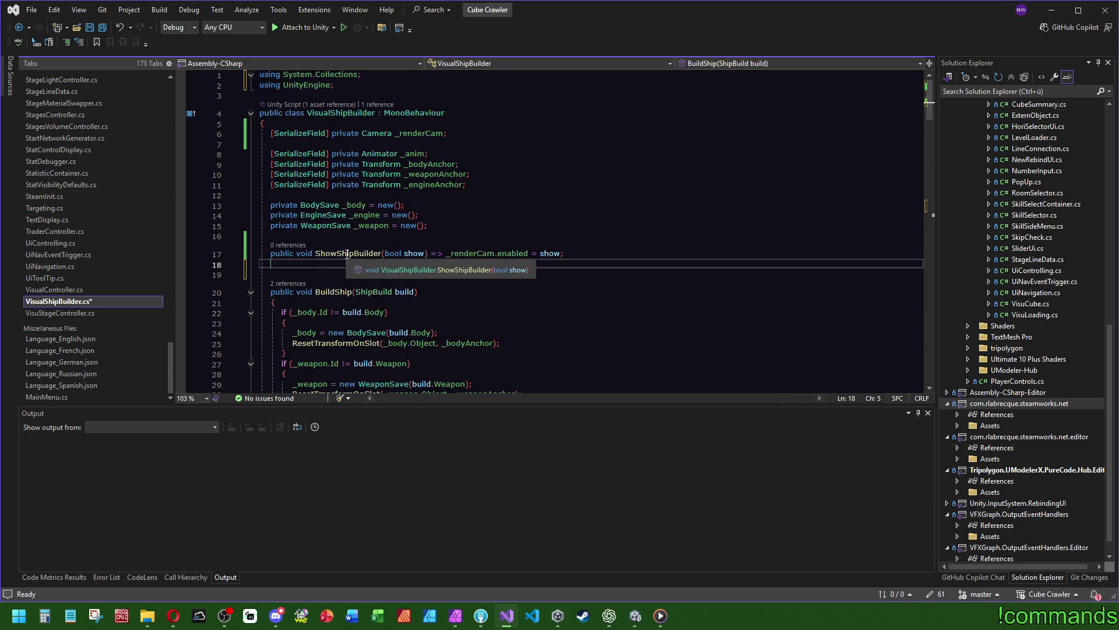
key("Return")
type("üp")
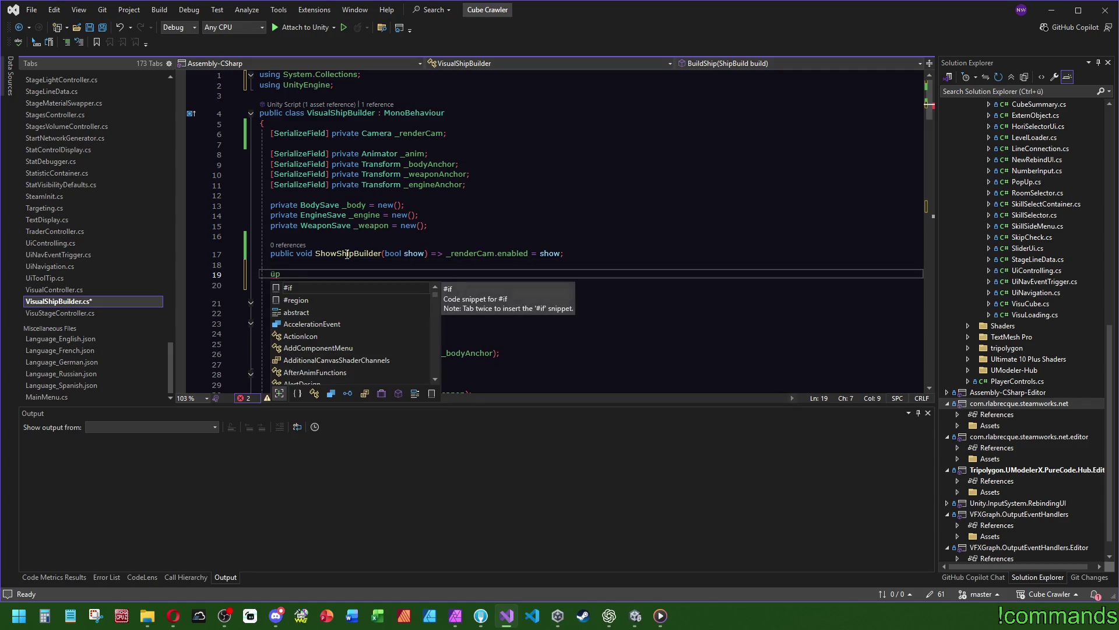
key("BackSpace")
key("BackSpace")
type("public void ")
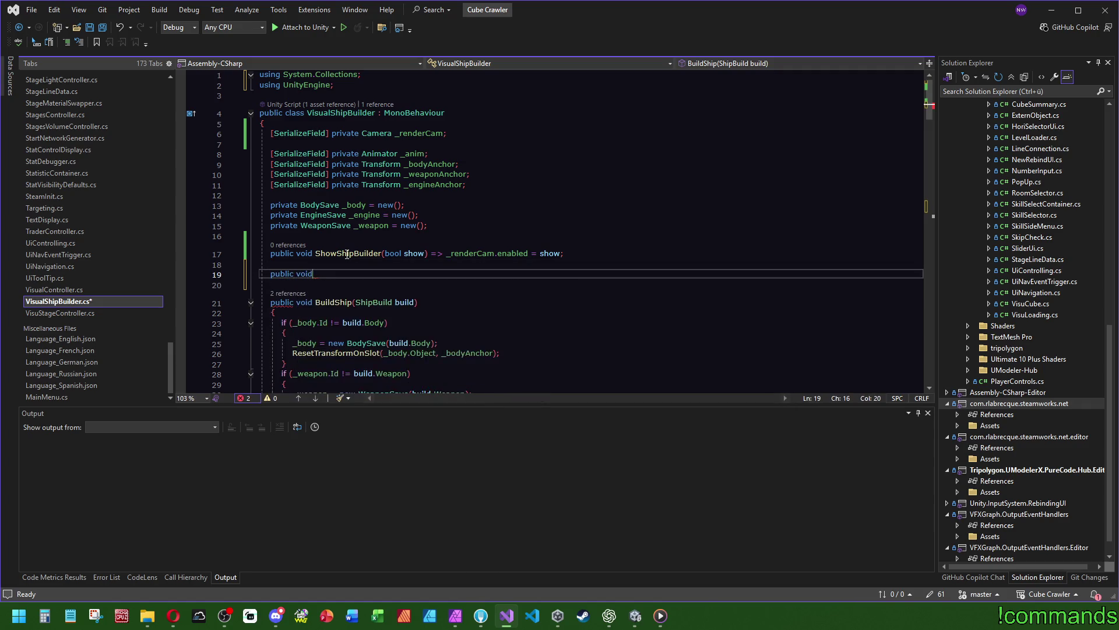
type("BuildShip")
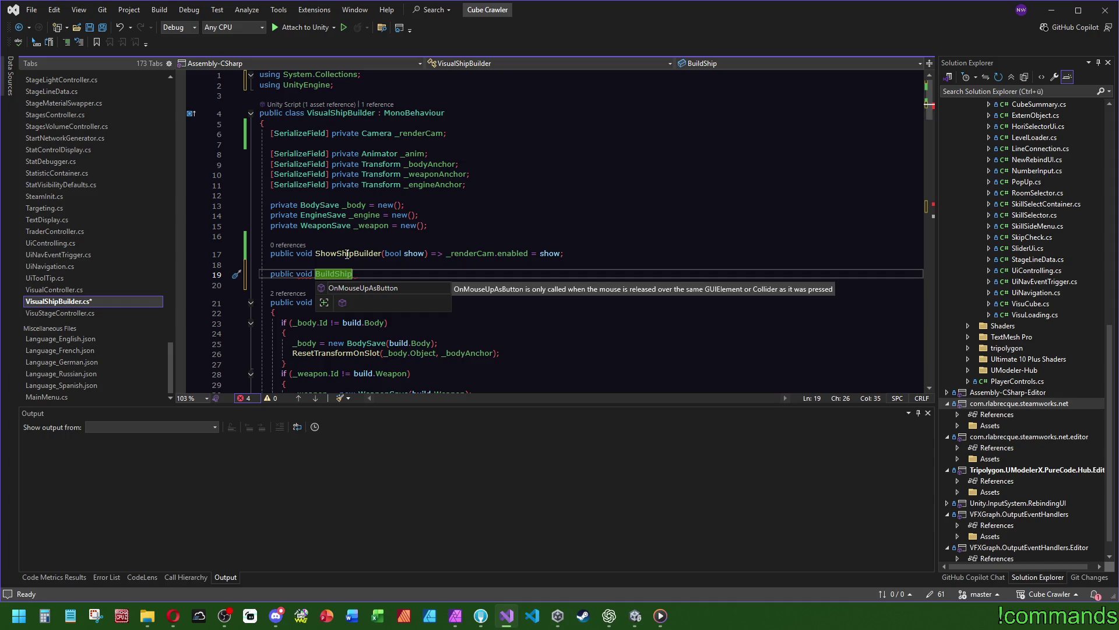
key("ctrl+z")
key("ctrl+z")
key("ctrl+z")
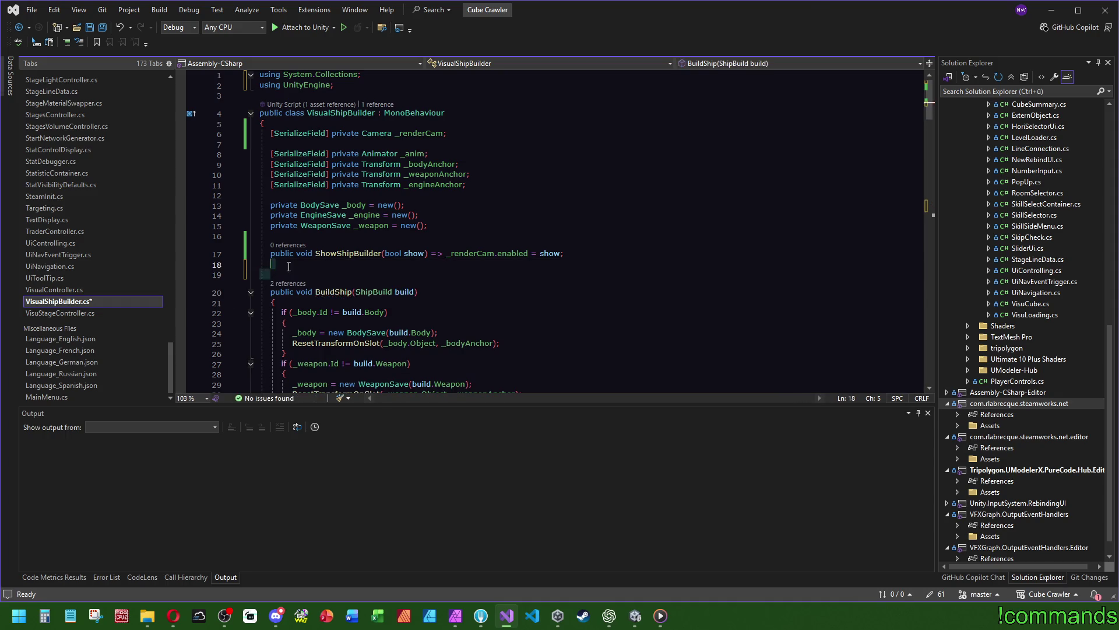
Append ', float delay' to the public BuildShip(ShipBuild build) signature
left_click(417, 282)
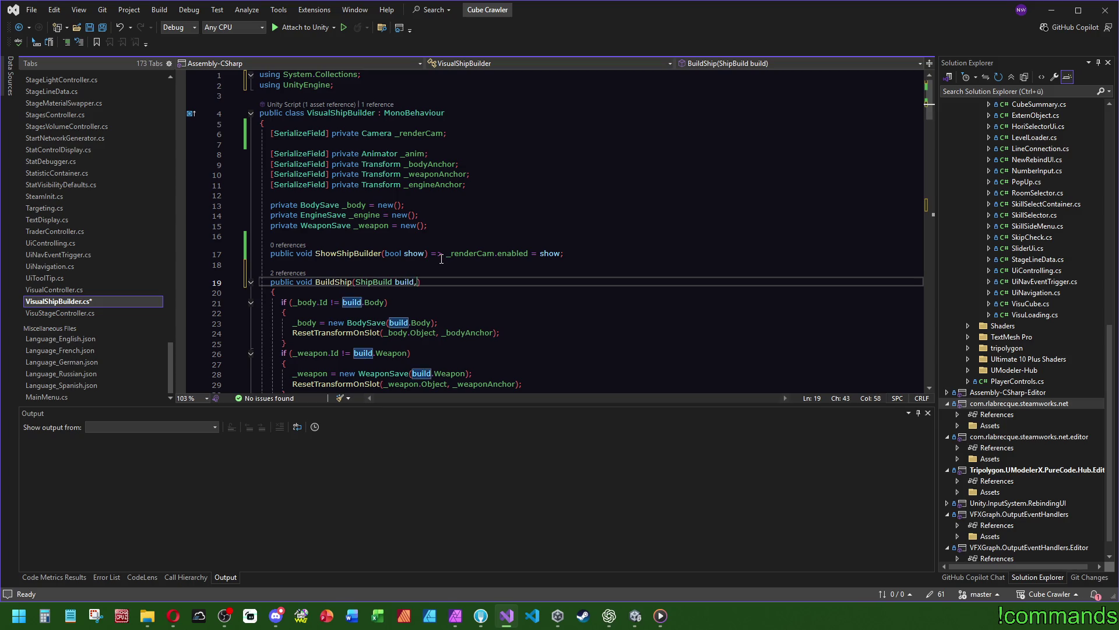
type(", float")
type(" delay")
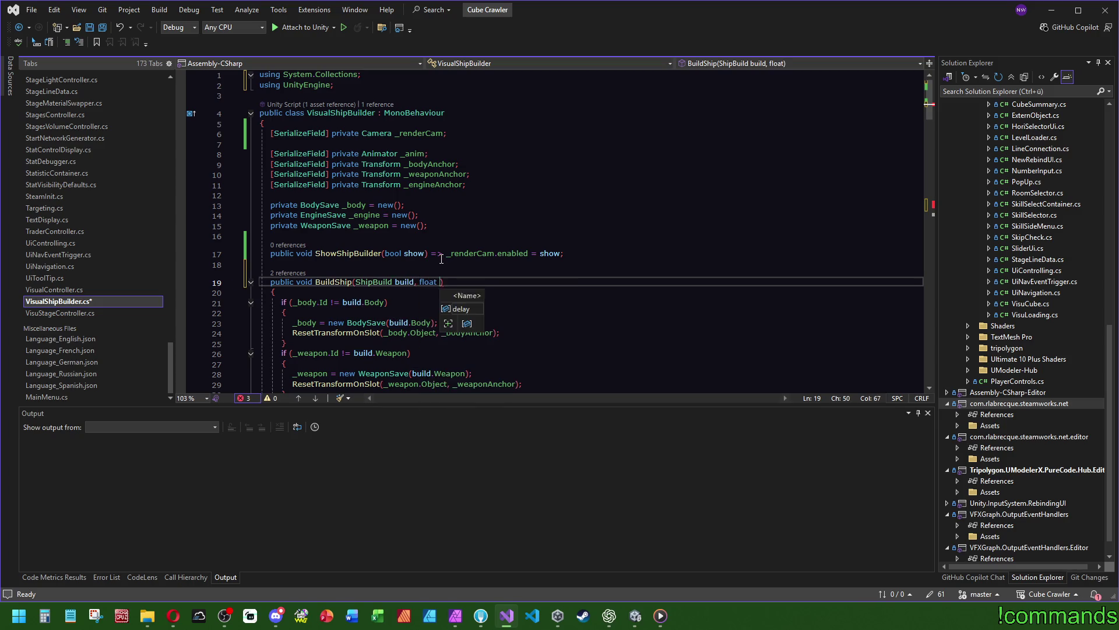
left_click(402, 215)
scroll(295, 249, "down", 15)
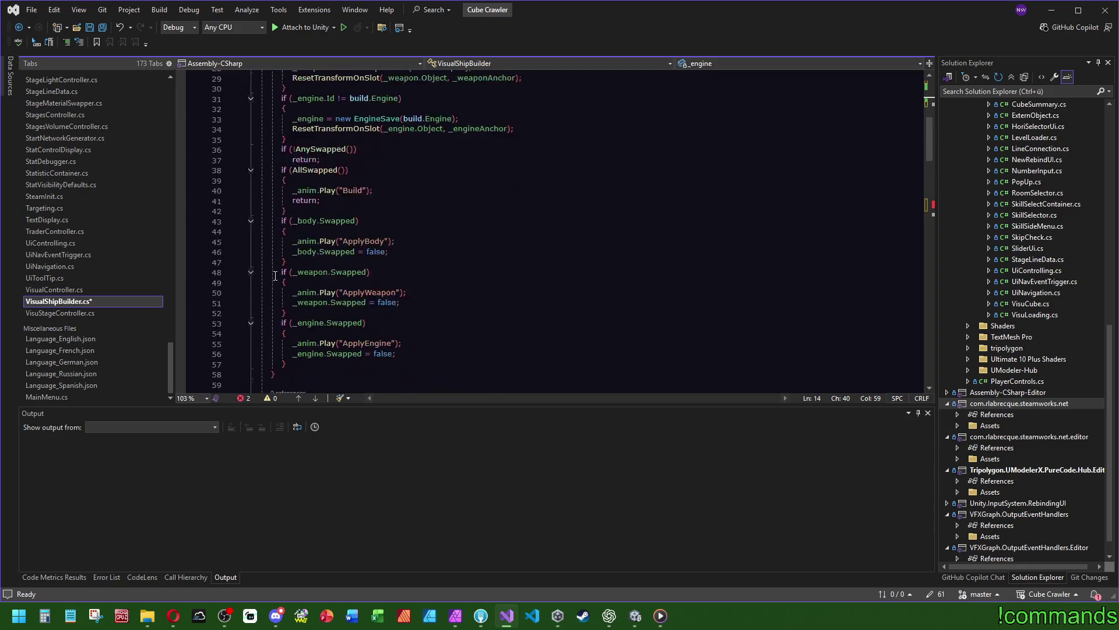
Start a new private void BuildShipNow() method on a line below the coroutine
scroll(316, 197, "down", 11)
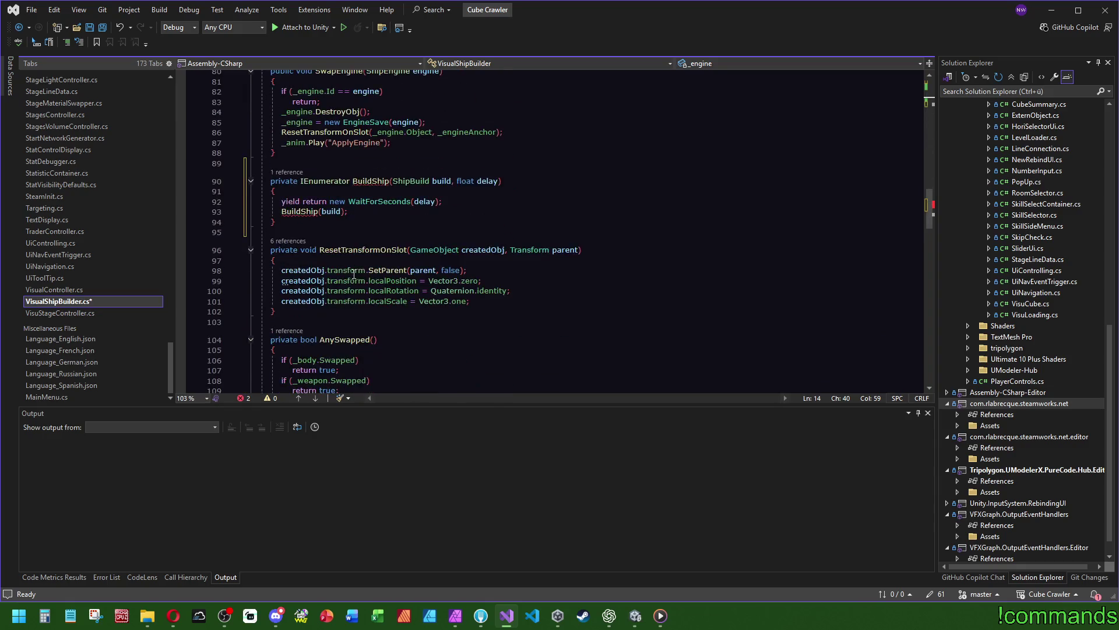
scroll(316, 252, "up", 1)
left_click(316, 251)
key("Return")
key("Return")
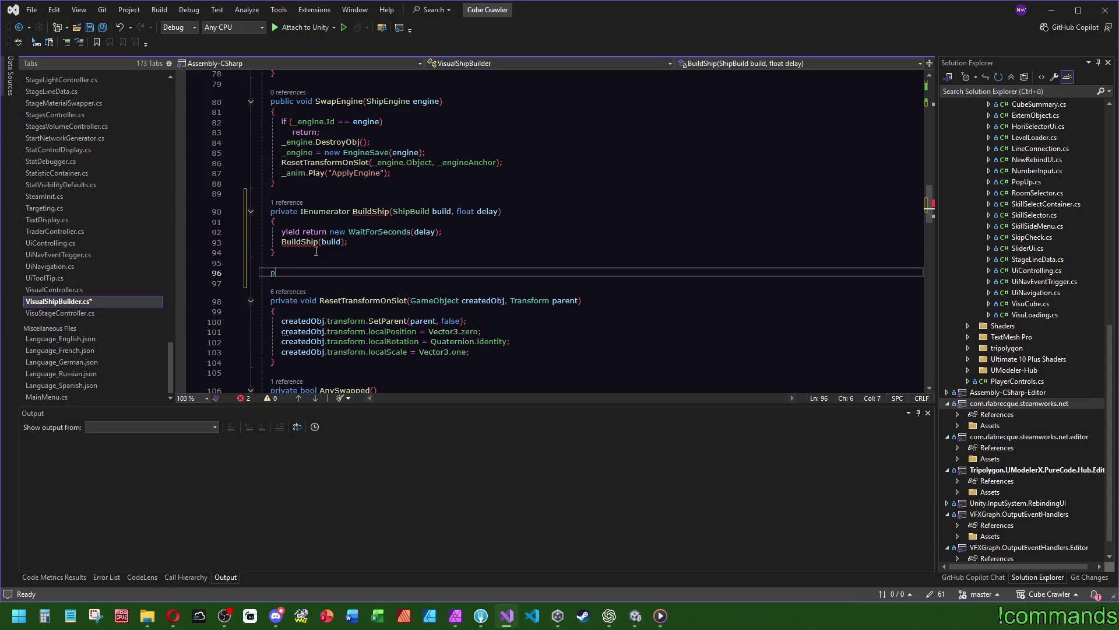
type("private")
left_click(475, 215)
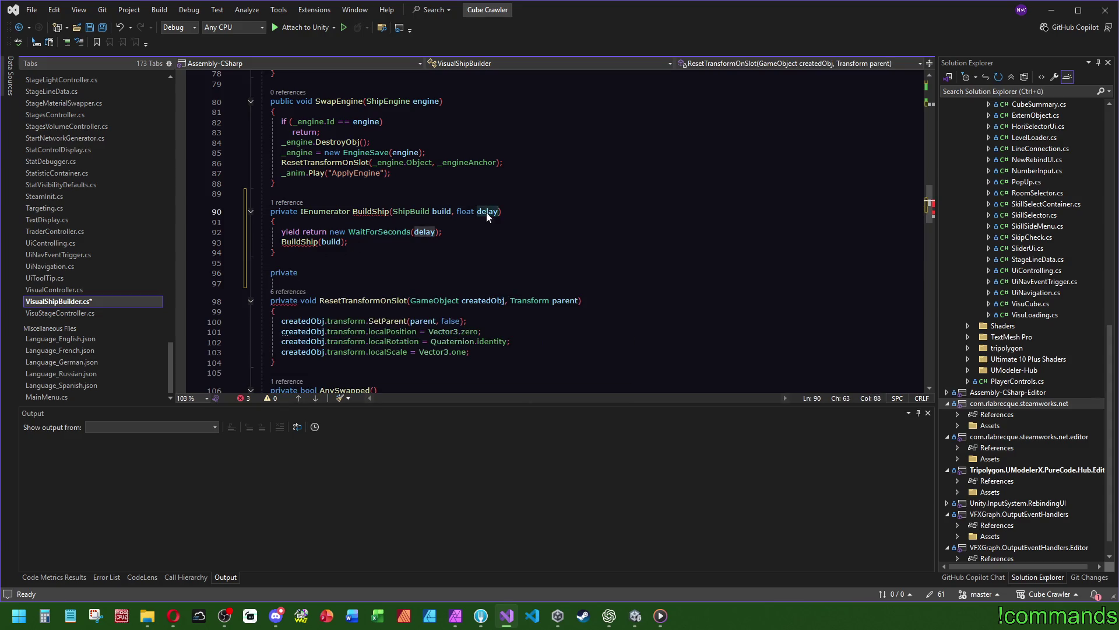
double_click(331, 242)
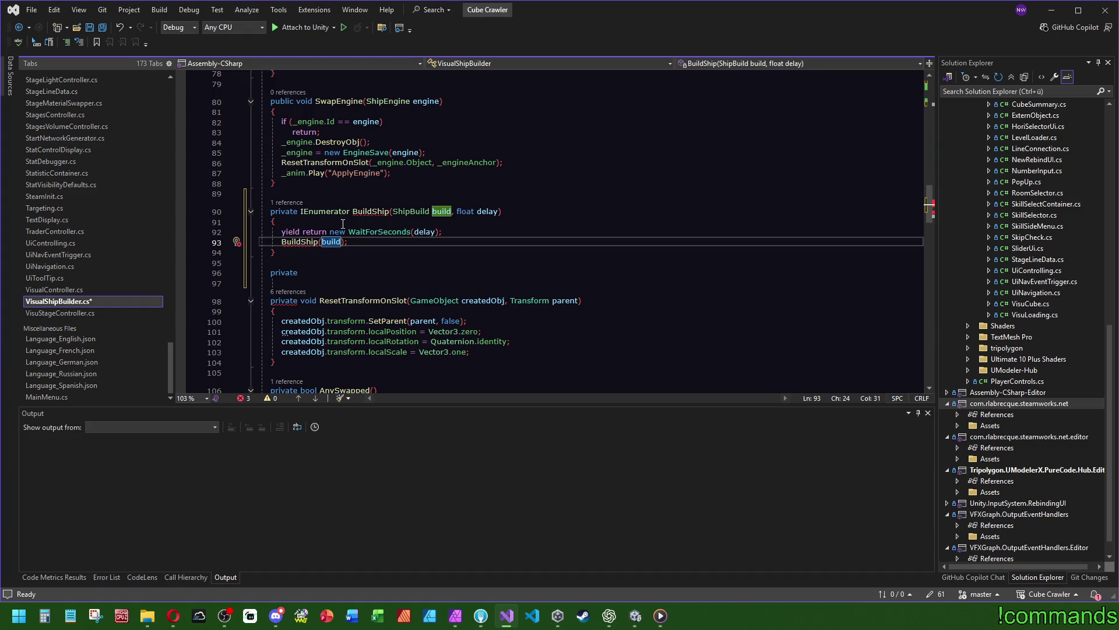
left_click(342, 269)
type("void BuildN")
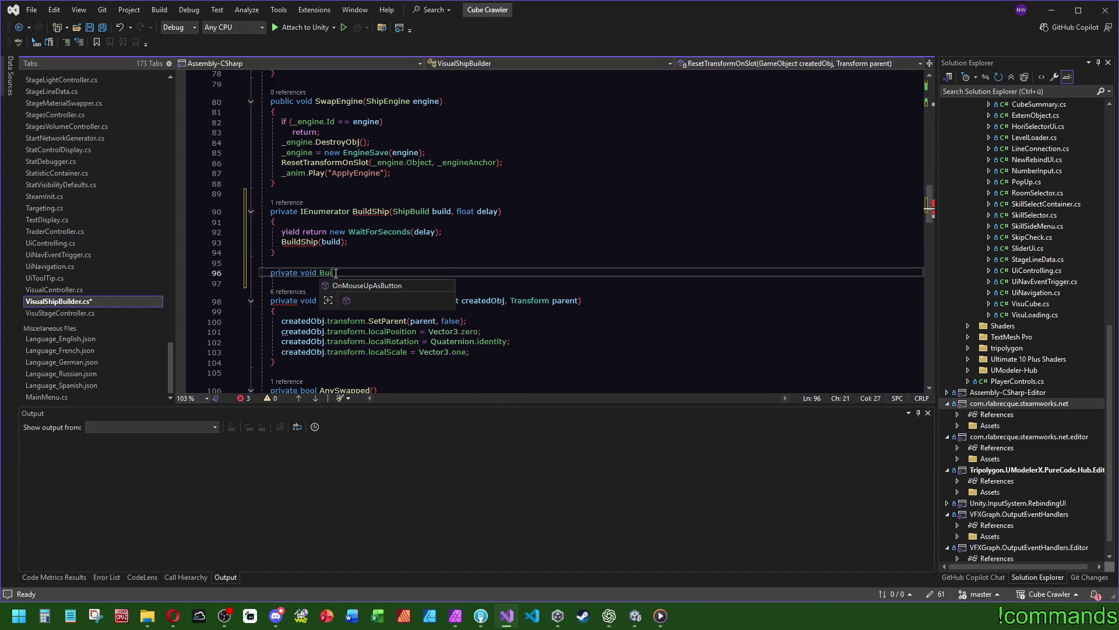
key("BackSpace")
key("BackSpace")
type("S")
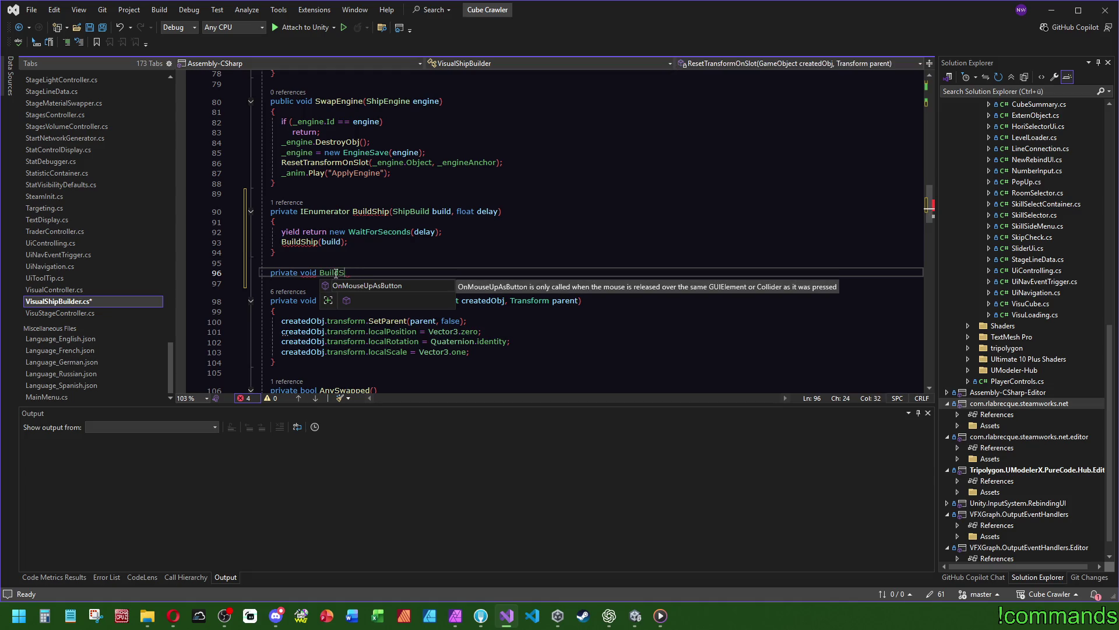
type("hipNow()")
Give BuildShipNow an empty braced body and a ShipBuild build parameter
key("Return")
type("{")
key("Return")
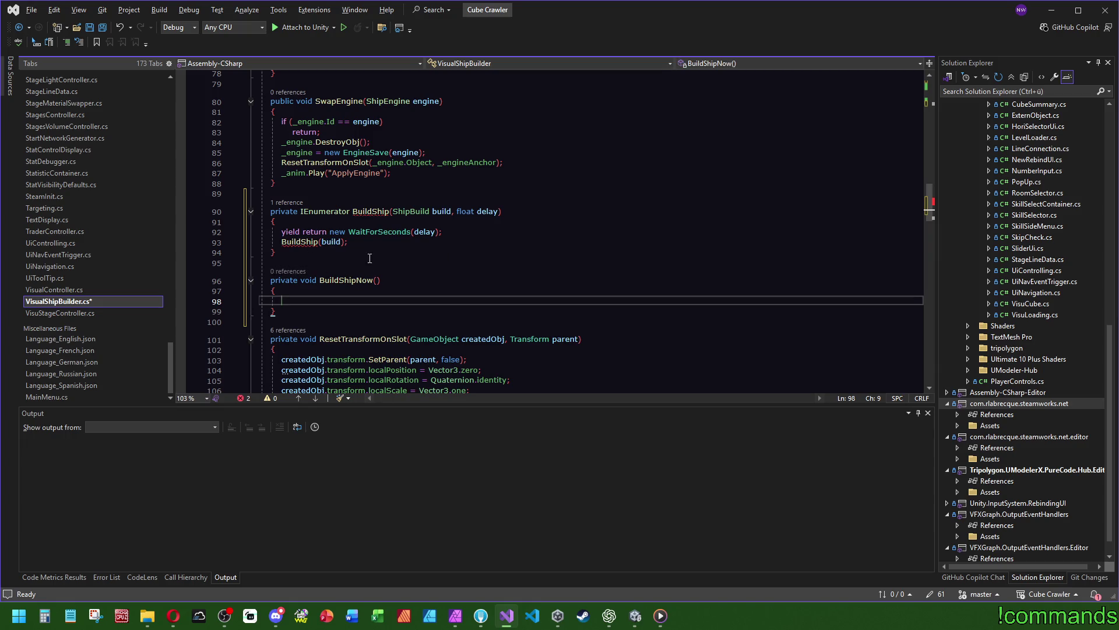
left_click(396, 211)
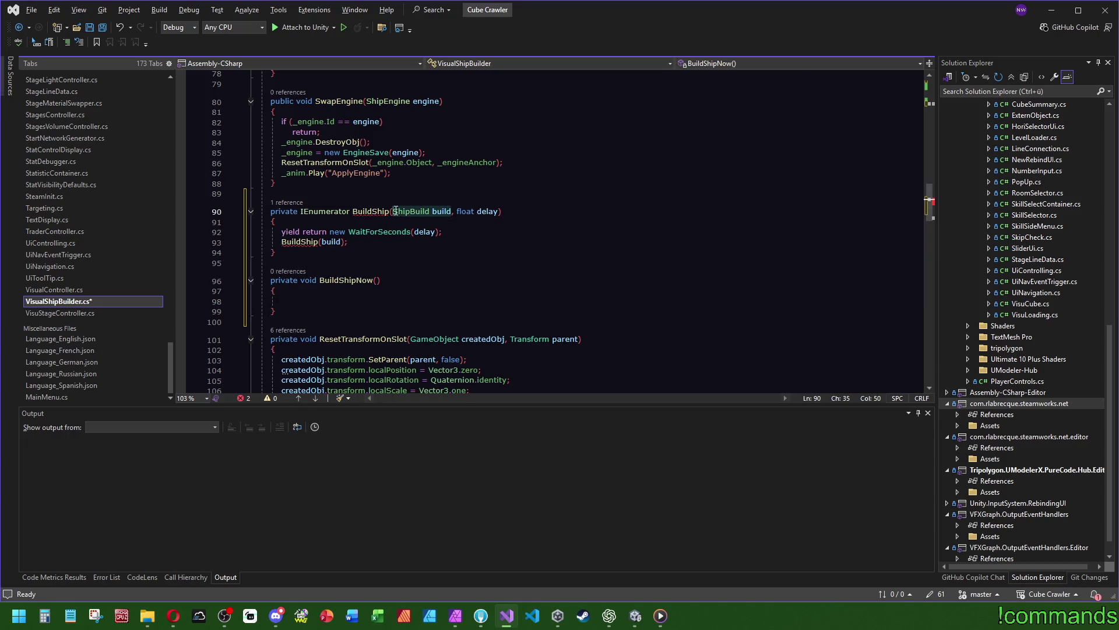
left_click(378, 281)
type("ShipBuild build")
Make the coroutine call BuildShipNow(build) instead of BuildShip(build)
left_click(347, 281)
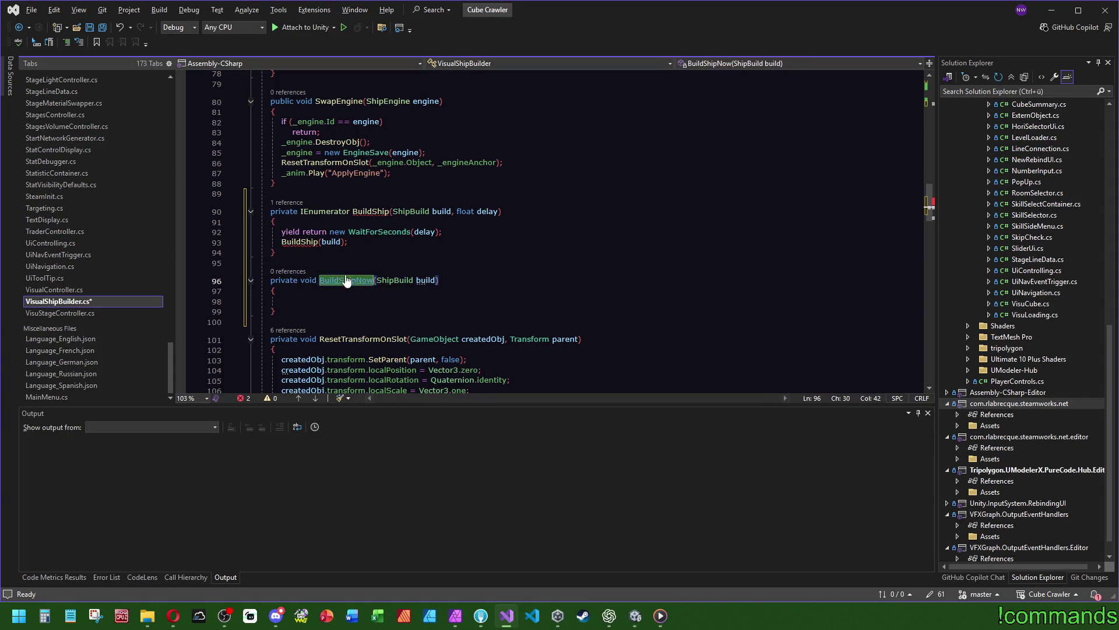
key("ctrl+c")
double_click(300, 242)
key("ctrl+v")
left_click(484, 254)
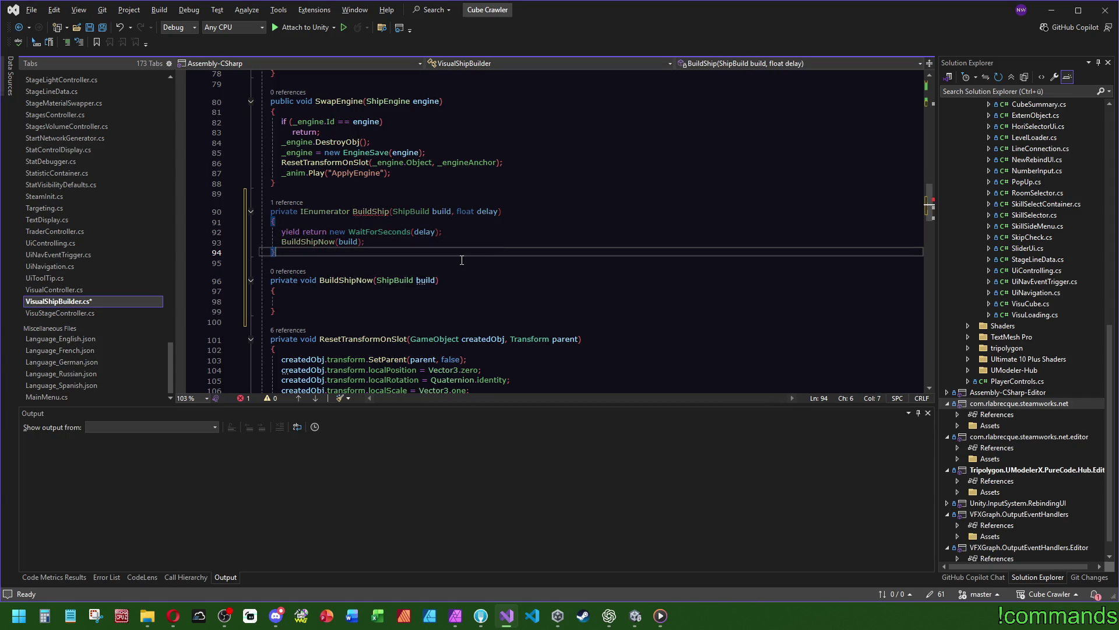
scroll(425, 211, "up", 4)
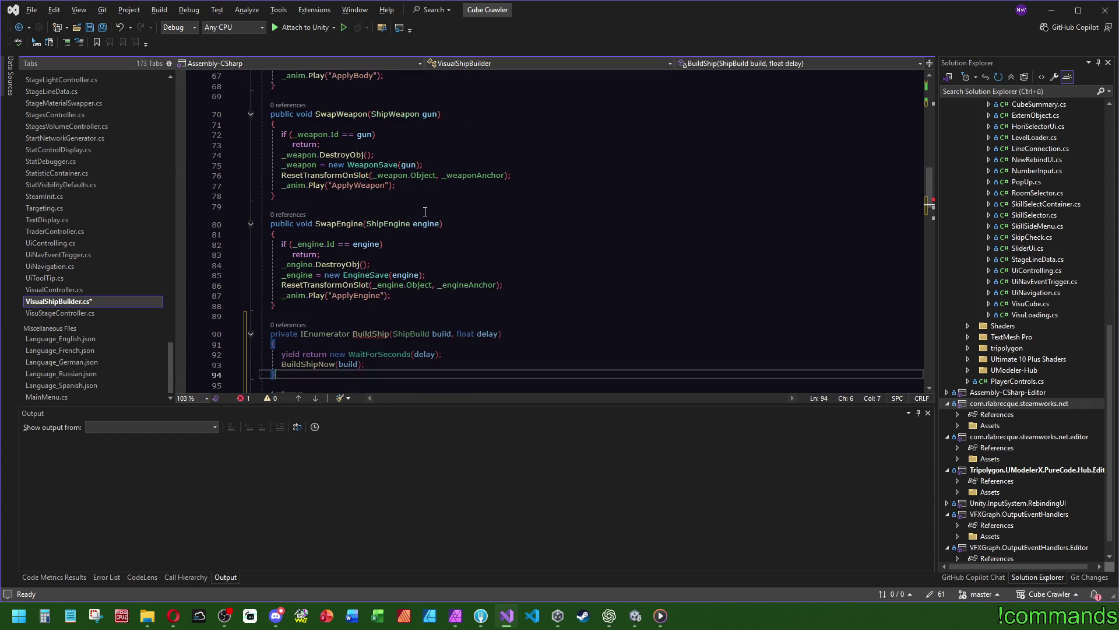
Rename the BuildShip coroutine to BuildShipDelayed
right_click(380, 330)
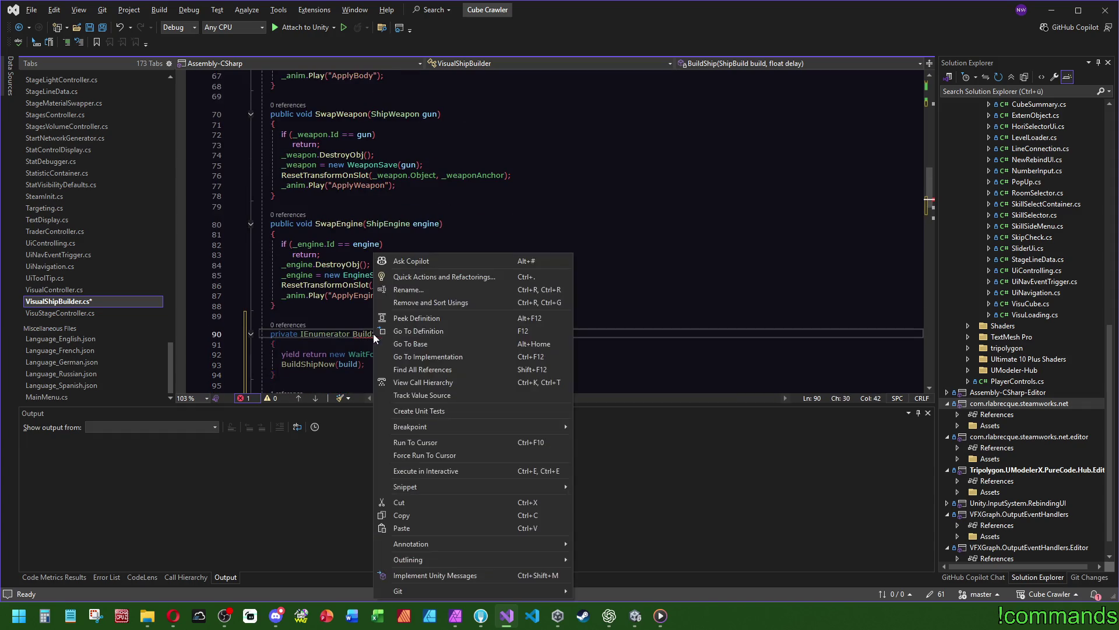
left_click(407, 289)
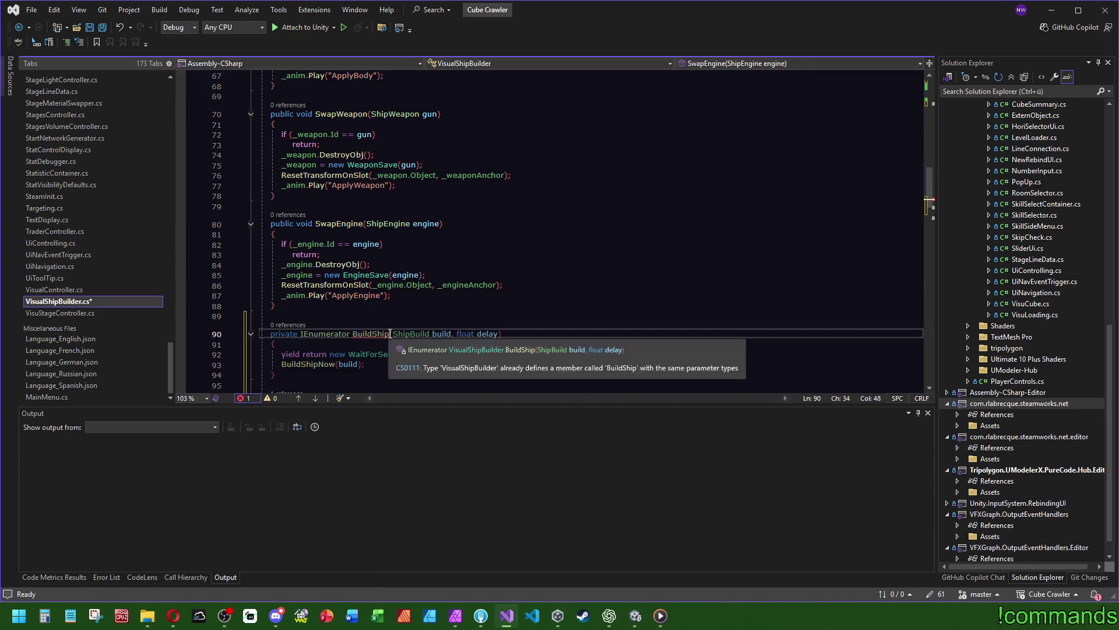
type("Delayed")
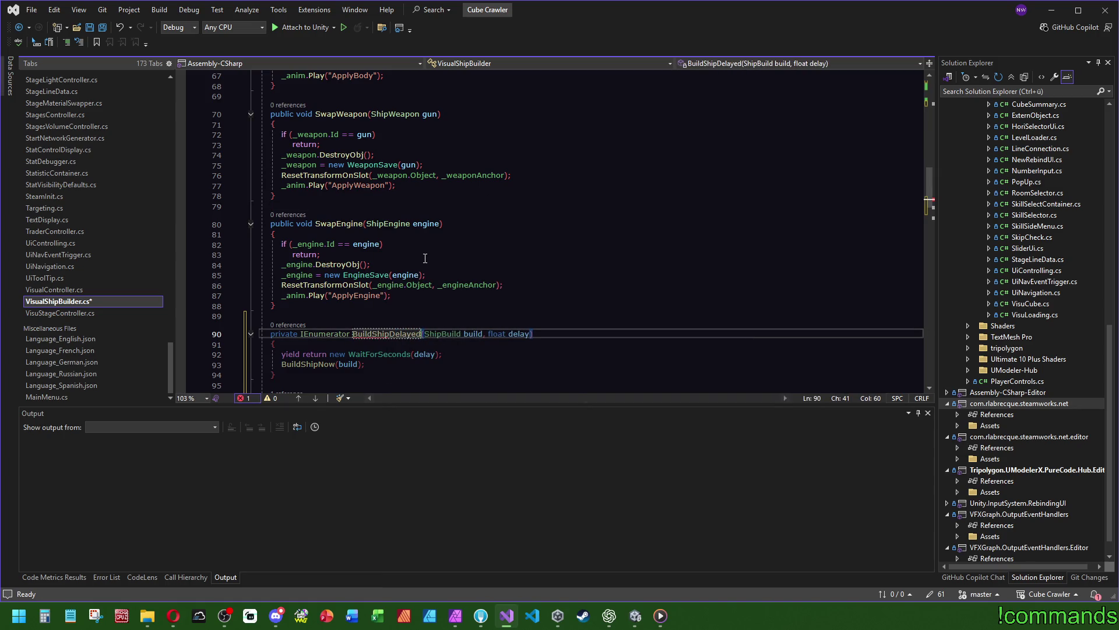
key("Return")
left_click(502, 259)
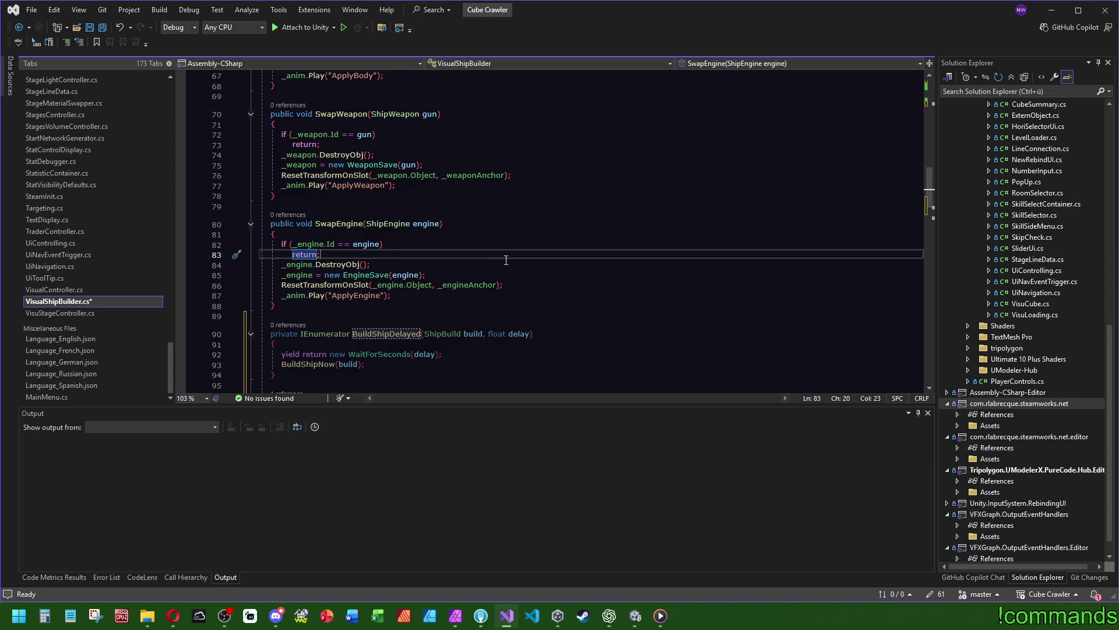
Cut the ship-building code out of BuildShip and paste it into BuildShipNow's body
scroll(507, 265, "down", 3)
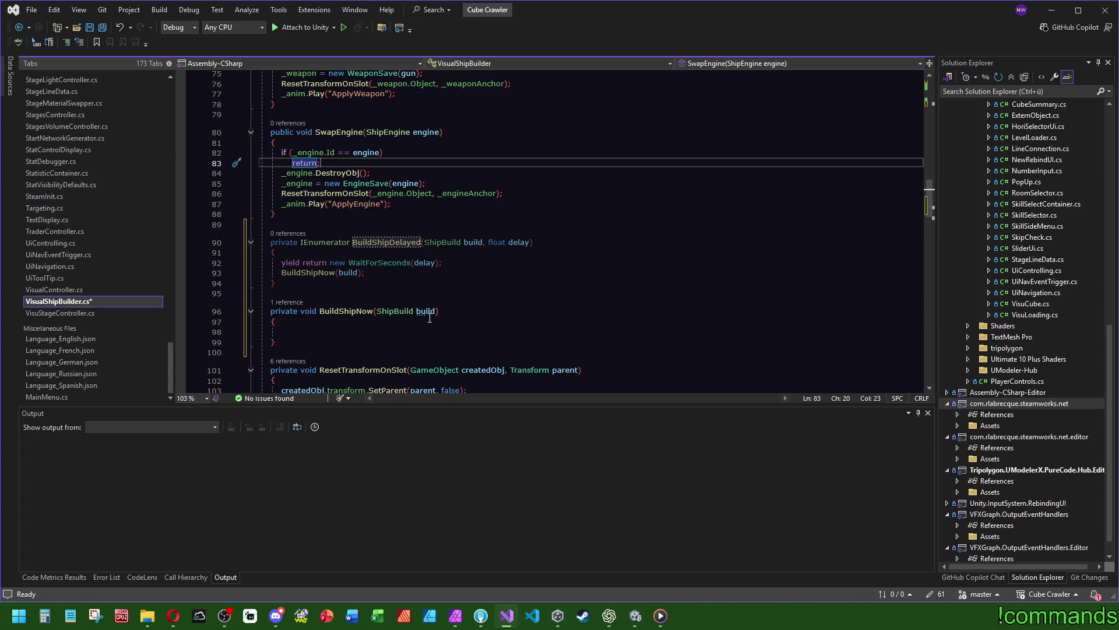
scroll(374, 320, "up", 13)
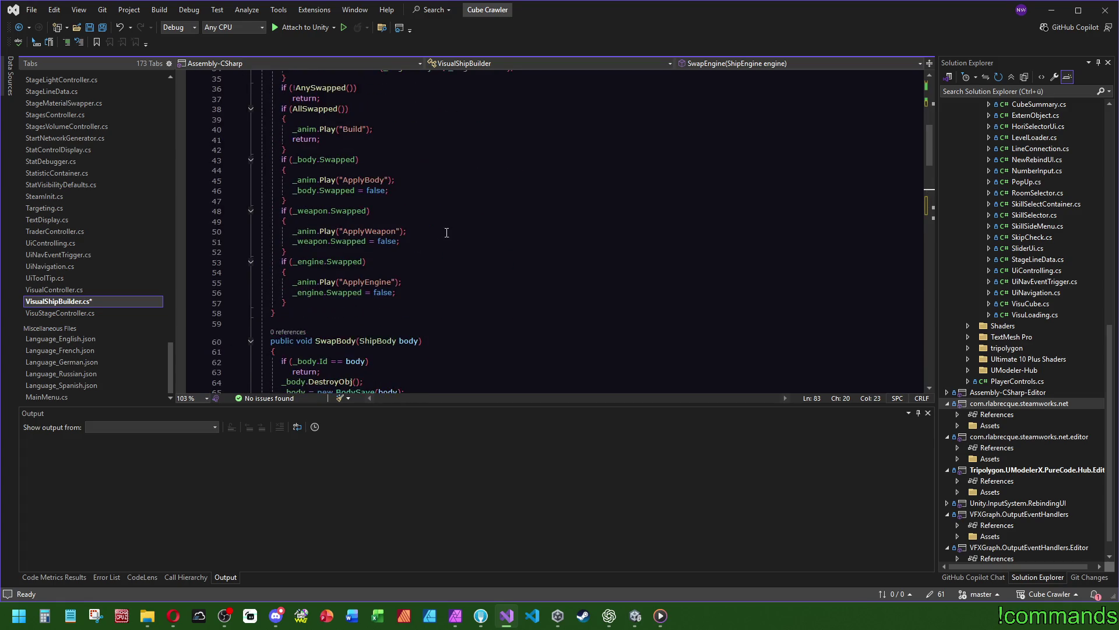
mouse_move(319, 303)
left_mouse_down()
mouse_move(329, 76)
mouse_move(338, 202)
left_mouse_up()
key("ctrl+x")
scroll(341, 227, "down", 12)
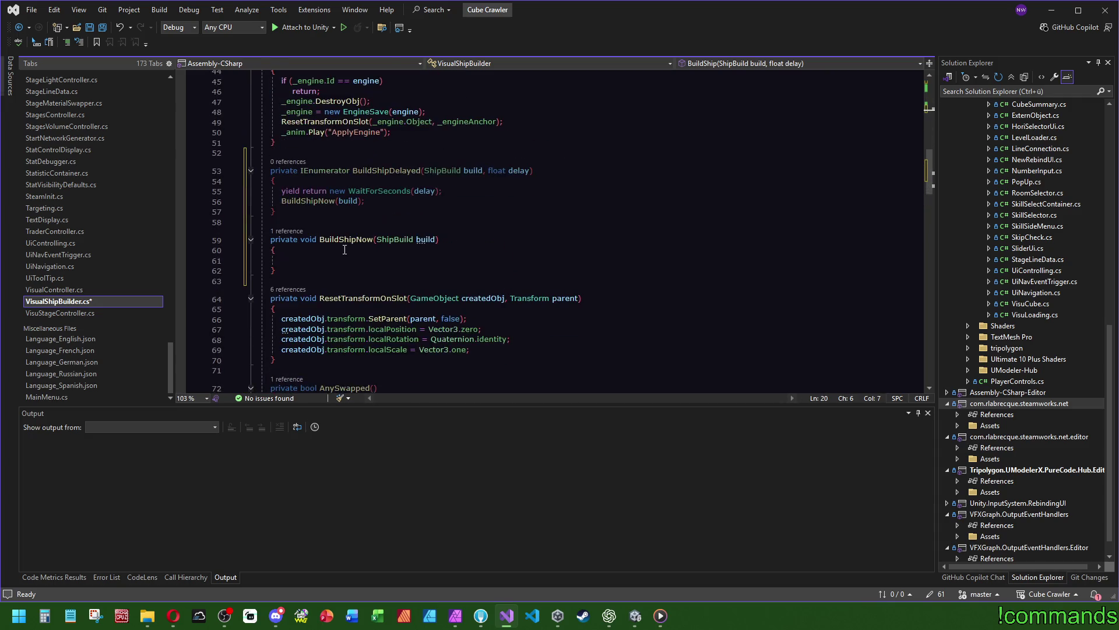
left_click(338, 263)
key("ctrl+v")
Delete the extra blank line inside BuildShipNow, leaving BuildShip's body empty
scroll(408, 280, "up", 7)
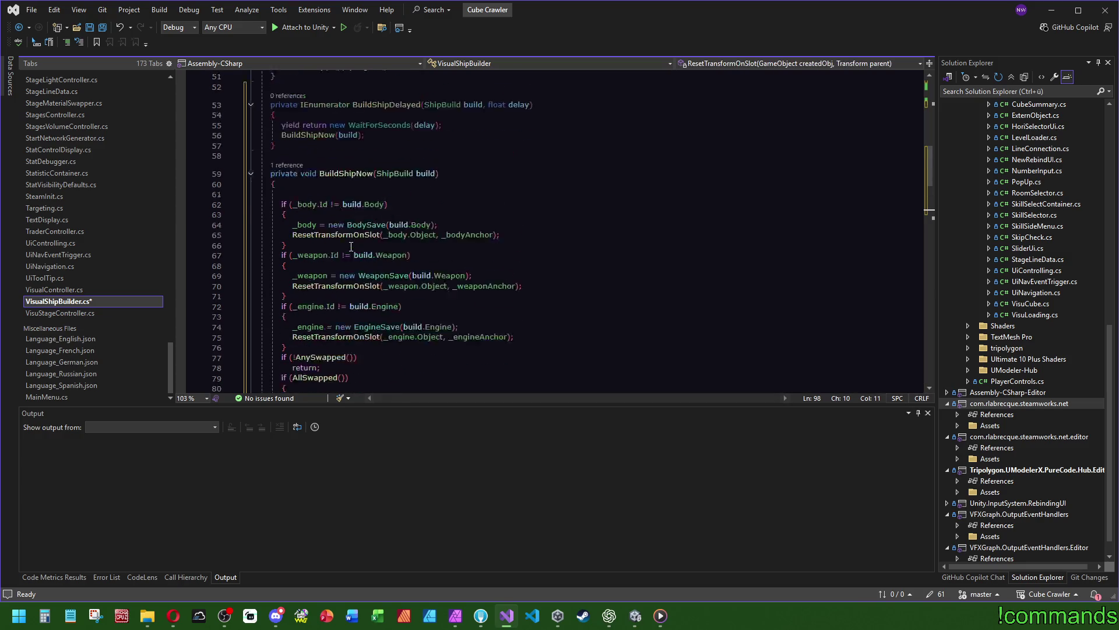
left_click(319, 213)
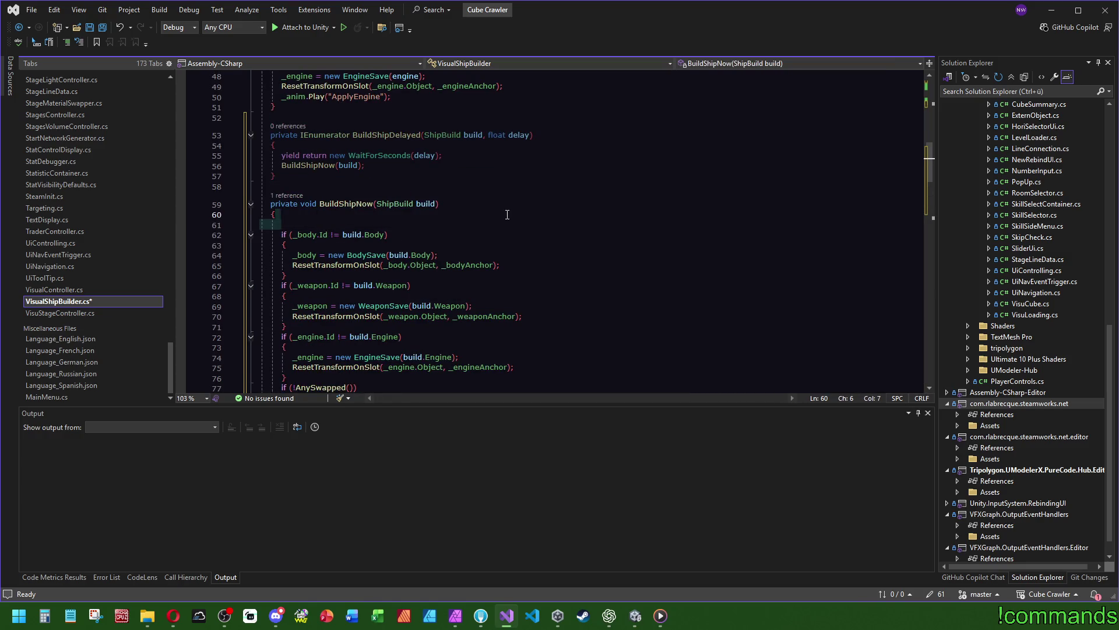
key("Delete")
scroll(511, 266, "up", 1)
left_click(419, 167)
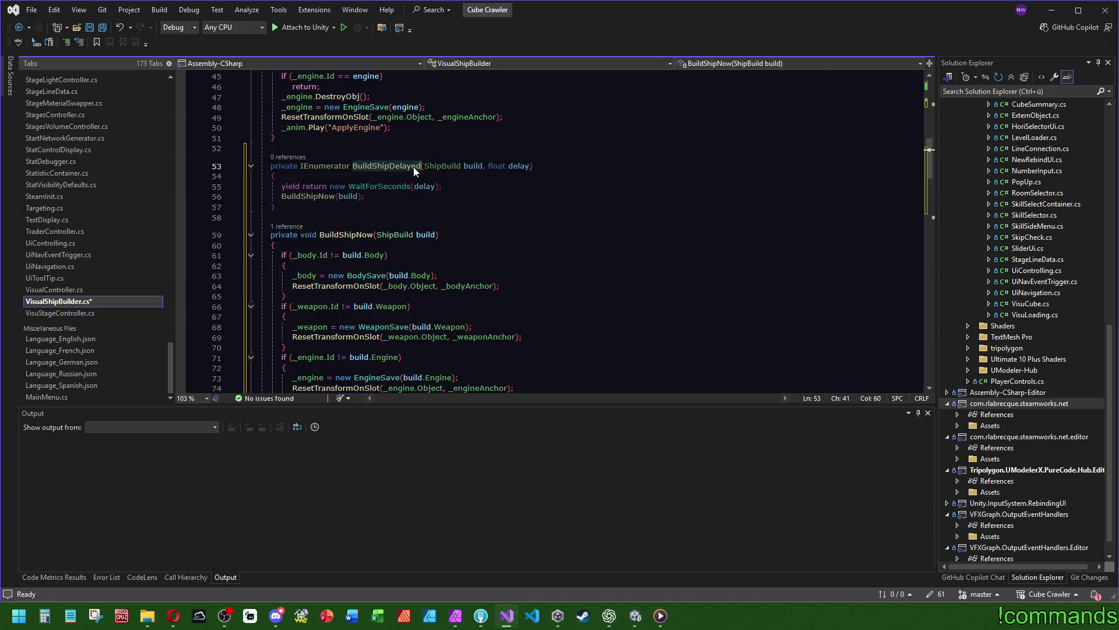
scroll(474, 245, "up", 12)
left_click(353, 211)
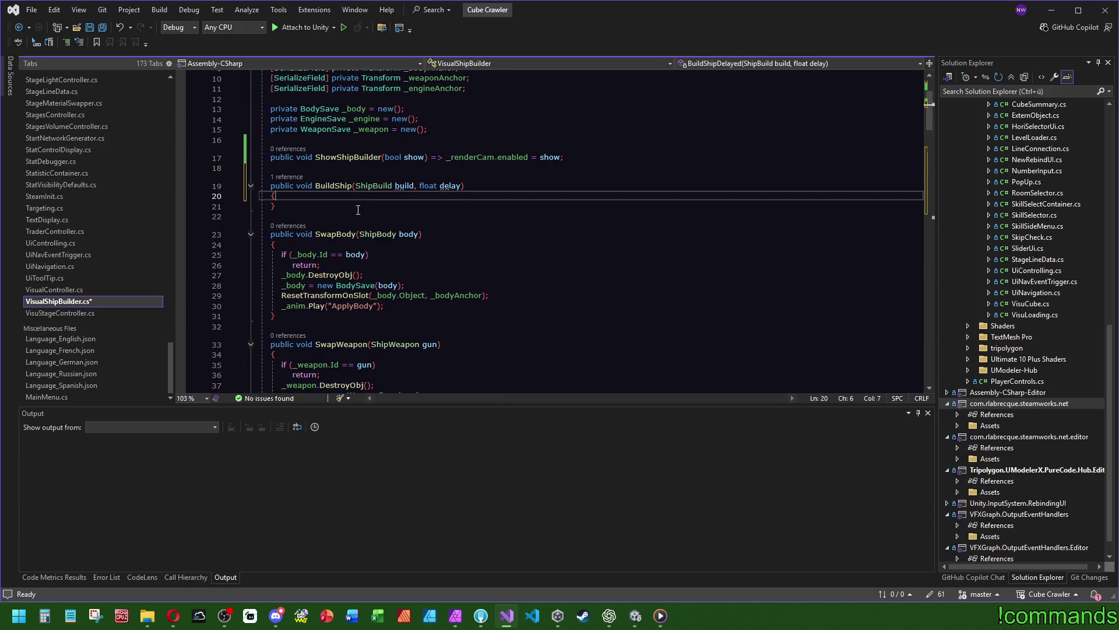
Replace BuildShip's braced body with => StartCoroutine(BuildShipDelayed()) using IntelliSense completion
key("ctrl+Return")
key("ctrl+z")
key("ctrl+z")
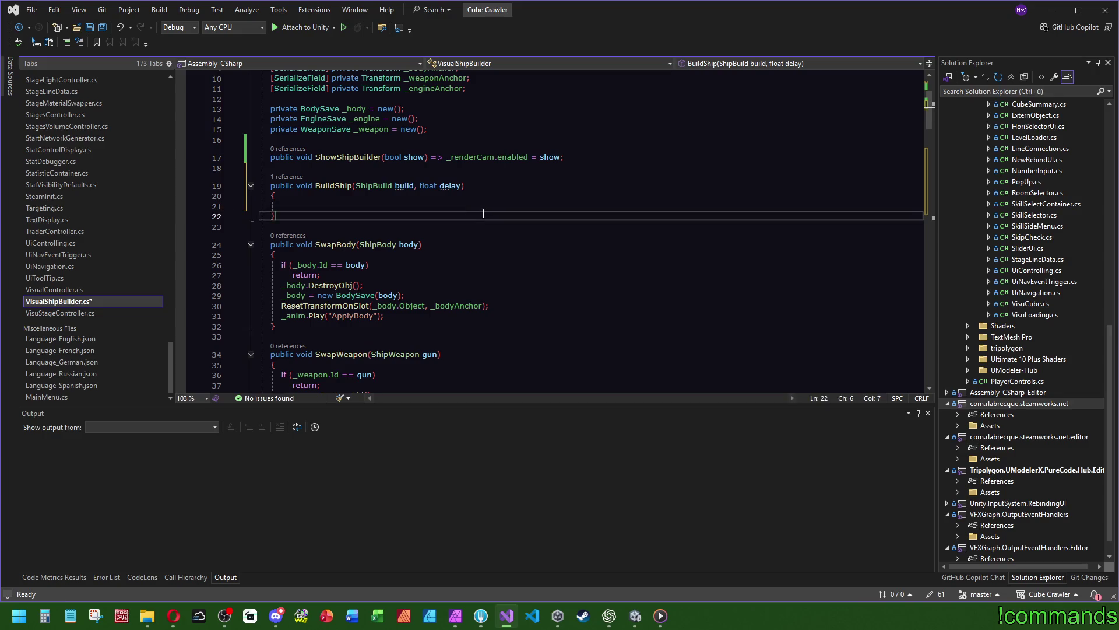
type("=>BuildShipDelayed")
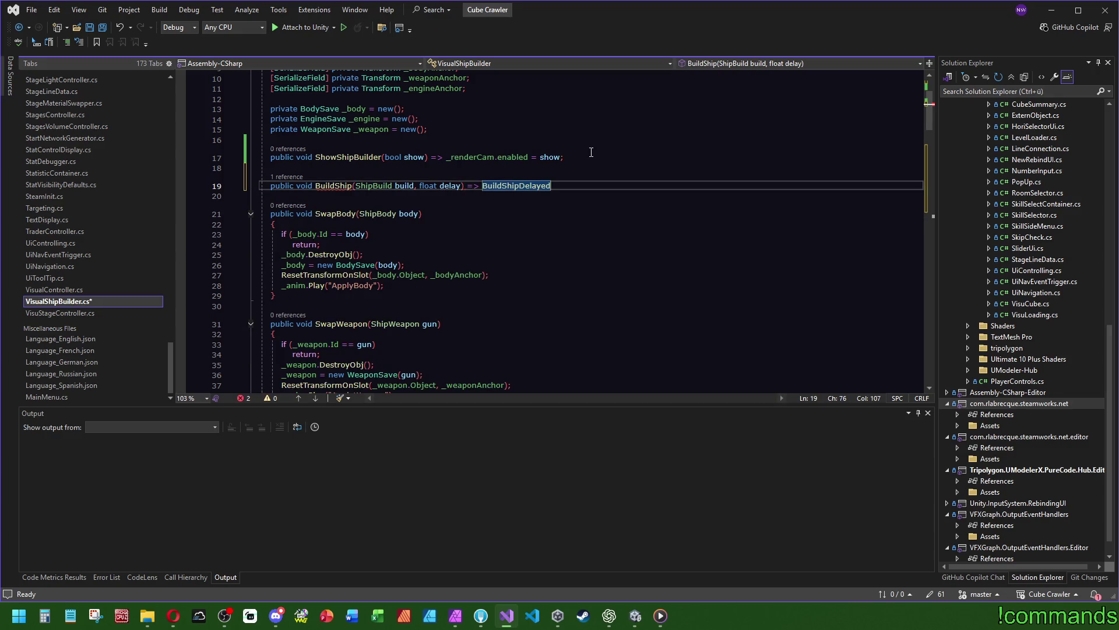
key("BackSpace")
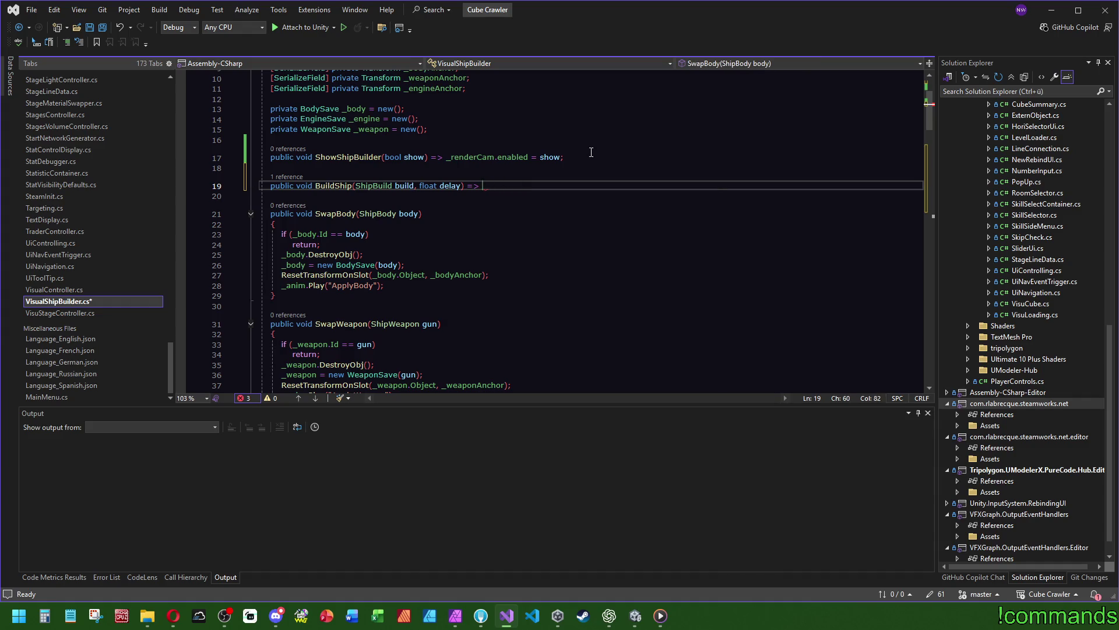
type("Start")
key("Tab")
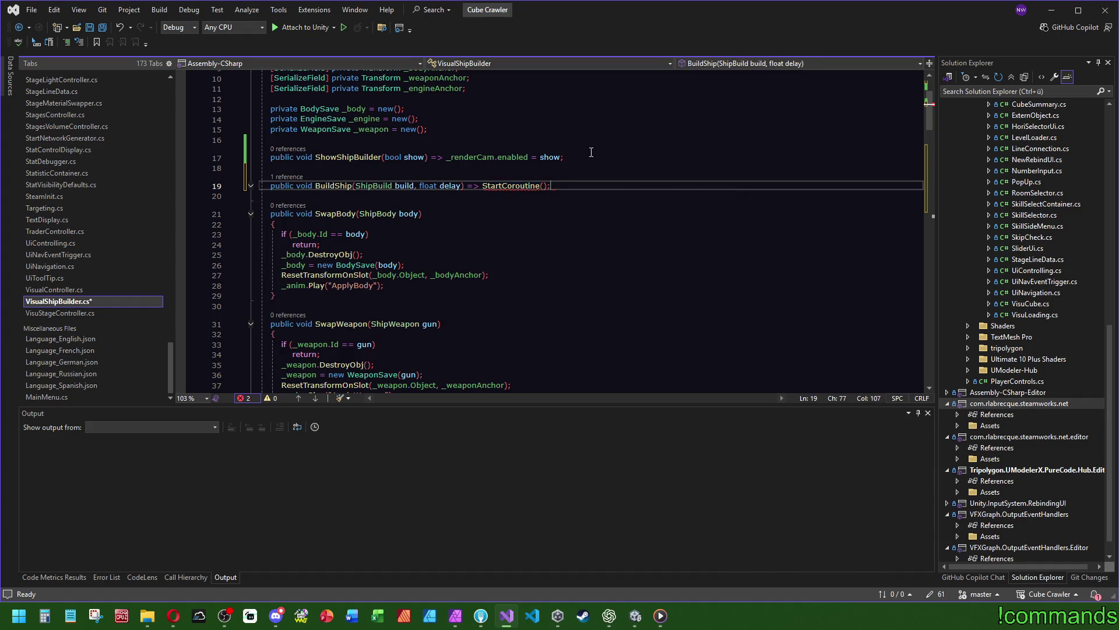
type("()")
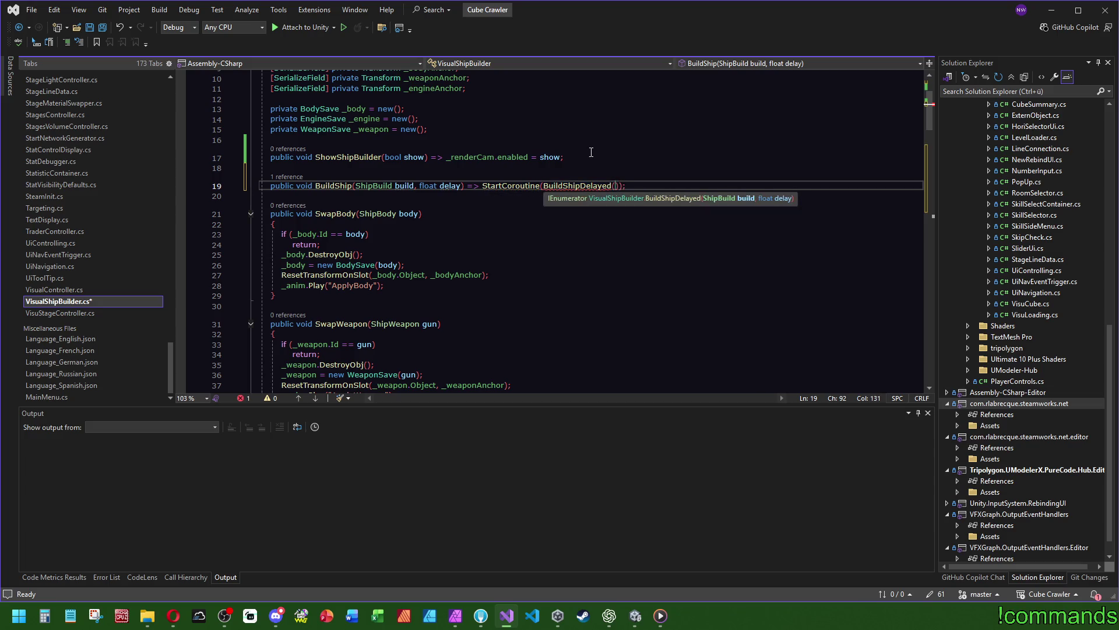
type("build,")
type("delay")
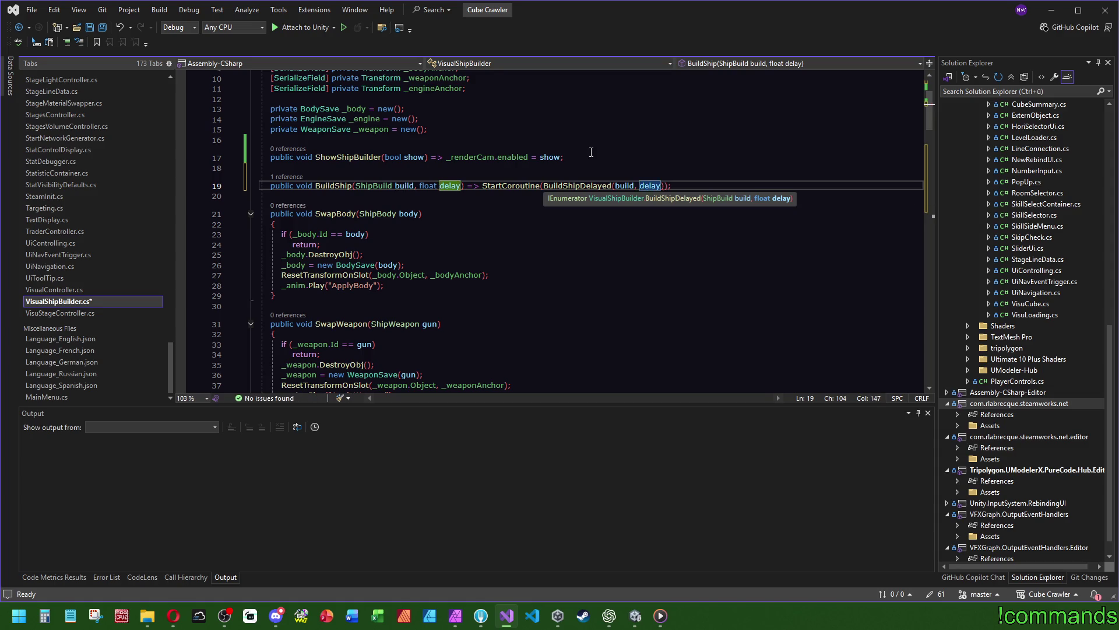
Finish the BuildShip line, checking its references and the BuildShipDelayed definition
left_click(575, 158)
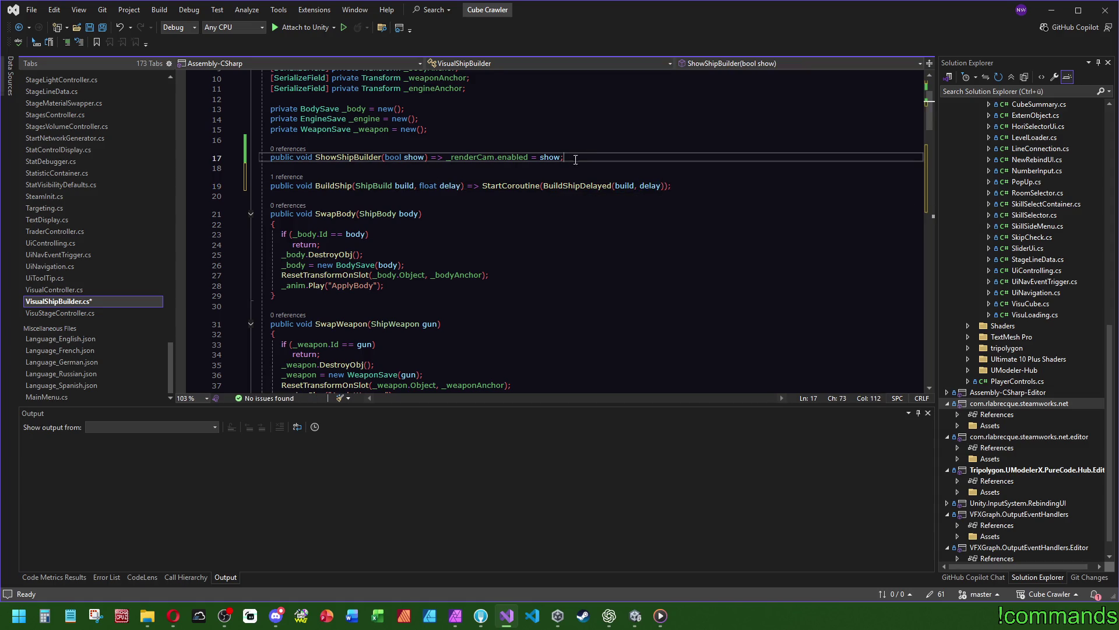
left_click(287, 177)
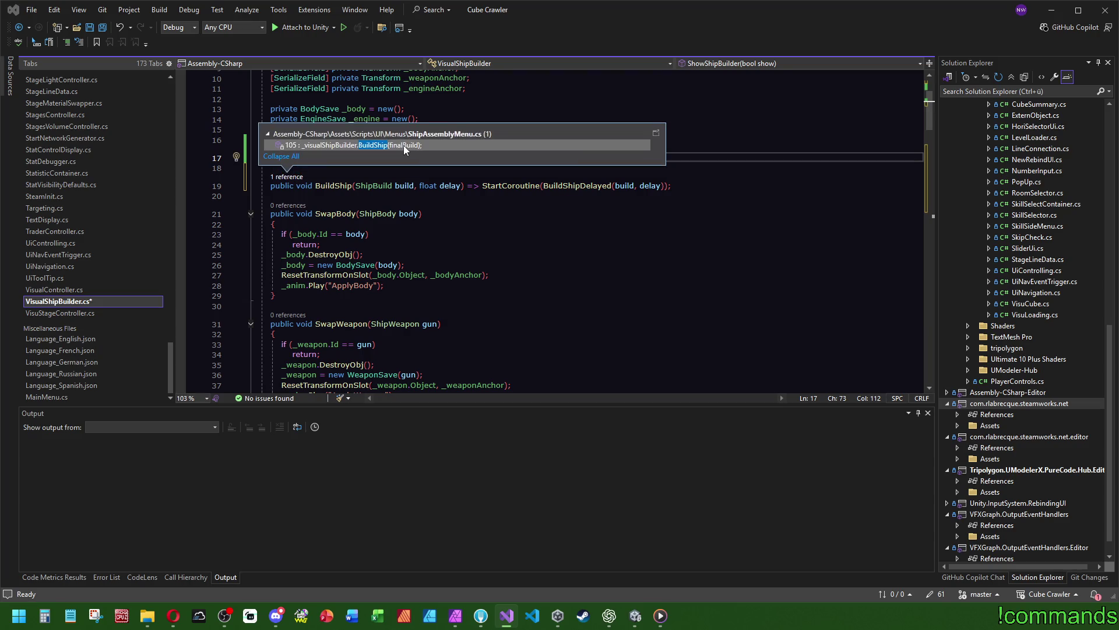
left_click(560, 186)
key("F12")
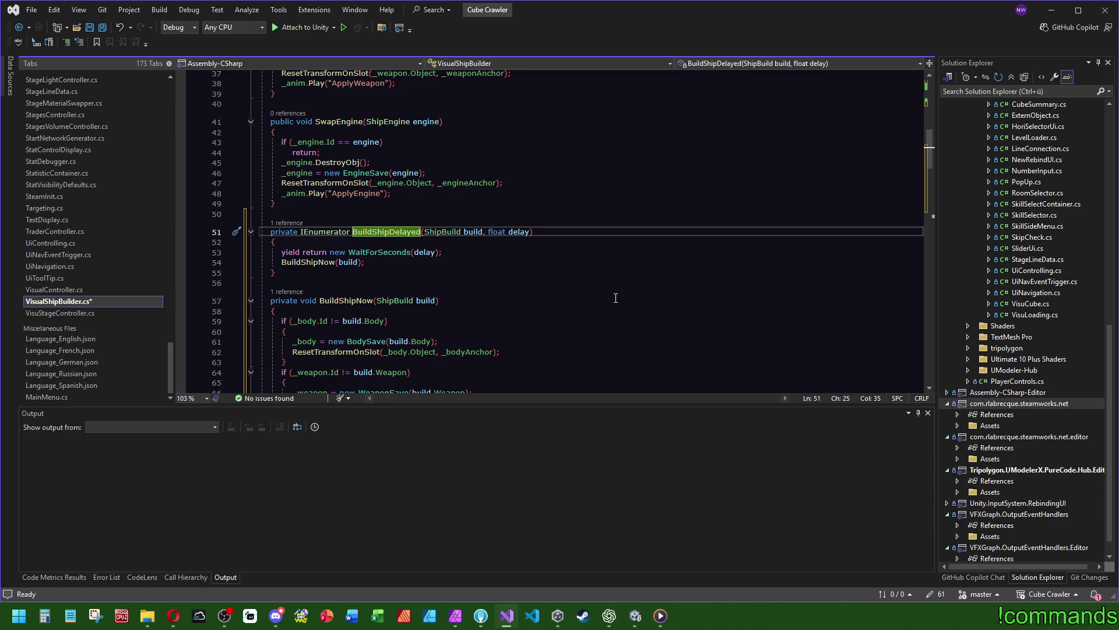
left_click(286, 272)
scroll(502, 254, "up", 12)
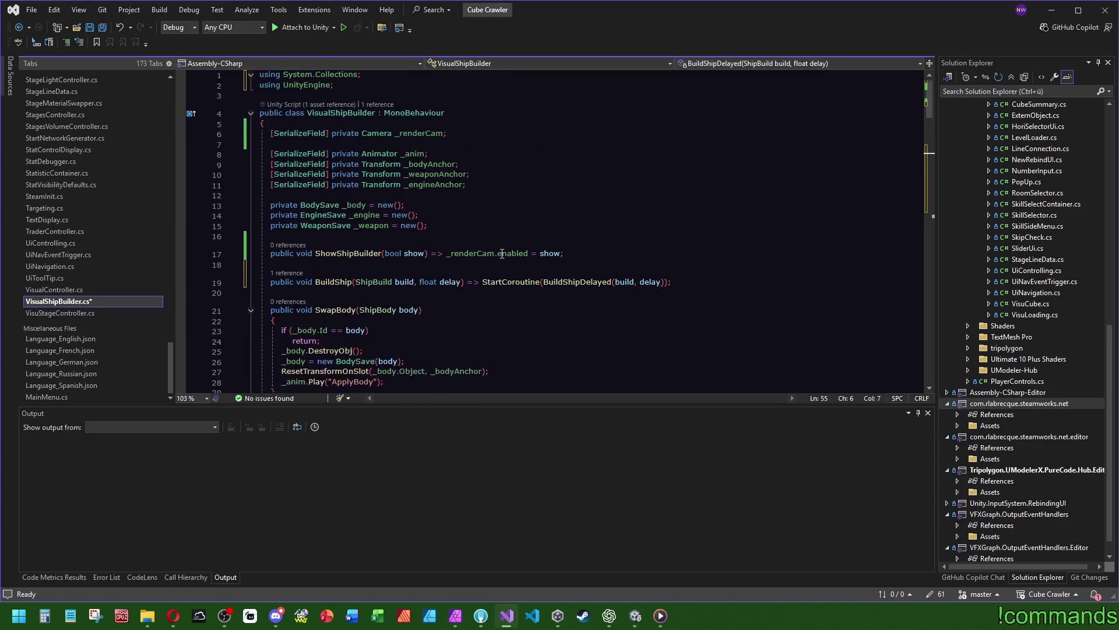
Open the BuildShip call in ShipAssemblyMenu.cs and add a 0.5f delay argument
left_click(287, 273)
double_click(408, 241)
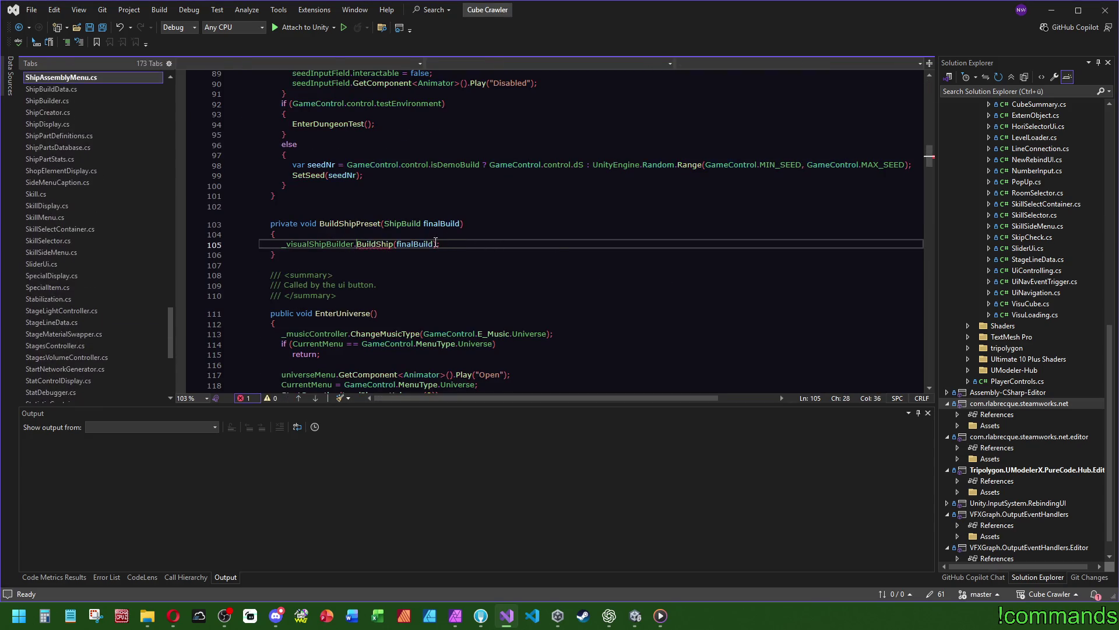
type(", 0.5f")
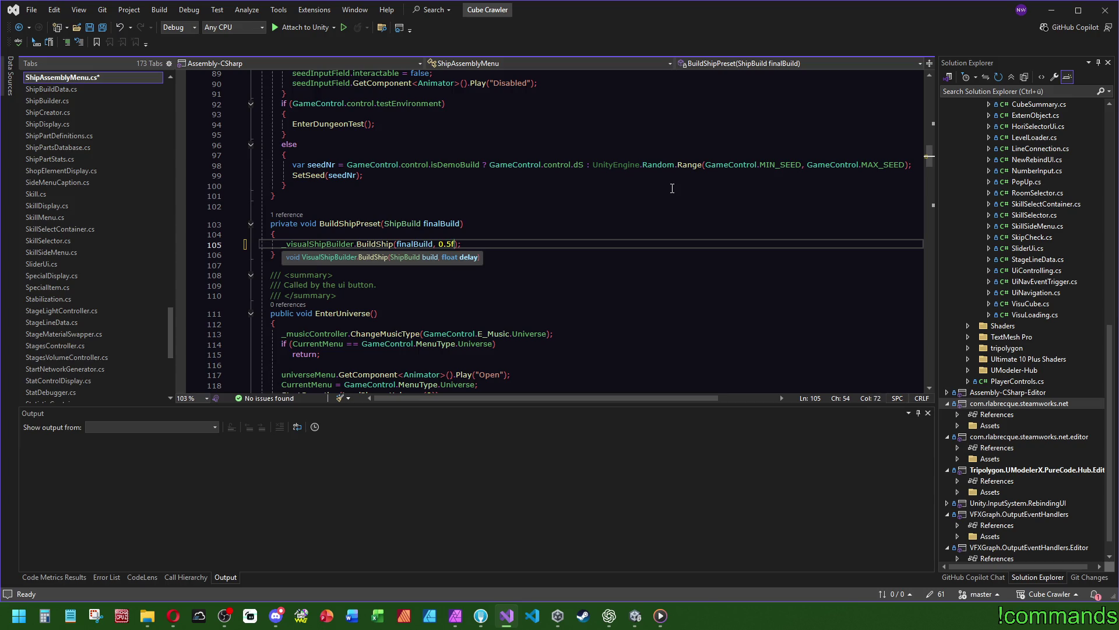
left_click(659, 188)
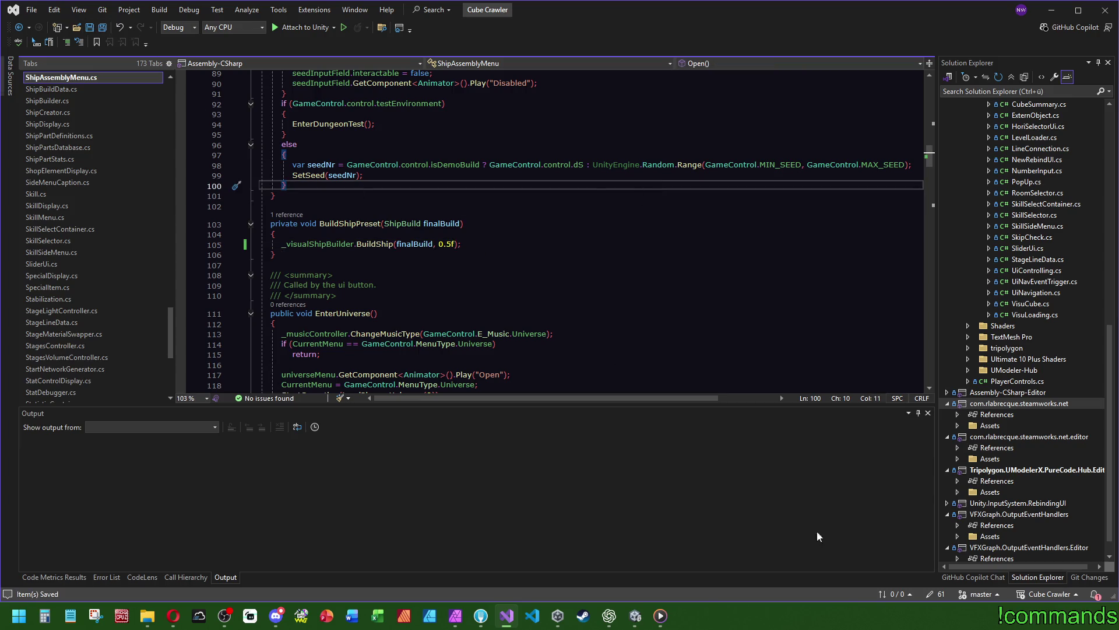
left_click(634, 617)
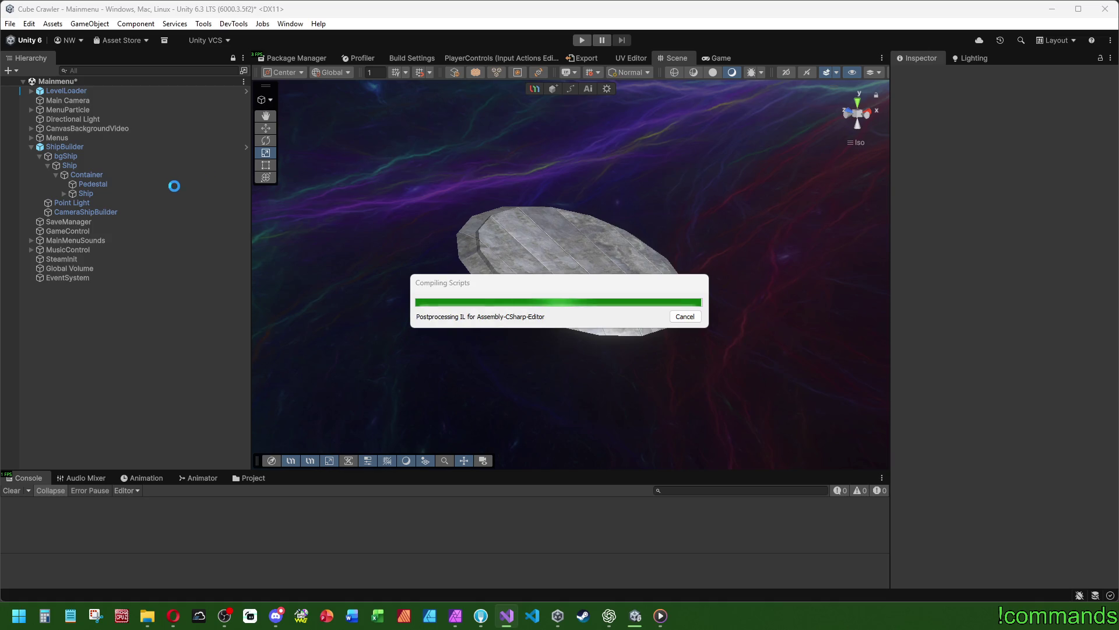
Save the Mainmenu scene from the File menu
left_click(169, 211)
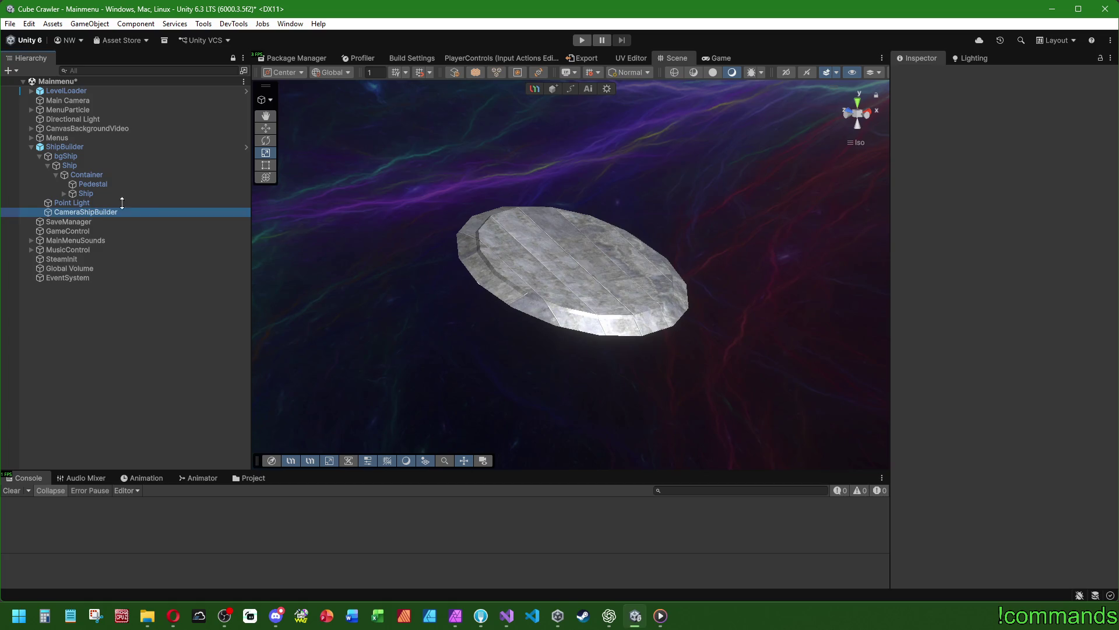
left_click(10, 24)
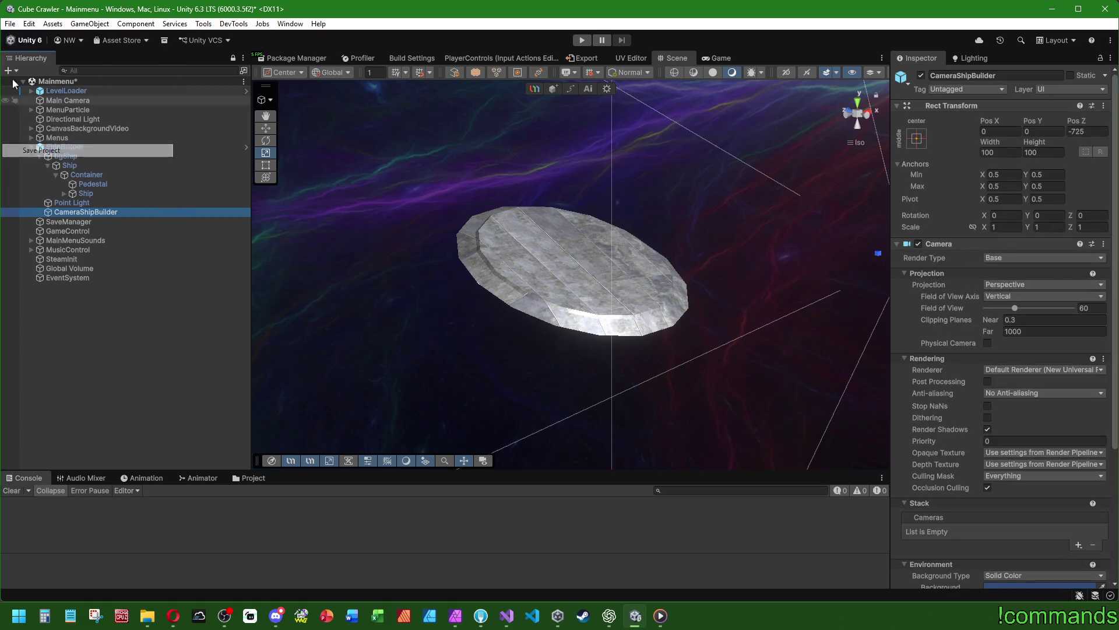
left_click(12, 23)
left_click(43, 82)
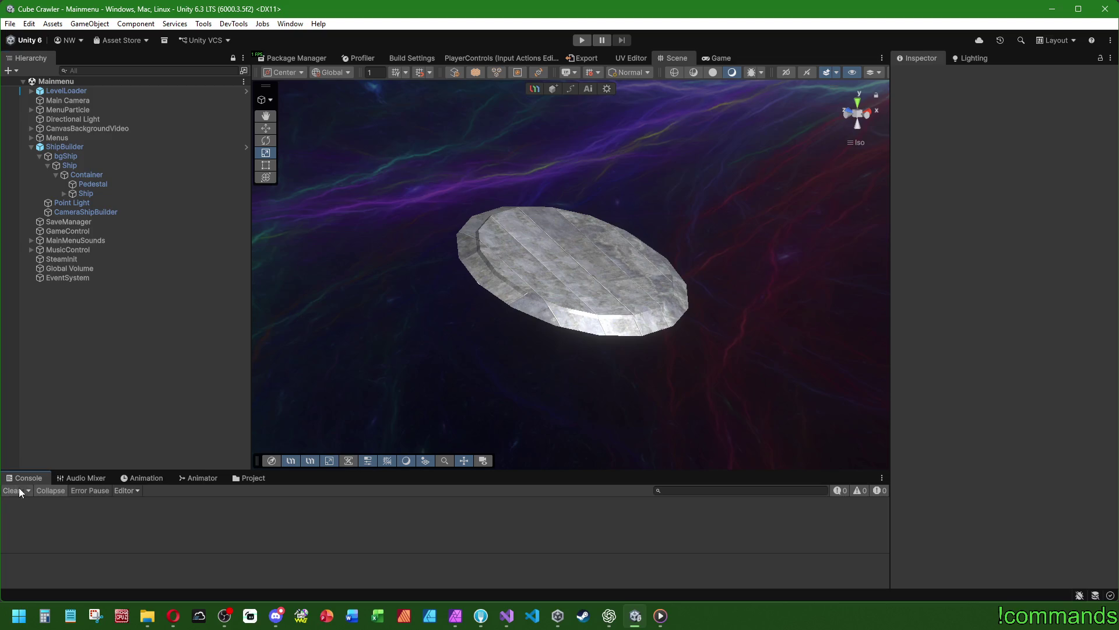
Play-test the game, clear the Console, open Ship Assembly to see the ship, then stop Play mode
left_click(583, 41)
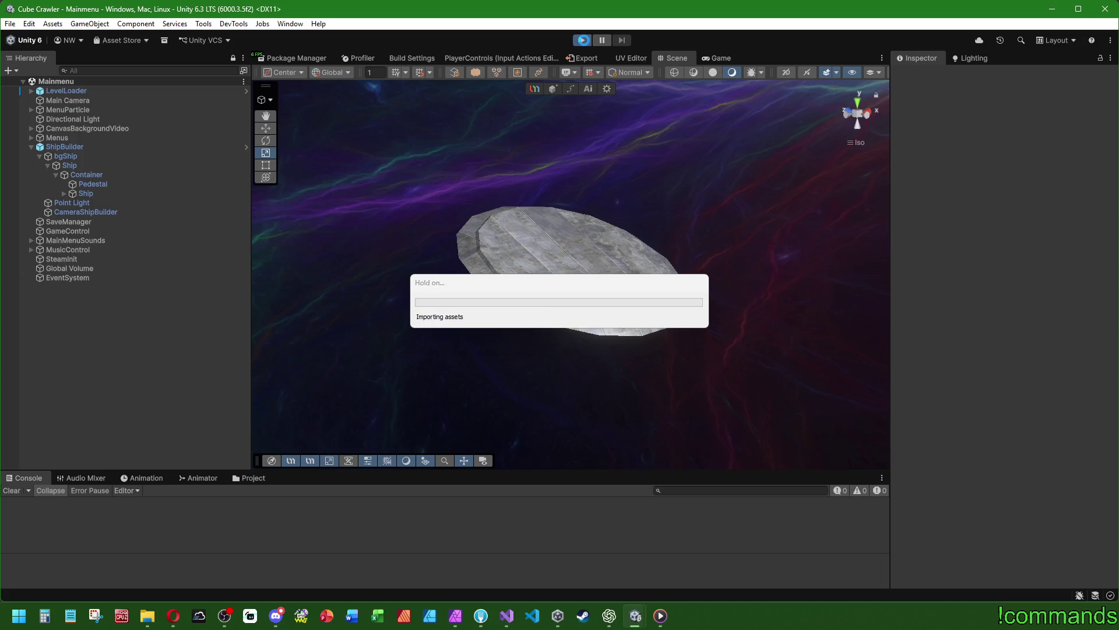
left_click(584, 40)
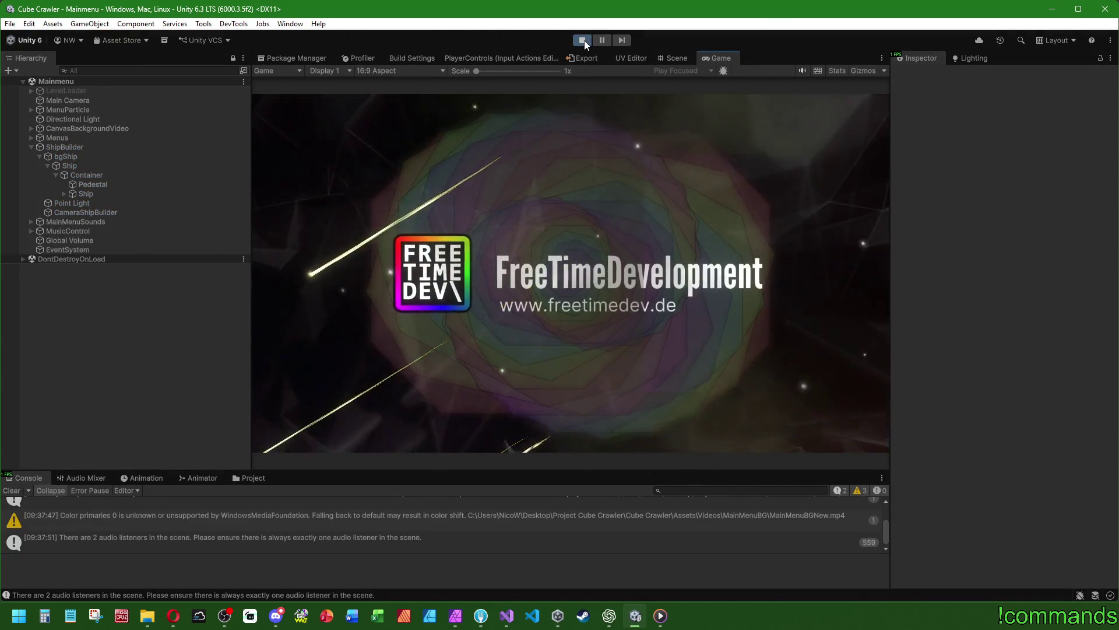
left_click(14, 491)
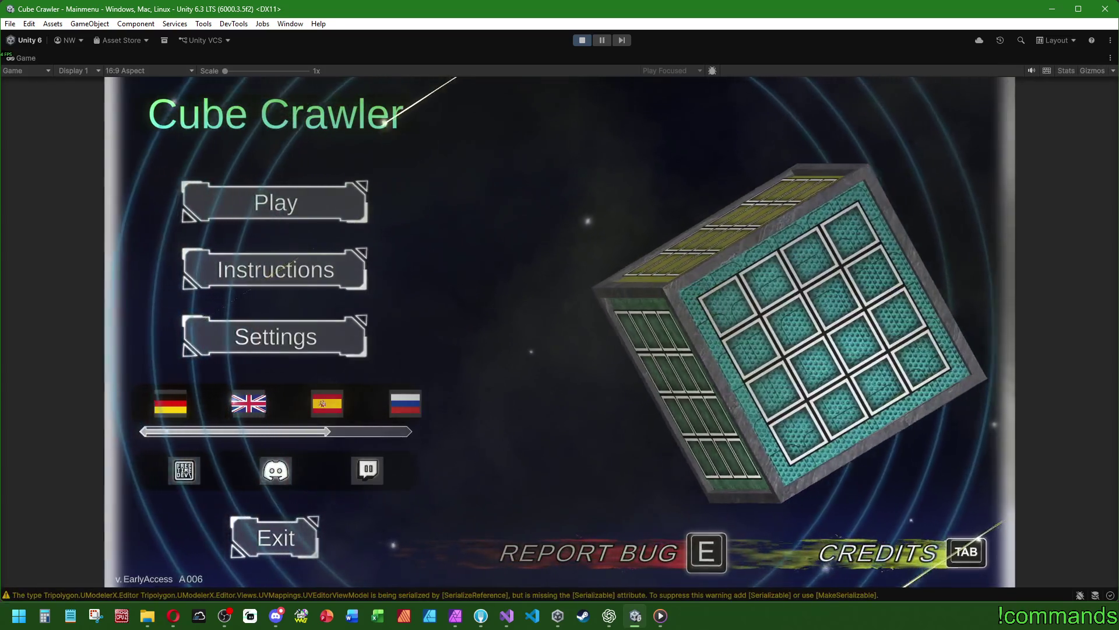
key("Return")
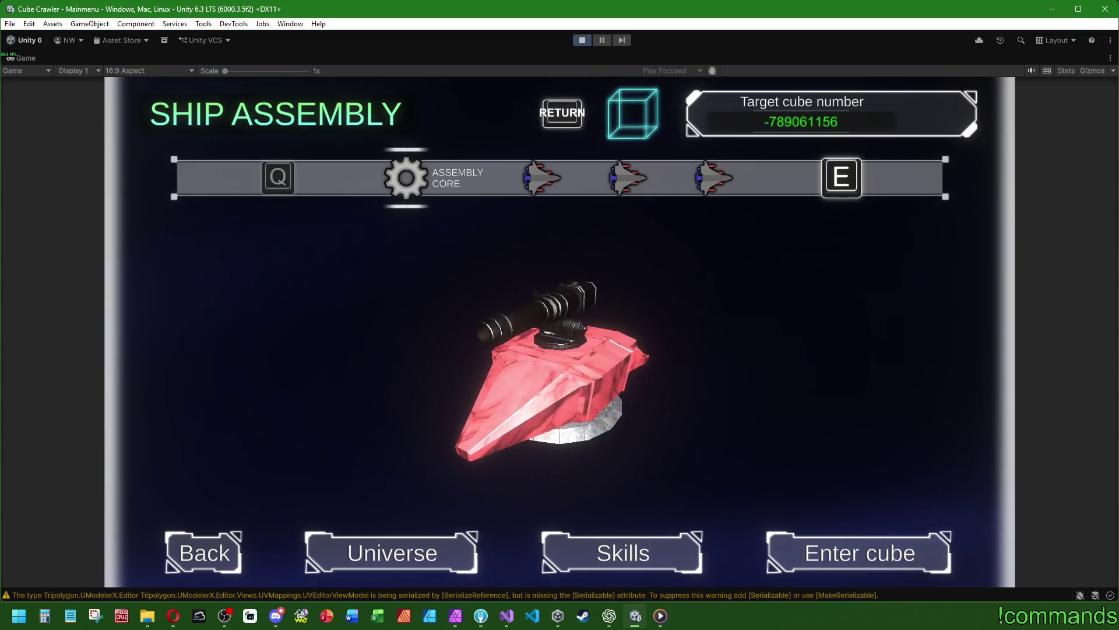
key("super")
left_click(633, 424)
key("ctrl+p")
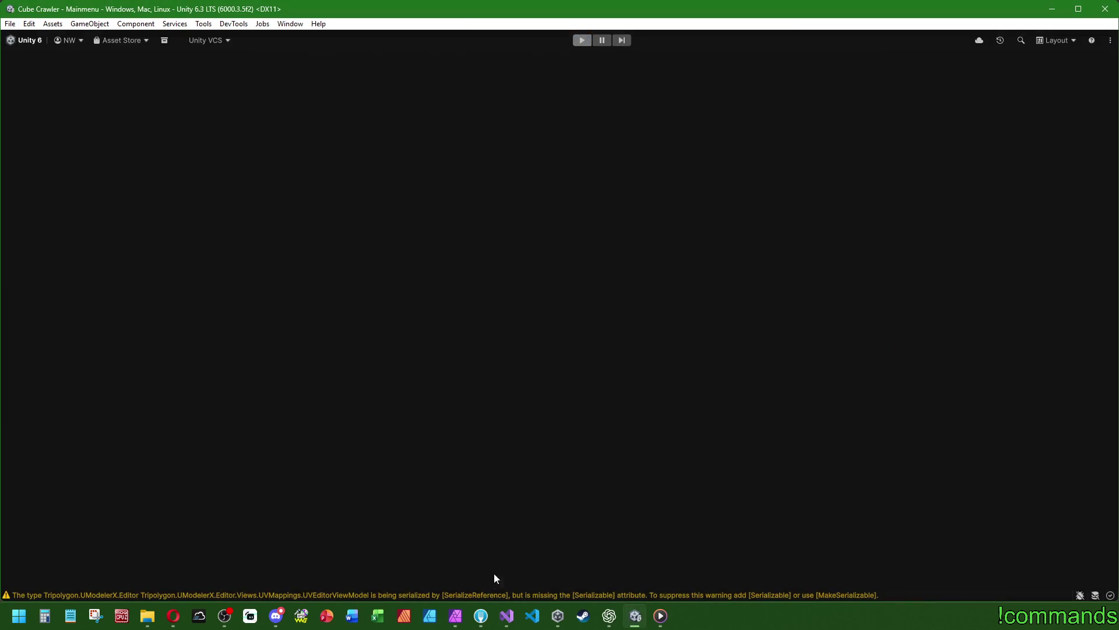
key("alt+Tab")
Change the BuildShipPreset delay from 0.5f to 2f and return to Unity to reload scripts
left_click(443, 243)
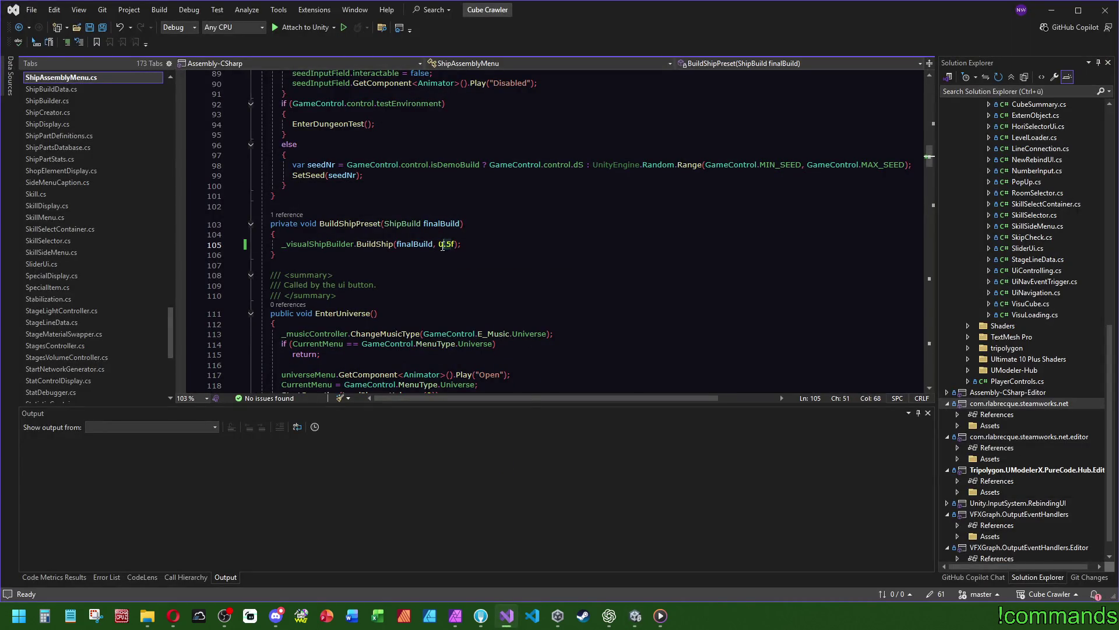
key("ctrl+z")
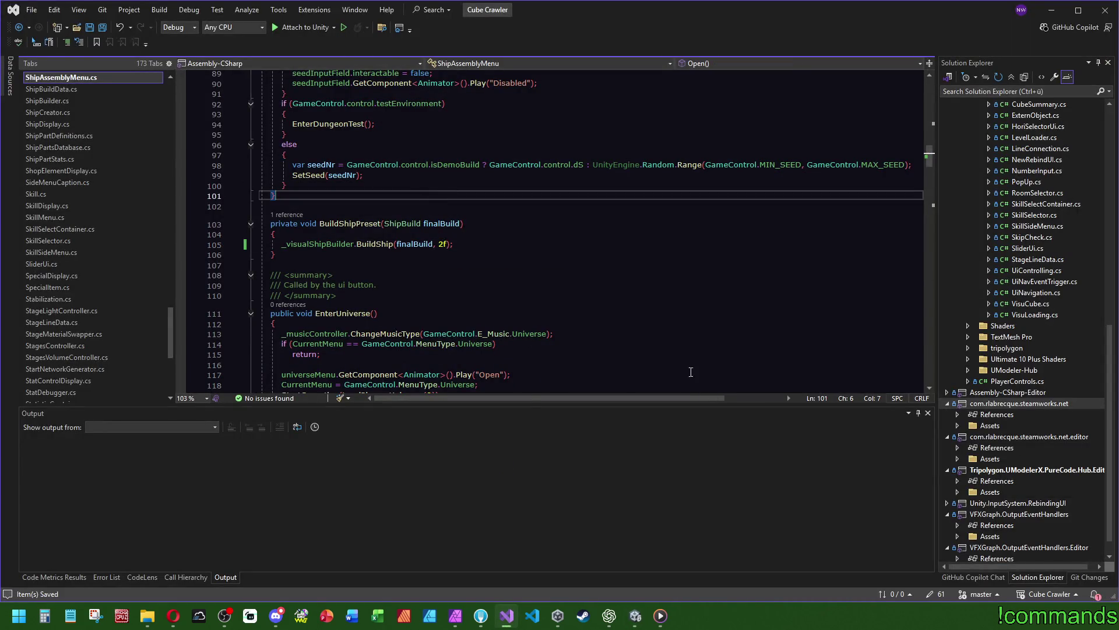
left_click(635, 616)
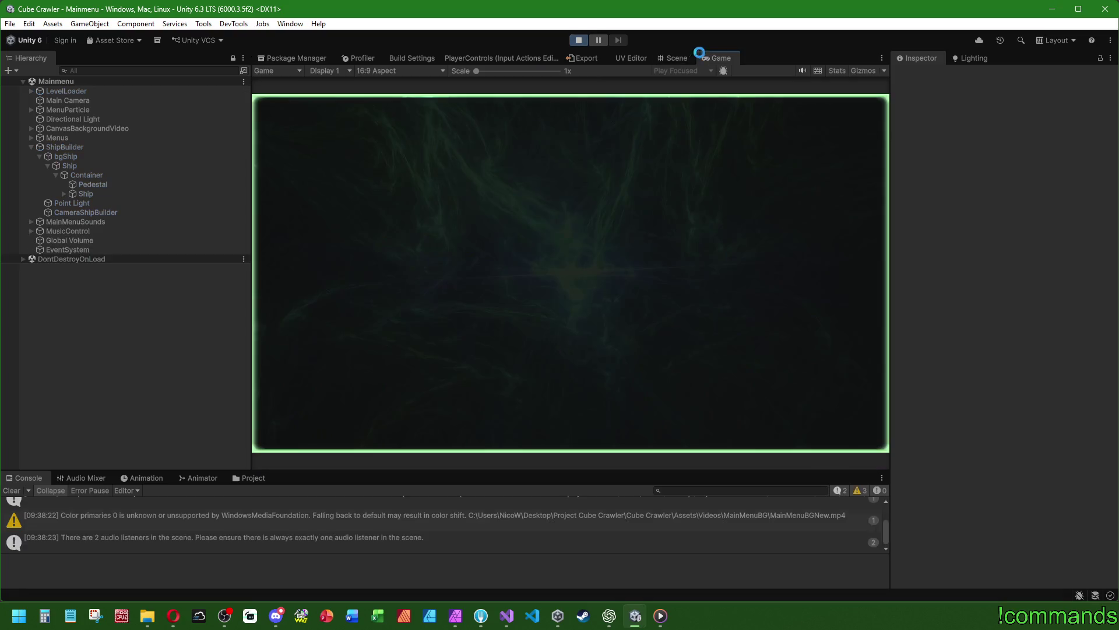
Maximize the Game view and toggle between the main menu and Ship Assembly five times with Return and Backspace
double_click(721, 58)
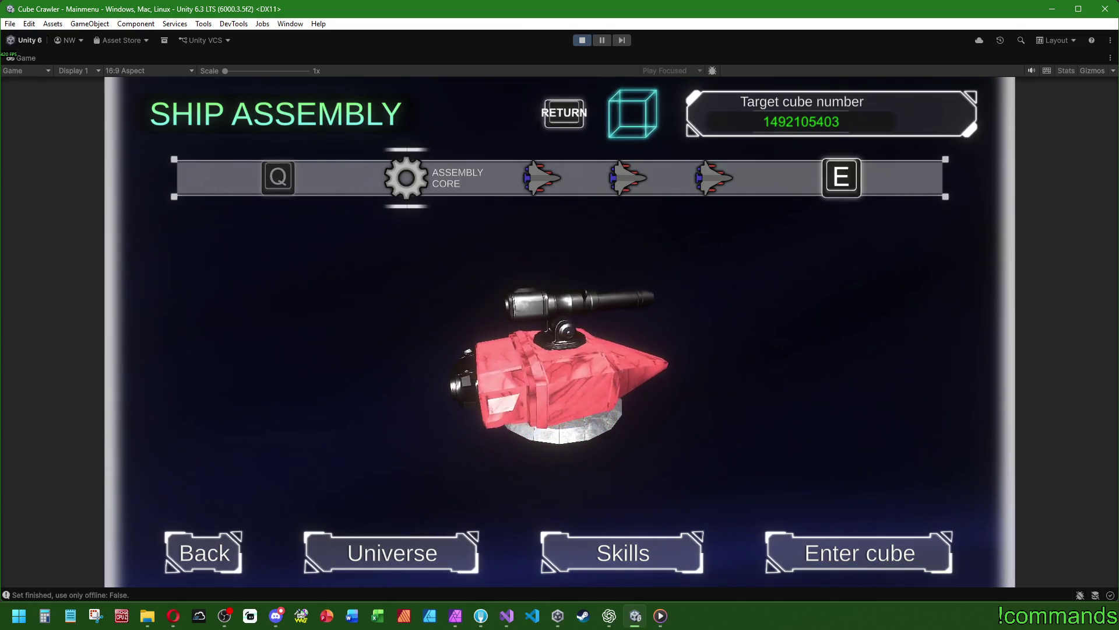
key("Return")
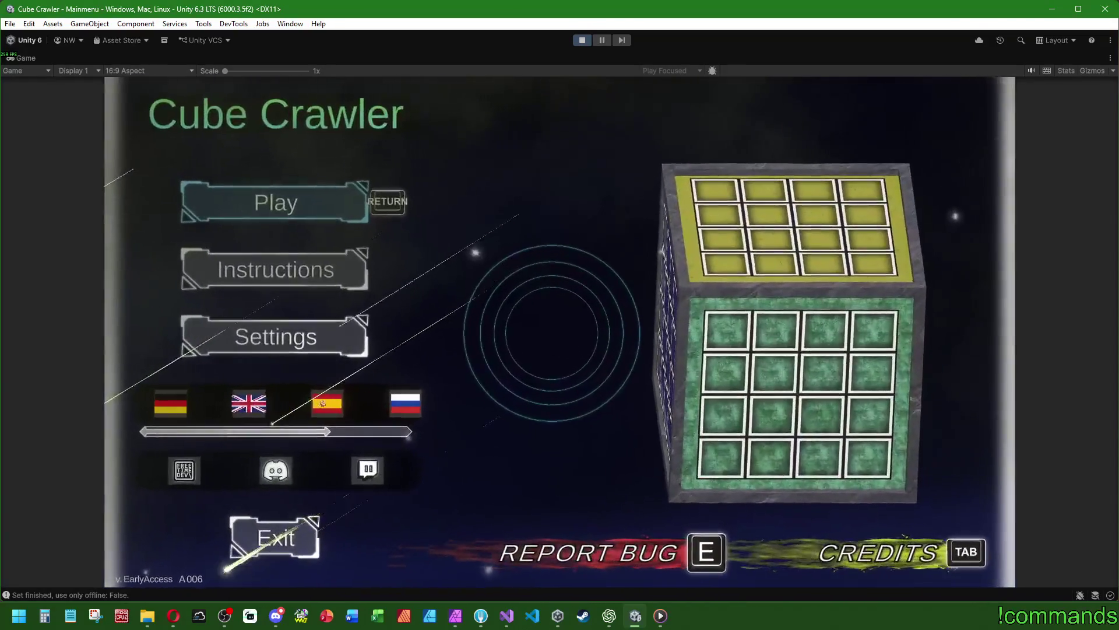
key("Return")
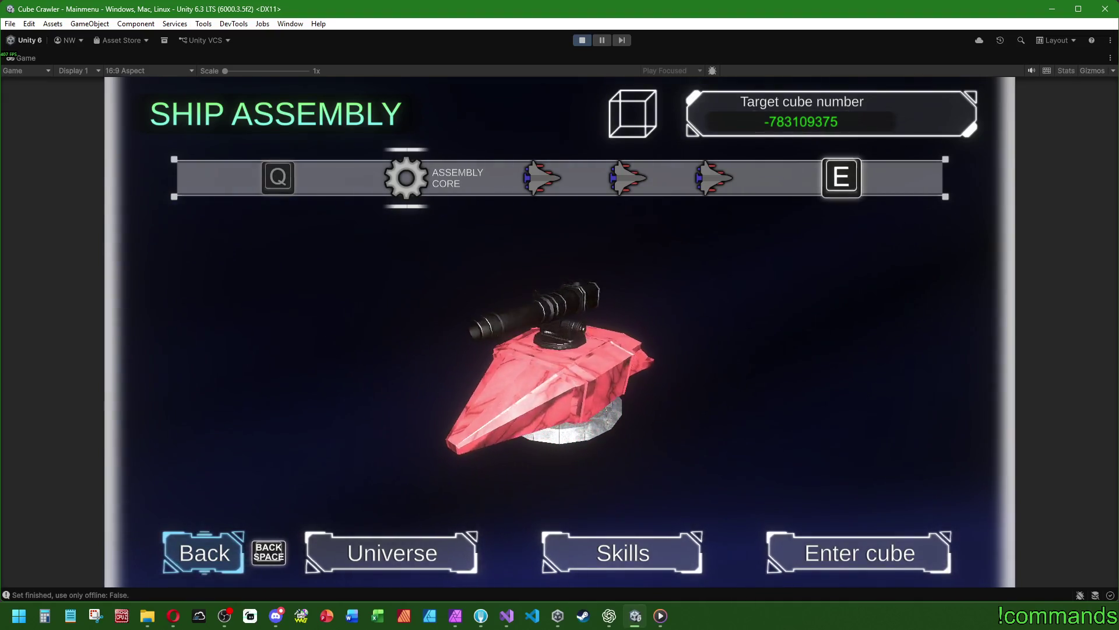
key("BackSpace")
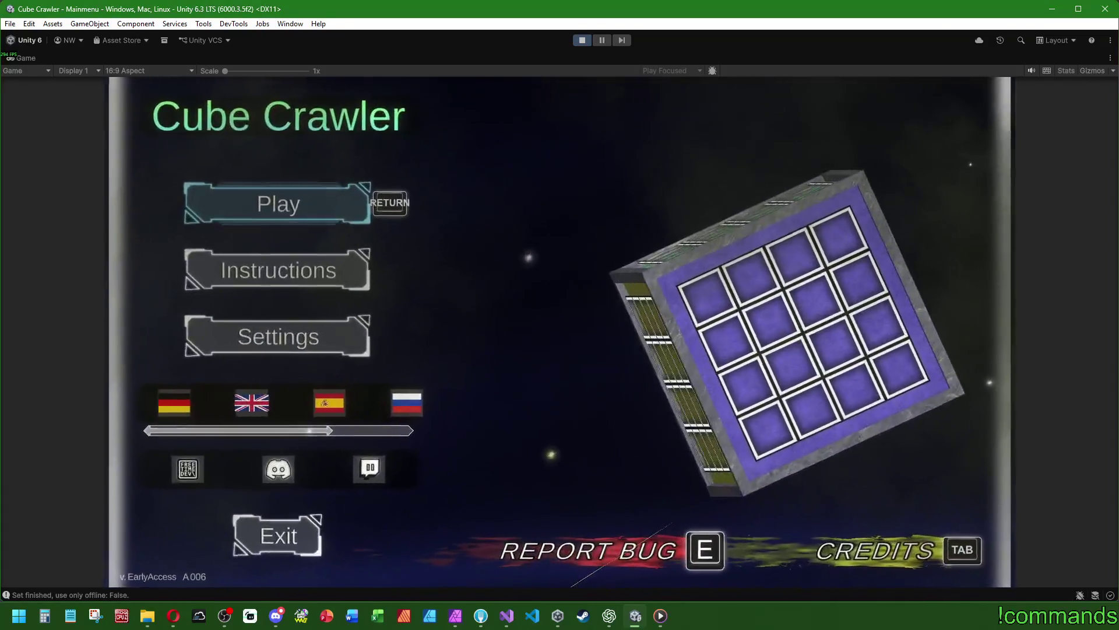
key("Return")
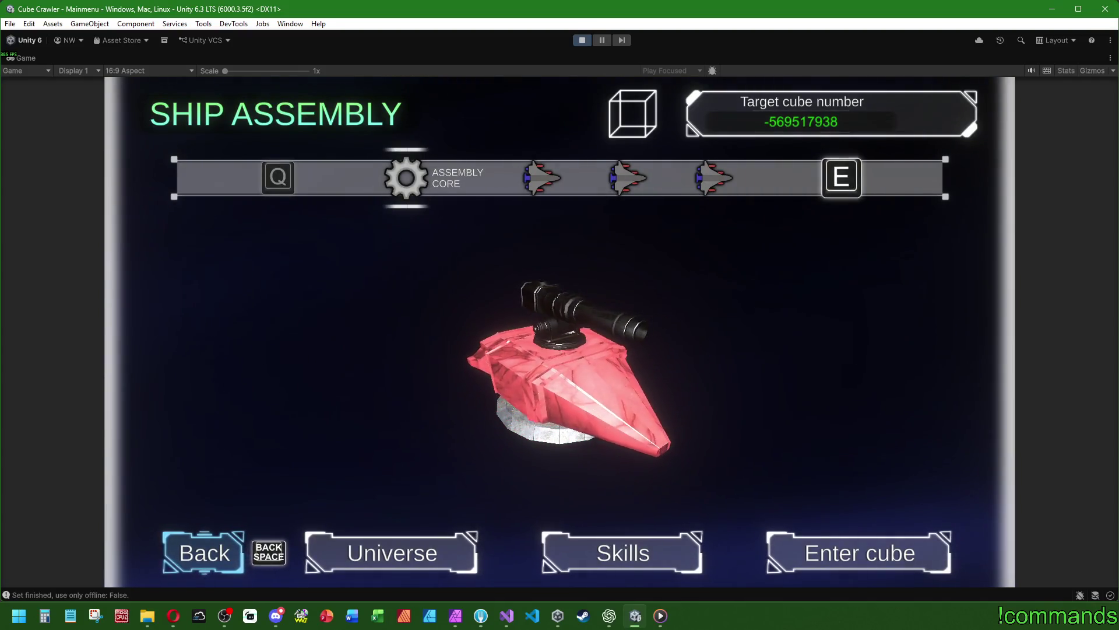
key("BackSpace")
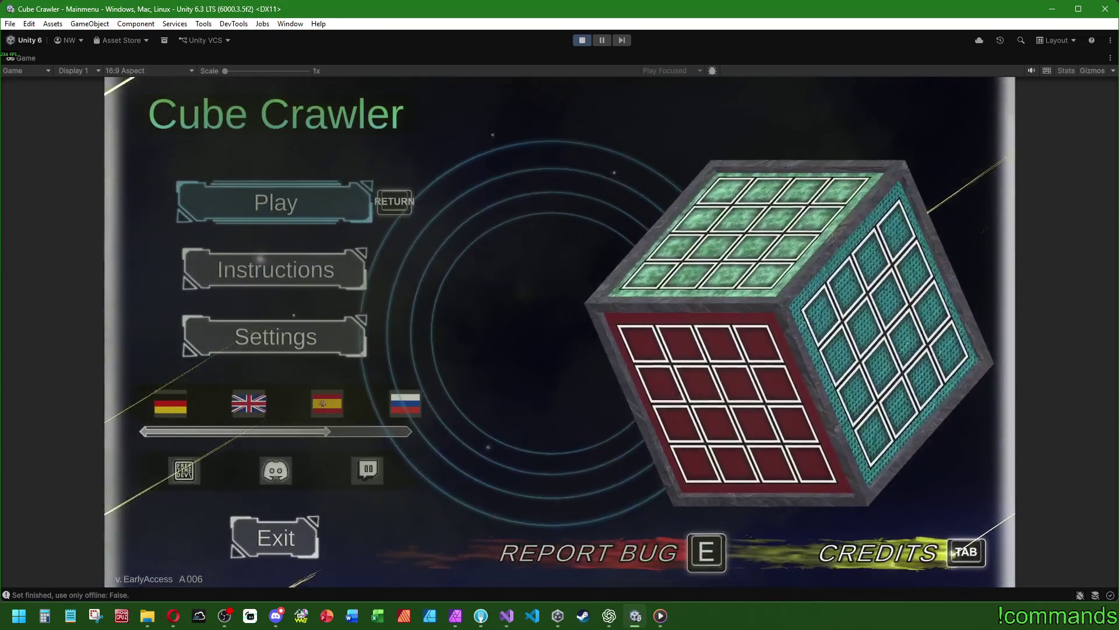
key("Return")
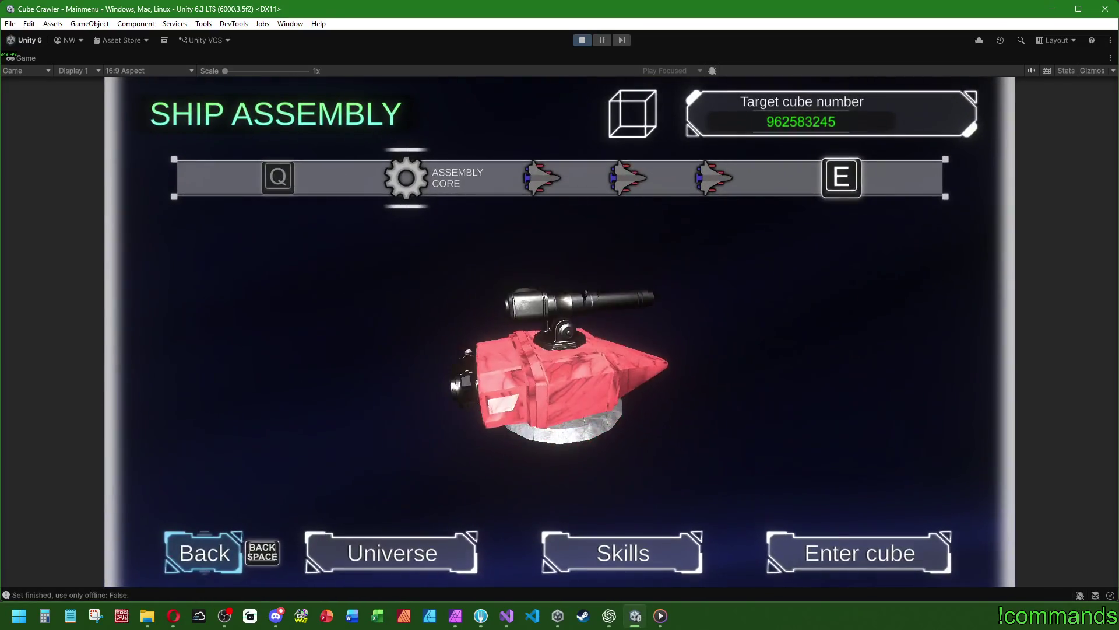
key("BackSpace")
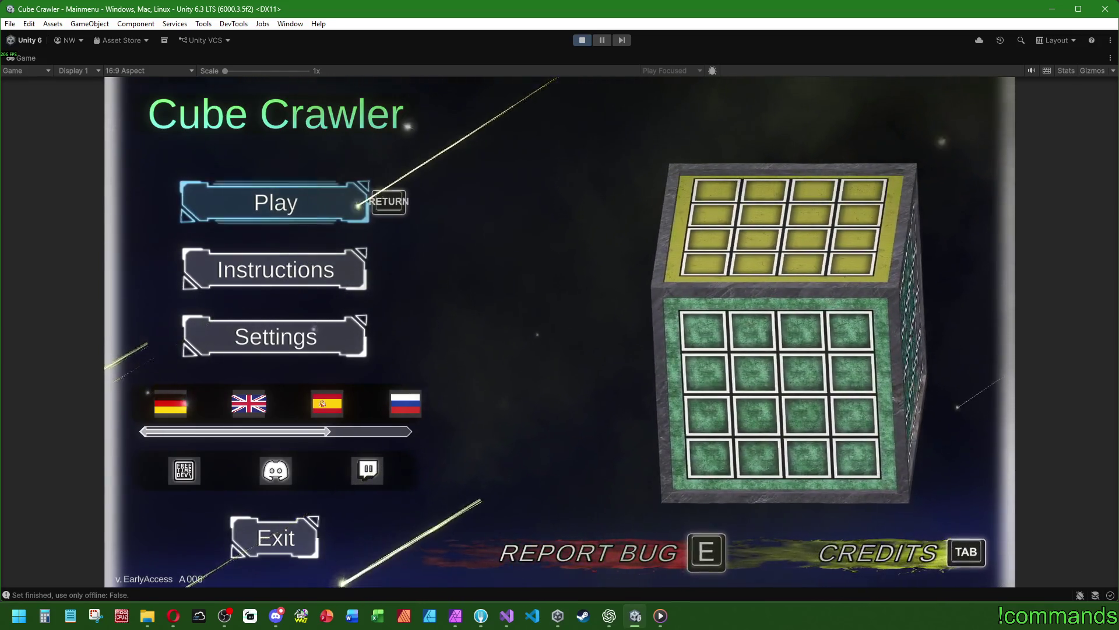
key("Return")
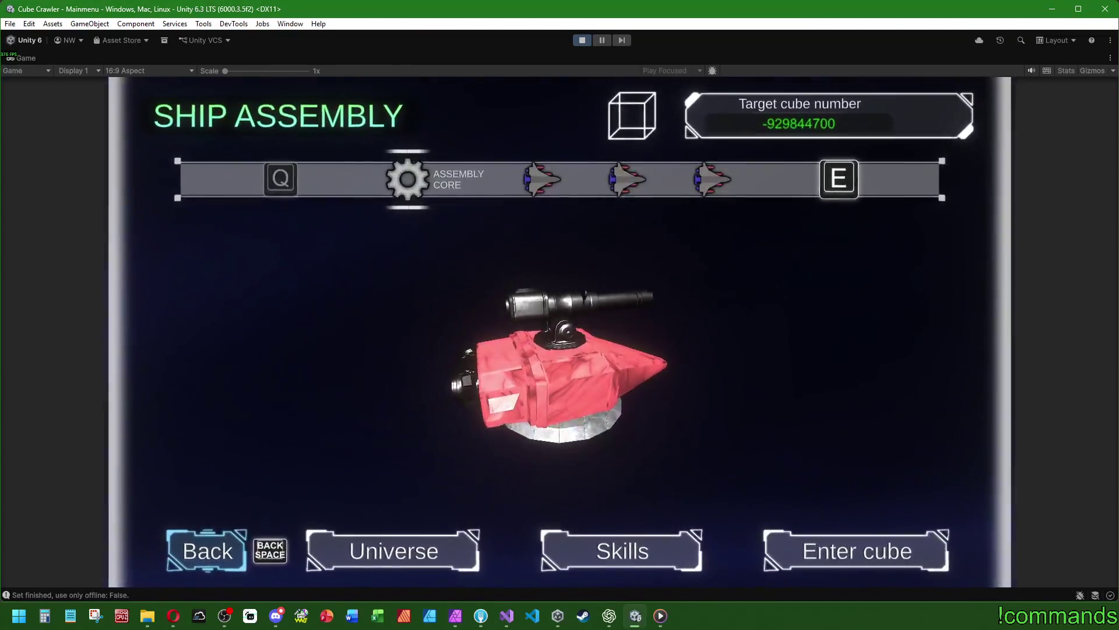
key("BackSpace")
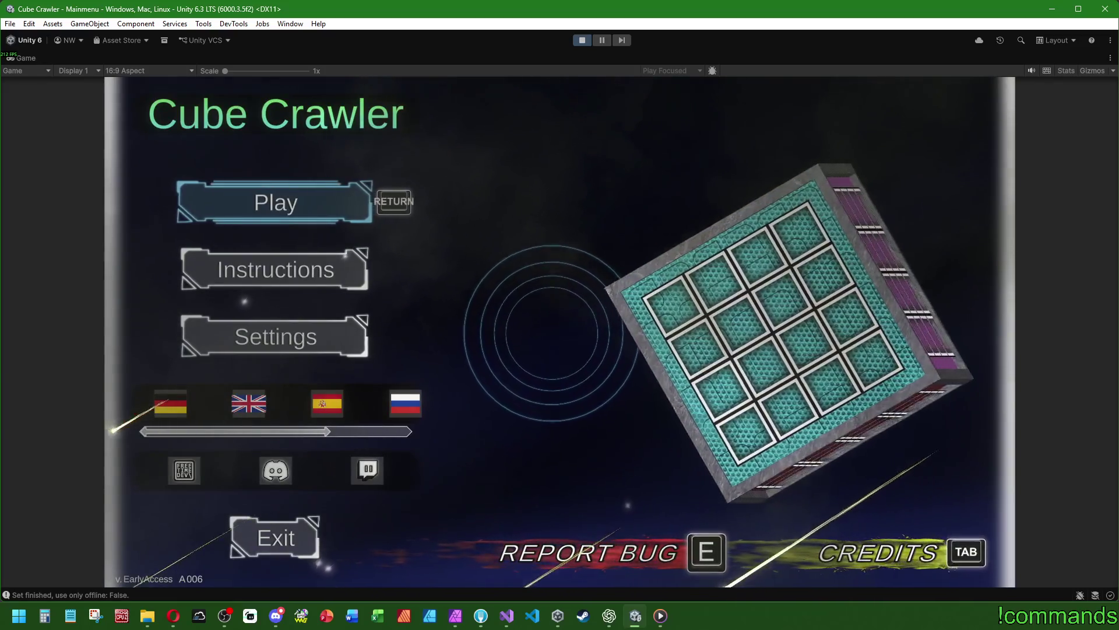
key("Return")
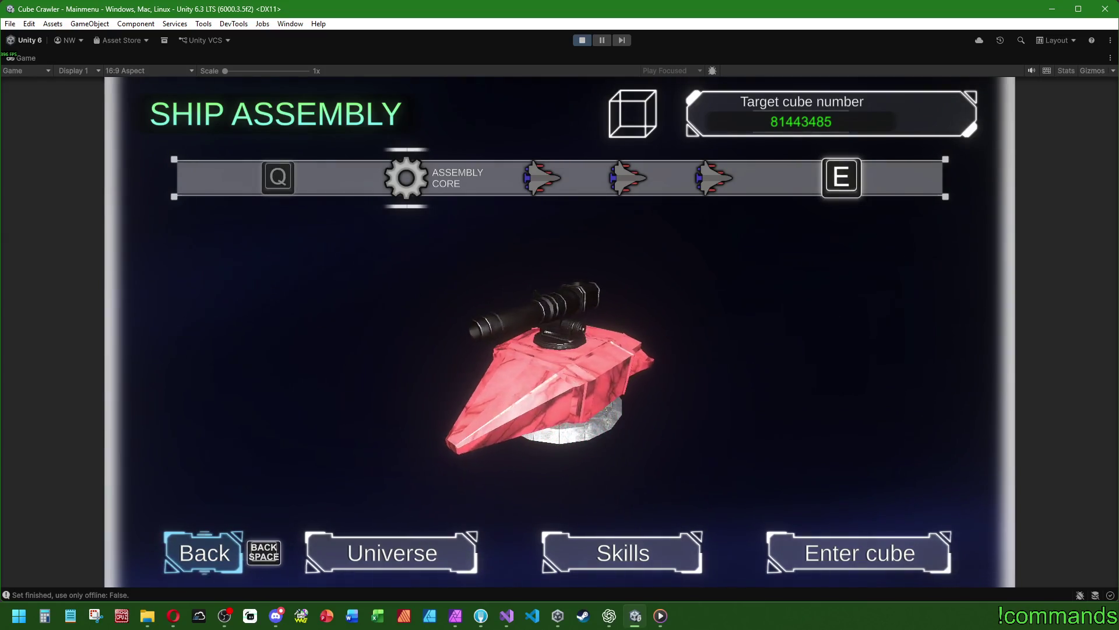
Toggle between the main menu and Ship Assembly five more times, confirming the ship rebuilds
key("BackSpace")
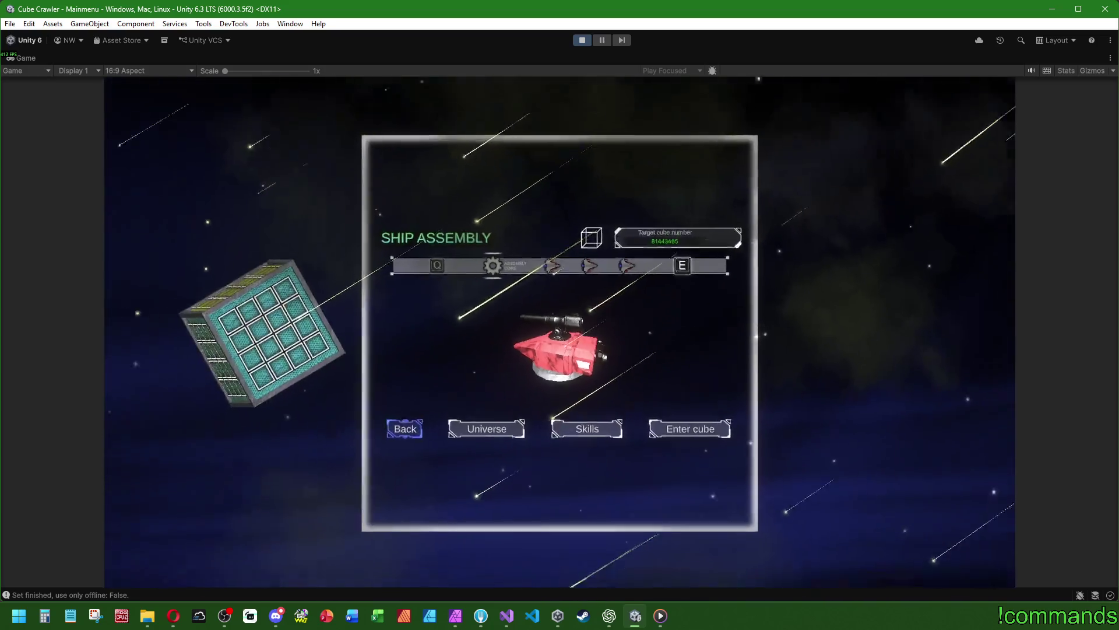
key("Return")
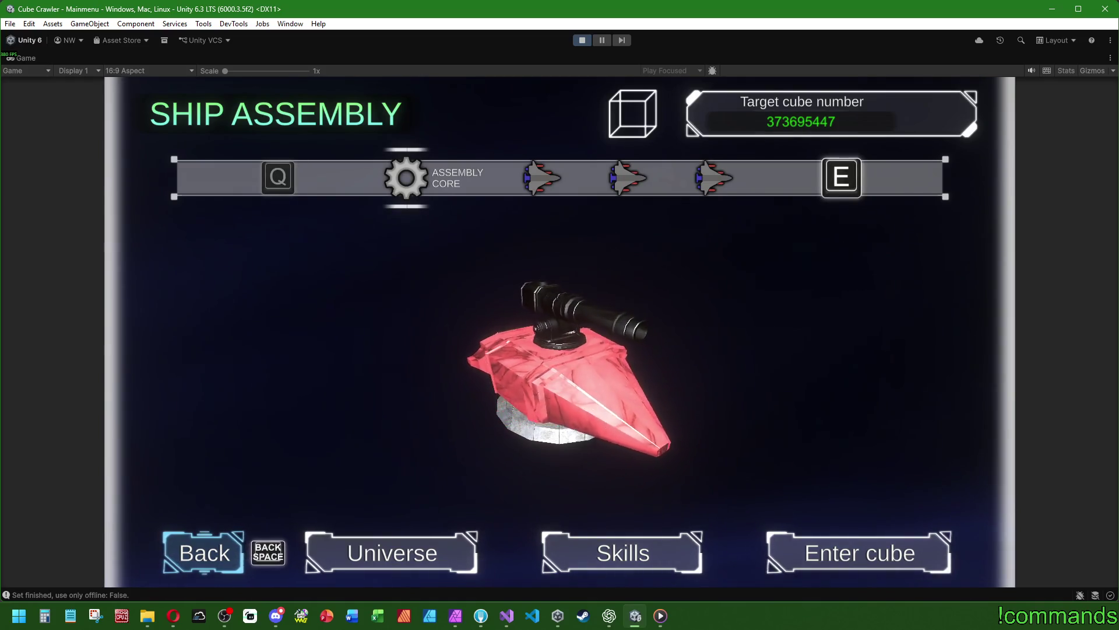
key("BackSpace")
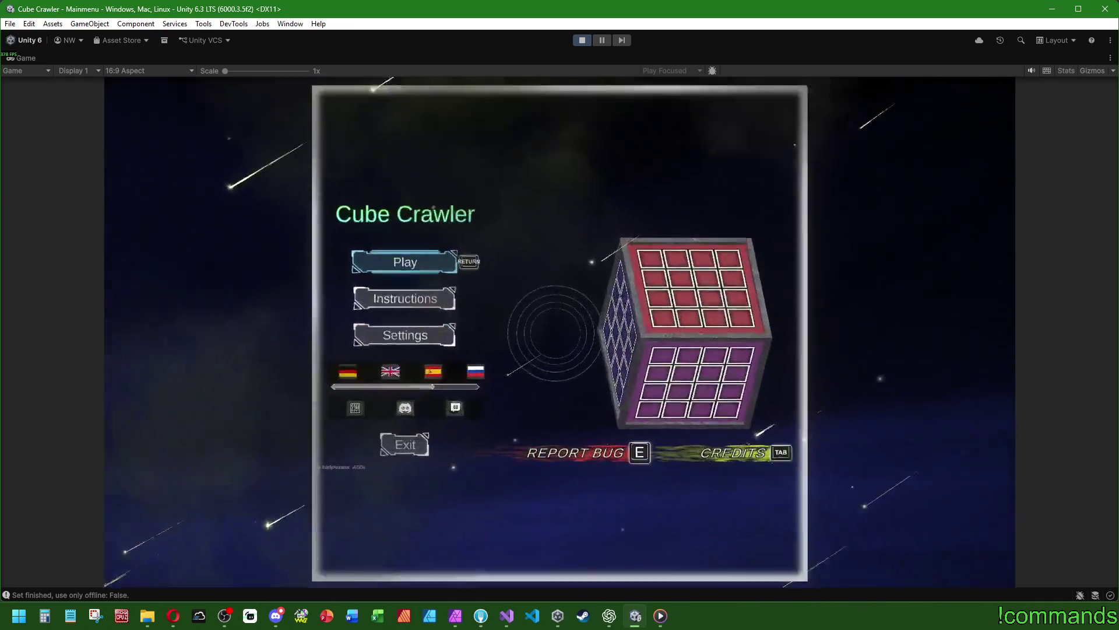
key("Return")
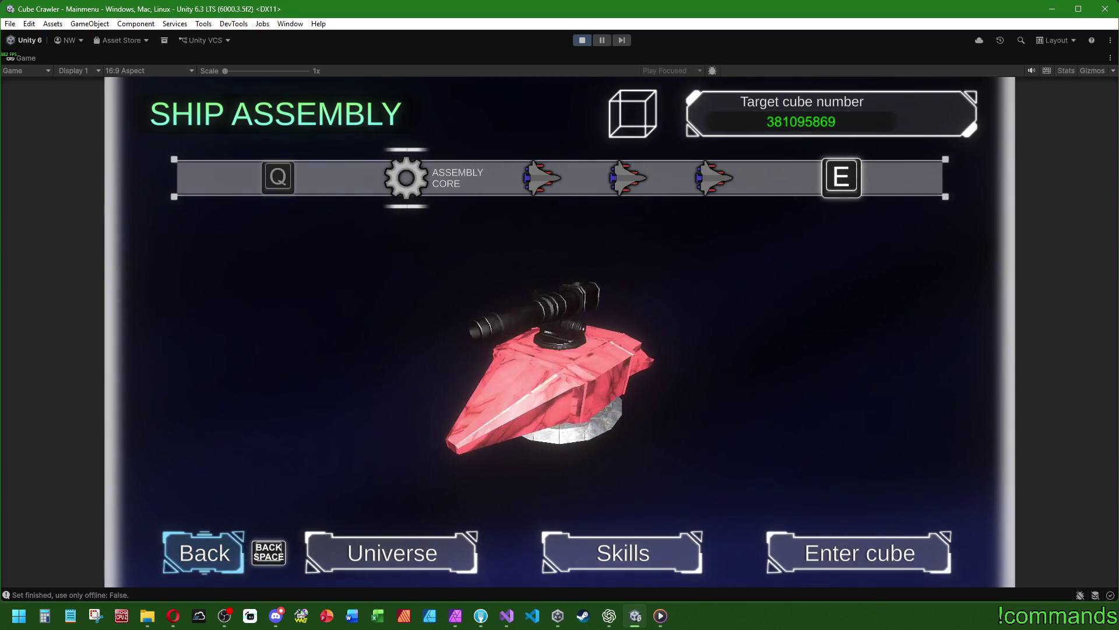
key("BackSpace")
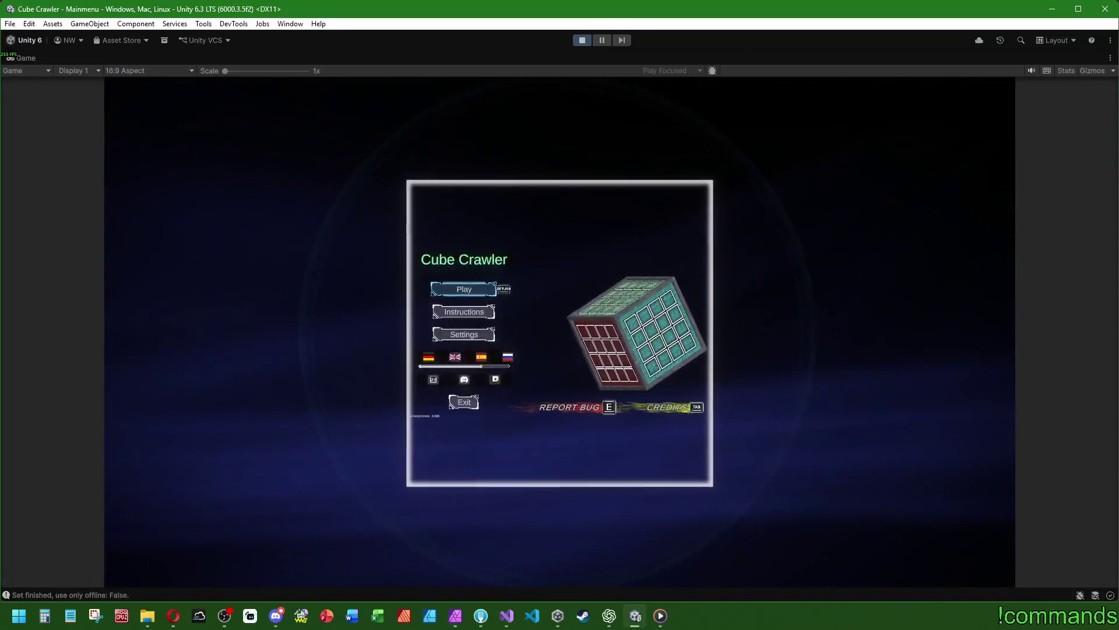
key("Return")
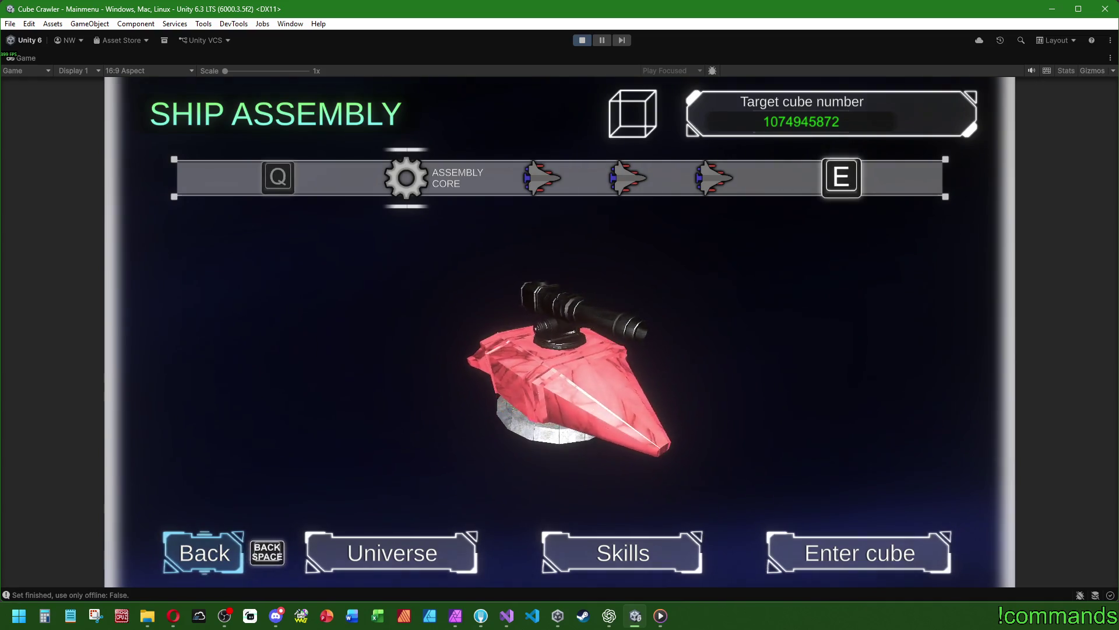
key("BackSpace")
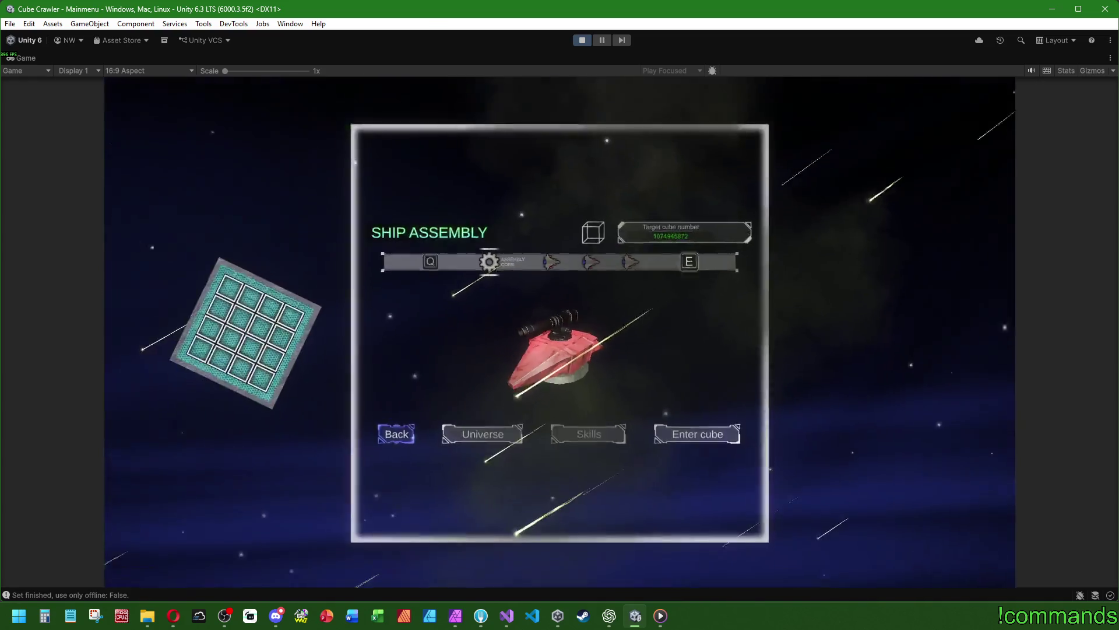
key("Return")
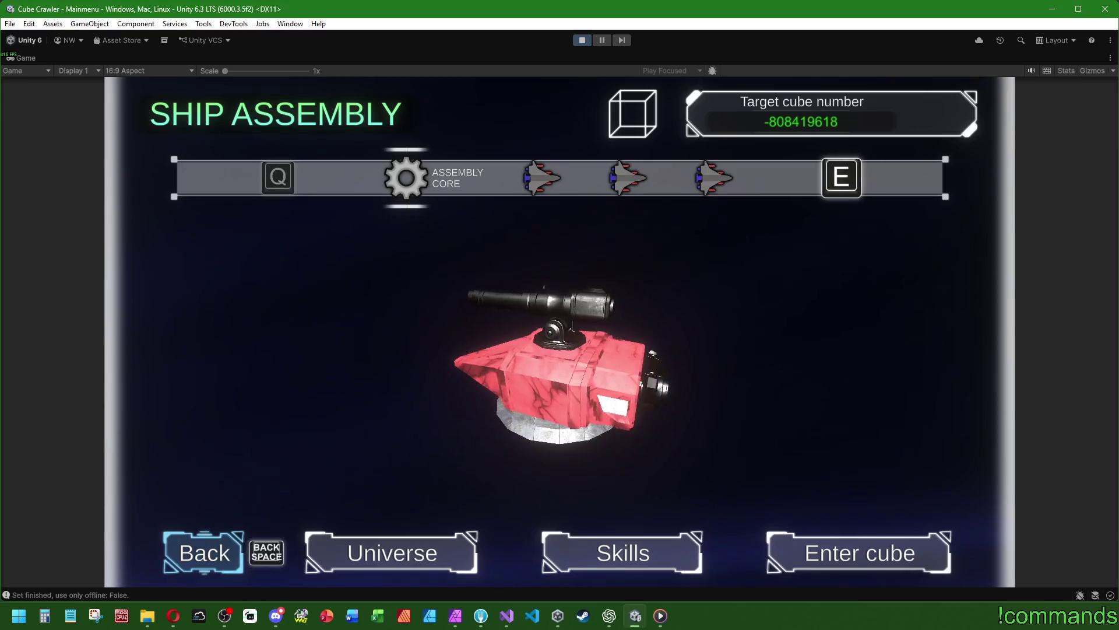
key("BackSpace")
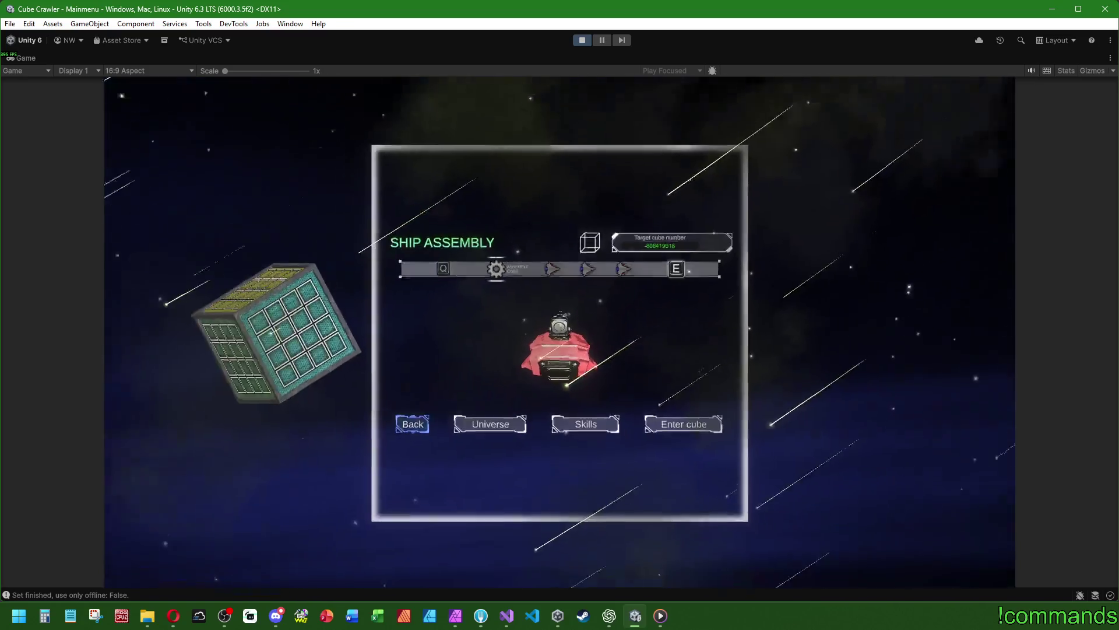
key("Return")
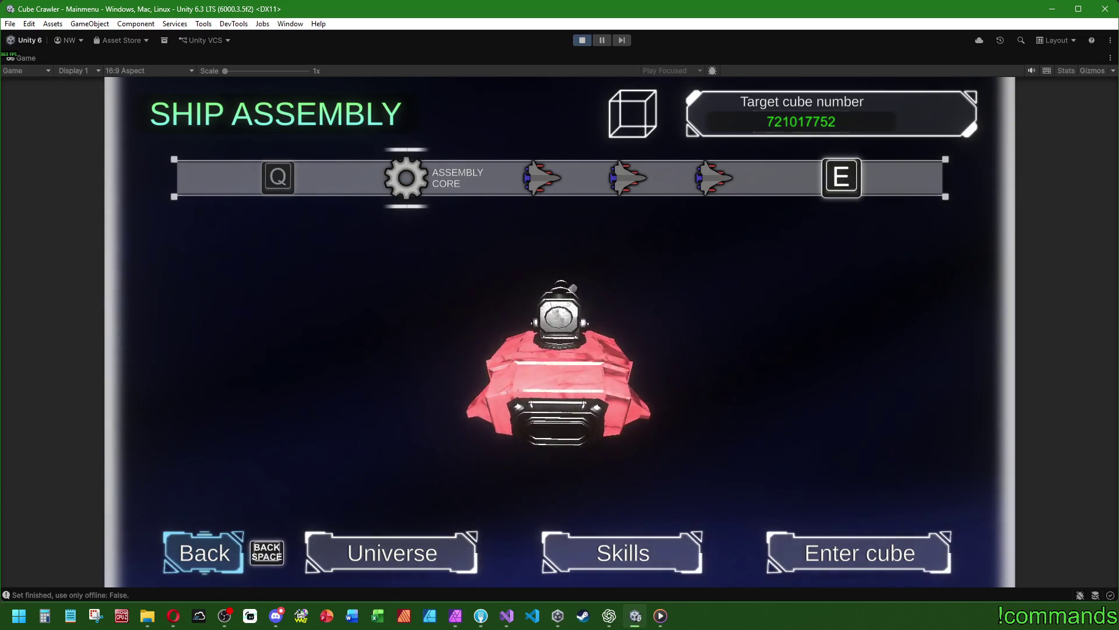
Restore the editor layout around the Game view, then maximize the running game again
key("super")
key("super")
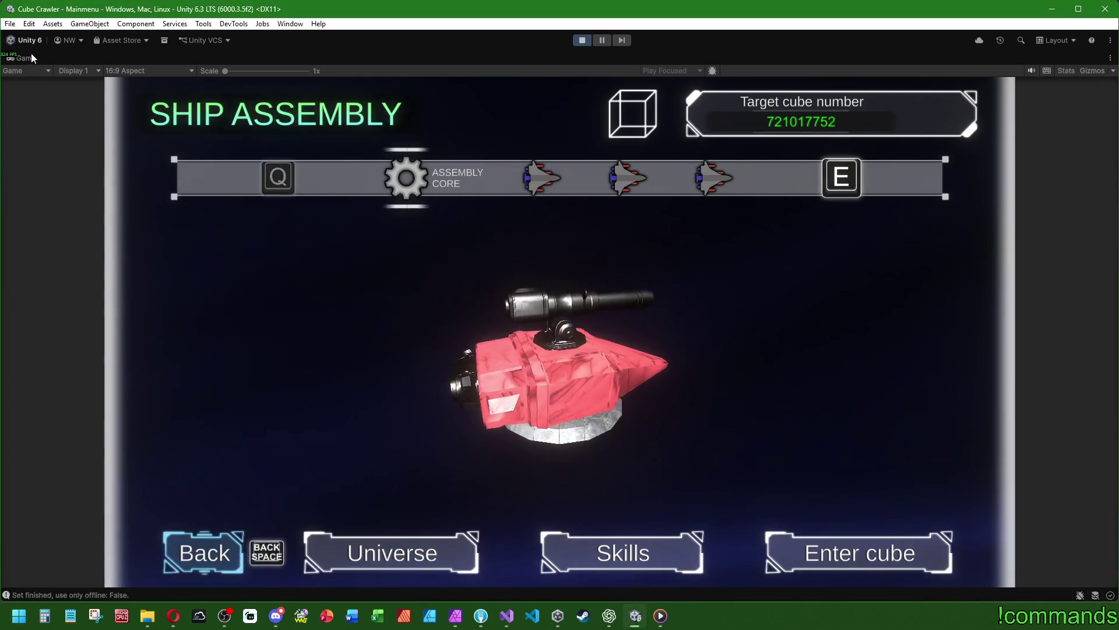
double_click(30, 55)
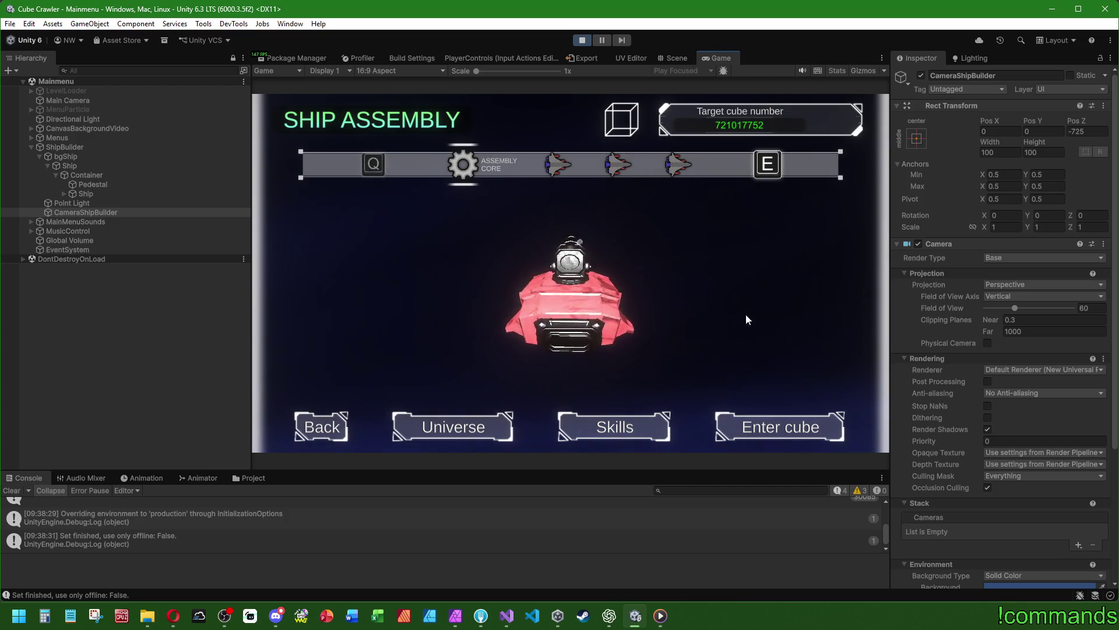
double_click(711, 58)
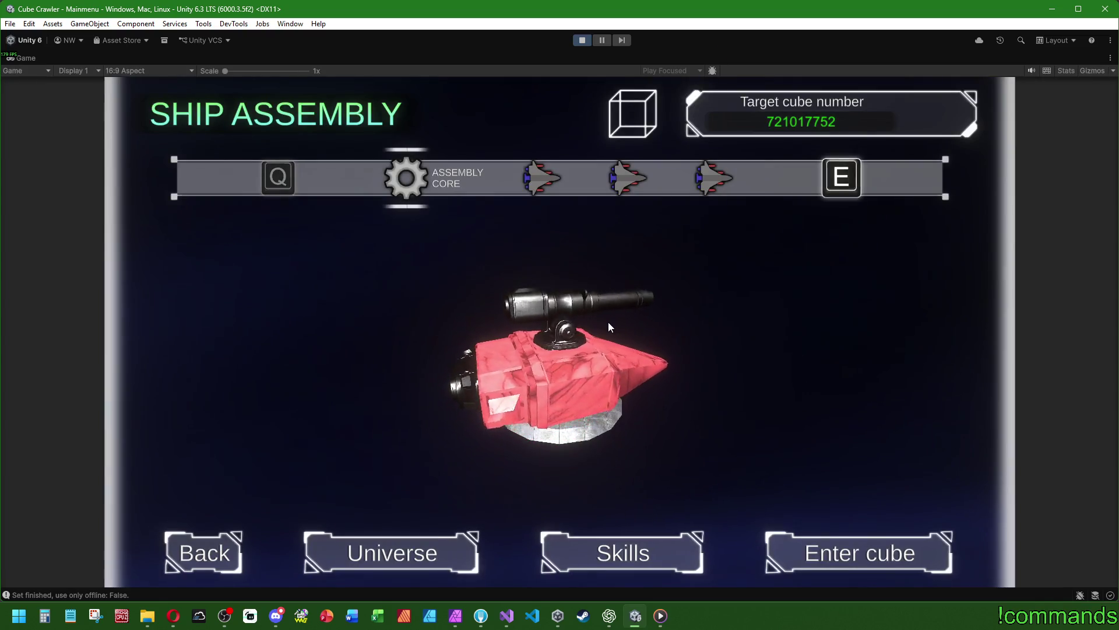
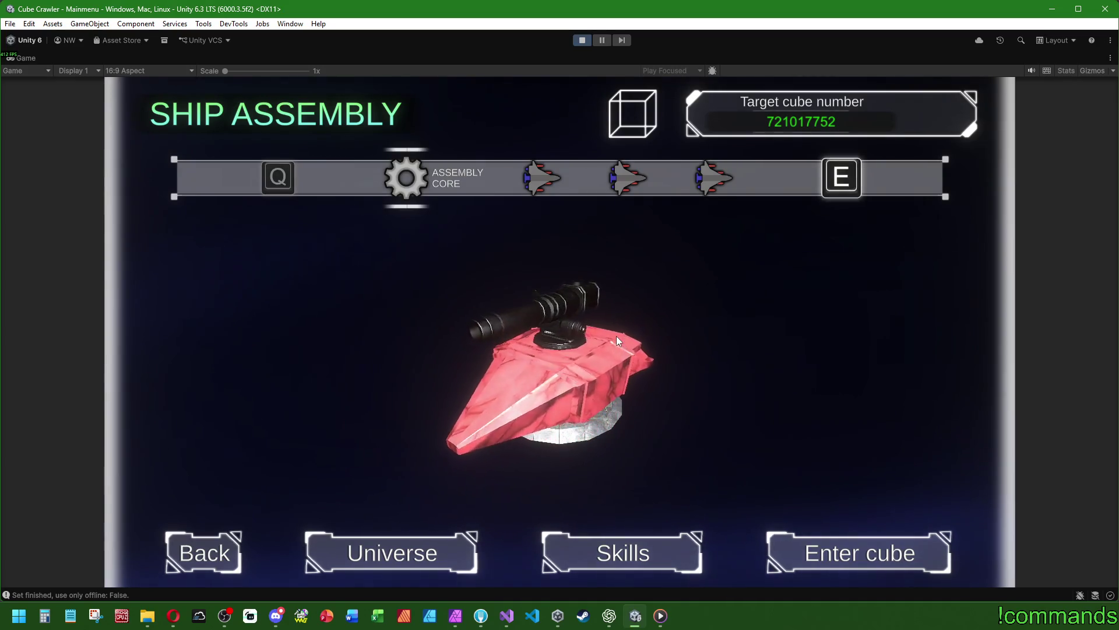
Un-maximize the Game view so the Hierarchy, Inspector and Console panels reappear
key("shift+space")
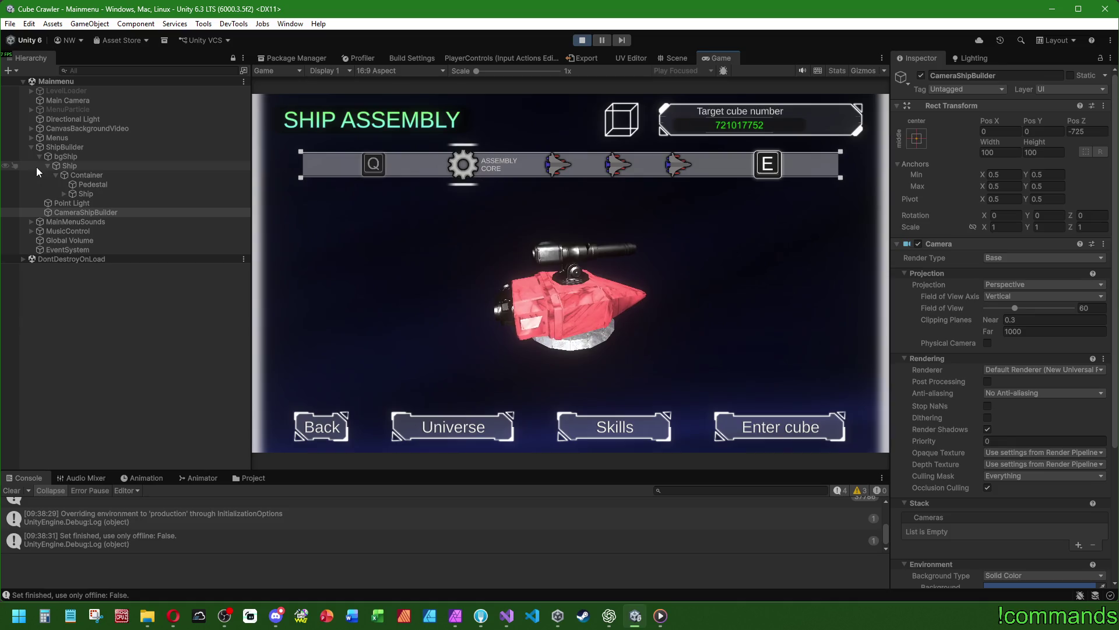
Set the Background's Horizontal Layout Group child alignment to Middle Left
left_click(32, 137)
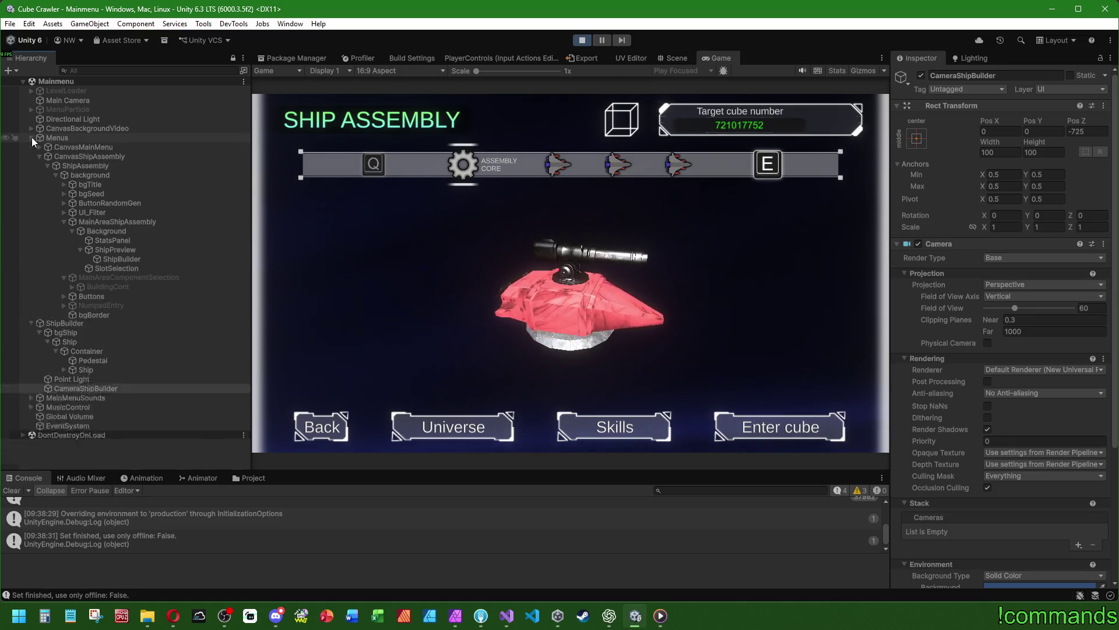
left_click(131, 250)
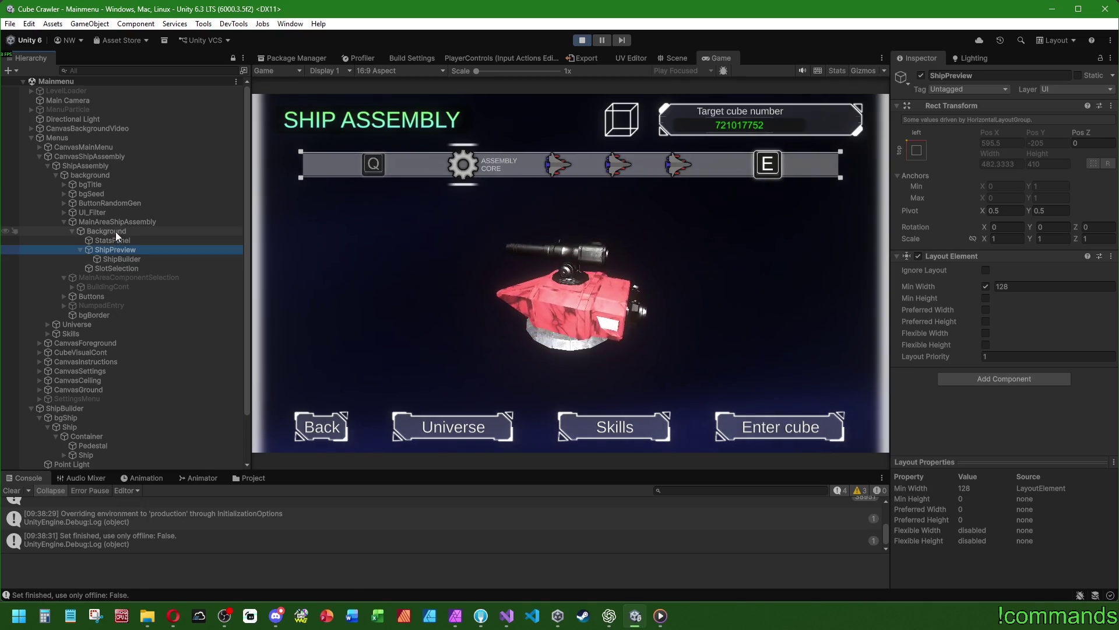
left_click(116, 232)
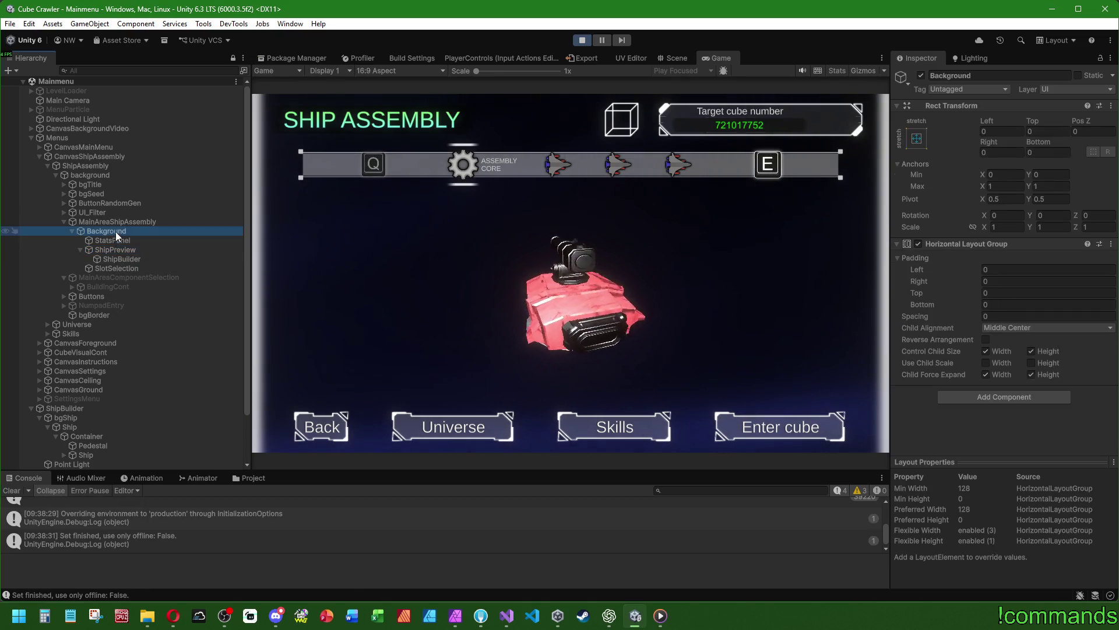
left_click(1005, 327)
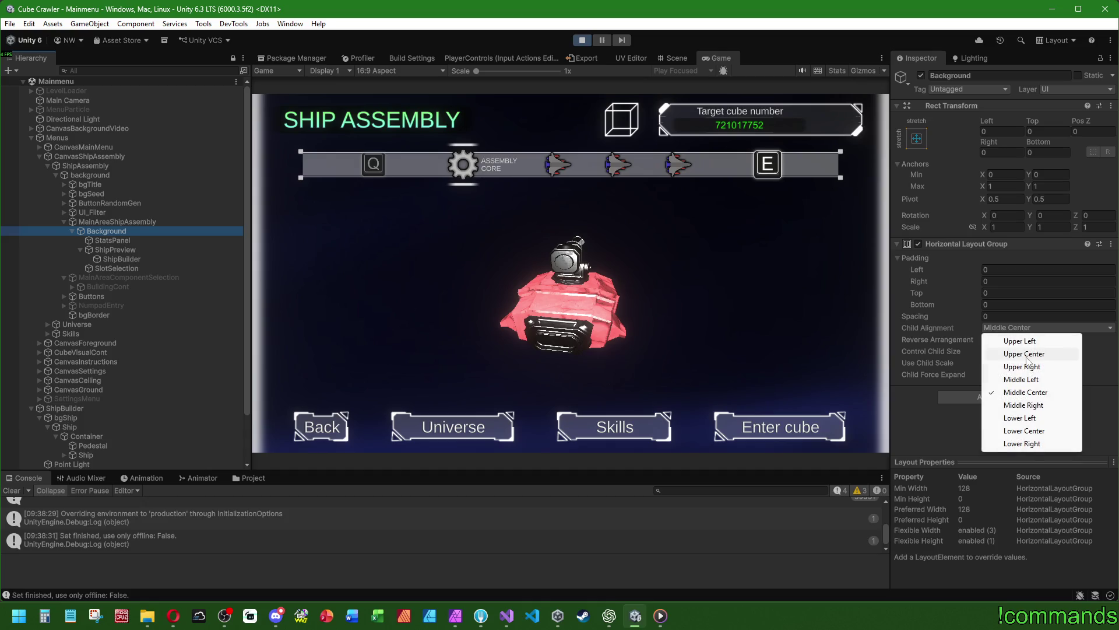
left_click(1030, 383)
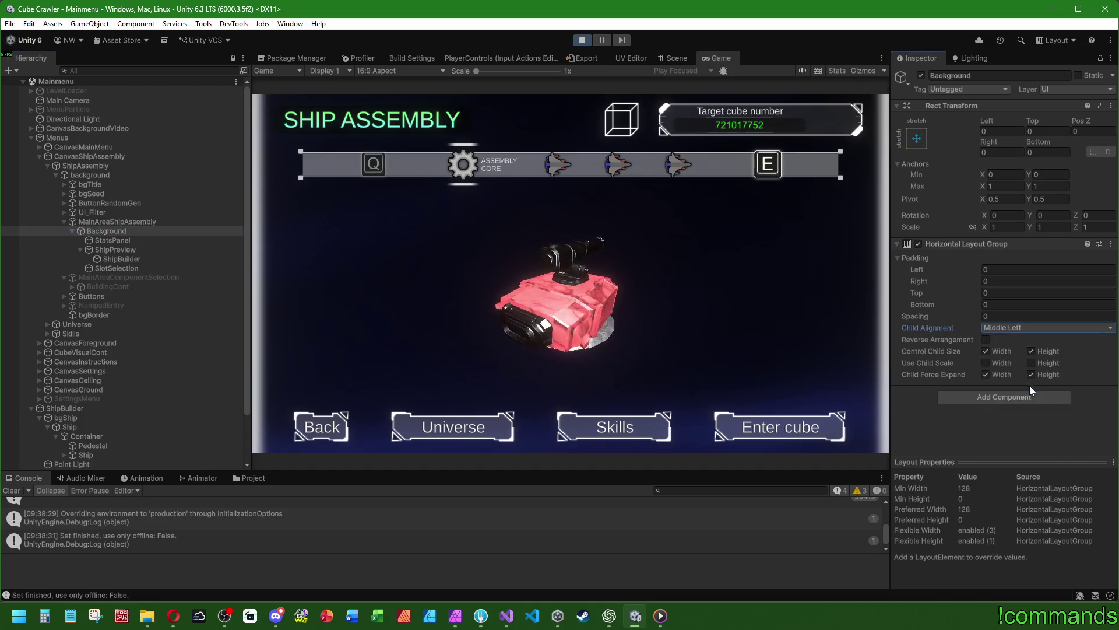
Deactivate and reactivate StatsPanel and SlotSelection, then inspect ShipPreview in the Scene view
left_click(125, 239)
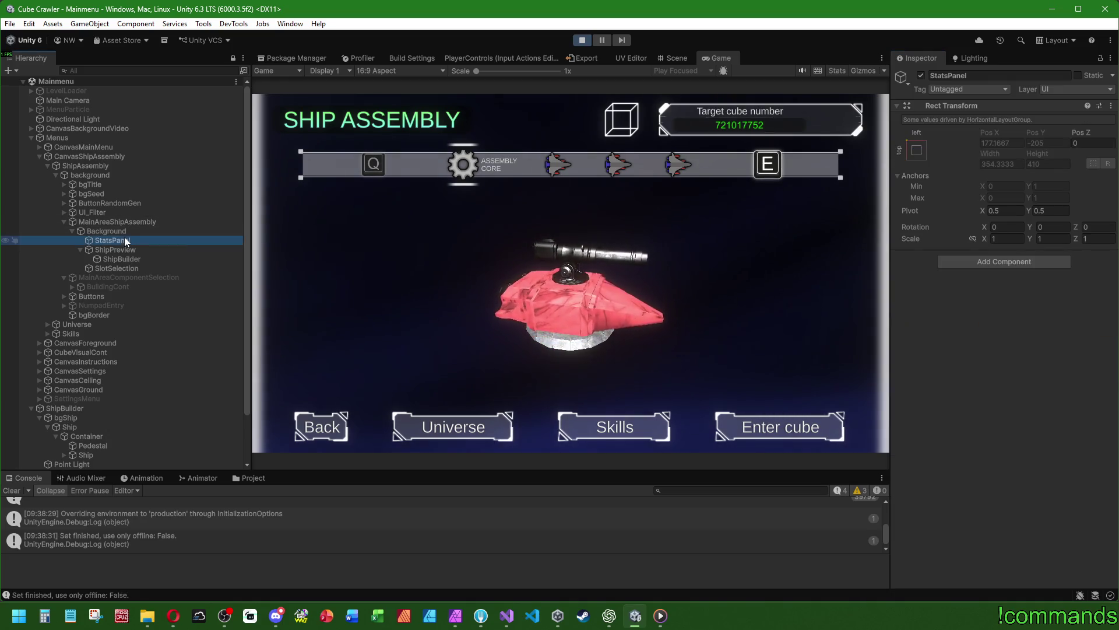
left_click(124, 267, "ctrl")
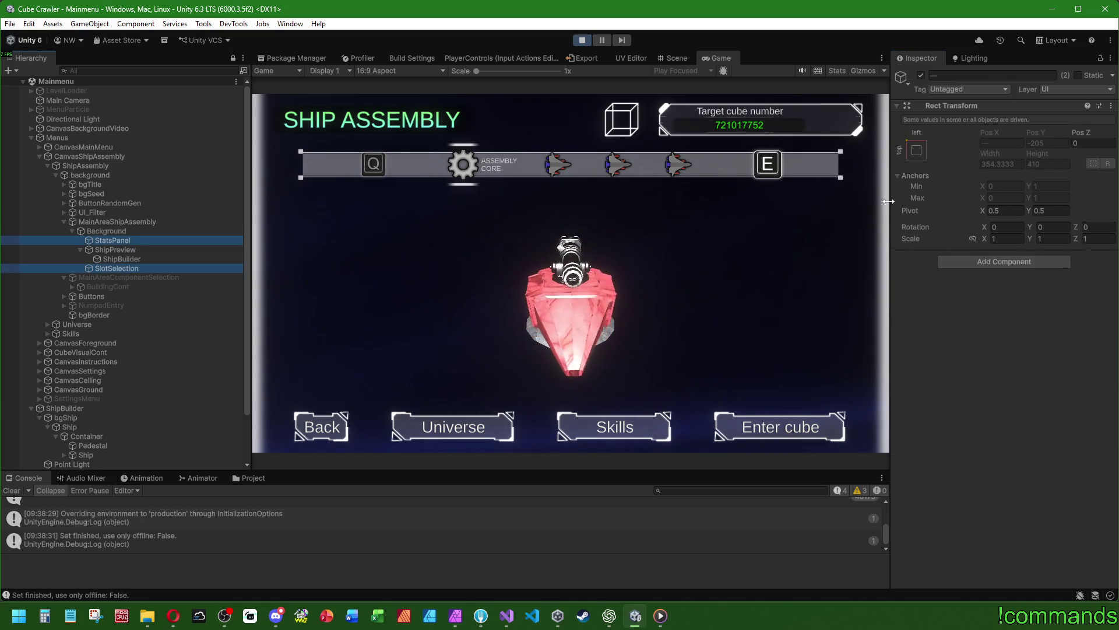
left_click(921, 76)
left_click(922, 76)
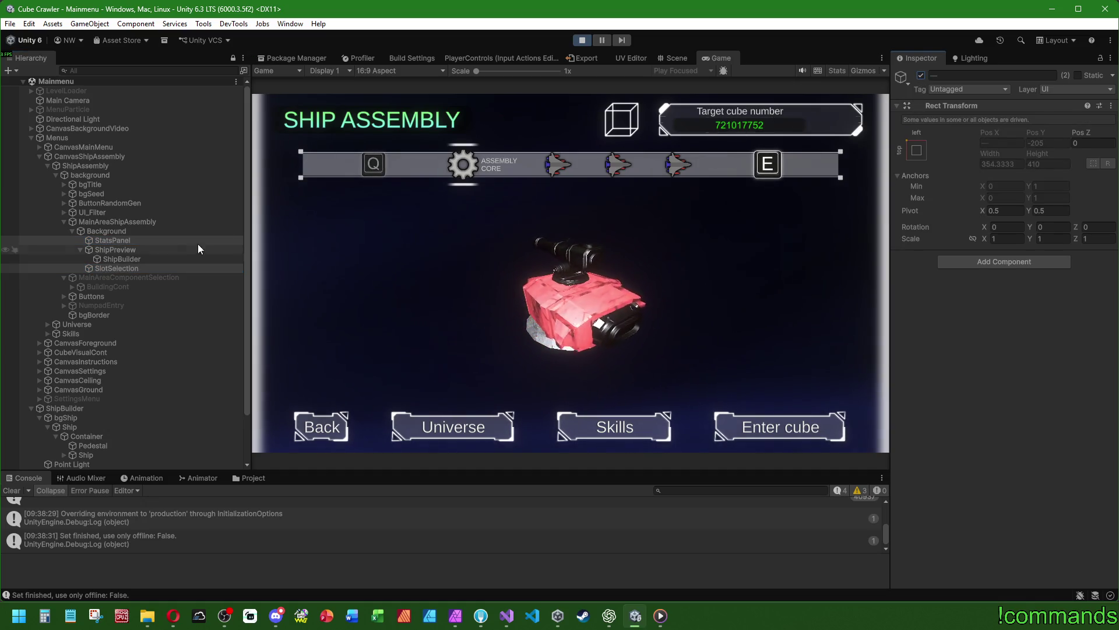
left_click(110, 249)
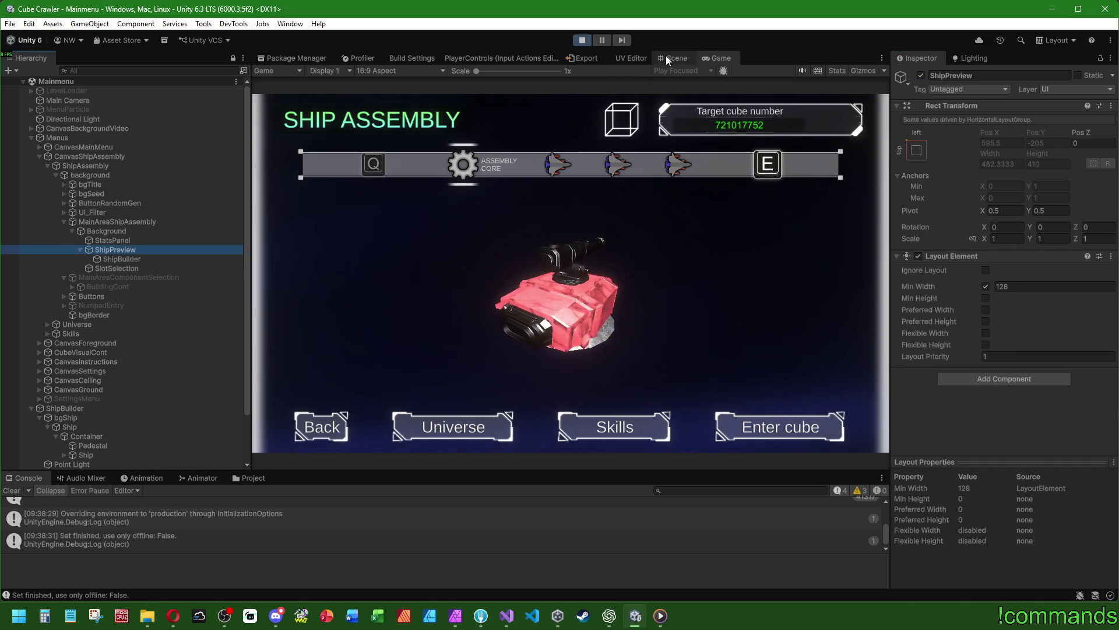
left_click(673, 57)
scroll(646, 245, "down", 5)
Face the menu head-on in the Scene view and frame the StatsPanel
mouse_move(593, 228)
left_mouse_down()
mouse_move(633, 308)
mouse_move(838, 111)
left_mouse_up()
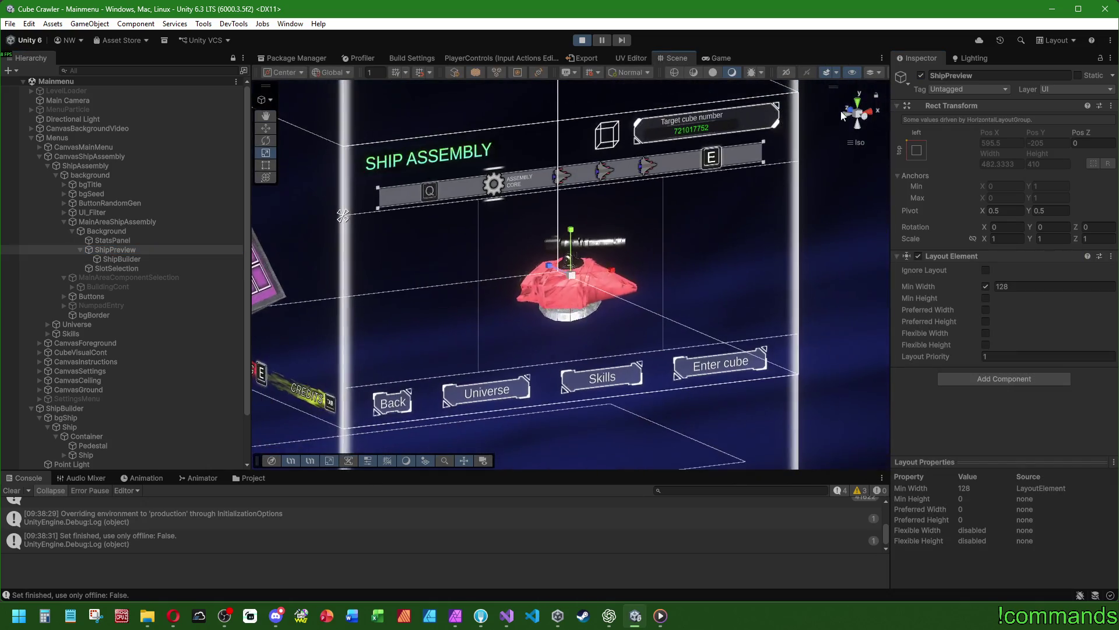
left_click(866, 120)
scroll(521, 350, "up", 2)
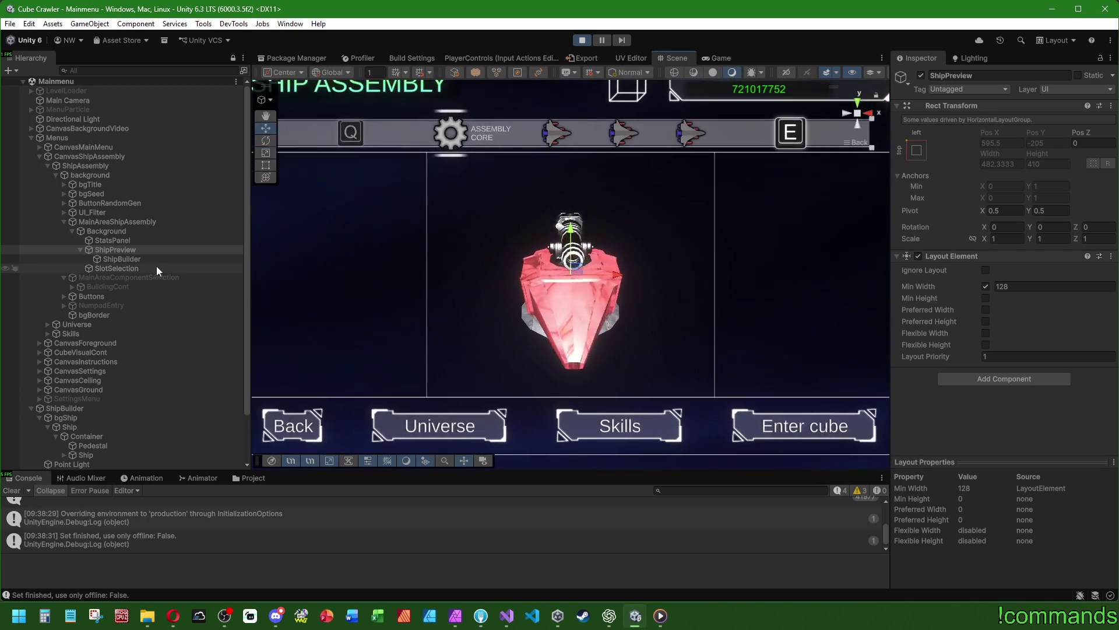
left_click(139, 239)
double_click(139, 239)
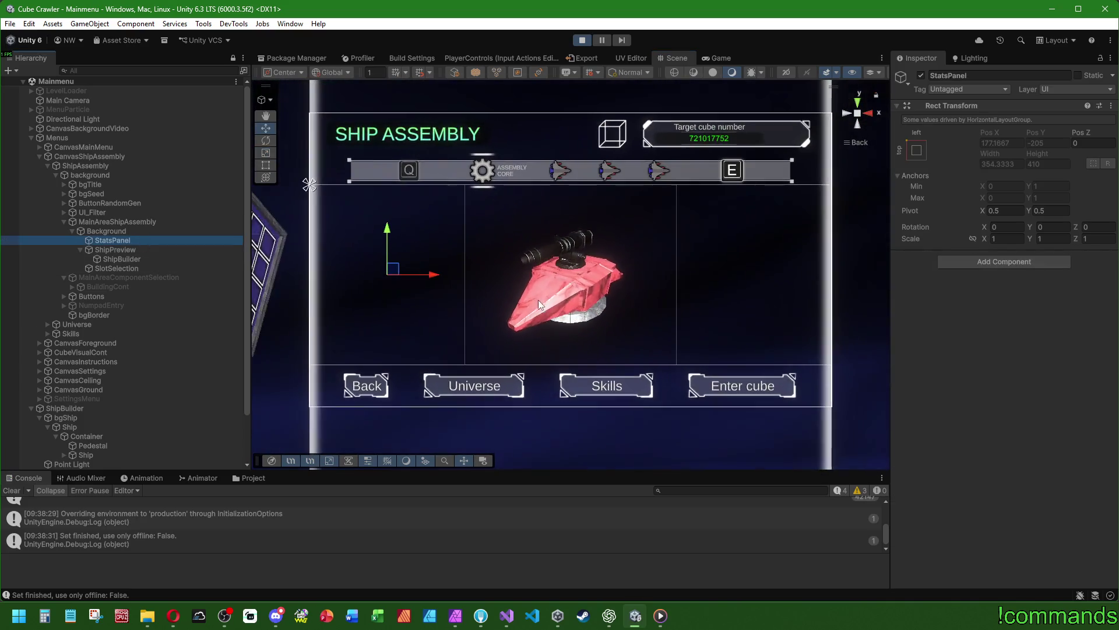
Hide StatsPanel and SlotSelection and check Background's Control Child Size Width setting
left_click(117, 268)
left_click(266, 165)
left_click(79, 249)
left_click(104, 240, "ctrl")
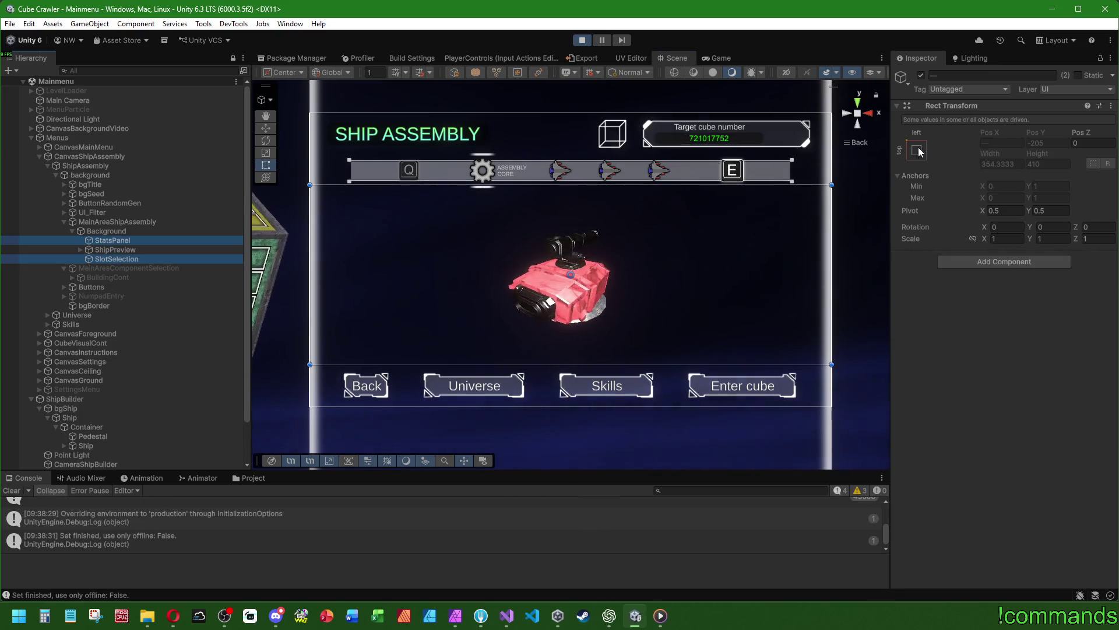
left_click(922, 75)
left_click(115, 250)
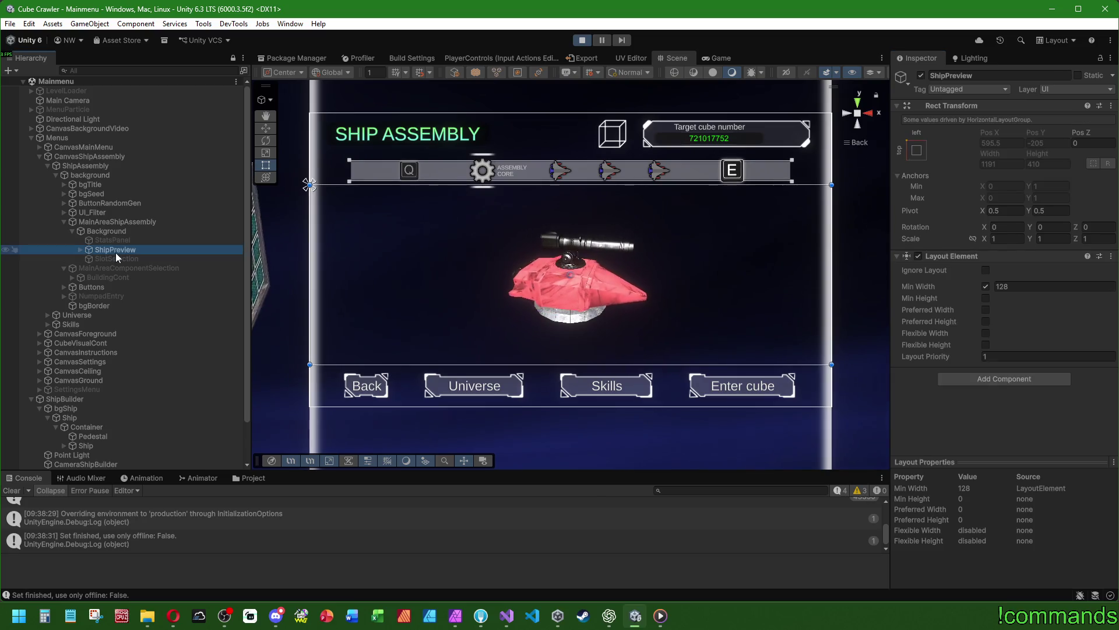
left_click(107, 231)
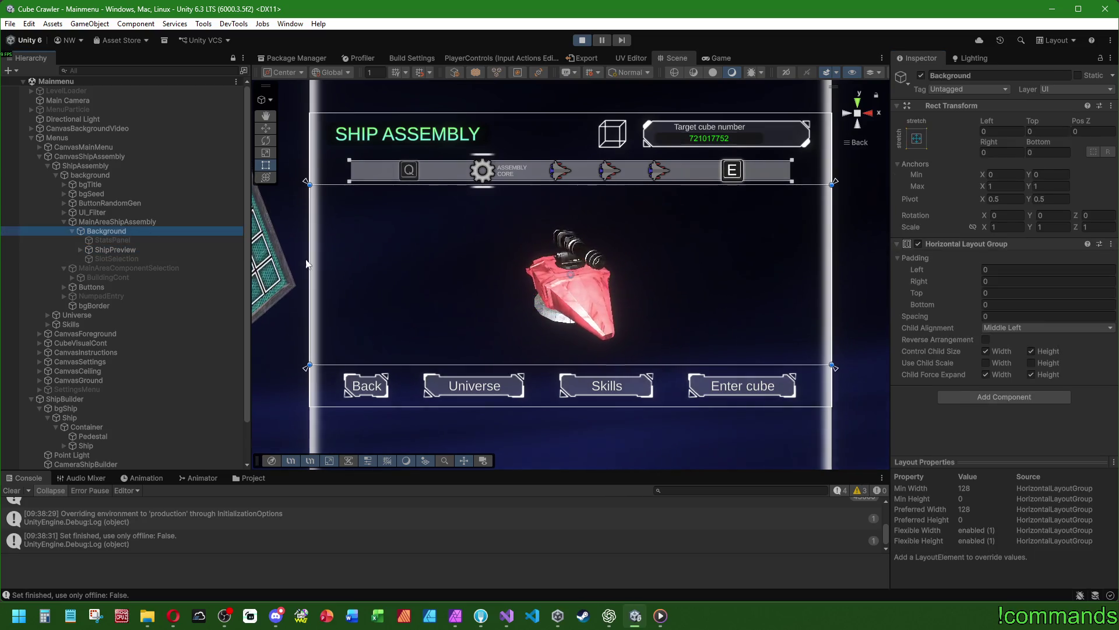
double_click(989, 352)
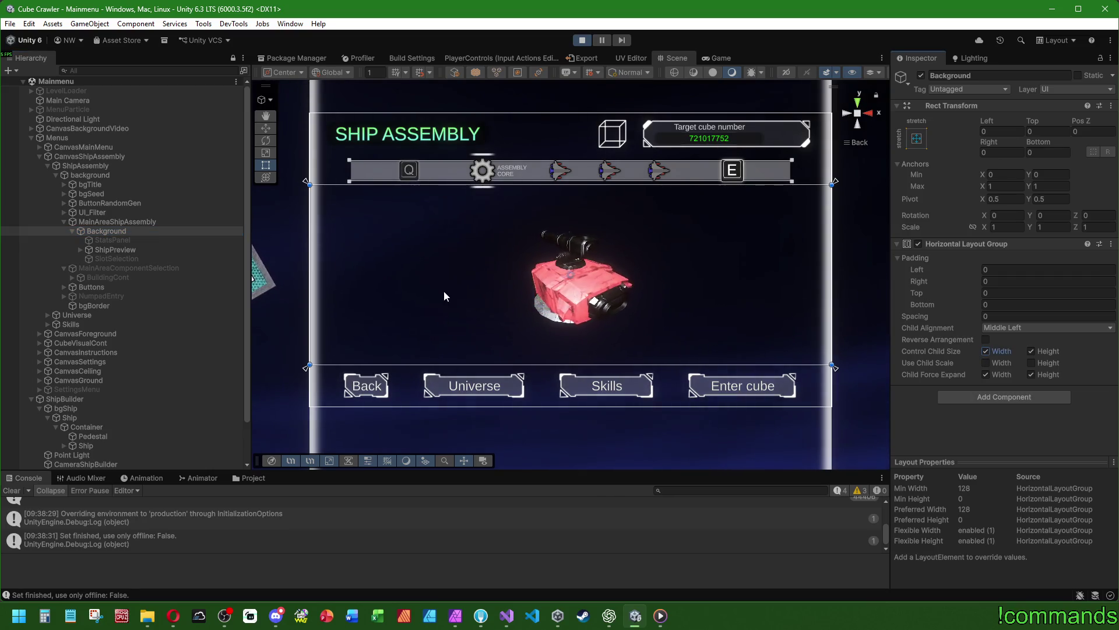
Toggle Background's Control Child Size Width, then hide and restore StatsPanel and SlotSelection
left_click(119, 240)
left_click(127, 257, "ctrl")
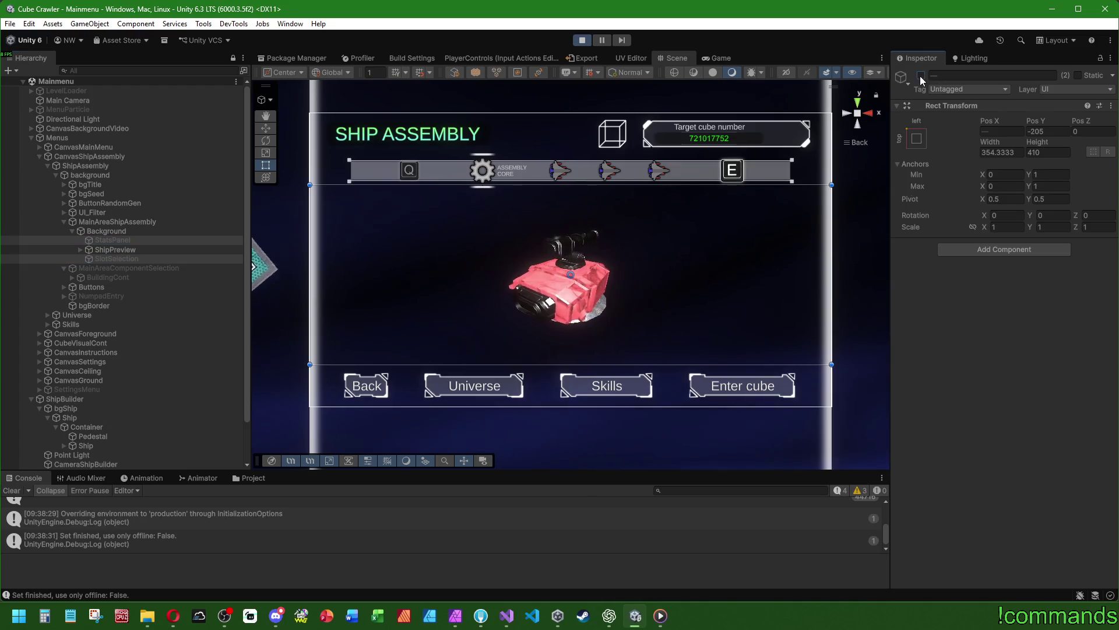
left_click(124, 231)
left_click(987, 350)
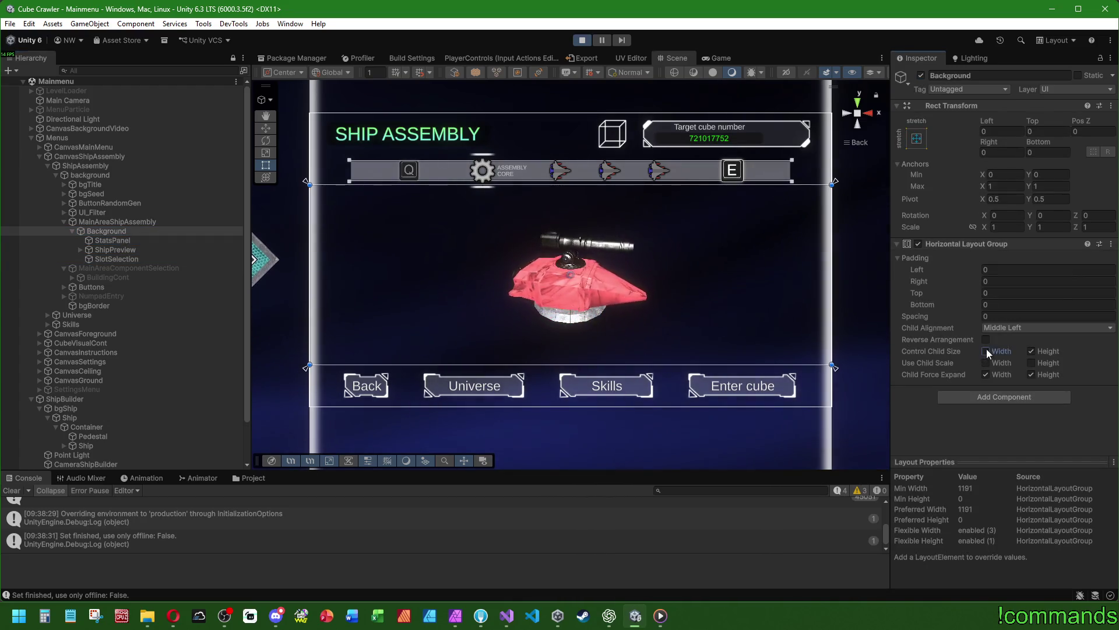
left_click(137, 242)
left_click(120, 257, "ctrl")
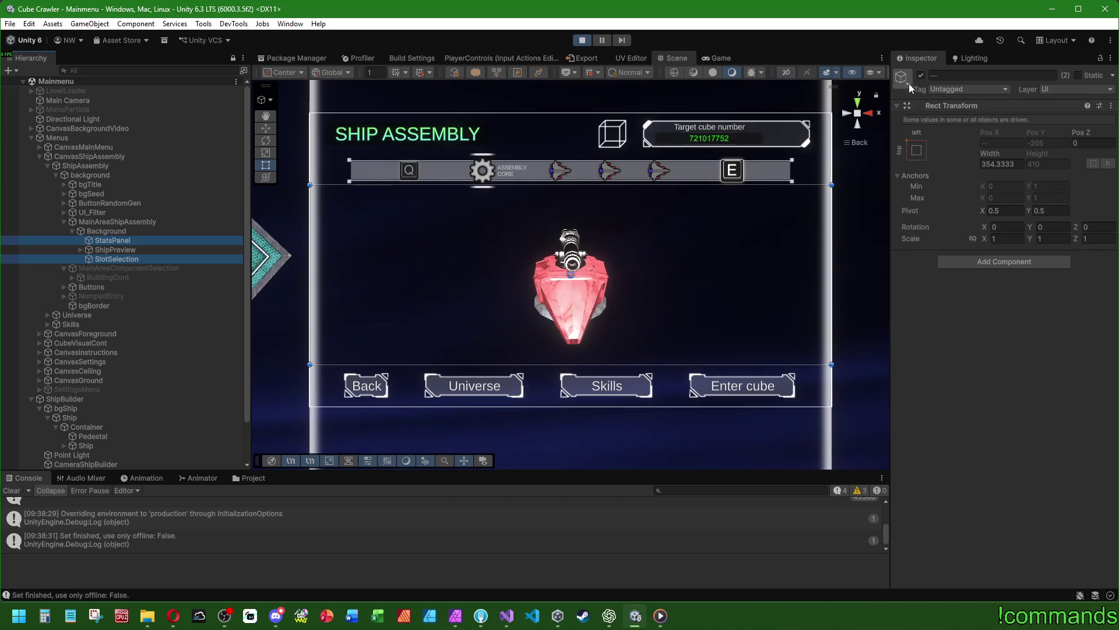
left_click(921, 75)
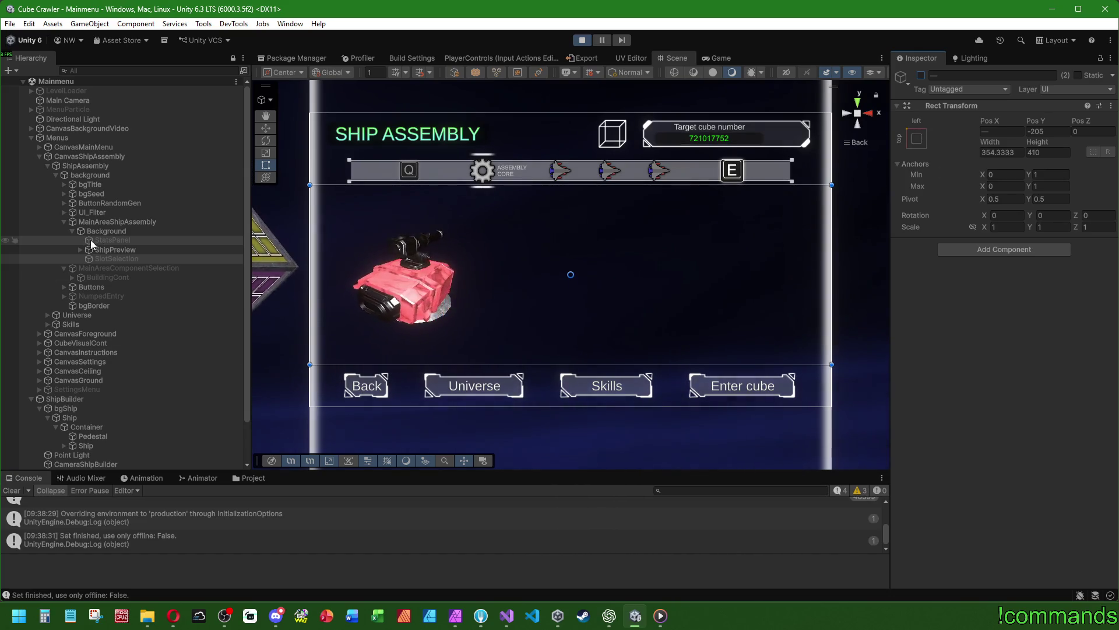
left_click(922, 75)
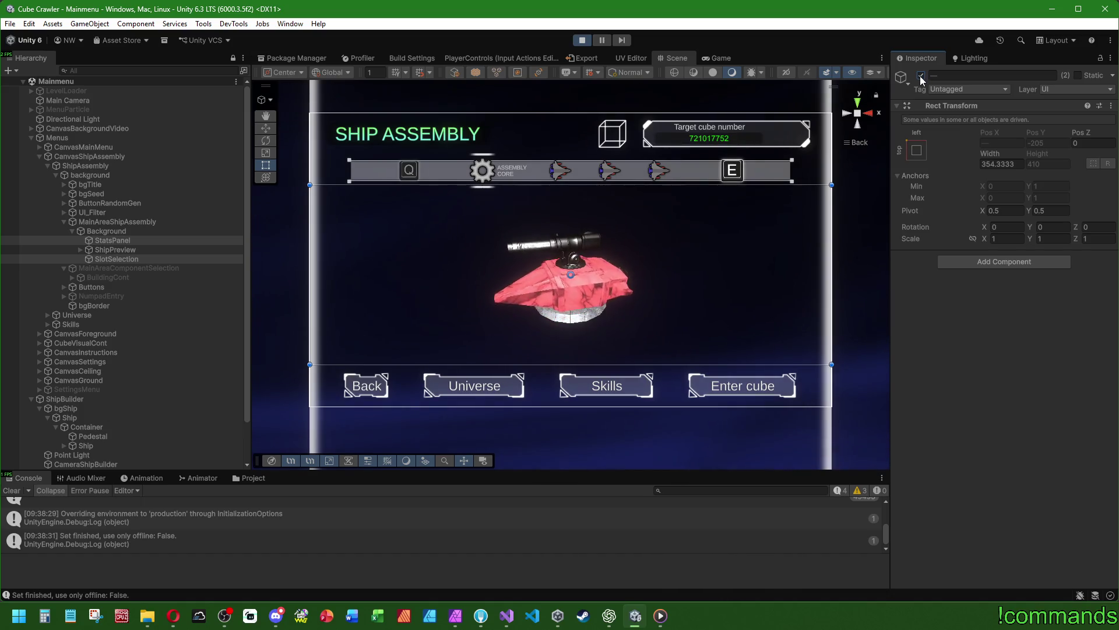
scroll(194, 528, "up", 2)
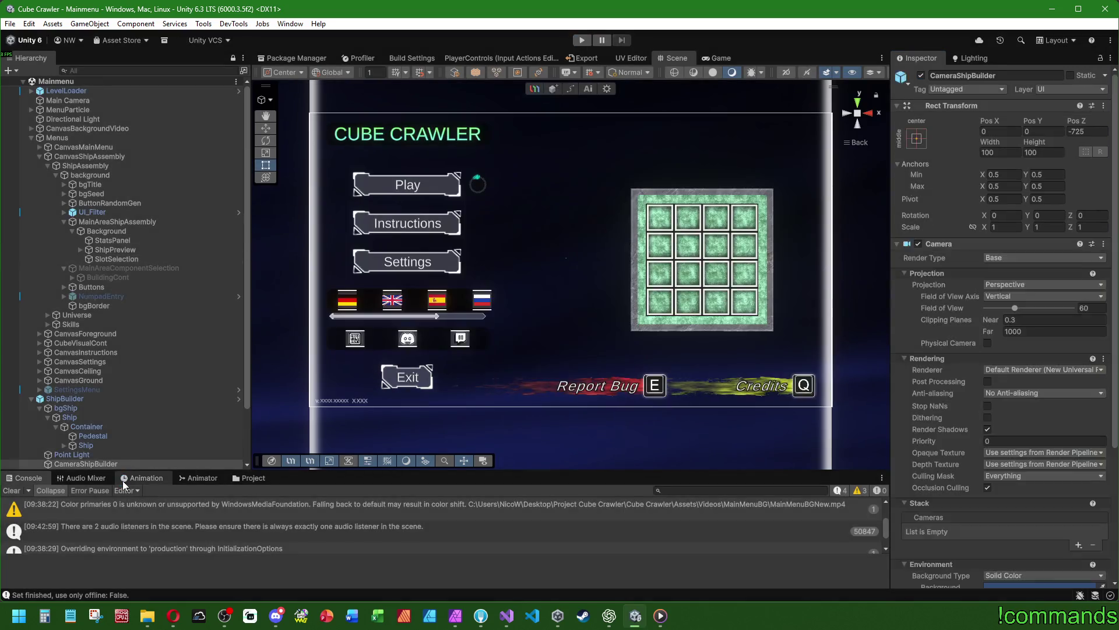
Open the VisualShipBuilder prefab from the ShipBuilder object
scroll(133, 341, "down", 3)
left_click(92, 390)
left_click(86, 399)
left_click(94, 334)
left_click(1083, 120)
Remove the Audio Listener from CameraShipBuilder and return to the Mainmenu scene
left_click(112, 191)
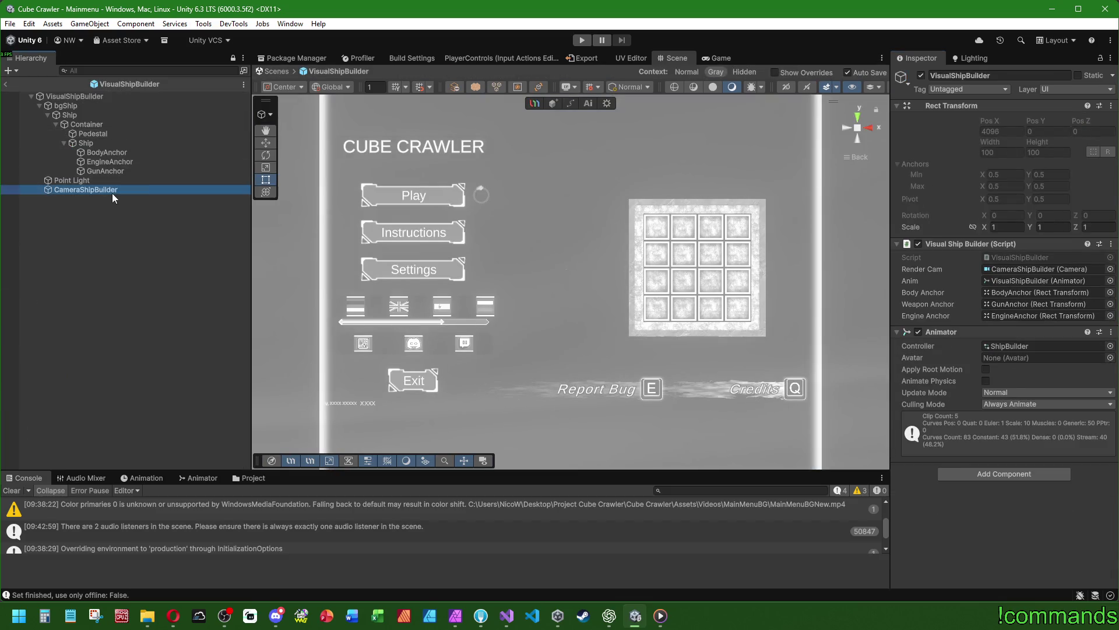
scroll(996, 329, "down", 3)
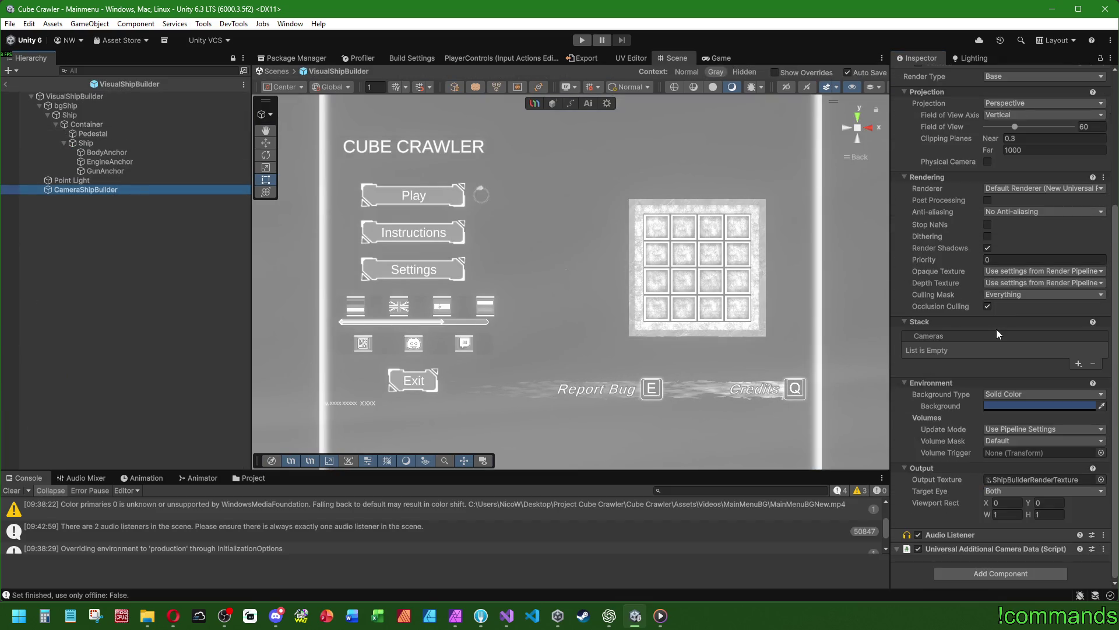
right_click(956, 537)
left_click(1013, 425)
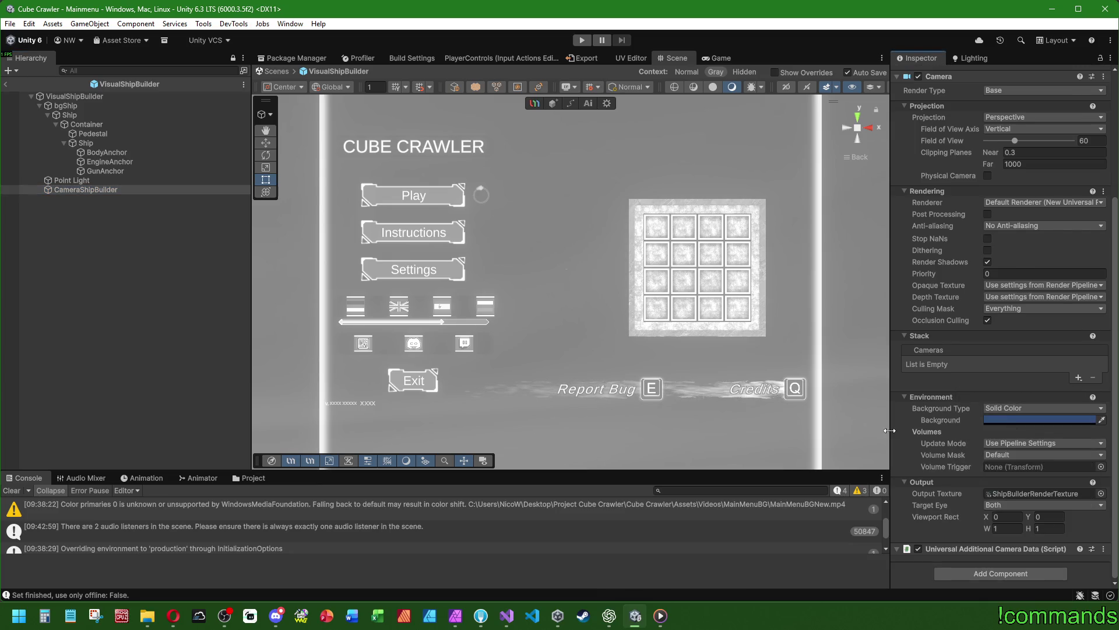
left_click(114, 309)
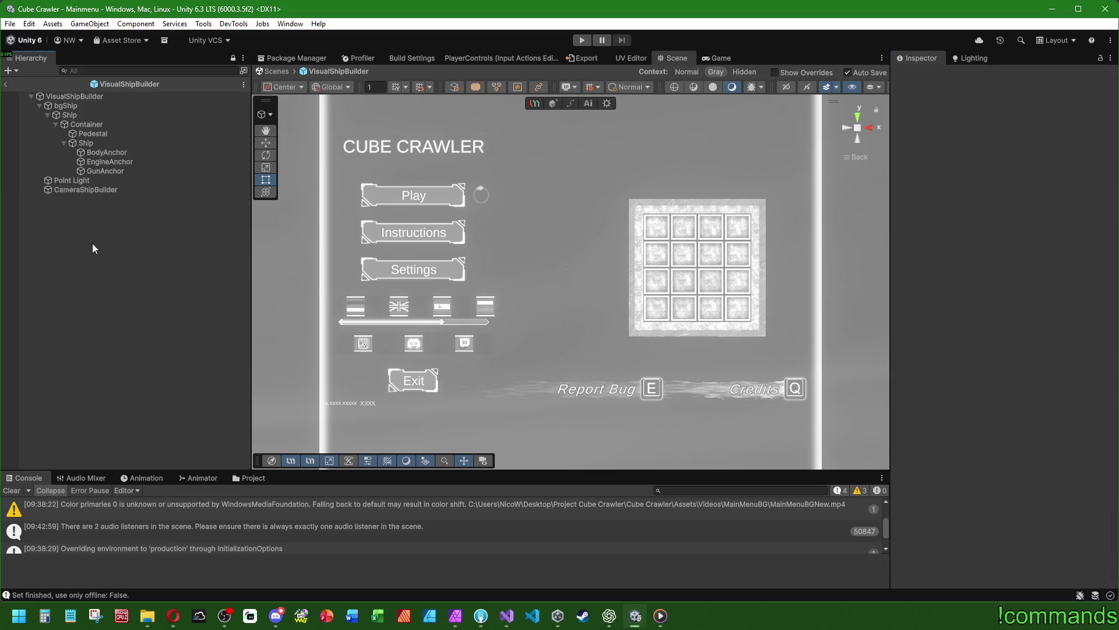
left_click(7, 86)
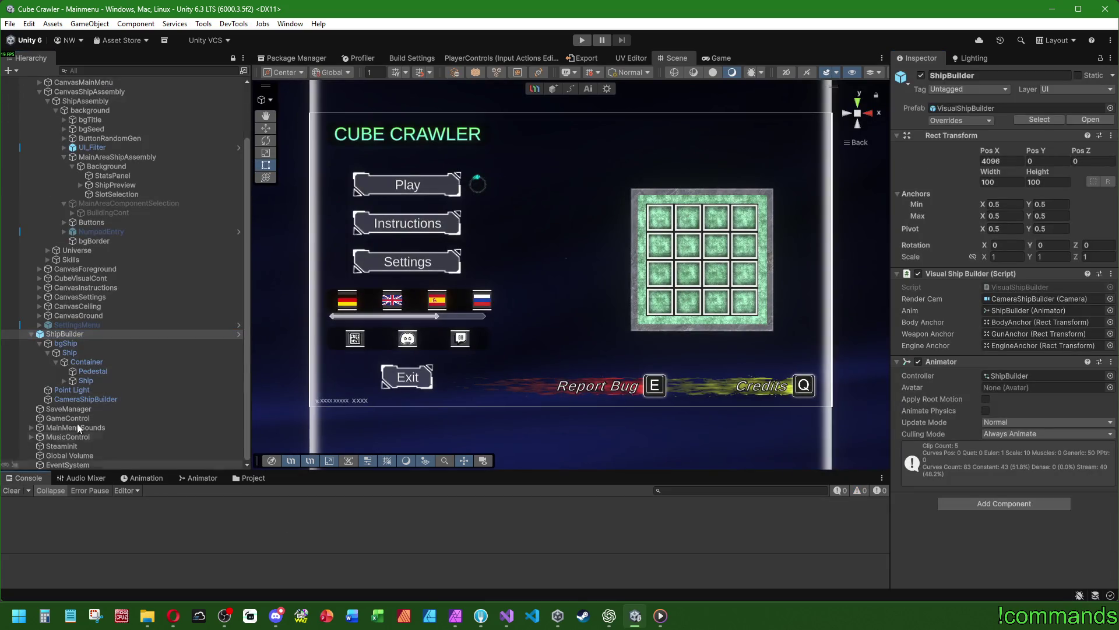
Save the project with File > Save Project
mouse_move(570, 313)
left_mouse_down()
mouse_move(631, 330)
mouse_move(523, 304)
mouse_move(589, 308)
mouse_move(497, 306)
left_mouse_up()
scroll(102, 179, "up", 3)
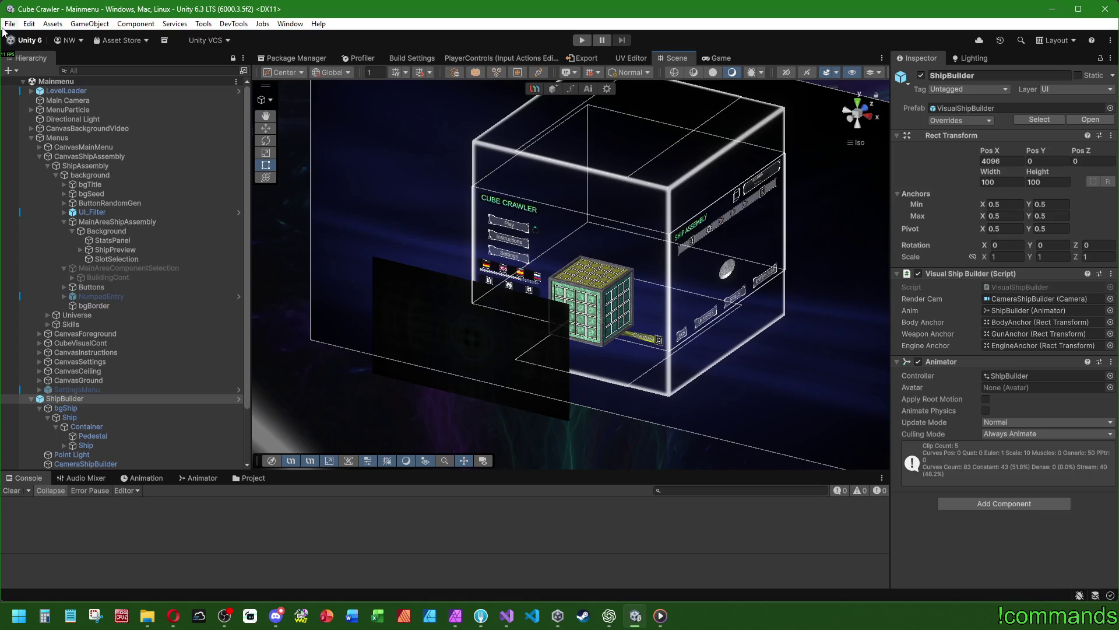
left_click(8, 23)
left_click(41, 150)
left_click(9, 23)
left_click(41, 91)
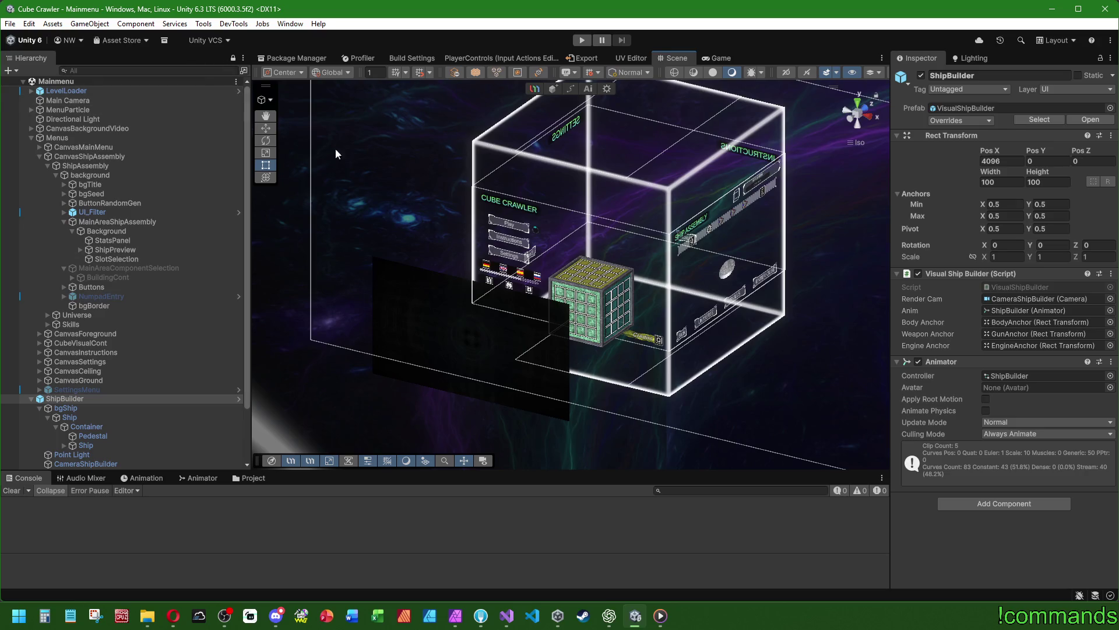
View the canvas from the right, frame ShipBuilder, and start Play mode
left_click(873, 119)
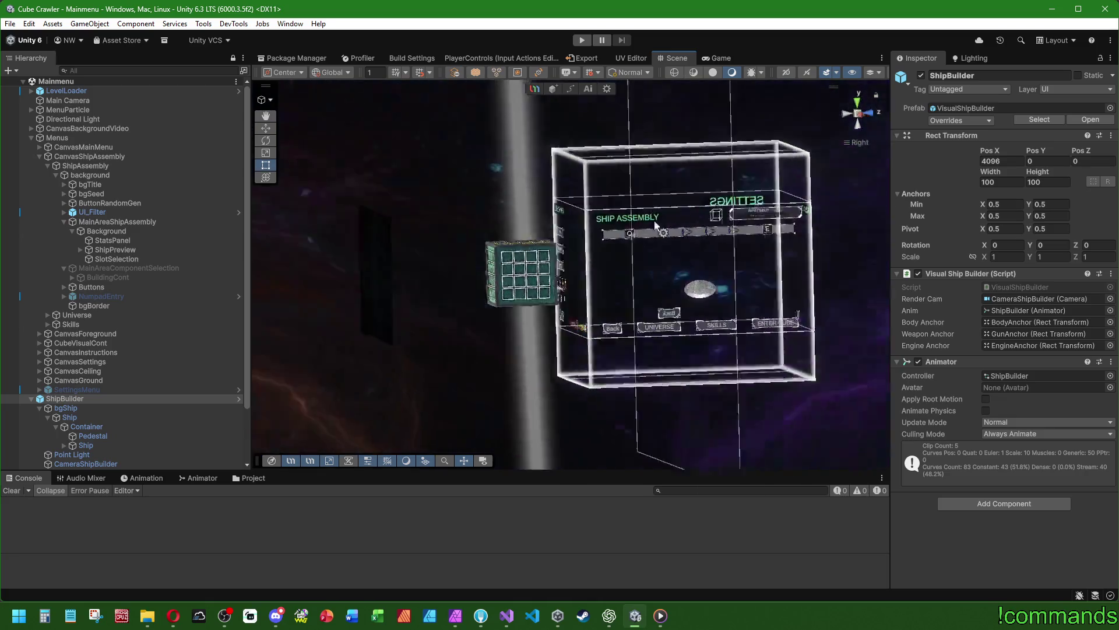
key("f")
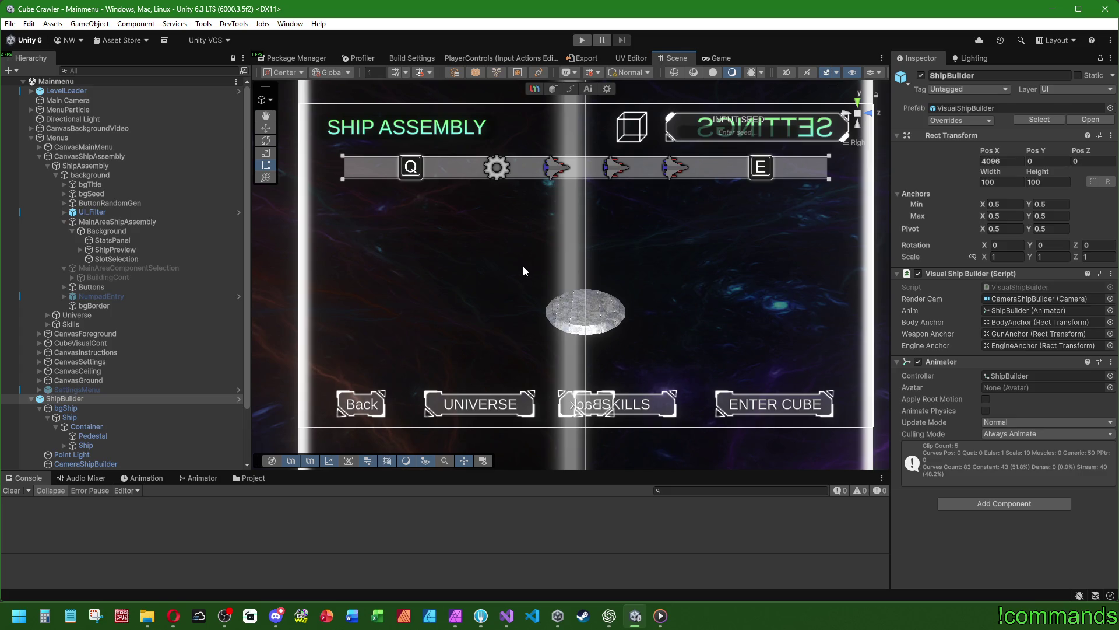
left_click(584, 39)
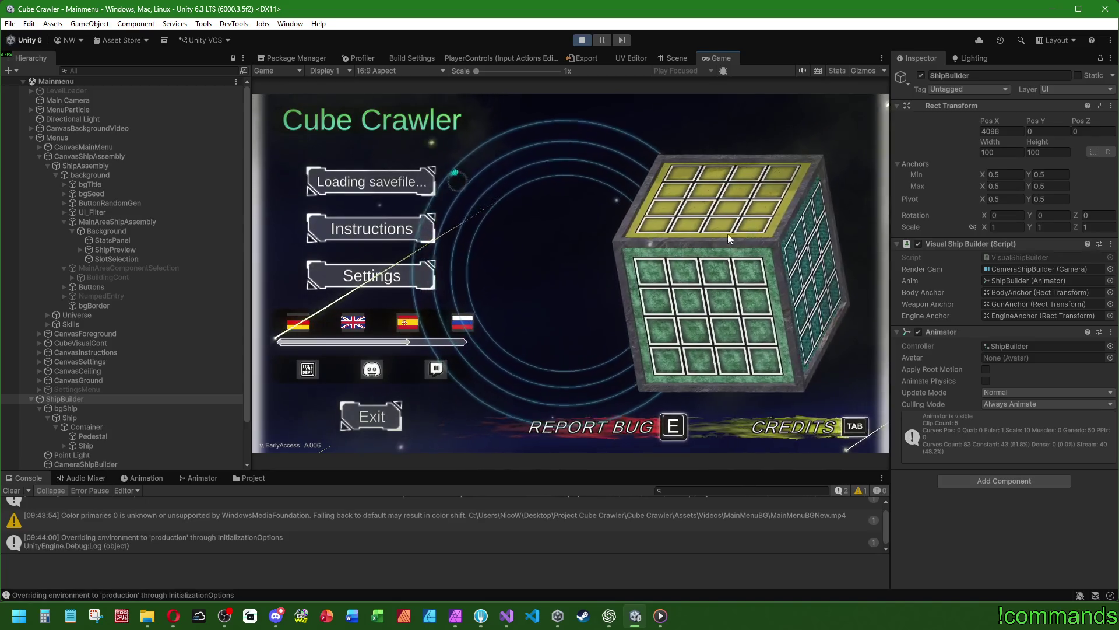
Maximize the Game view and reach the Ship Assembly screen with the rotating red ship
double_click(722, 57)
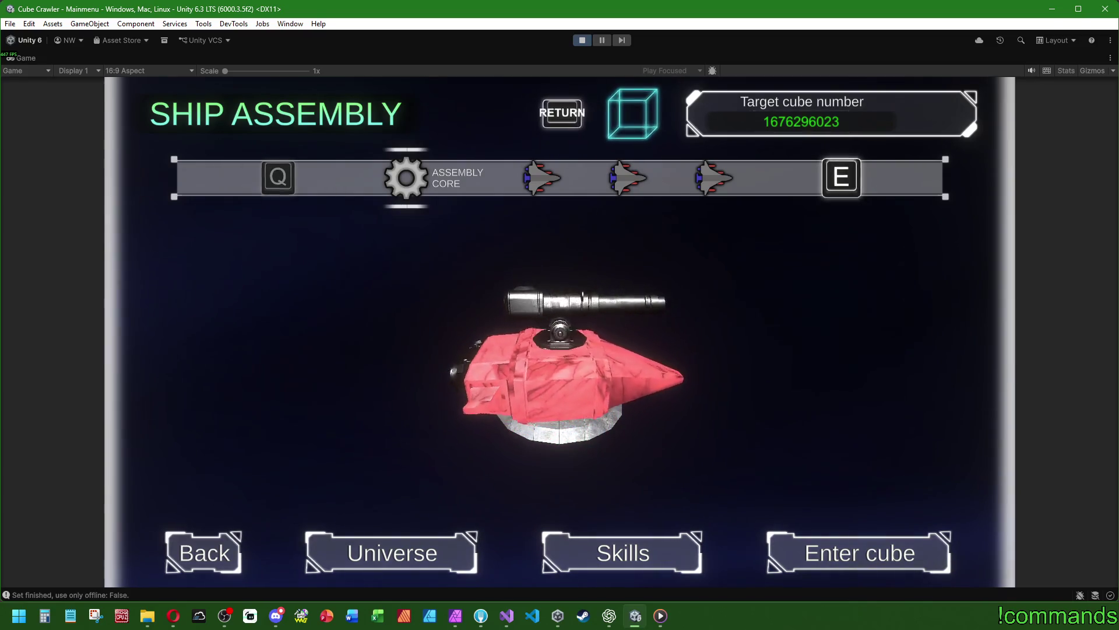
key("super")
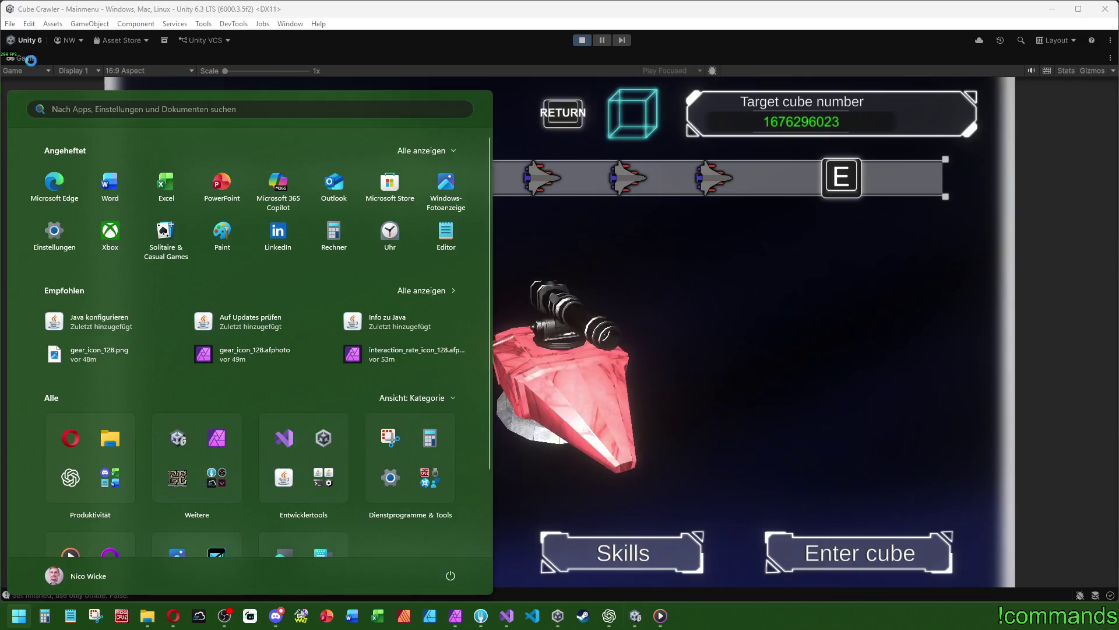
Restore the editor layout and inspect ShipPreview's ShipBuilder image and CameraShipBuilder camera
double_click(30, 61)
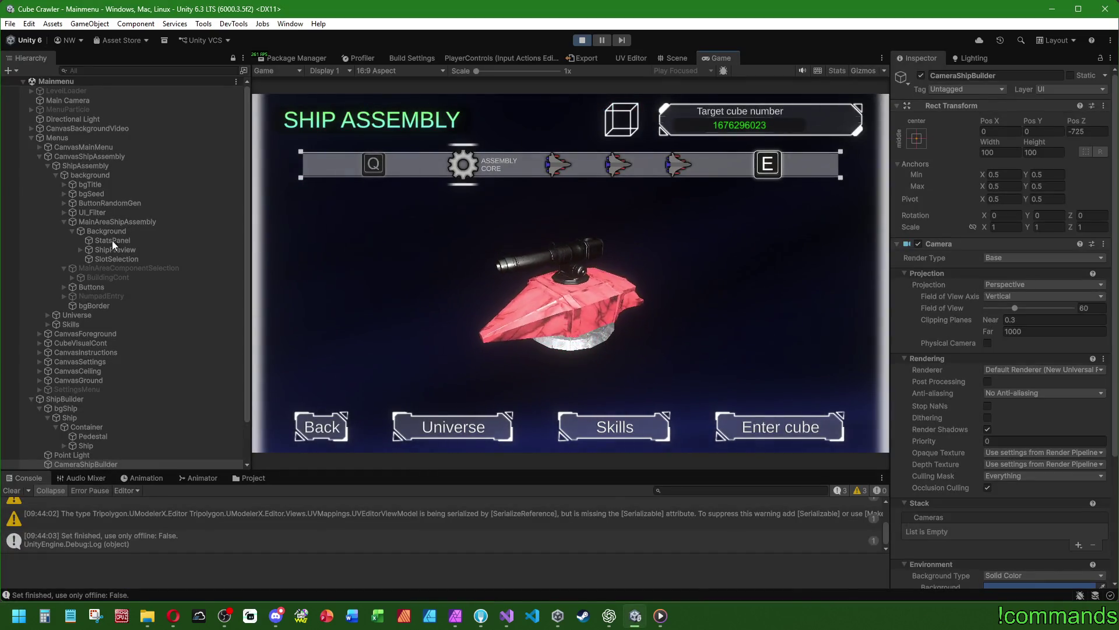
scroll(152, 391, "down", 3)
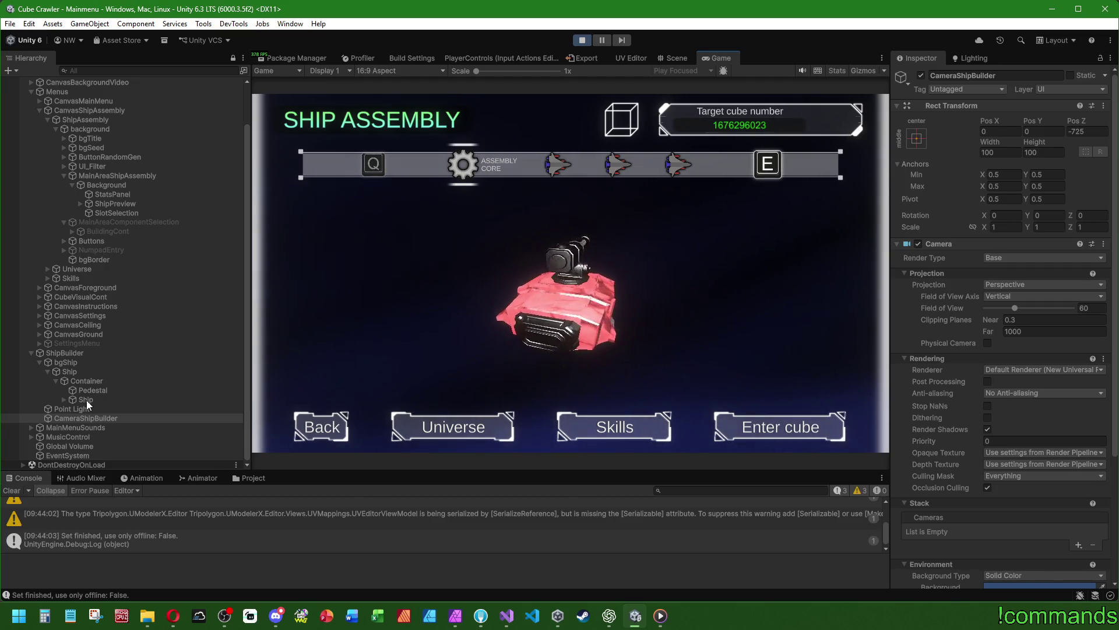
scroll(112, 253, "up", 2)
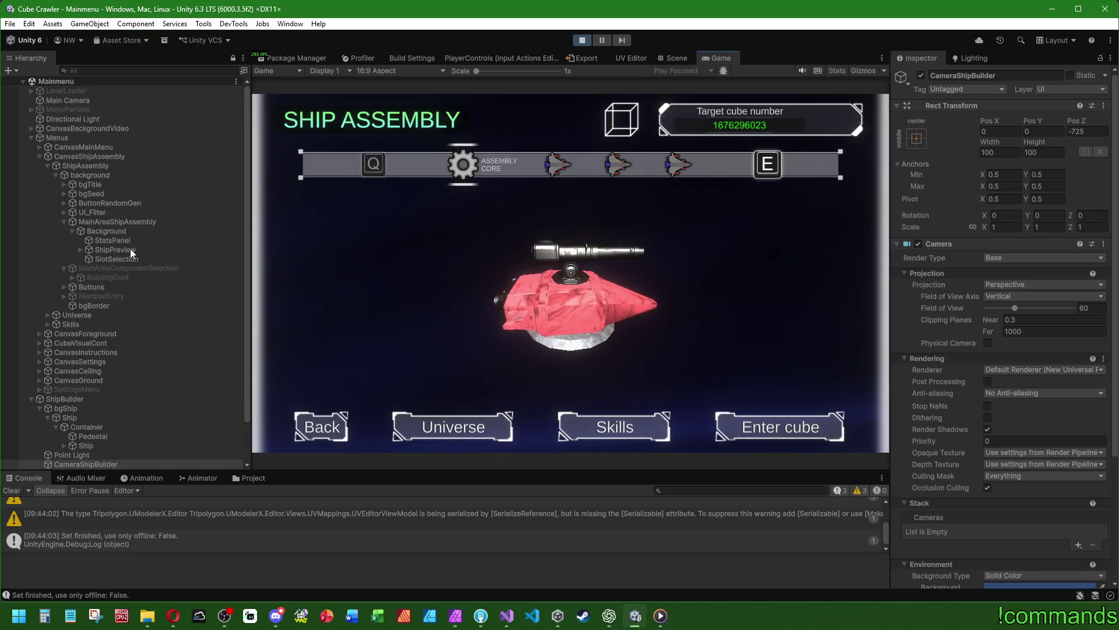
left_click(130, 249)
left_click(79, 250)
left_click(128, 258)
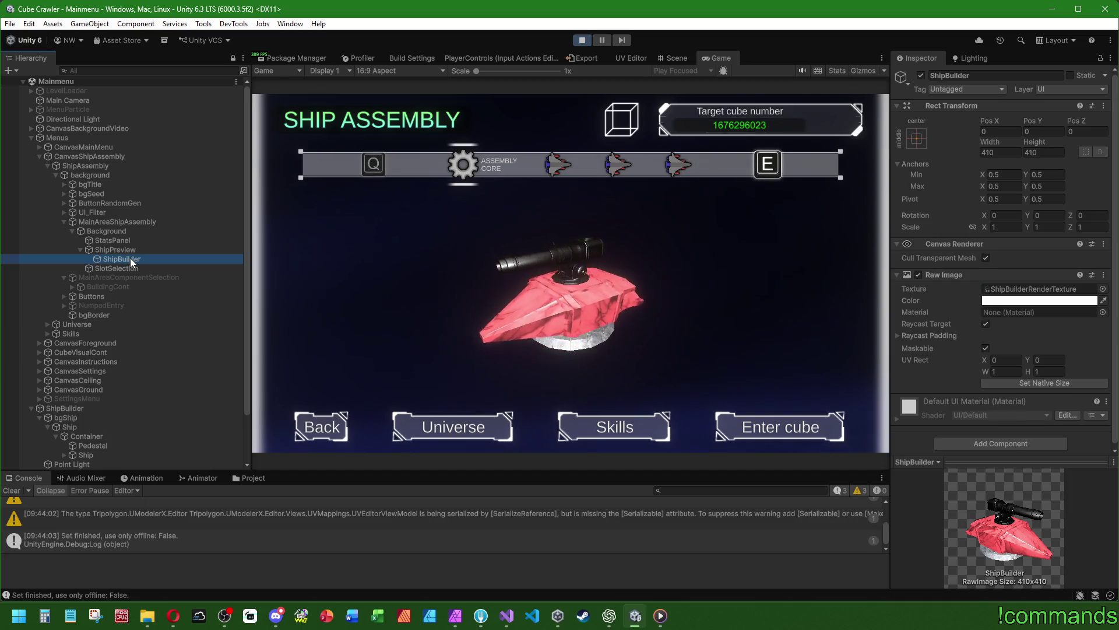
scroll(110, 335, "down", 2)
left_click(99, 418)
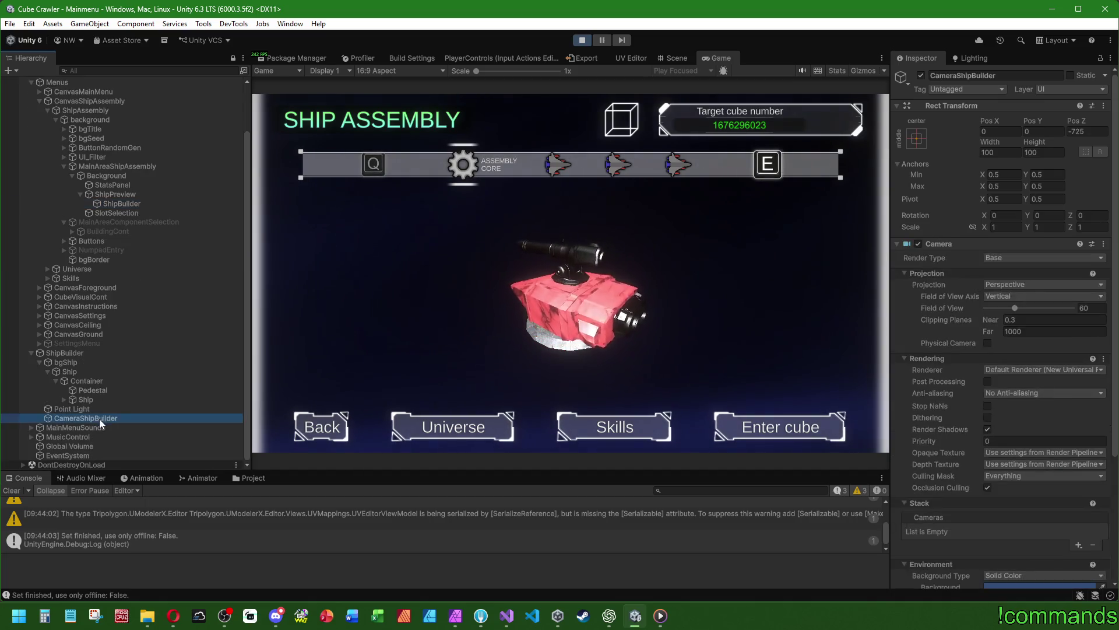
scroll(909, 411, "down", 5)
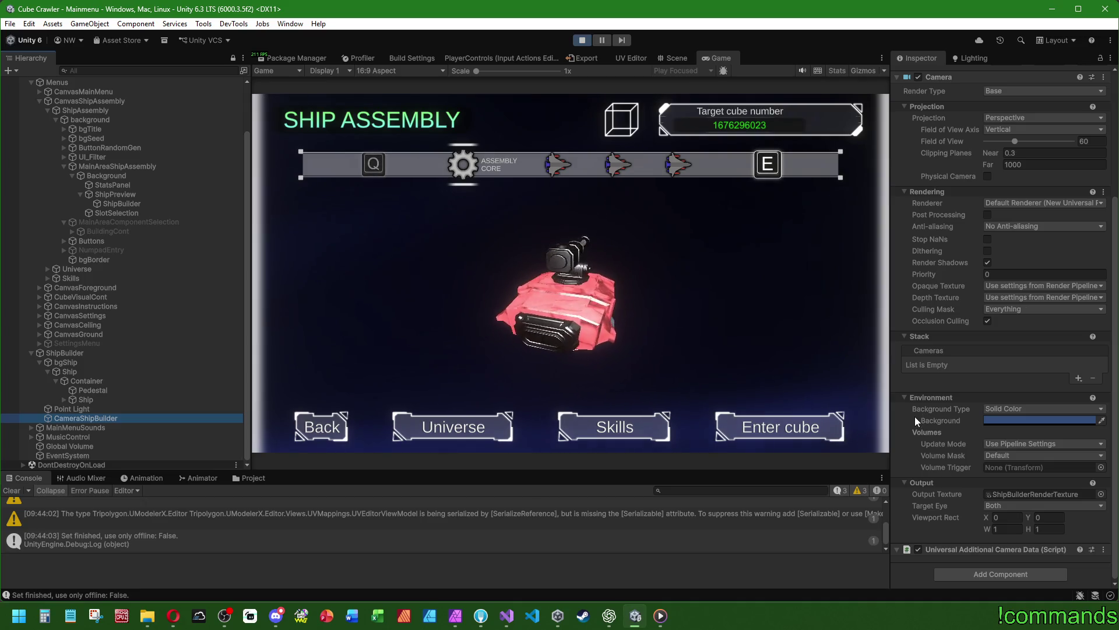
scroll(950, 457, "up", 5)
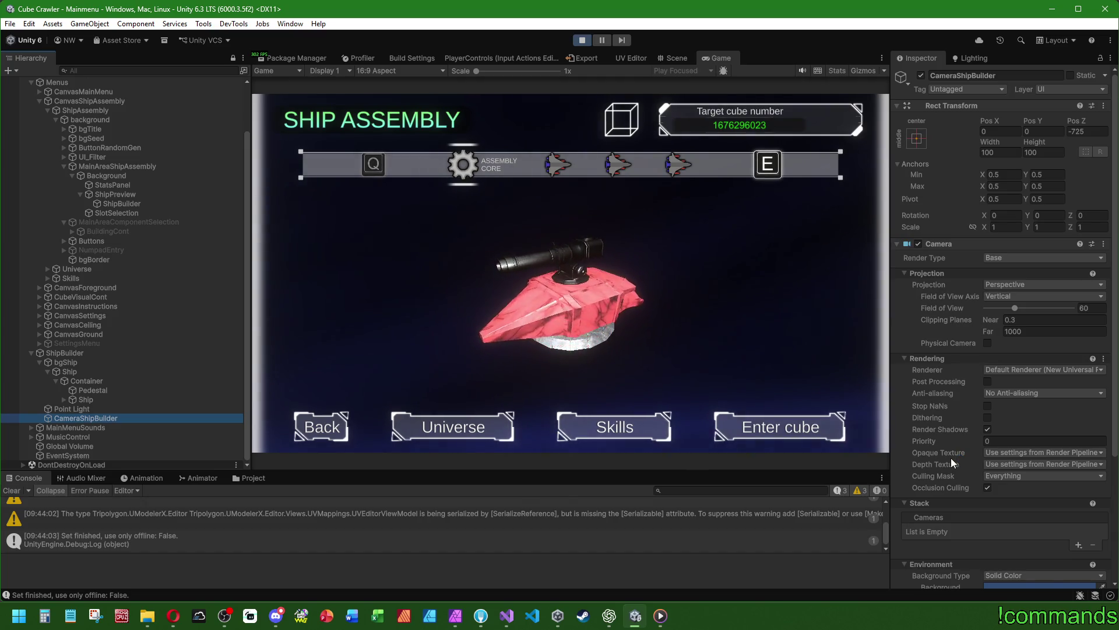
Clear the Console, leave and re-enter Ship Assembly in-game, then stop Play mode
left_click(11, 490)
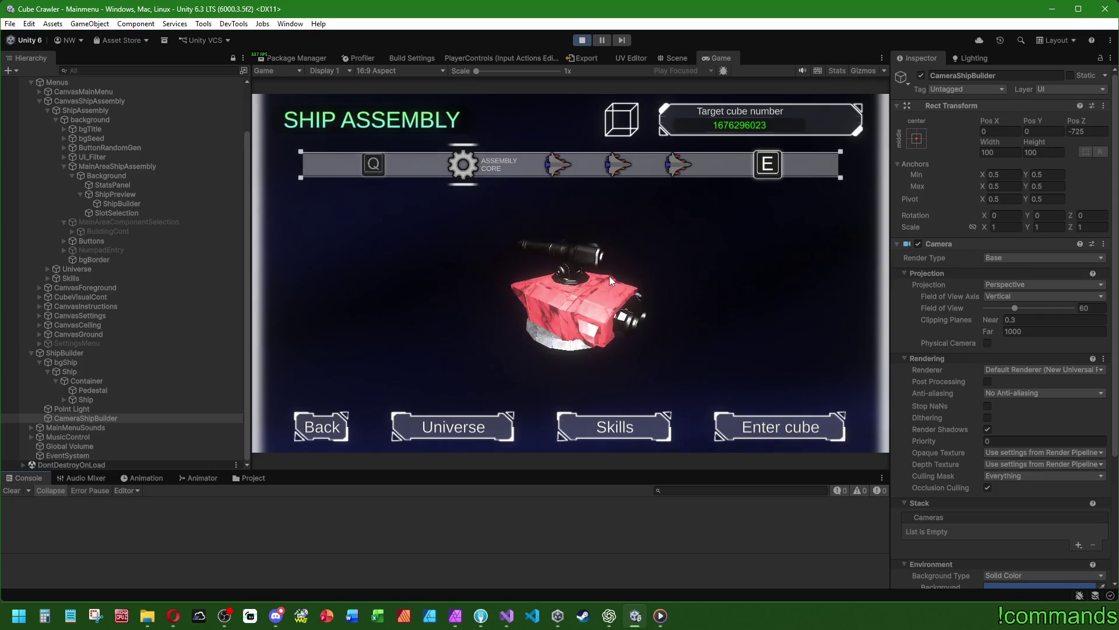
key("Escape")
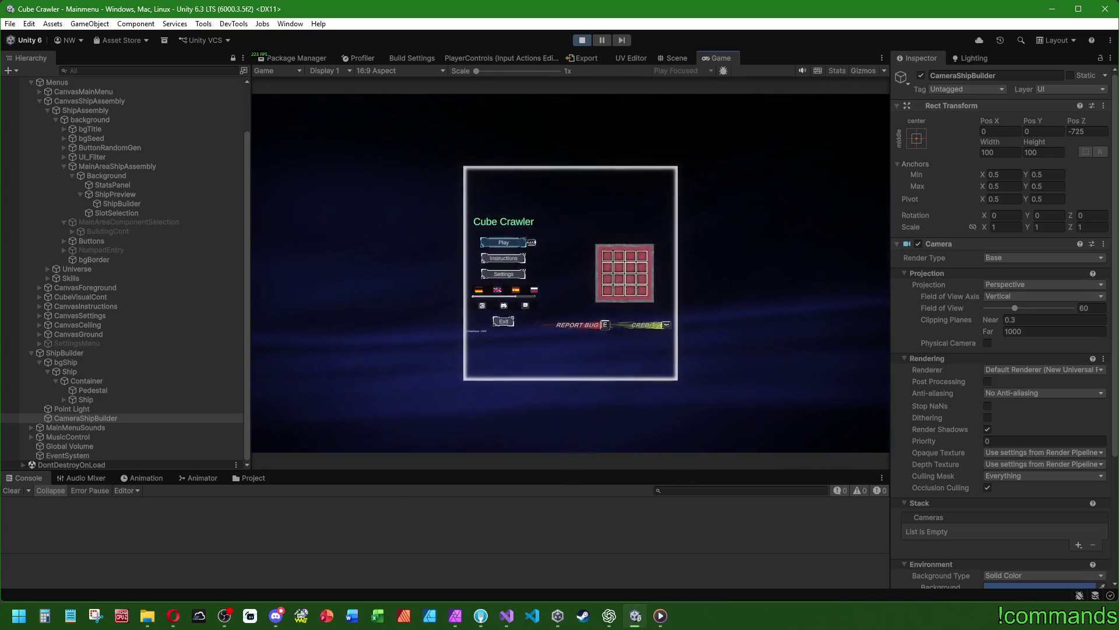
key("Escape")
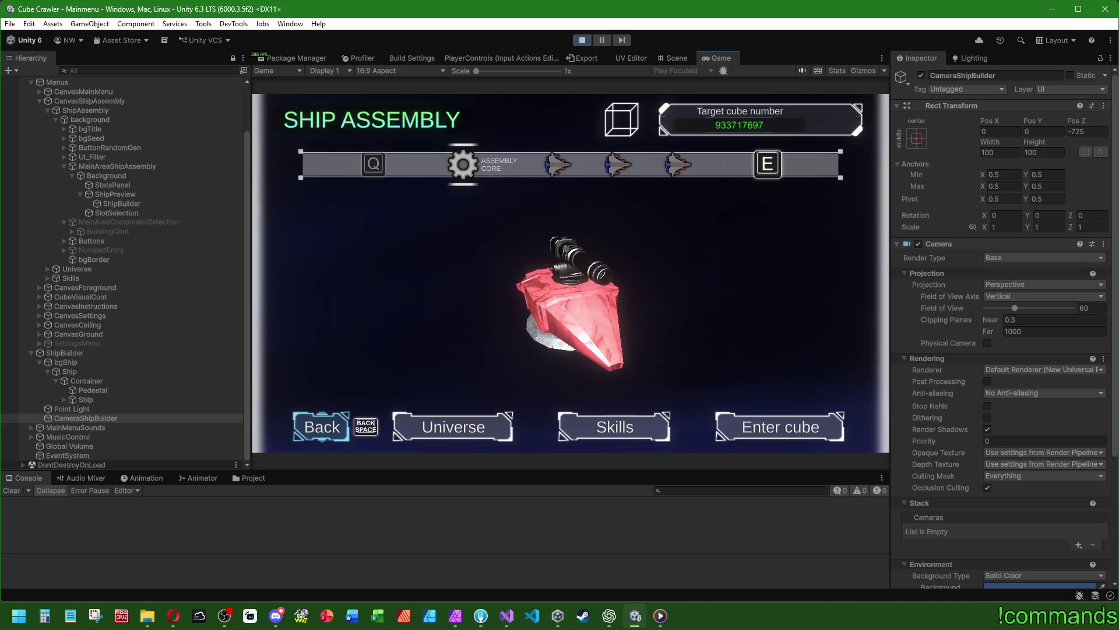
key("super")
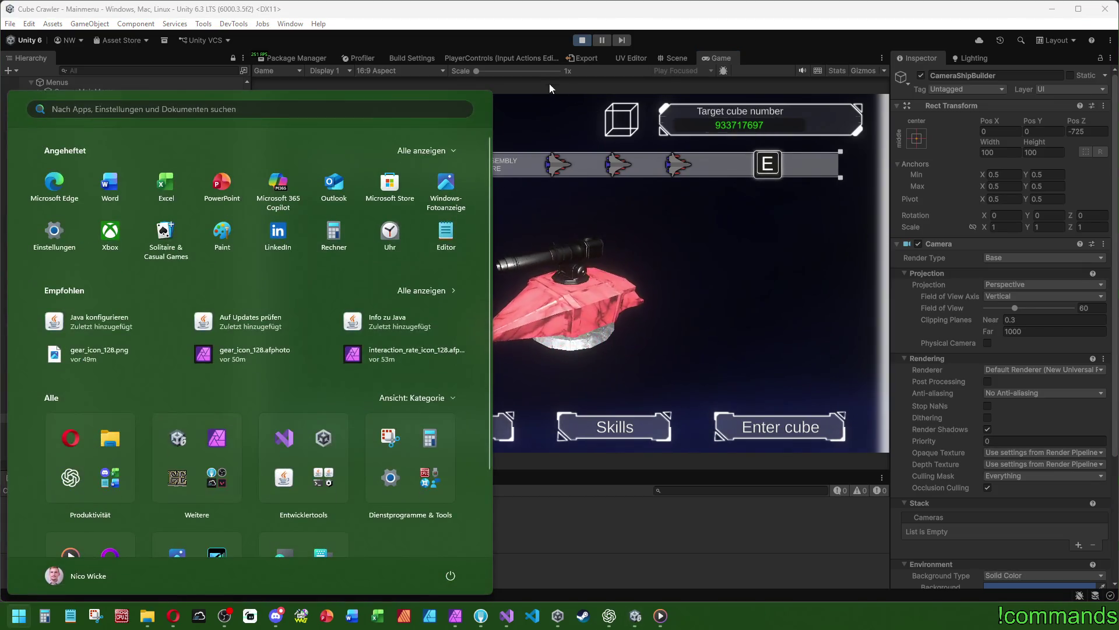
left_click(582, 40)
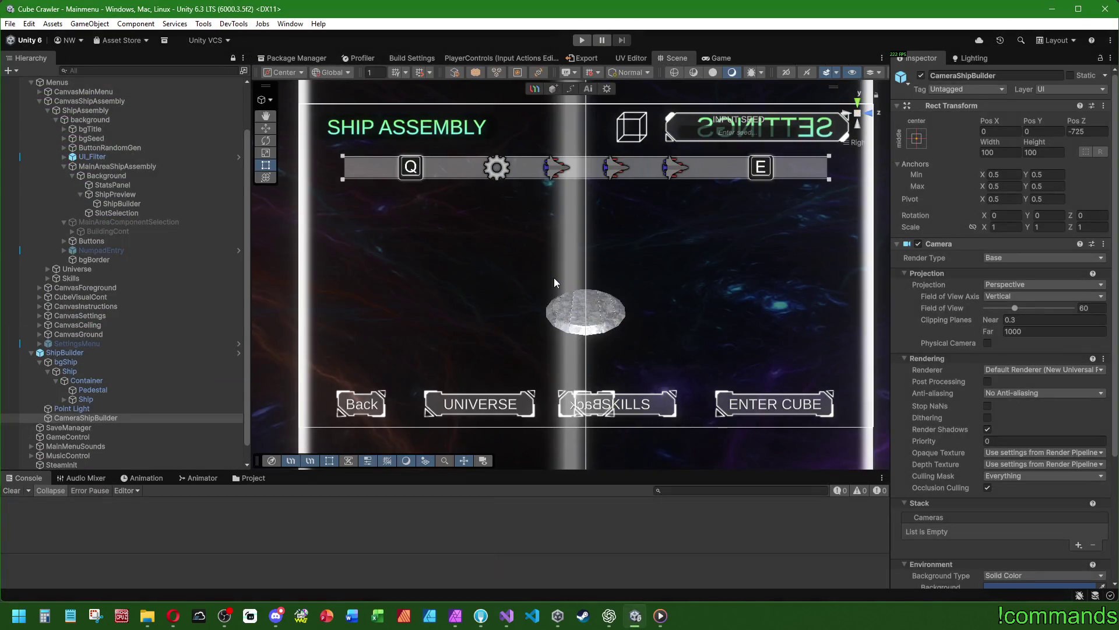
Add a new UI Image under the ShipPreview container from its right-click UI menu
scroll(394, 306, "up", 2)
left_click(155, 203)
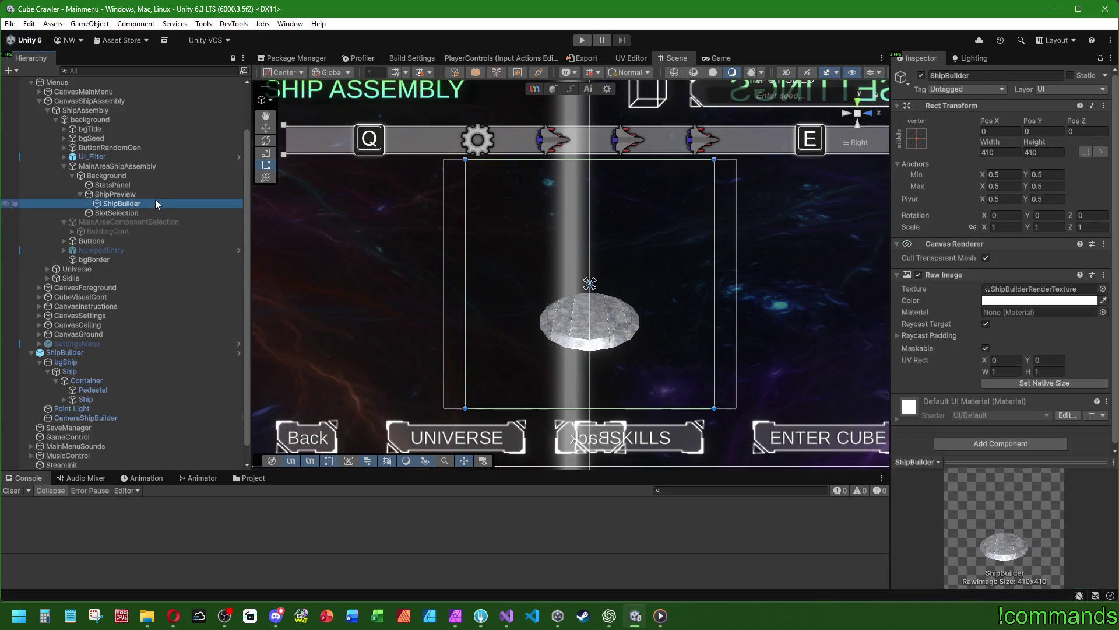
scroll(760, 277, "down", 2)
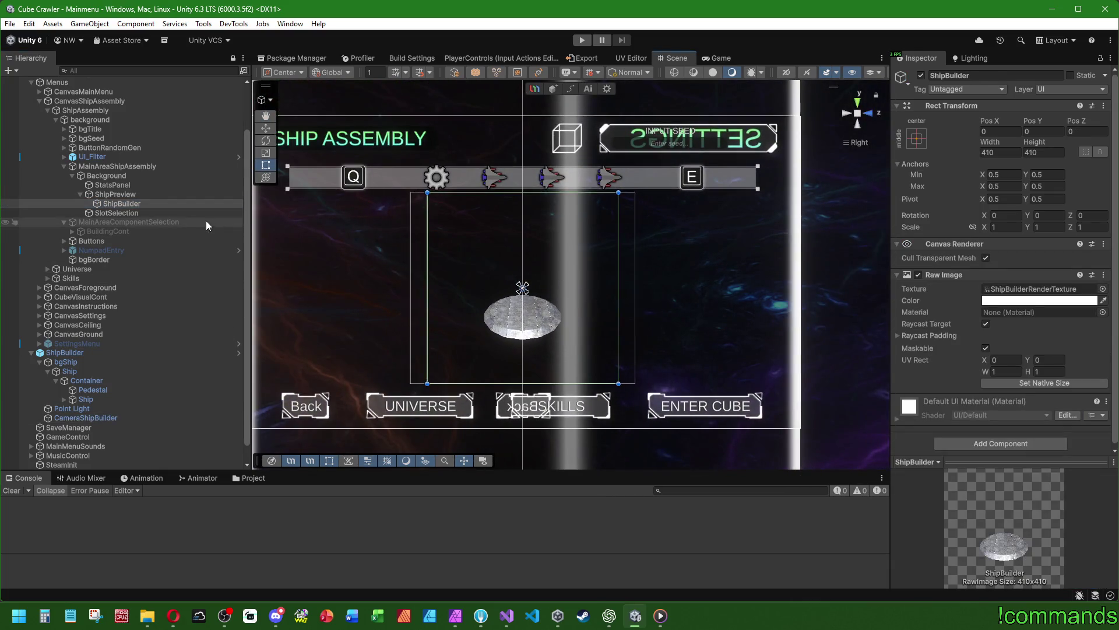
left_click(119, 204)
left_click(121, 195)
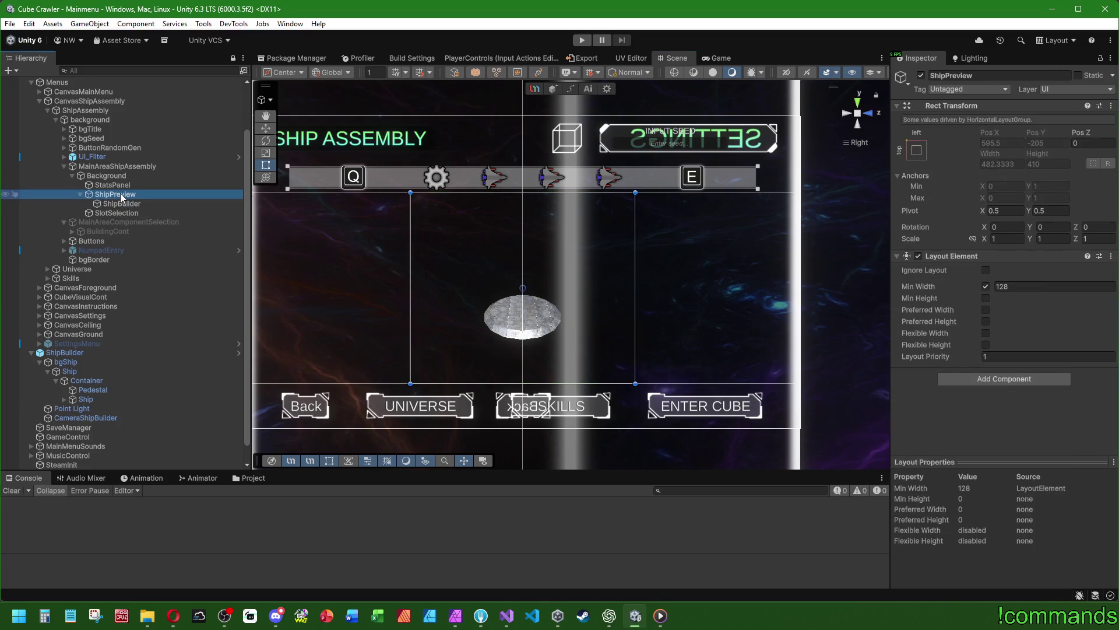
right_click(121, 197)
mouse_move(166, 576)
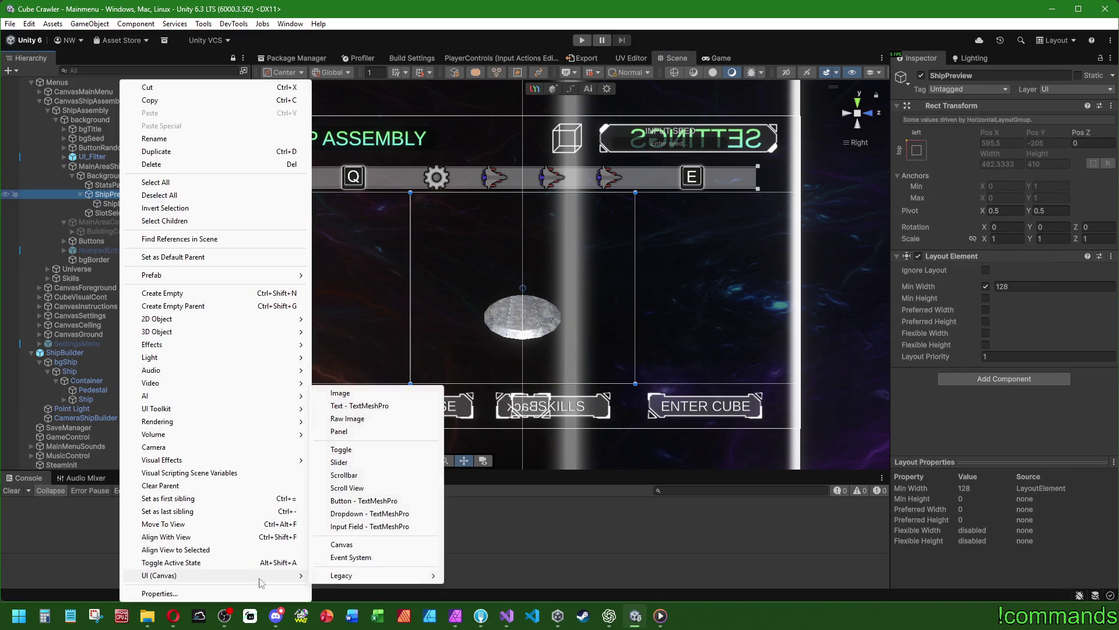
left_click(354, 395)
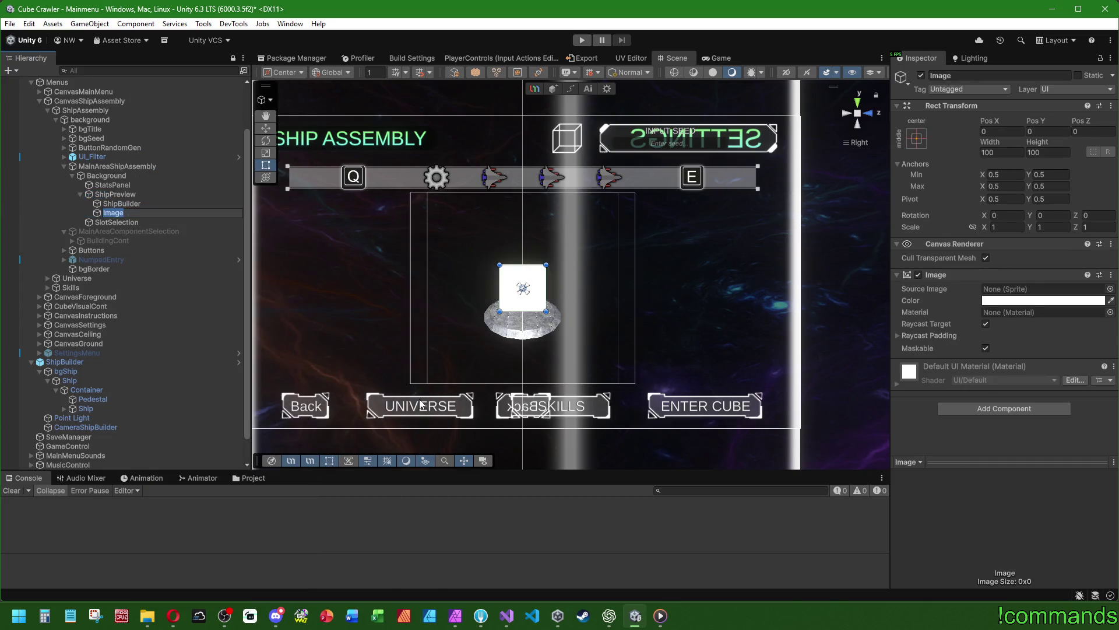
Name the image Frame, stretch it over ShipPreview, and size it 464 by 402
type("Frame")
key("Return")
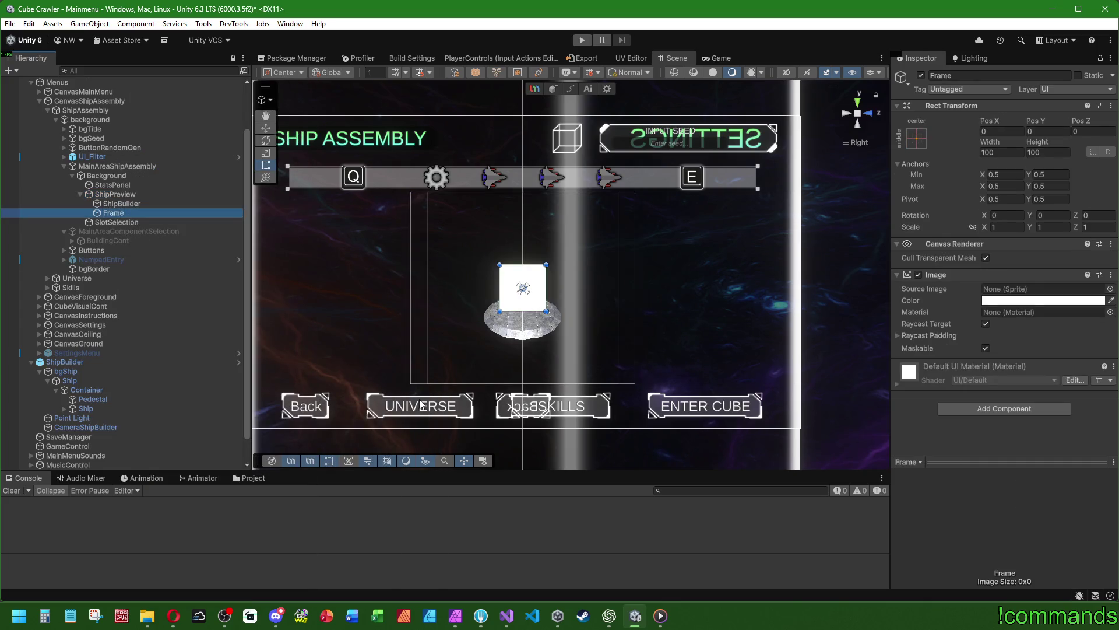
left_click(917, 137)
left_click(1043, 315, "alt")
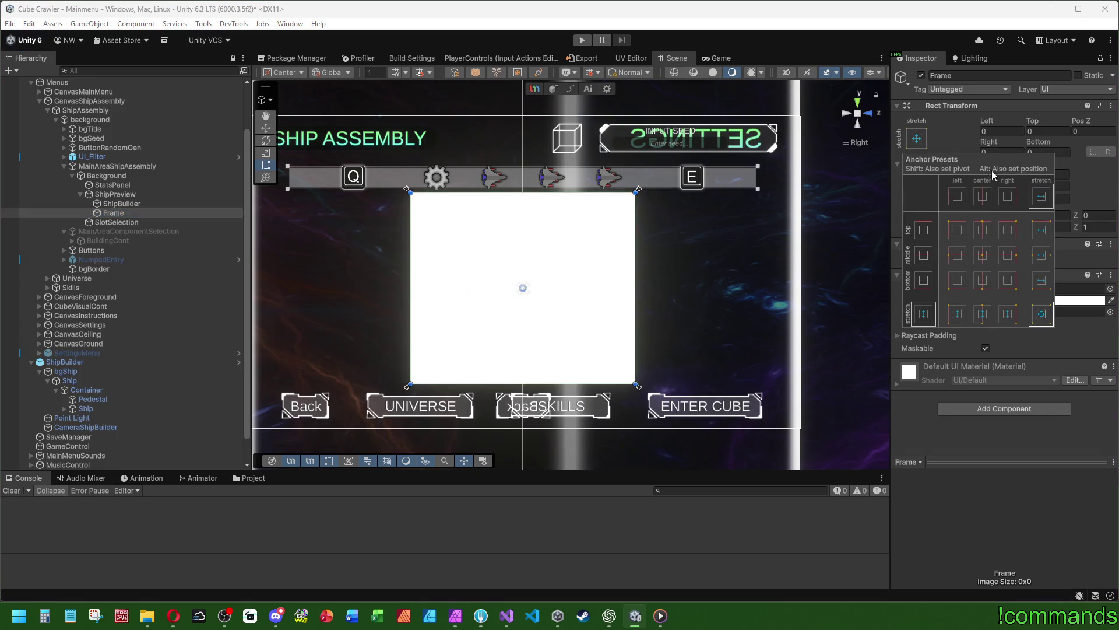
left_click(1009, 150)
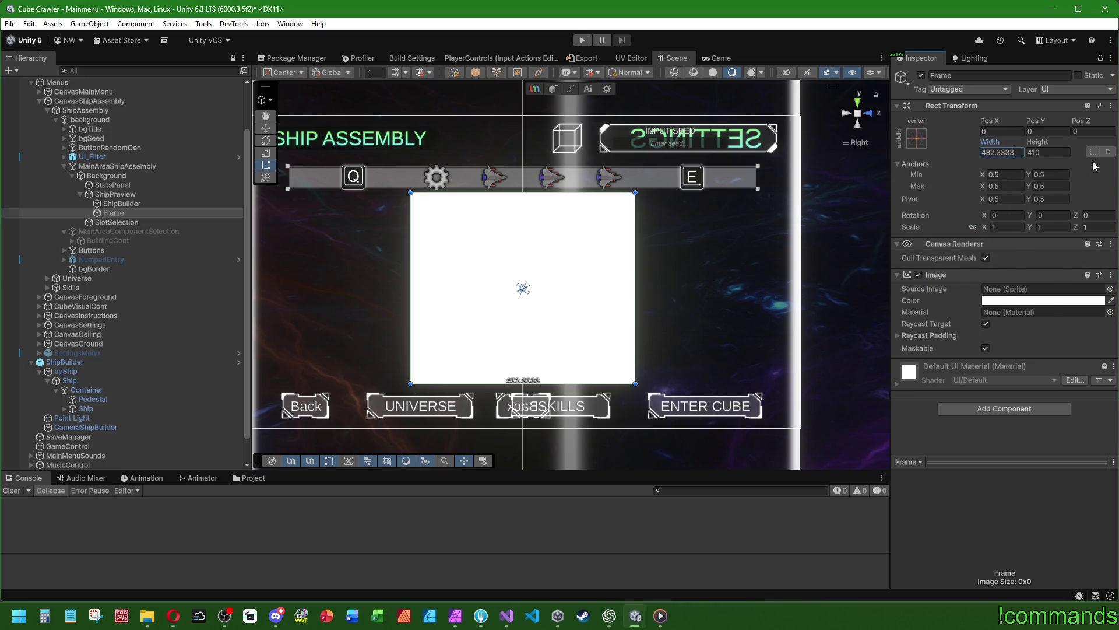
type("480-16410")
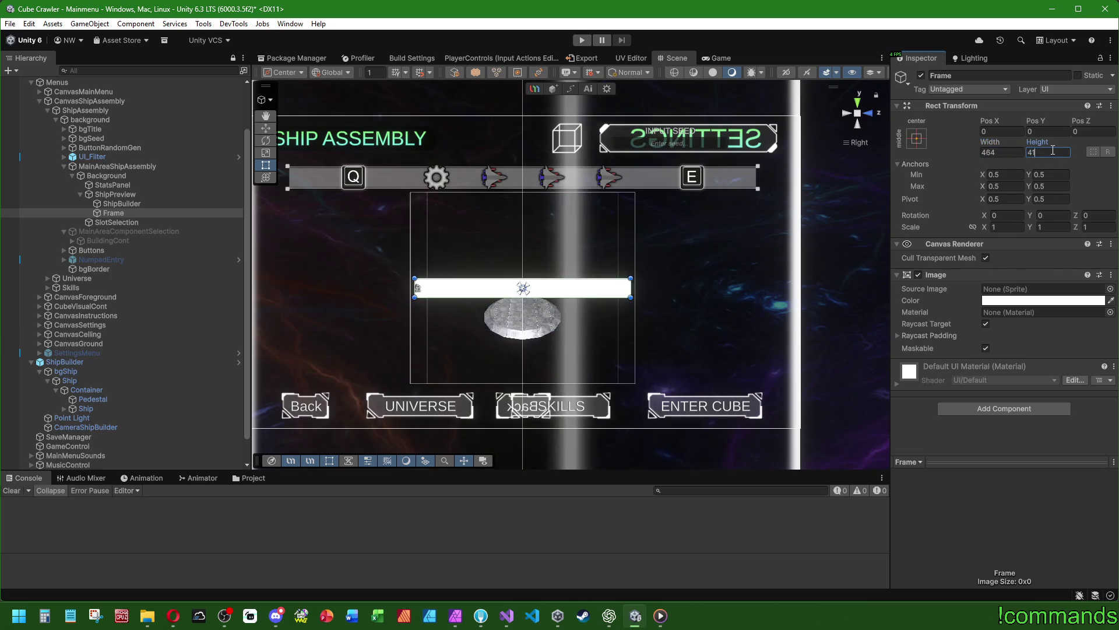
type("8")
key("Return")
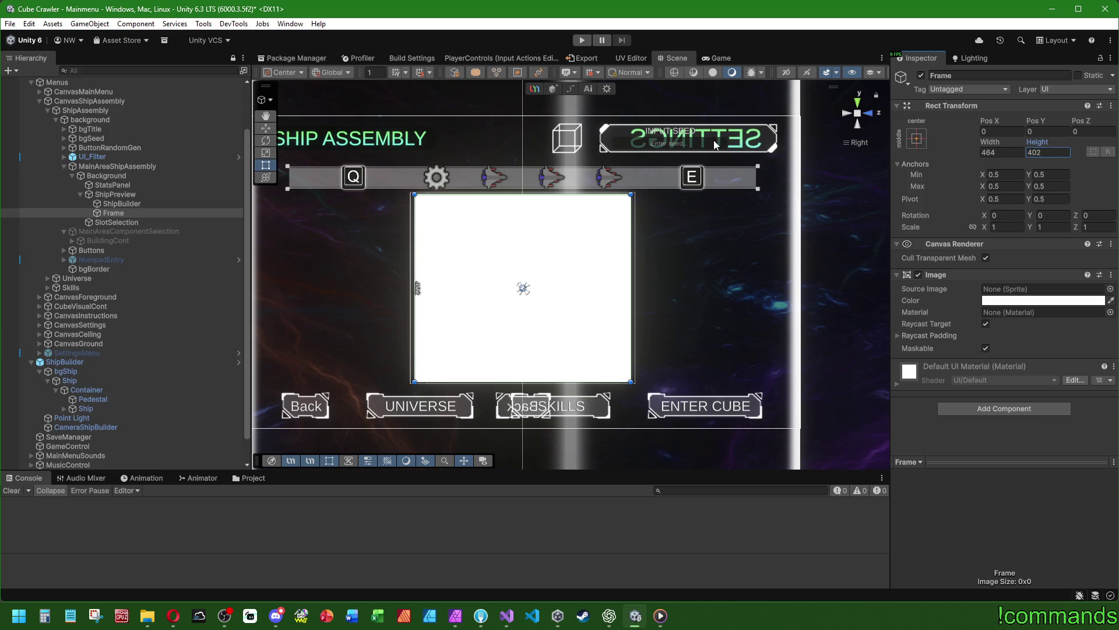
mouse_move(1113, 291)
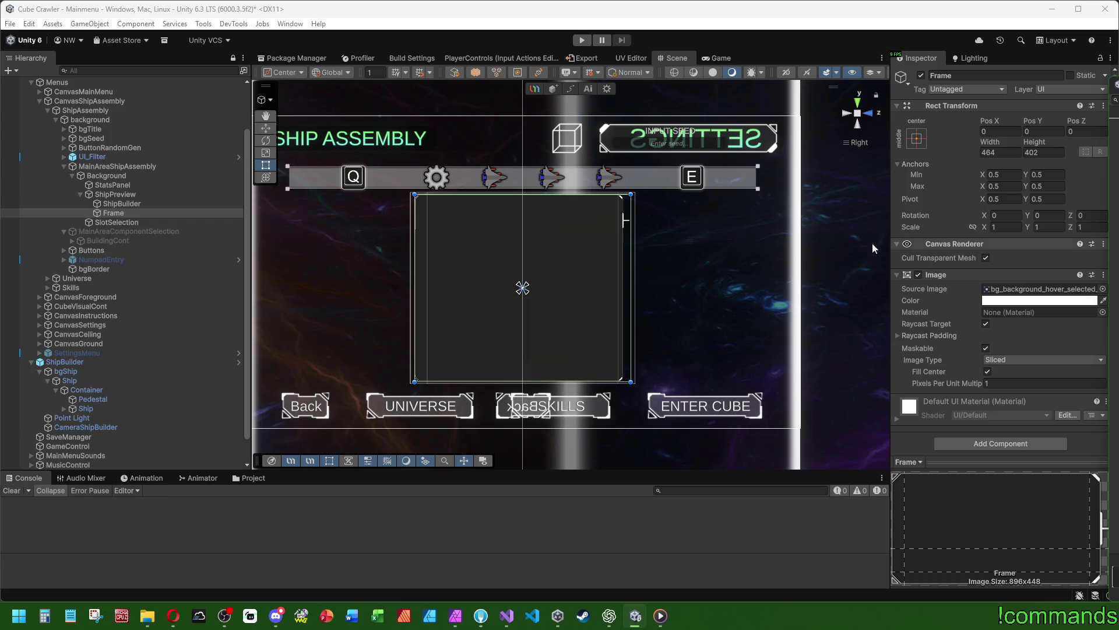
Inspect the image under Buttons > ButtonBack > Visuals > Cont > 0 for its sprite setup
scroll(588, 257, "up", 2)
scroll(691, 250, "down", 1)
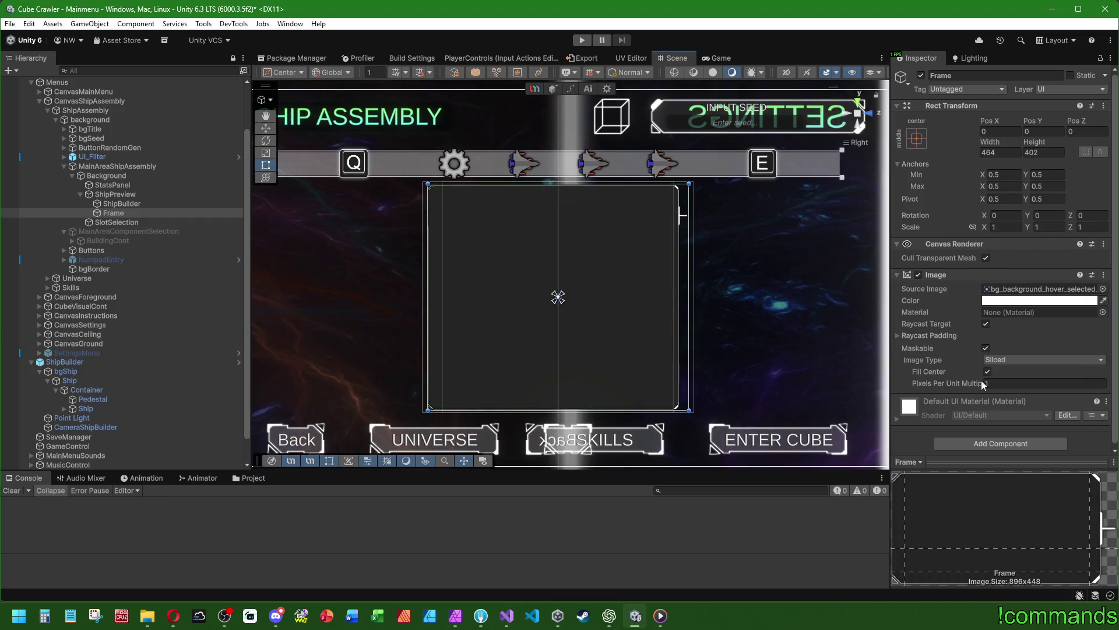
scroll(512, 245, "down", 3)
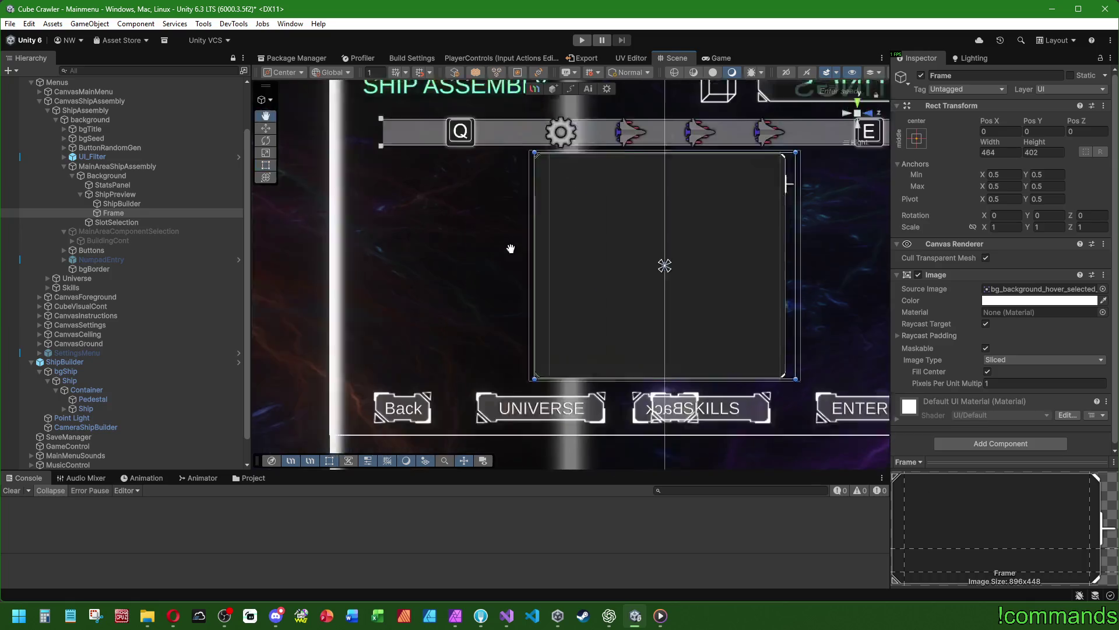
left_click(96, 251)
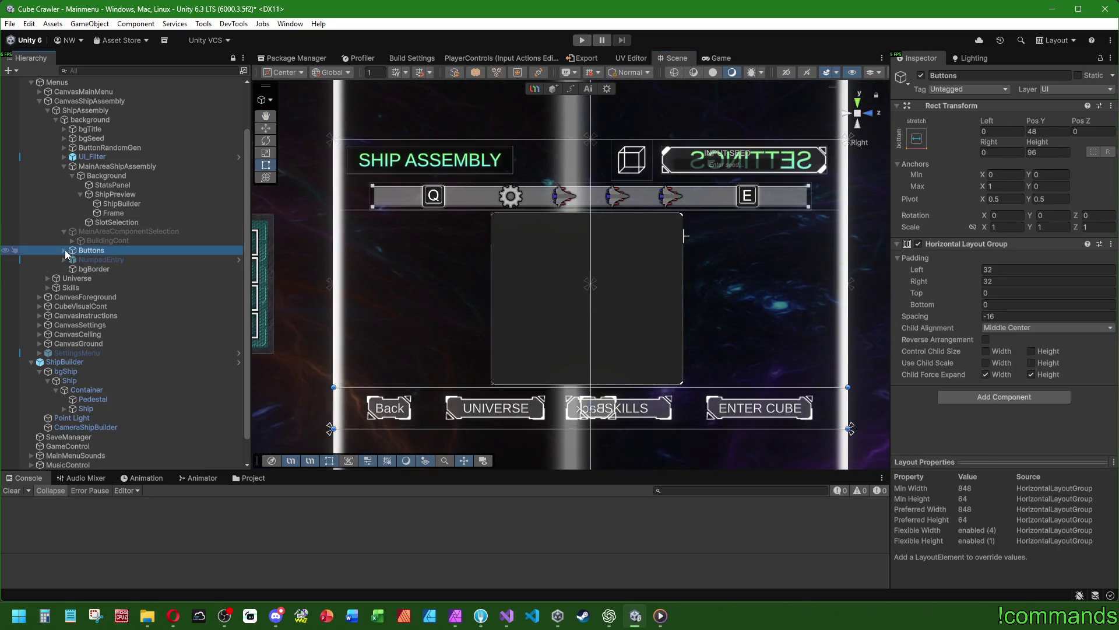
key("Right")
left_click(114, 260)
left_click(72, 260)
left_click(107, 268)
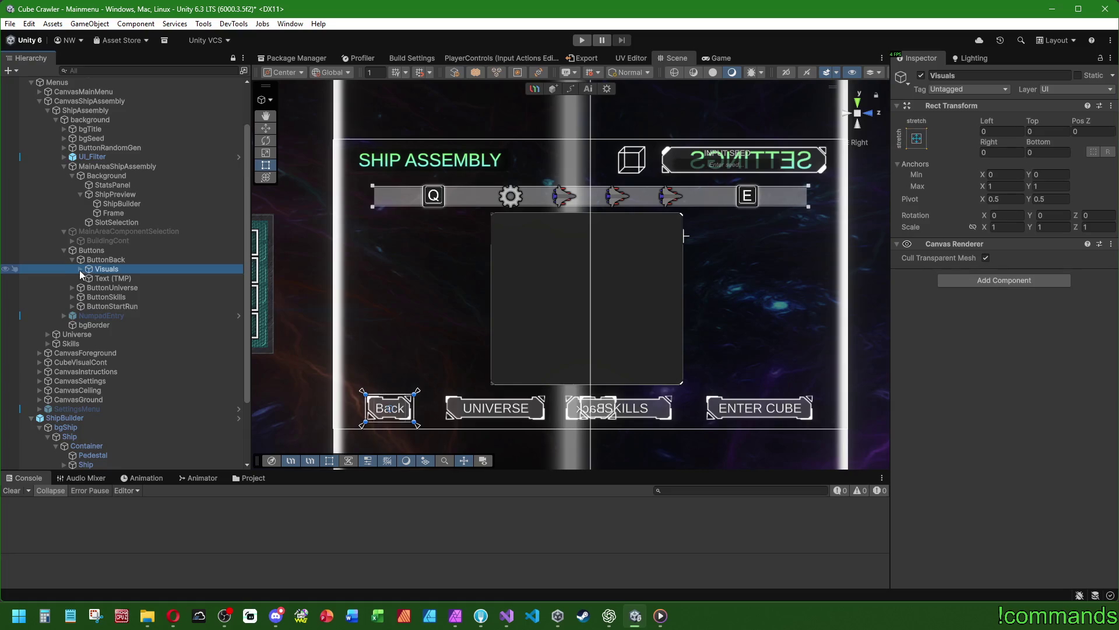
left_click(80, 269)
left_click(93, 278)
left_click(89, 278)
left_click(119, 288)
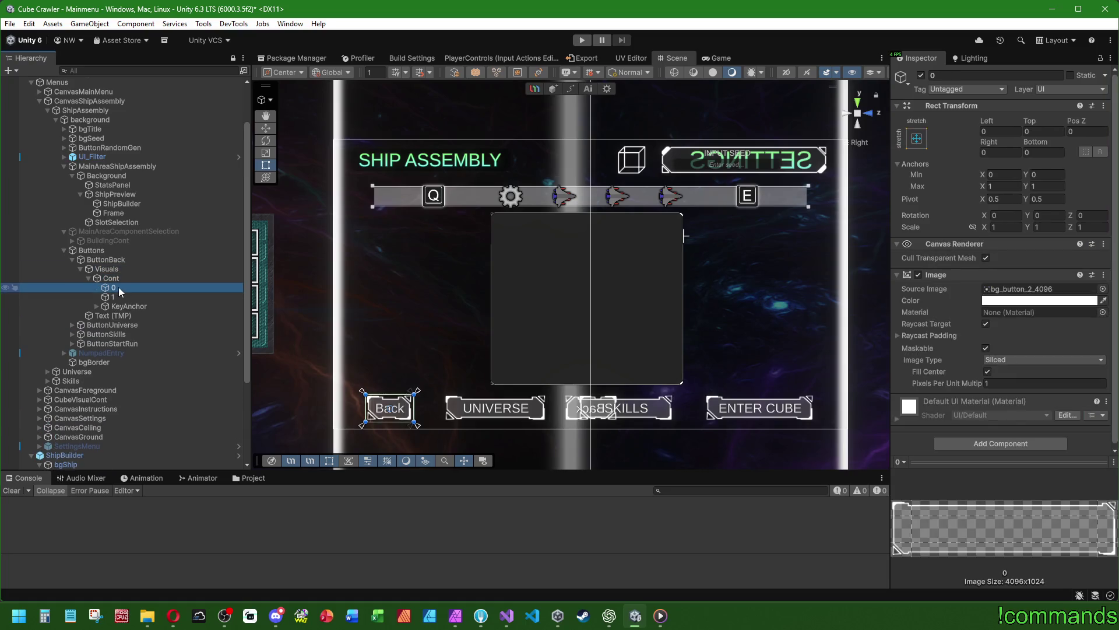
left_click(64, 250)
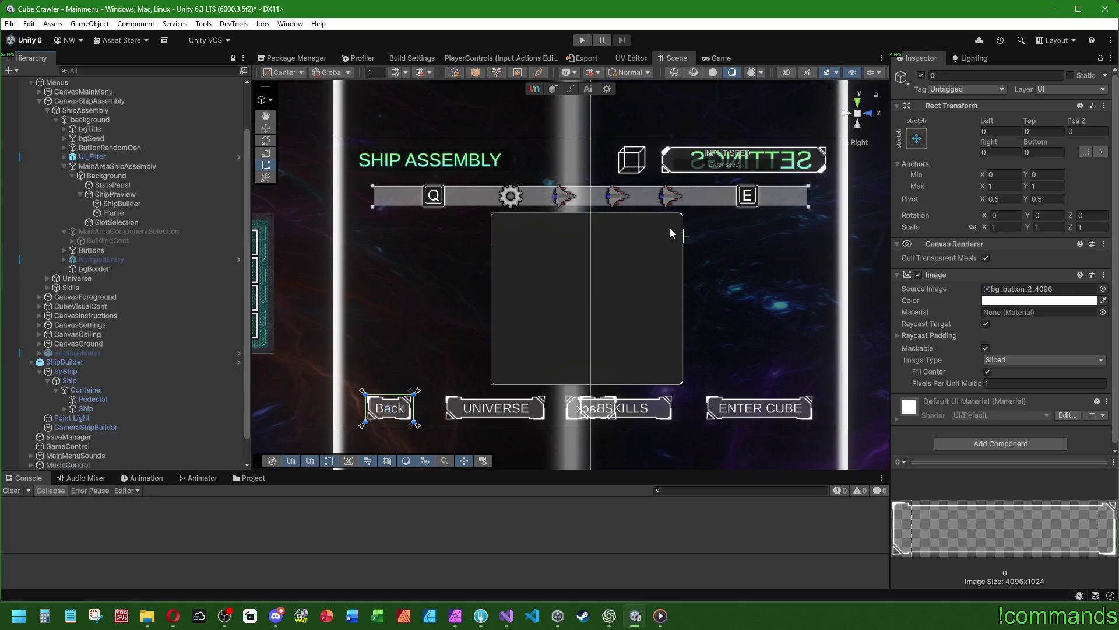
Check bgSeed's image, then give Frame a Pixels Per Unit Multiplier of 0.5
scroll(671, 264, "up", 2)
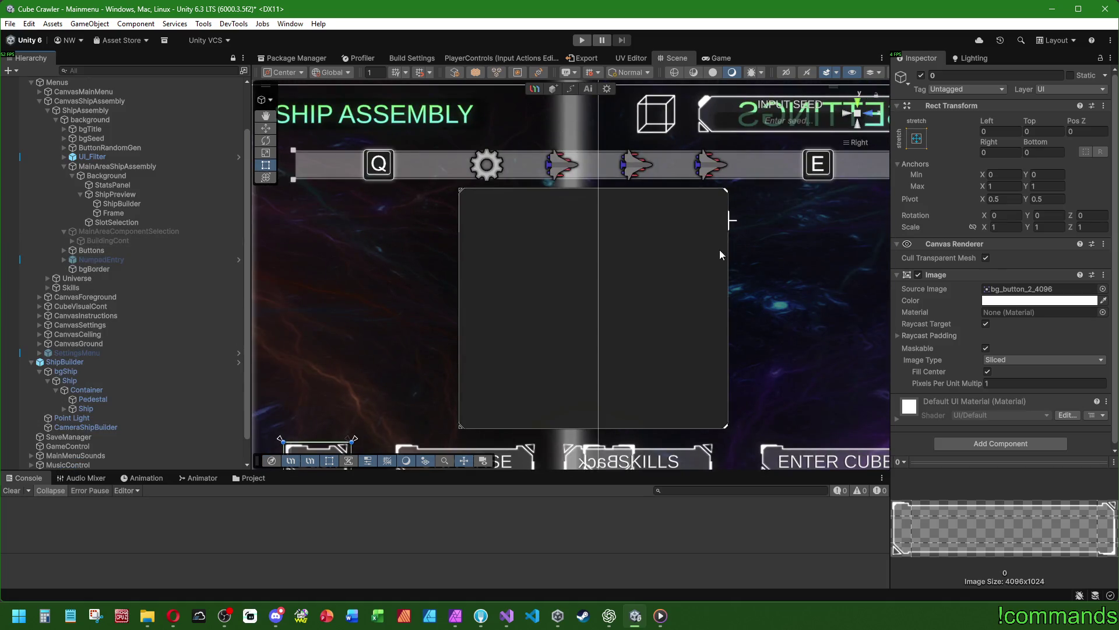
scroll(700, 251, "down", 2)
left_click(91, 138)
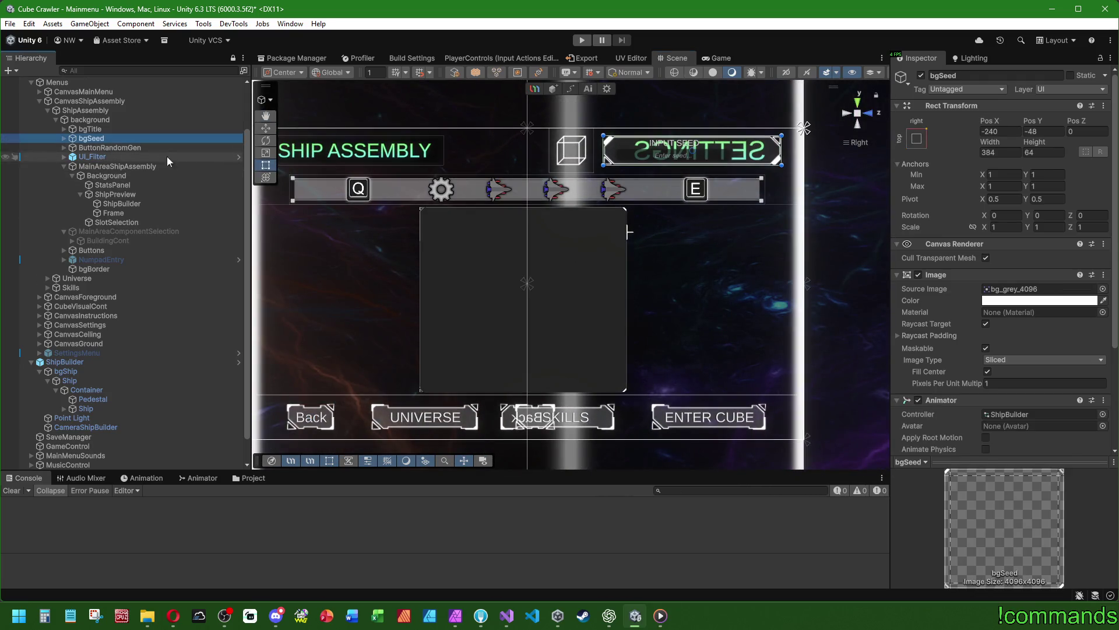
left_click(122, 202)
left_click(116, 211)
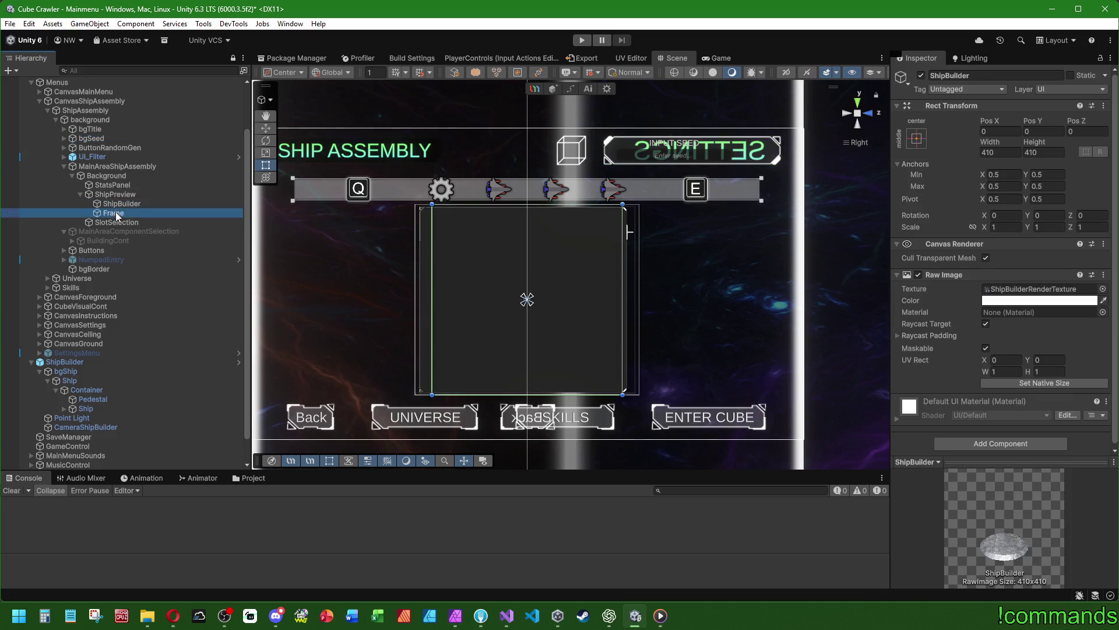
scroll(563, 278, "up", 2)
type("0.5")
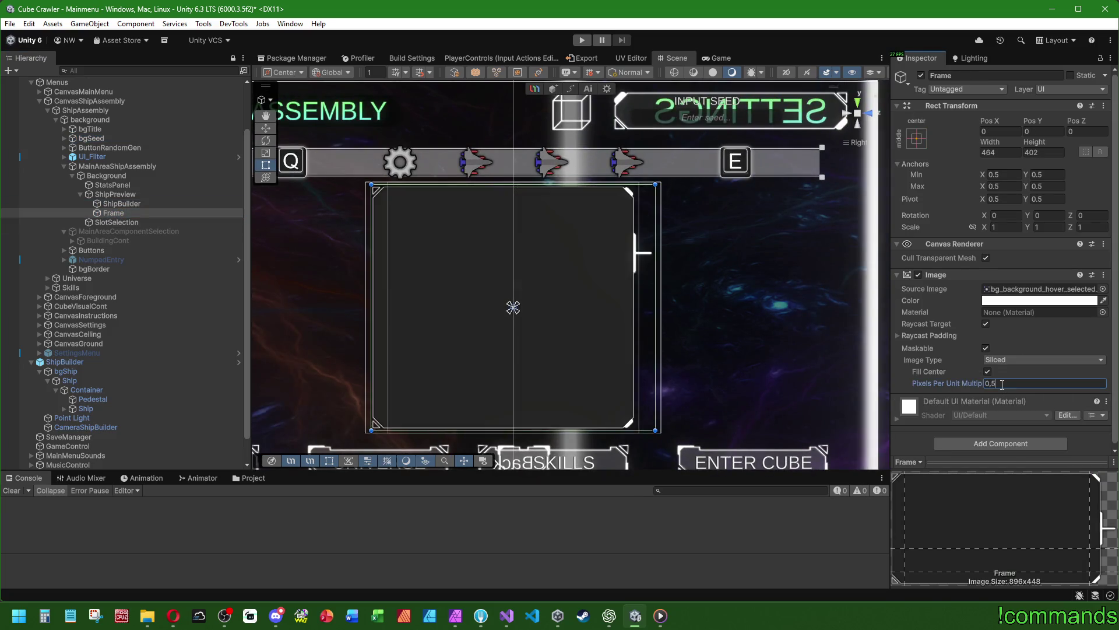
left_click_drag(734, 323, 744, 320)
scroll(744, 322, "down", 3)
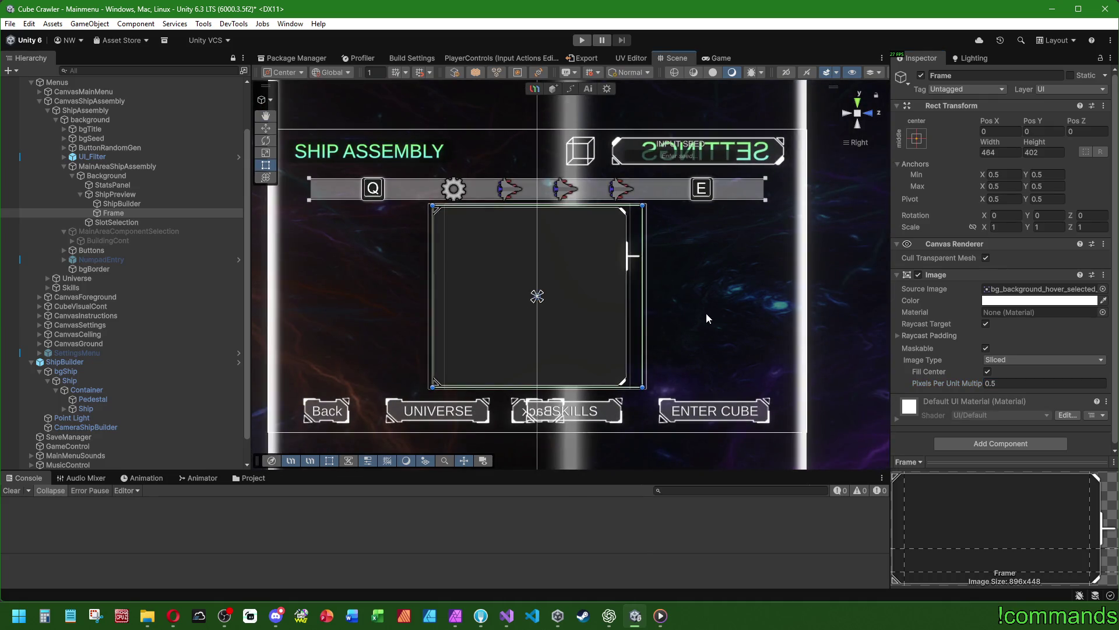
left_click(1116, 295)
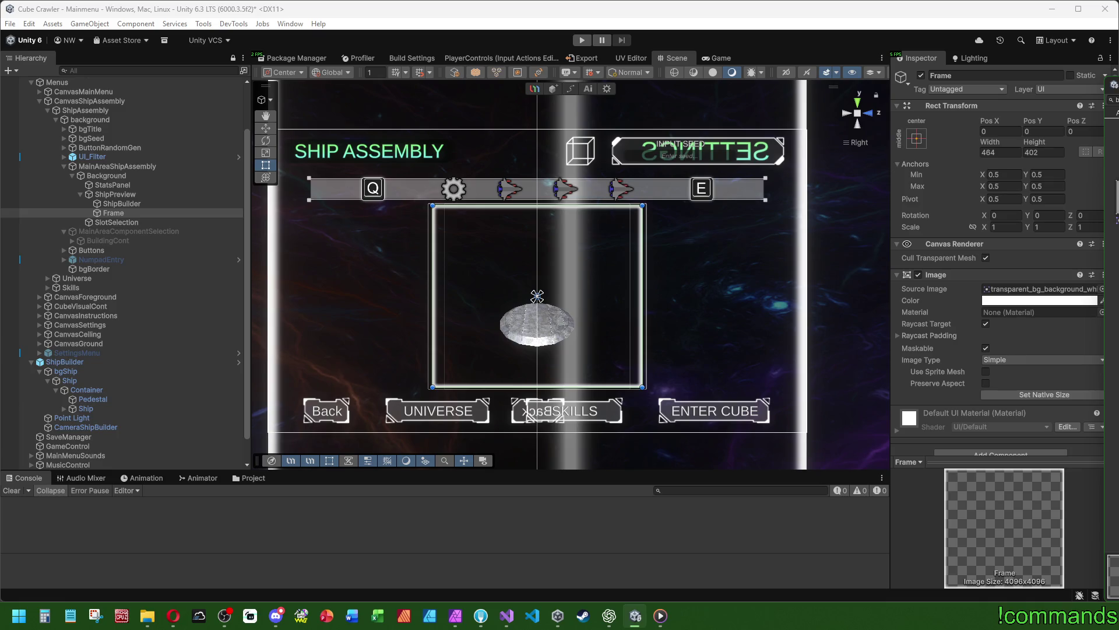
Undo the frame's image change, restoring the sliced grey sprite, and set Pixels Per Unit Multiplier to 1
key("ctrl+z")
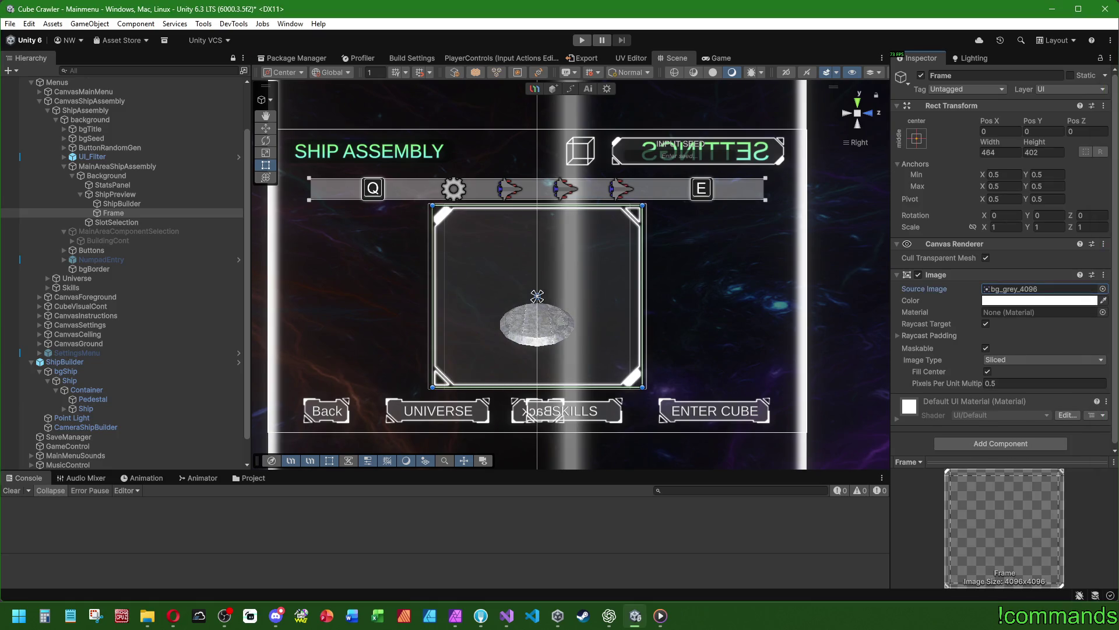
double_click(1033, 383)
type("1")
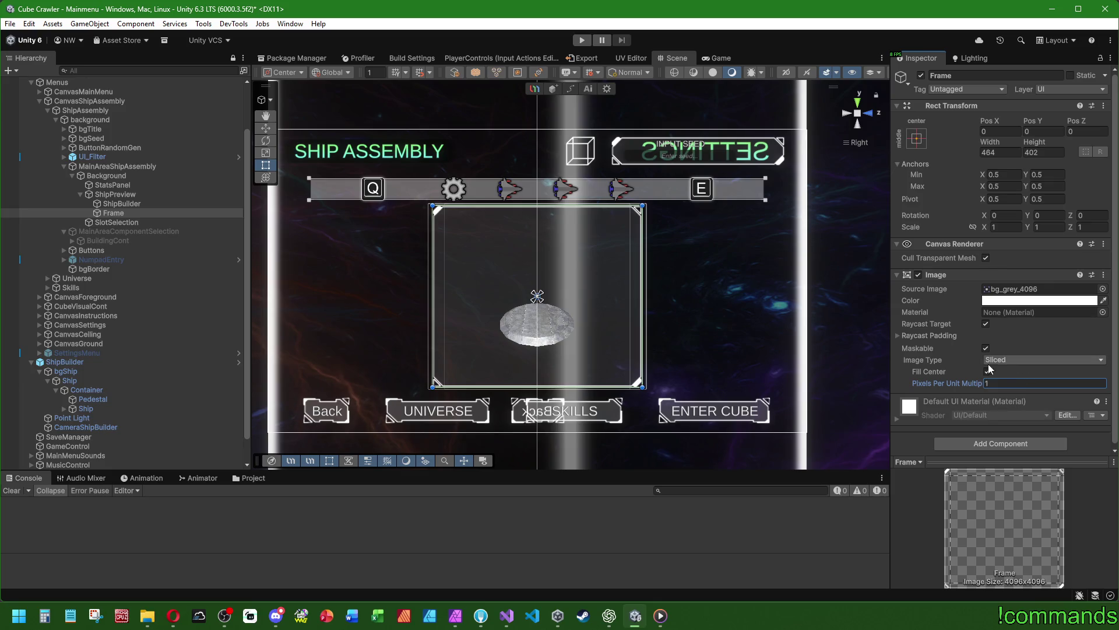
scroll(662, 268, "up", 2)
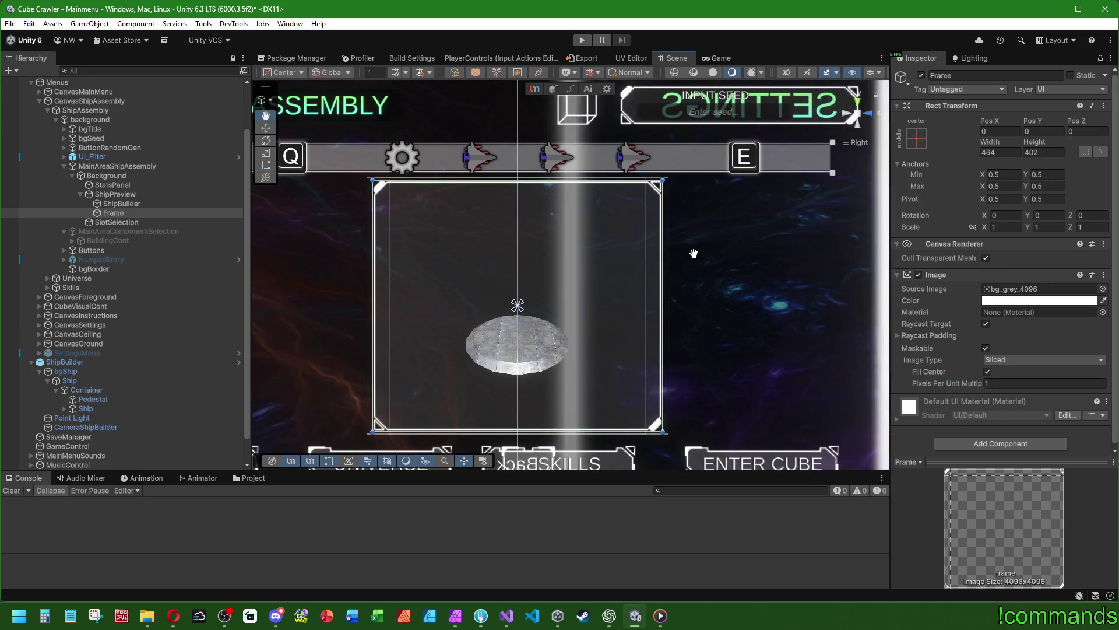
Set the Frame's width to 450 (402+32+16)
double_click(1000, 152)
type("402")
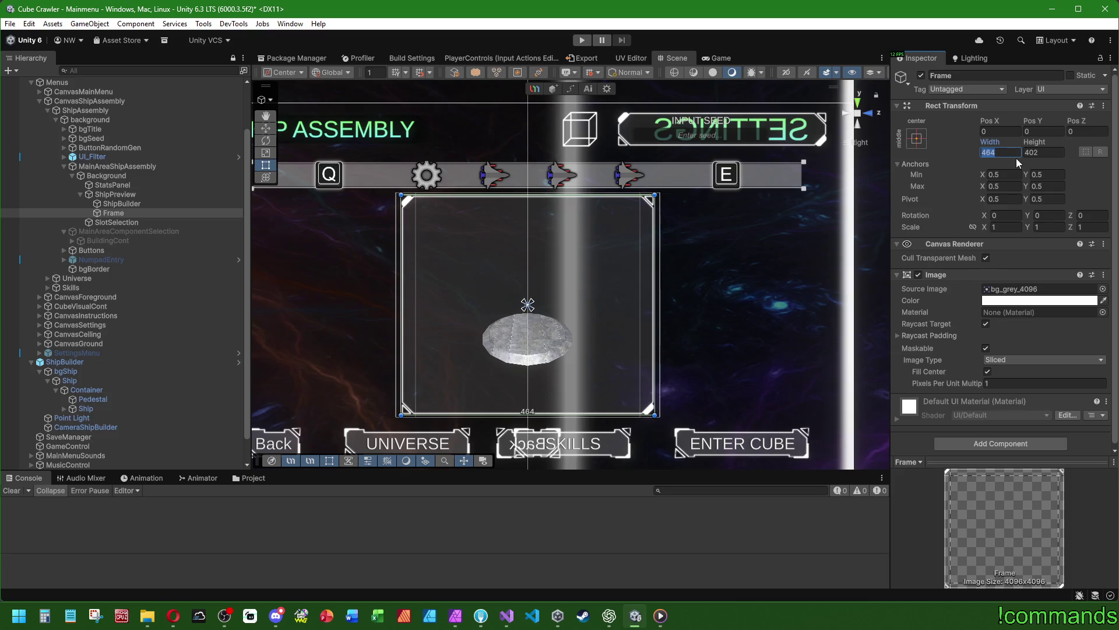
key("Return")
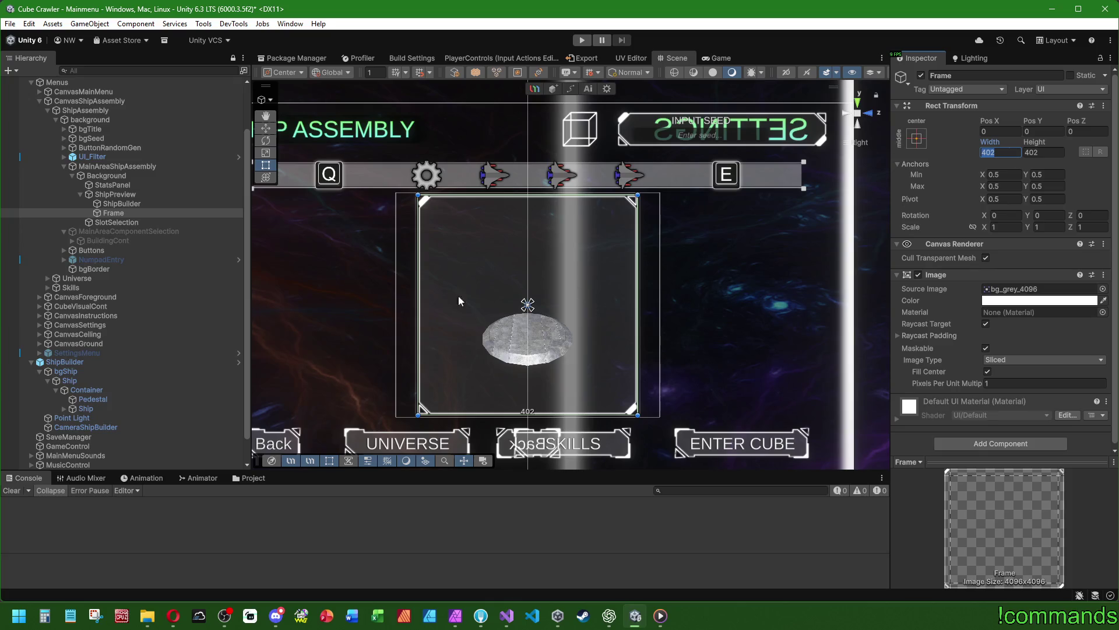
key("Right")
type("+3")
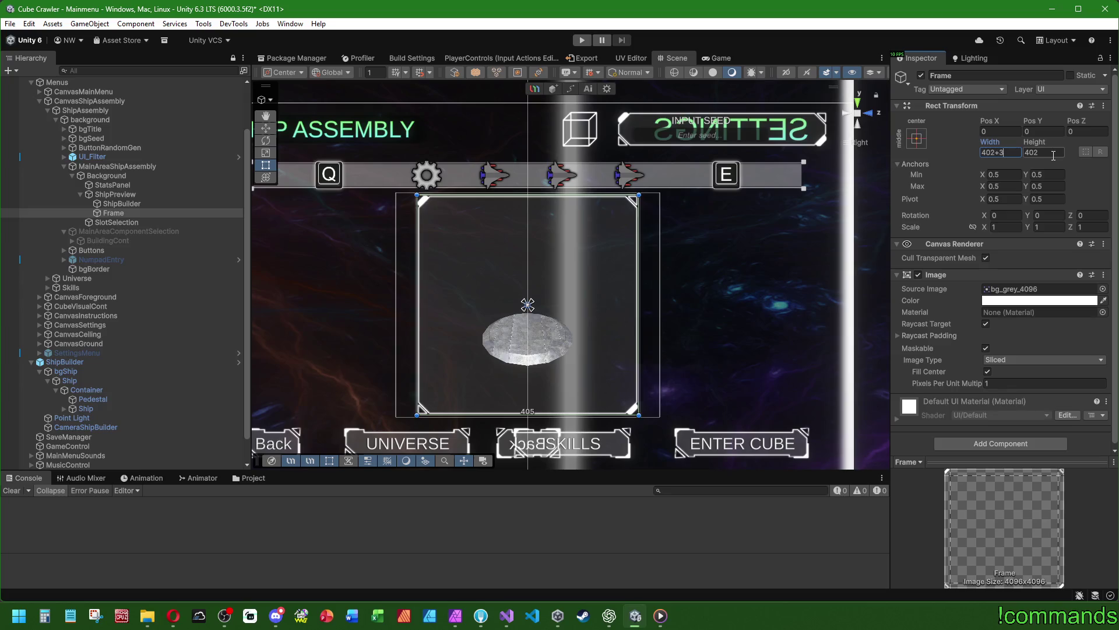
type("2+16")
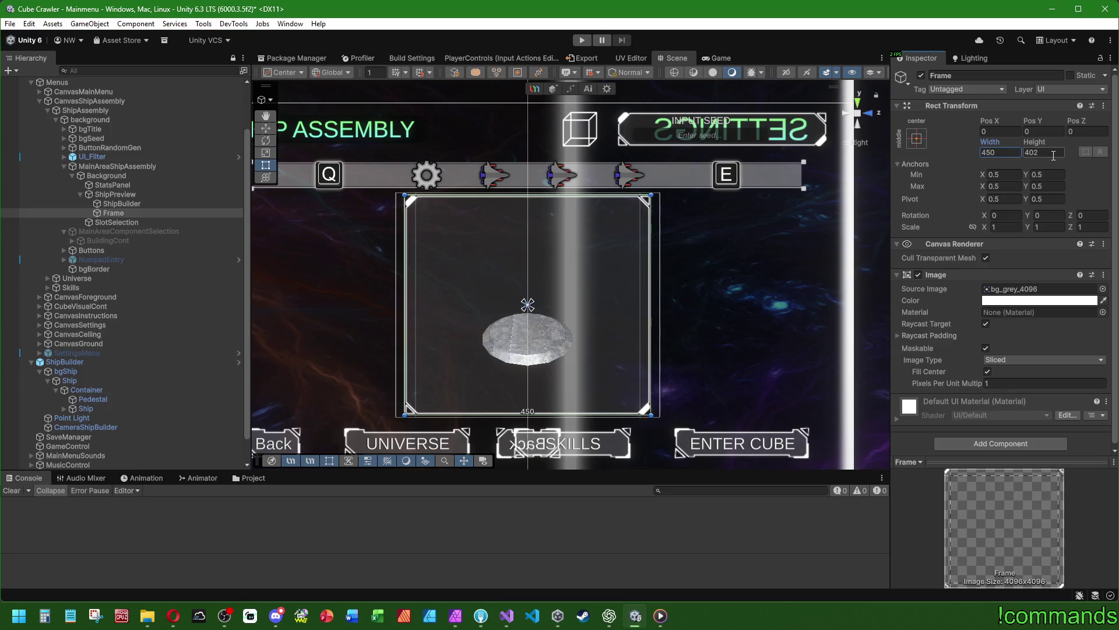
left_click(524, 489)
Check the Background, StatsPanel, SlotSelection and ShipPreview sizes and layout settings
scroll(274, 261, "down", 3)
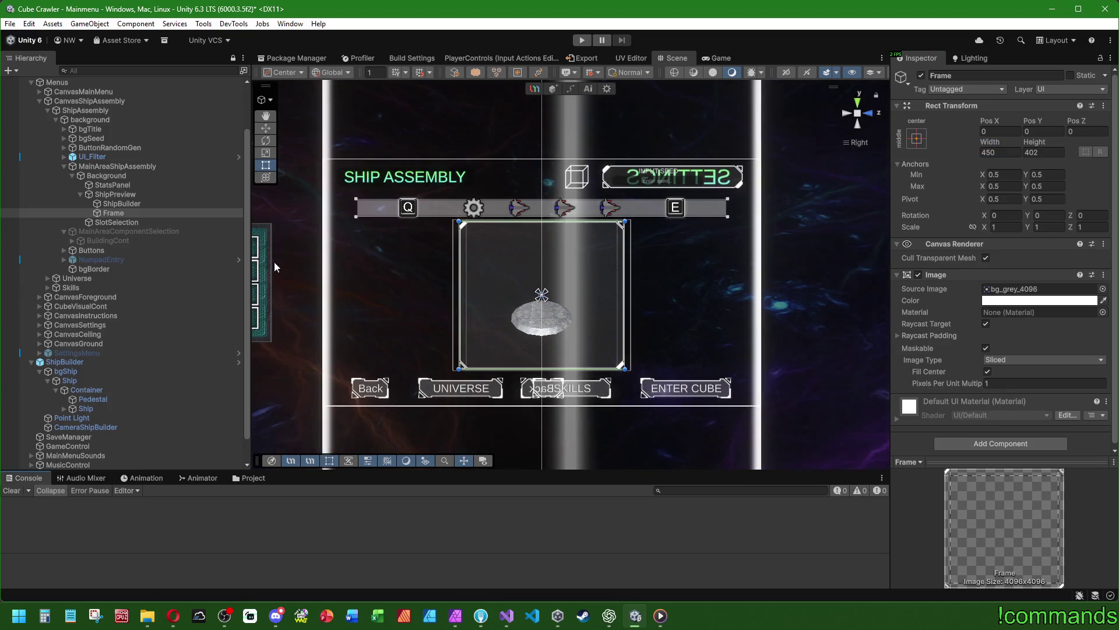
left_click(131, 176)
left_click(110, 185)
left_click(116, 221)
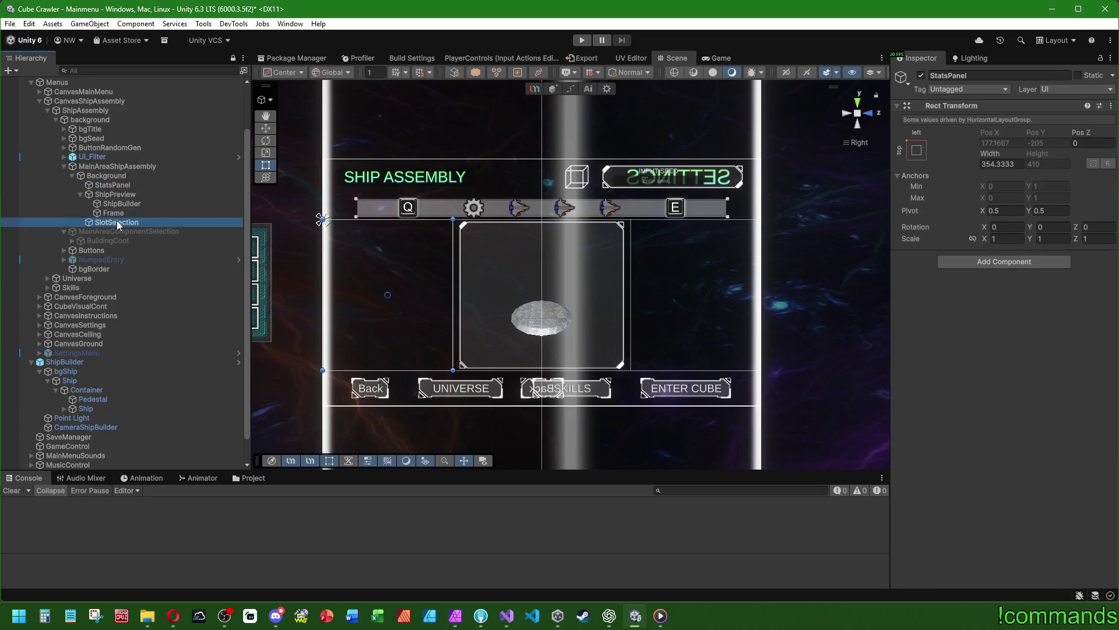
left_click(115, 194)
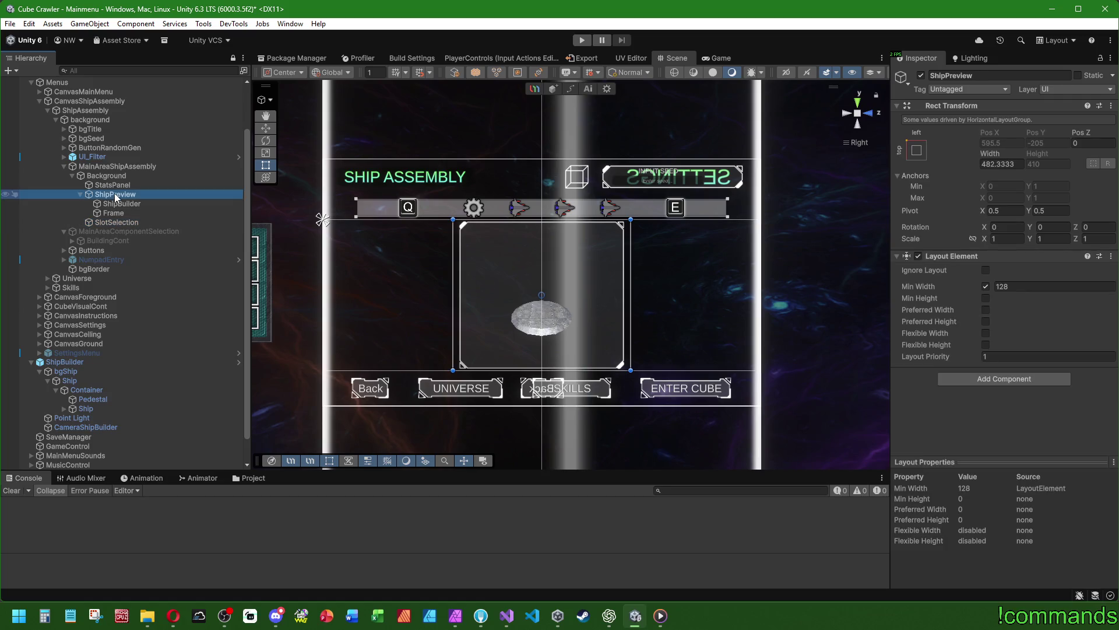
Pan the Scene view slightly and clear the Console output
left_click(19, 520)
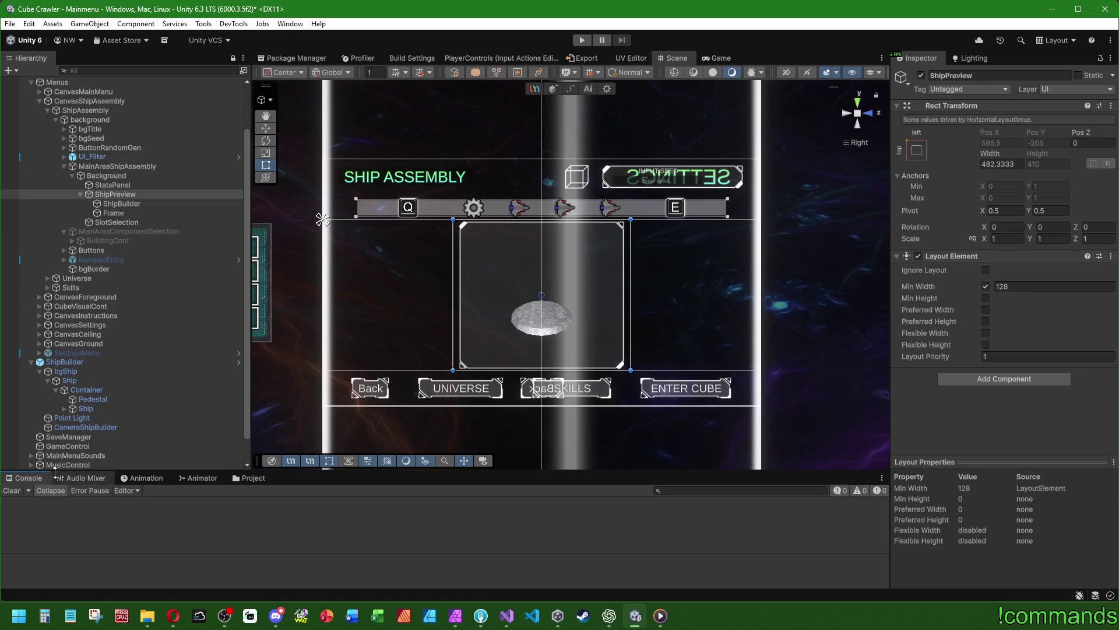
left_click_drag(606, 267, 633, 270)
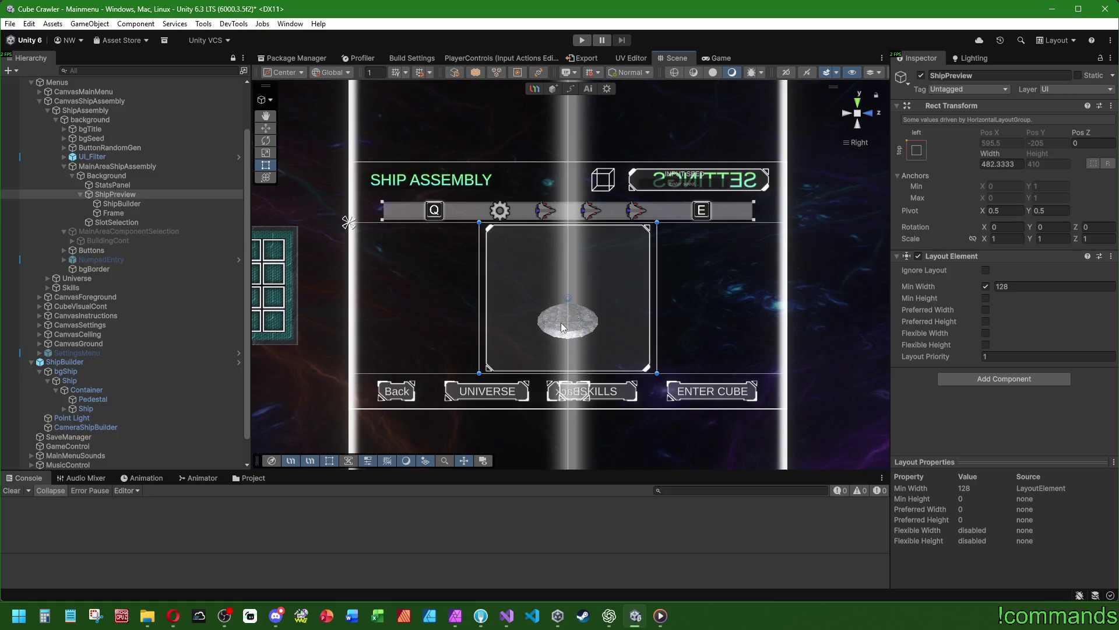
left_click(9, 491)
scroll(561, 294, "up", 2)
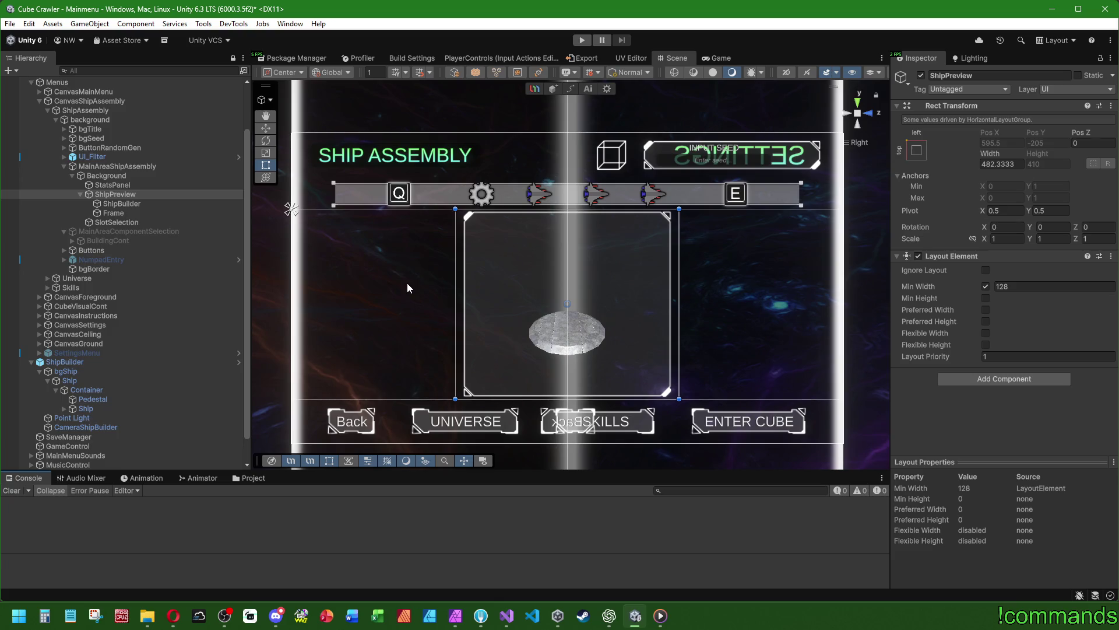
scroll(352, 278, "down", 3)
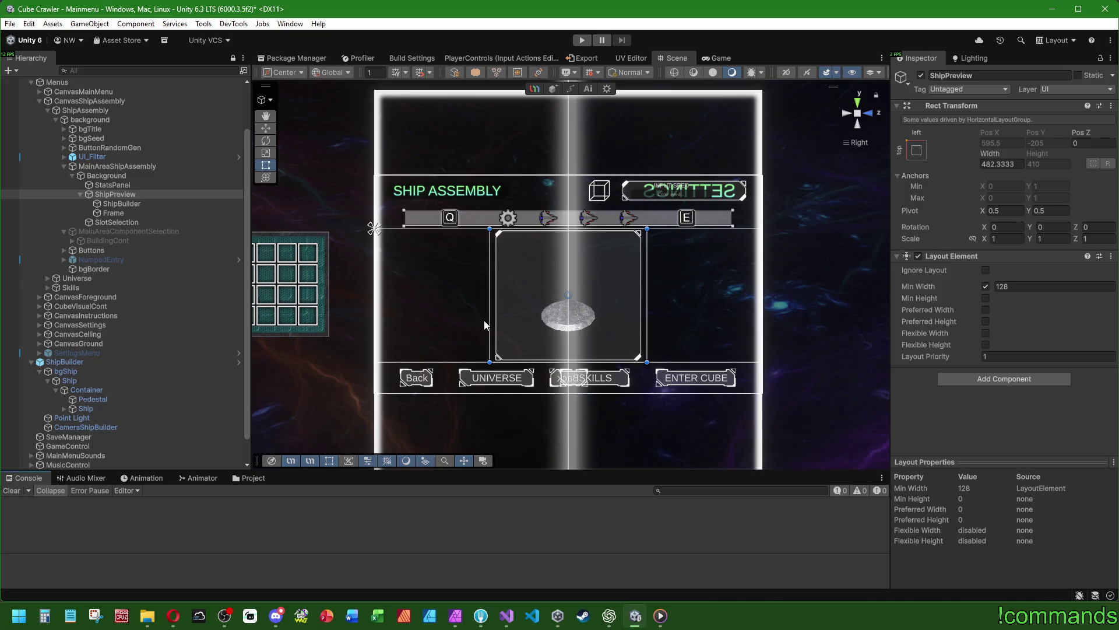
scroll(485, 324, "up", 2)
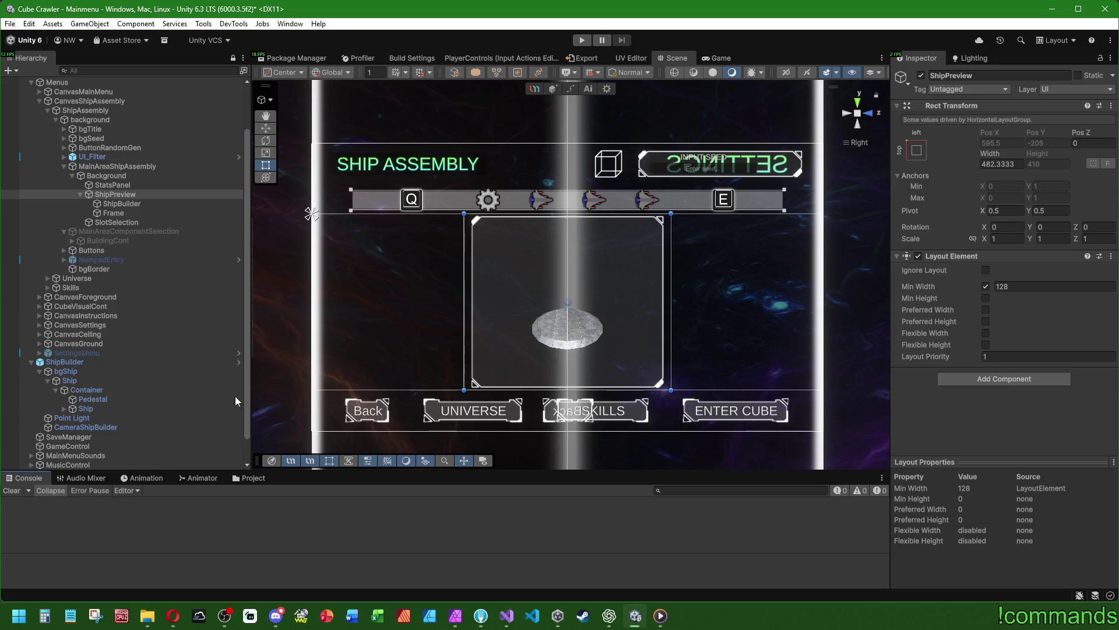
Look over the RenderTextures assets, return to the Console, and bring up the File menu
left_click(247, 477)
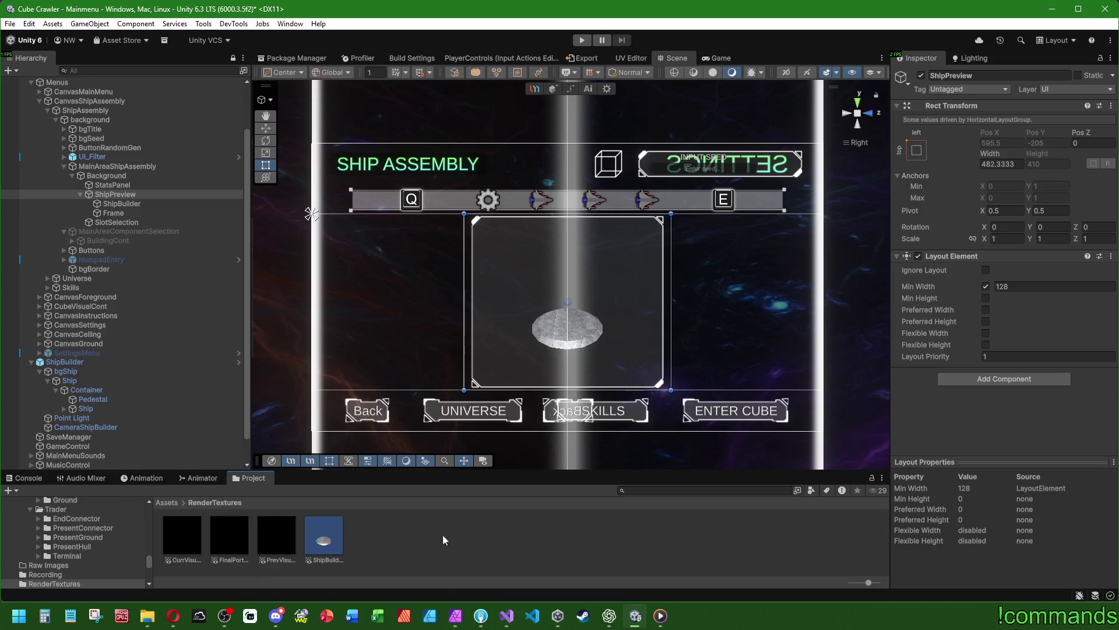
left_click(26, 478)
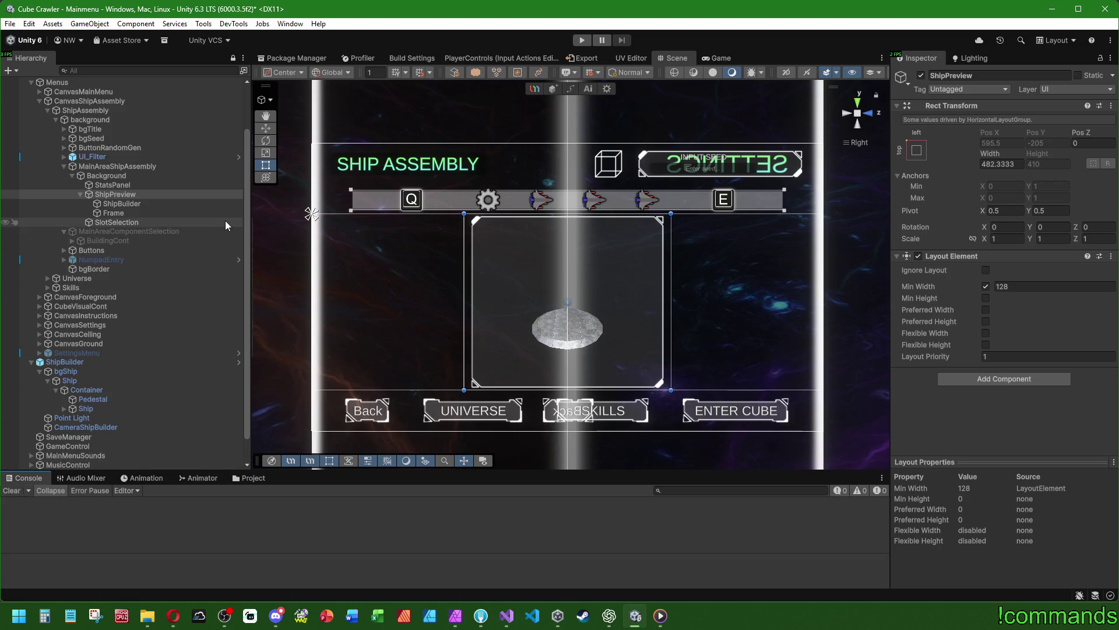
scroll(140, 224, "up", 3)
left_click(10, 23)
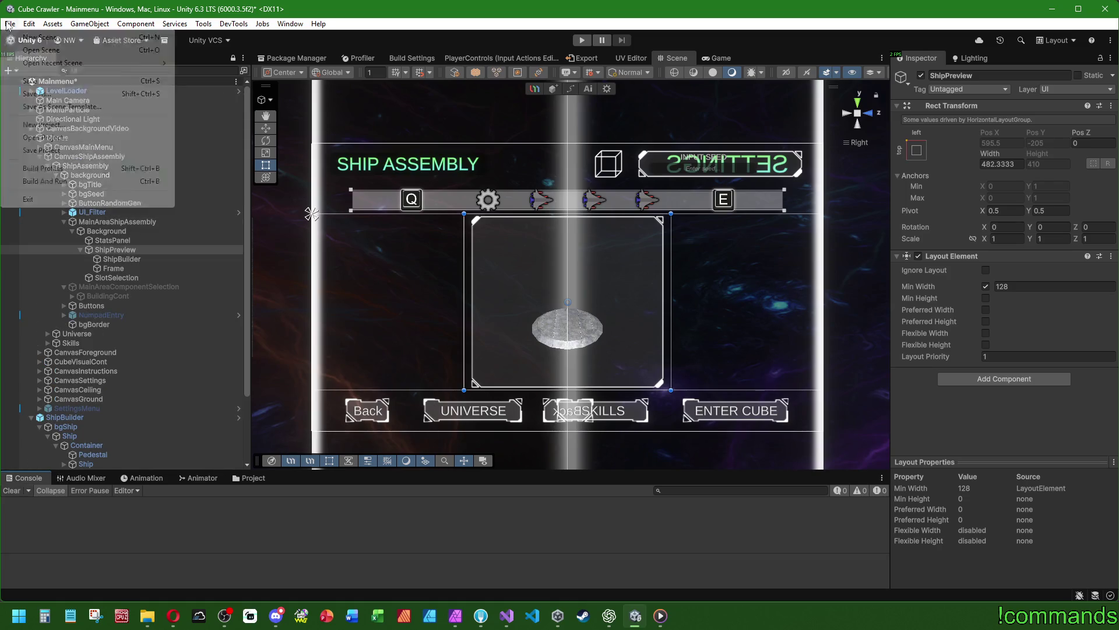
Save the Mainmenu scene, play-test in a maximized Game view cycling parts with E, then stop
left_click(35, 80)
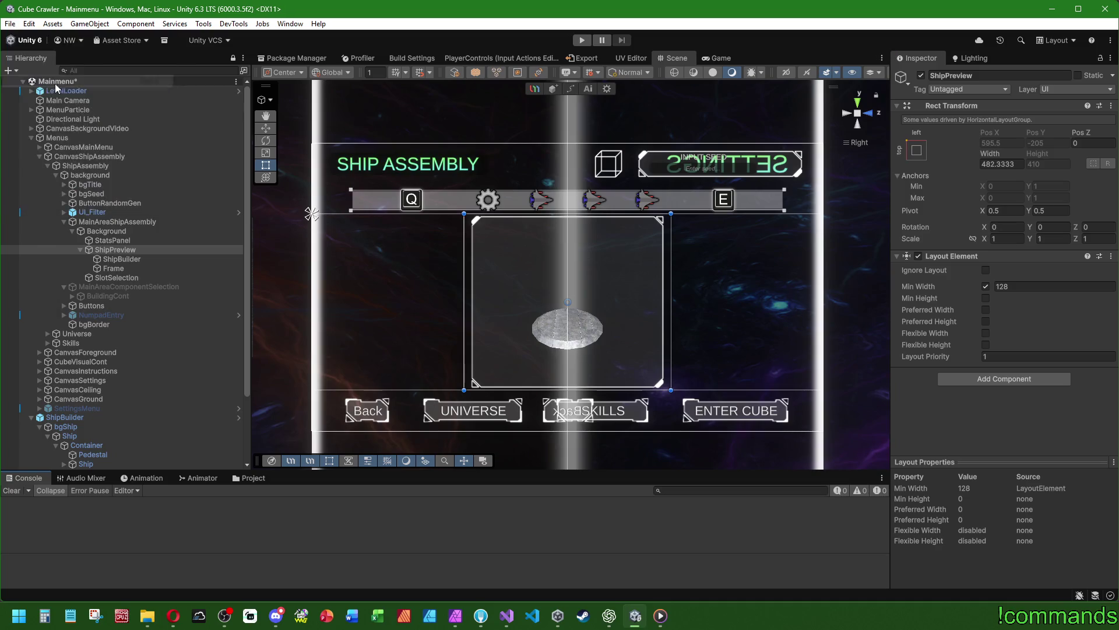
left_click(582, 39)
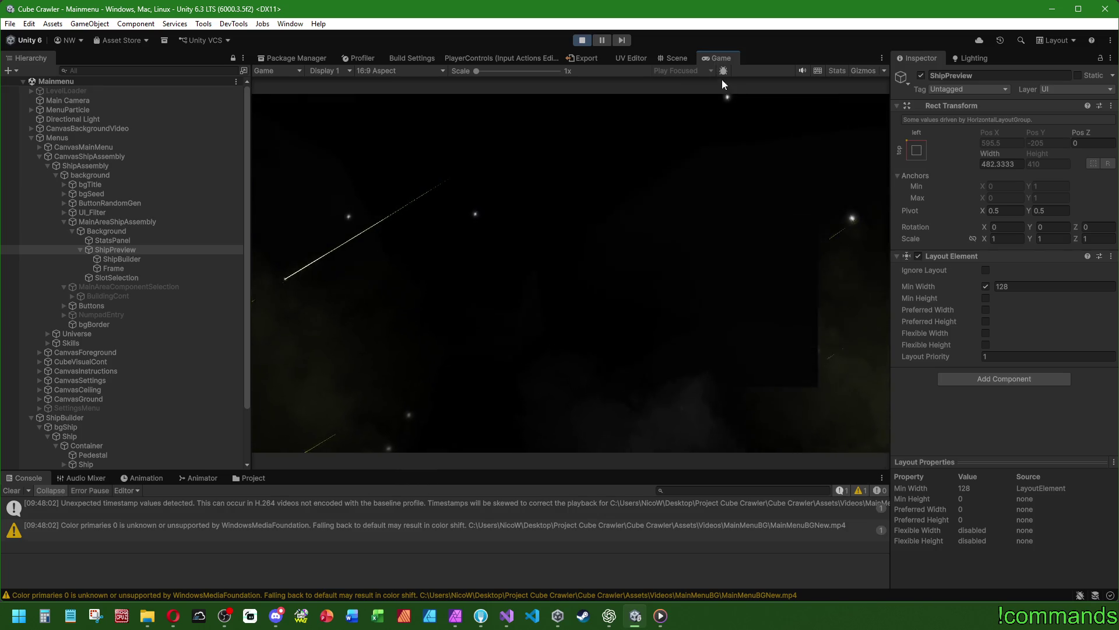
double_click(722, 57)
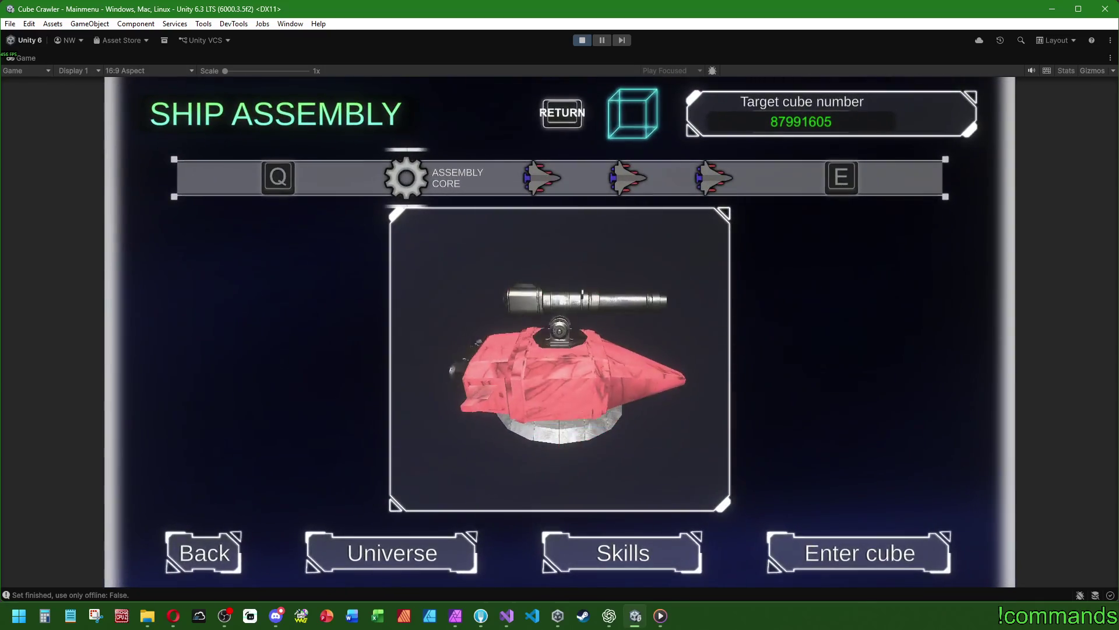
key("e")
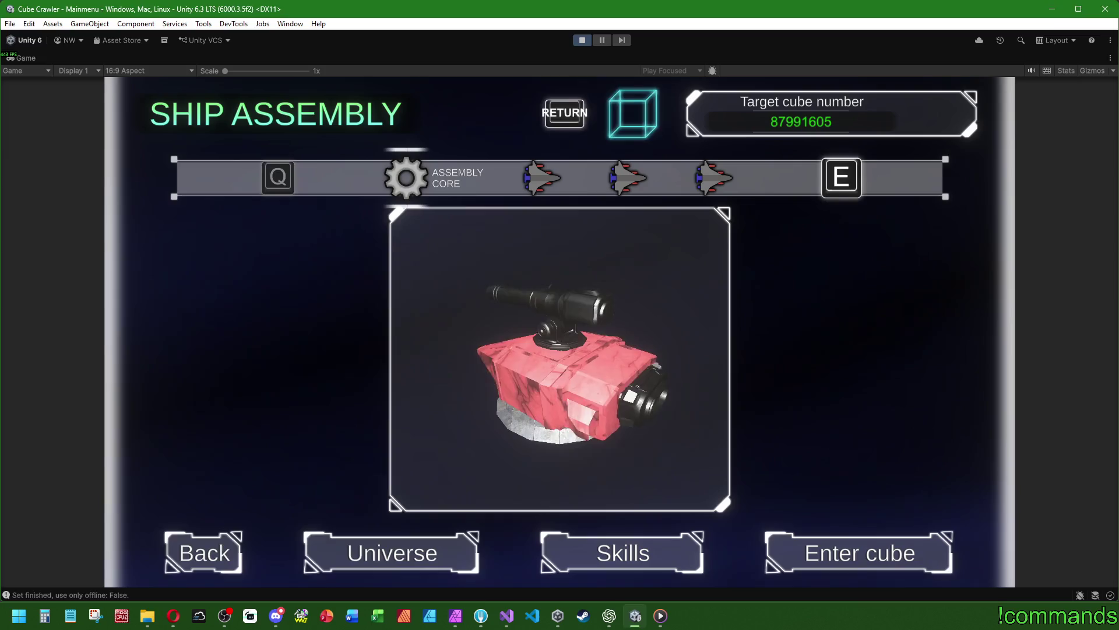
key("super")
left_click(583, 40)
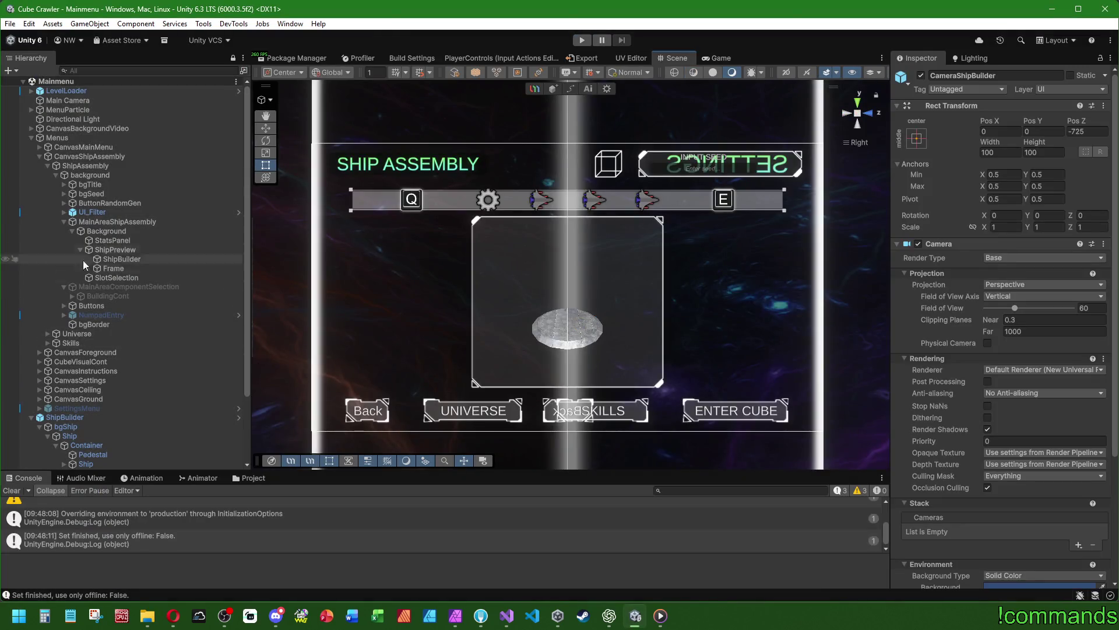
Resize the Frame to 458 wide (450+8) by 386 high (402-16)
left_click(105, 268)
left_click(1059, 151)
left_click(1059, 152)
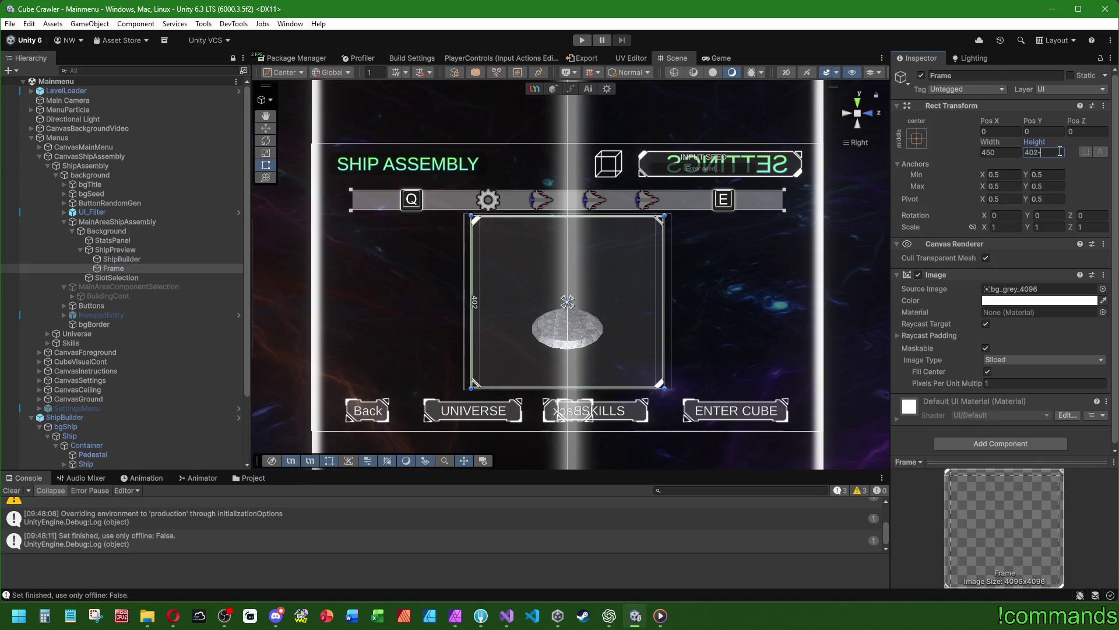
type("16")
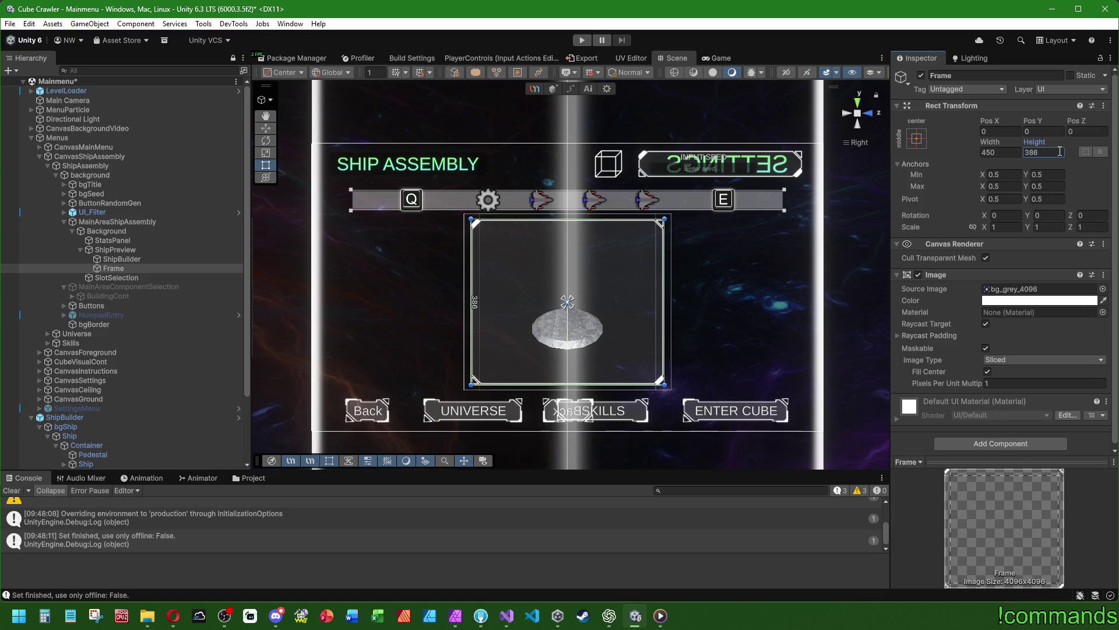
left_click(1015, 152)
type("+8")
key("Return")
Move ShipBuilder to sit after Frame under ShipPreview so the ship draws on top
left_click(129, 268)
left_click(135, 259)
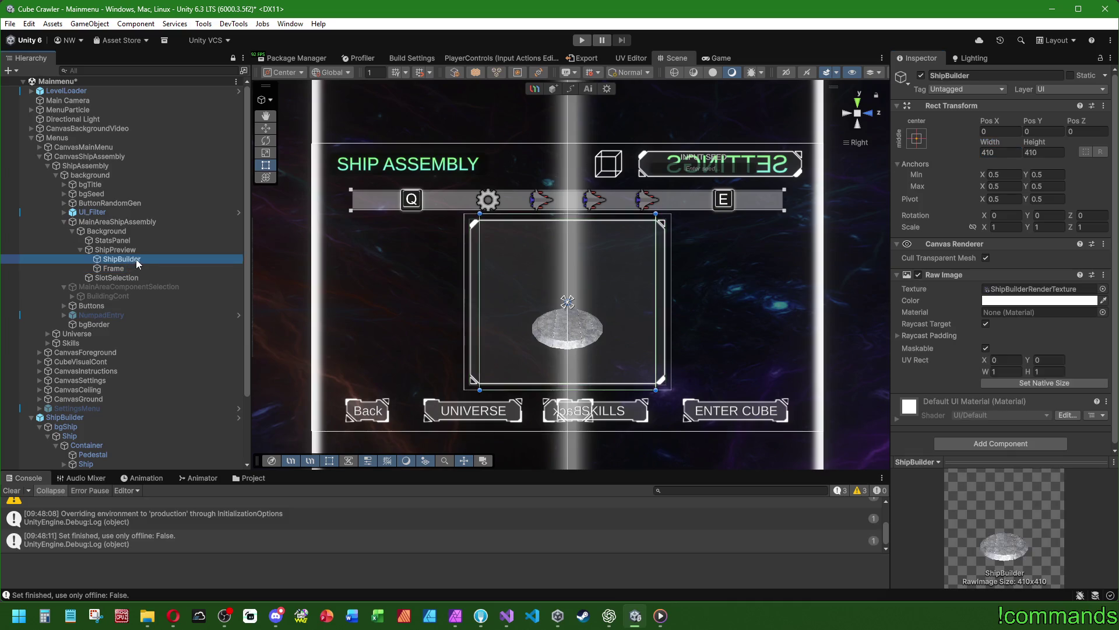
left_click(121, 267)
left_click(125, 263)
left_click_drag(125, 264, 118, 268)
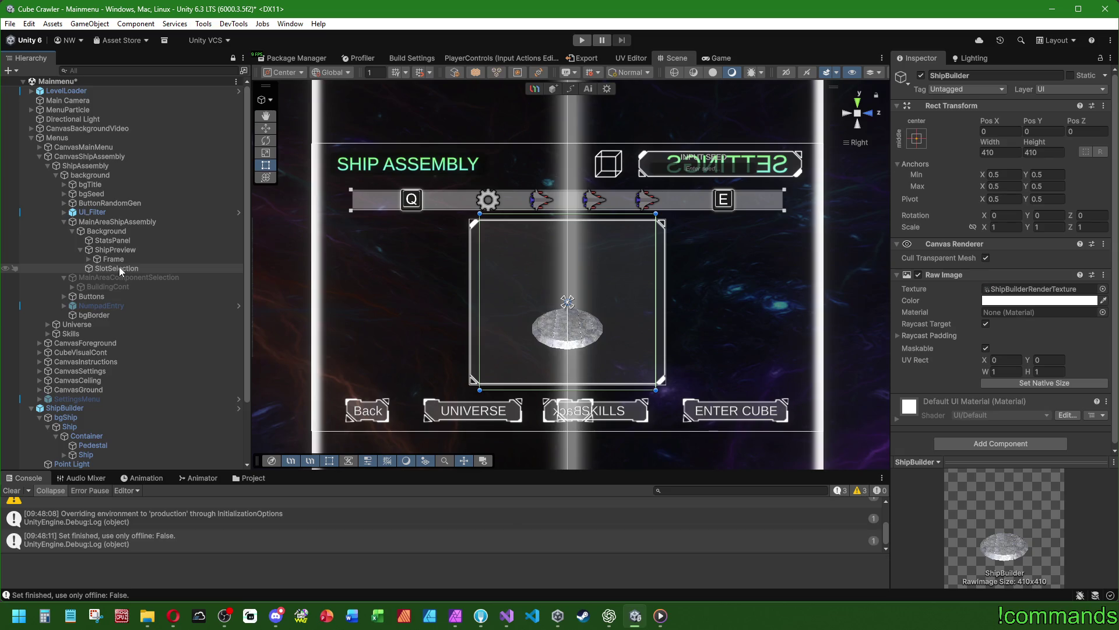
left_click(88, 260)
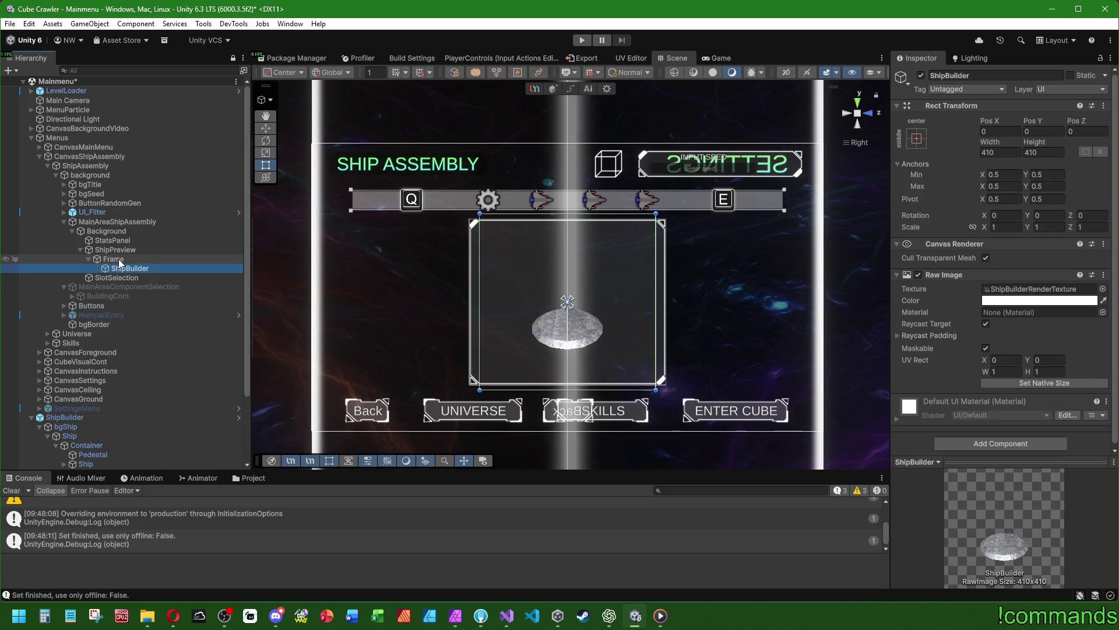
left_click_drag(119, 267, 121, 251)
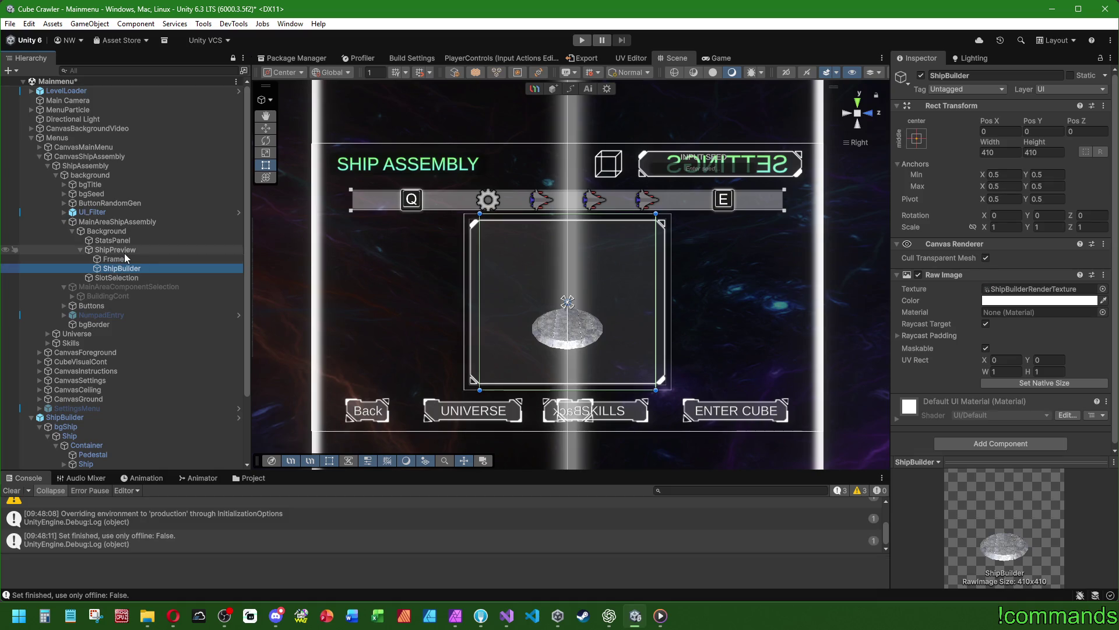
left_click(123, 258)
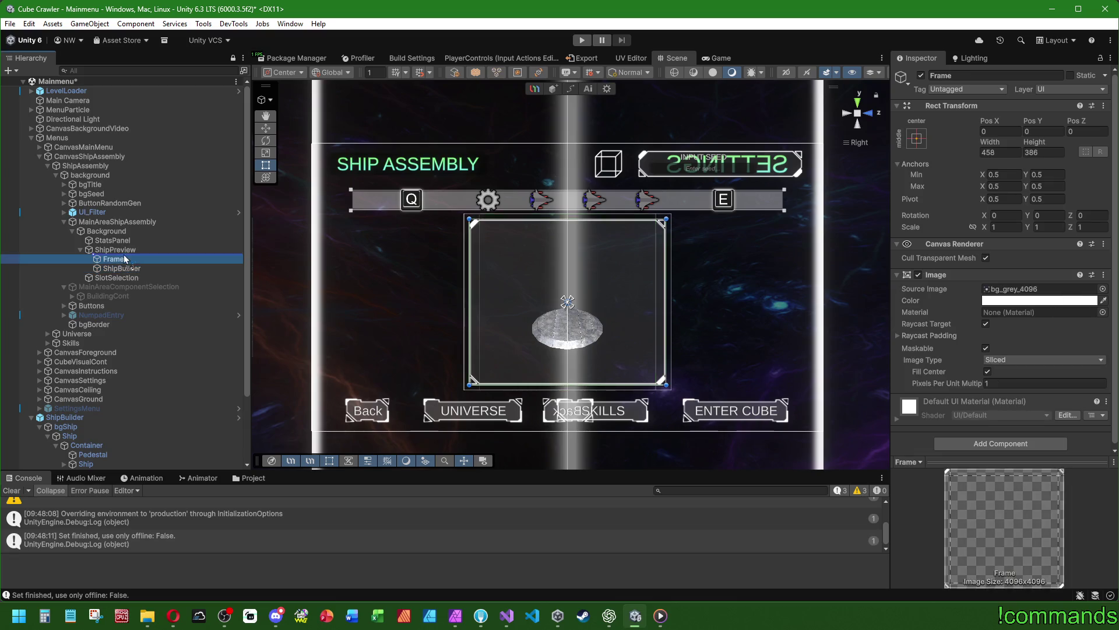
left_click(121, 268)
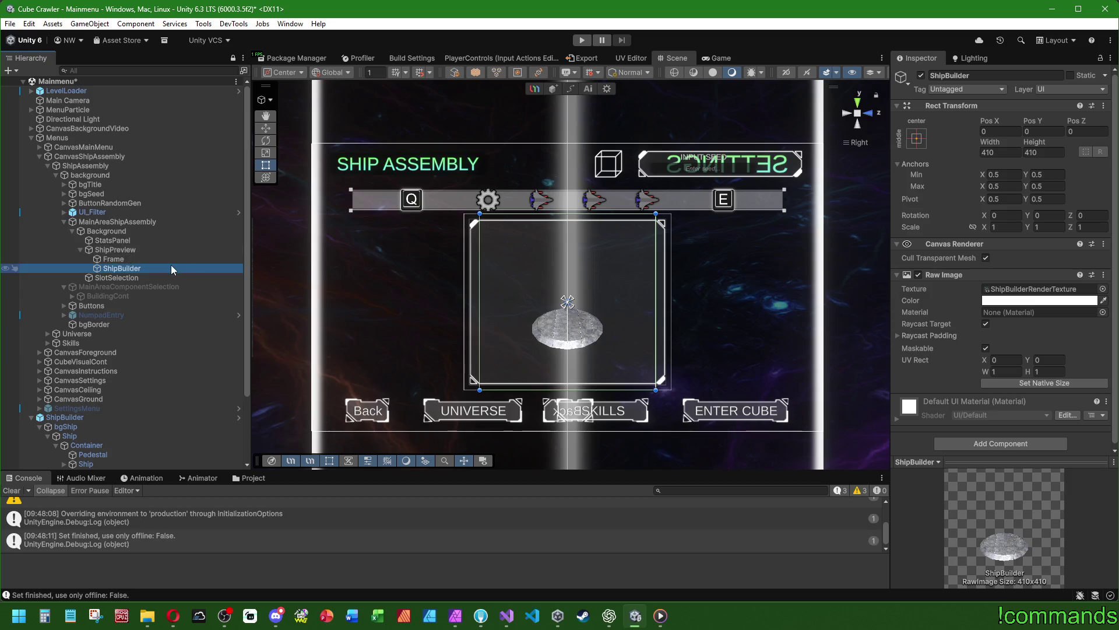
Scroll and pan the Scene view to center the menu layout
scroll(492, 352, "down", 2)
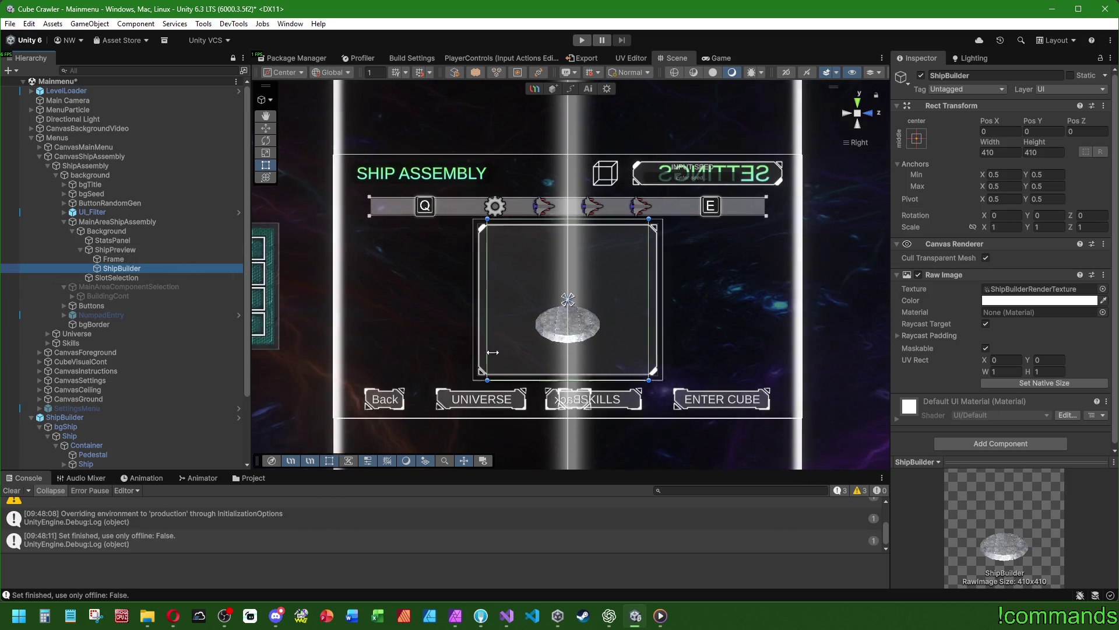
left_click(11, 490)
scroll(551, 304, "up", 2)
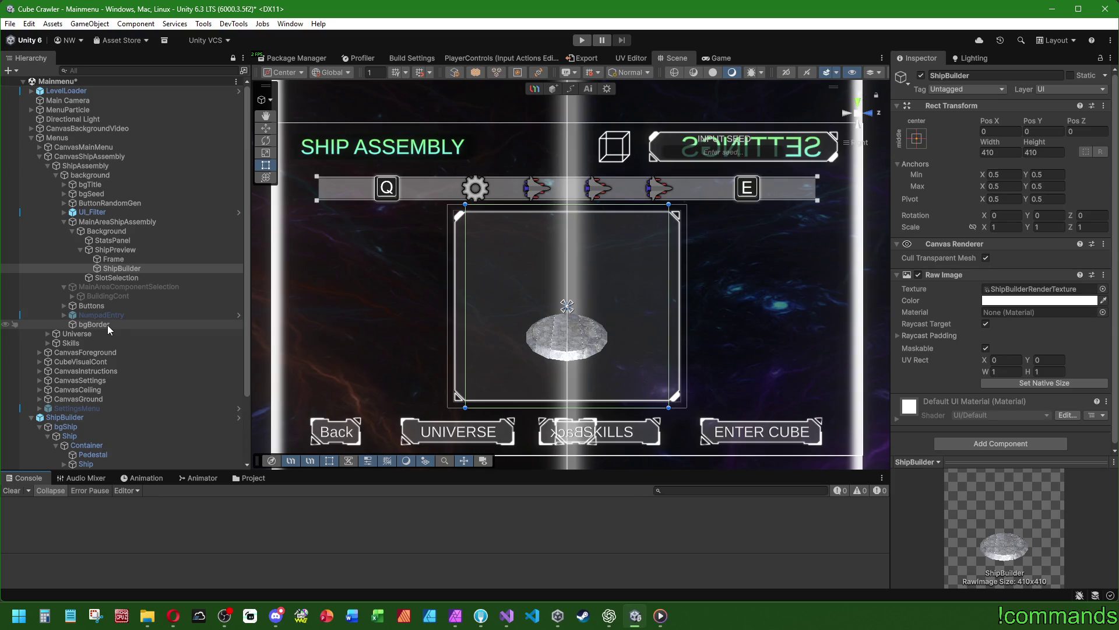
scroll(567, 405, "up", 3)
scroll(602, 338, "down", 4)
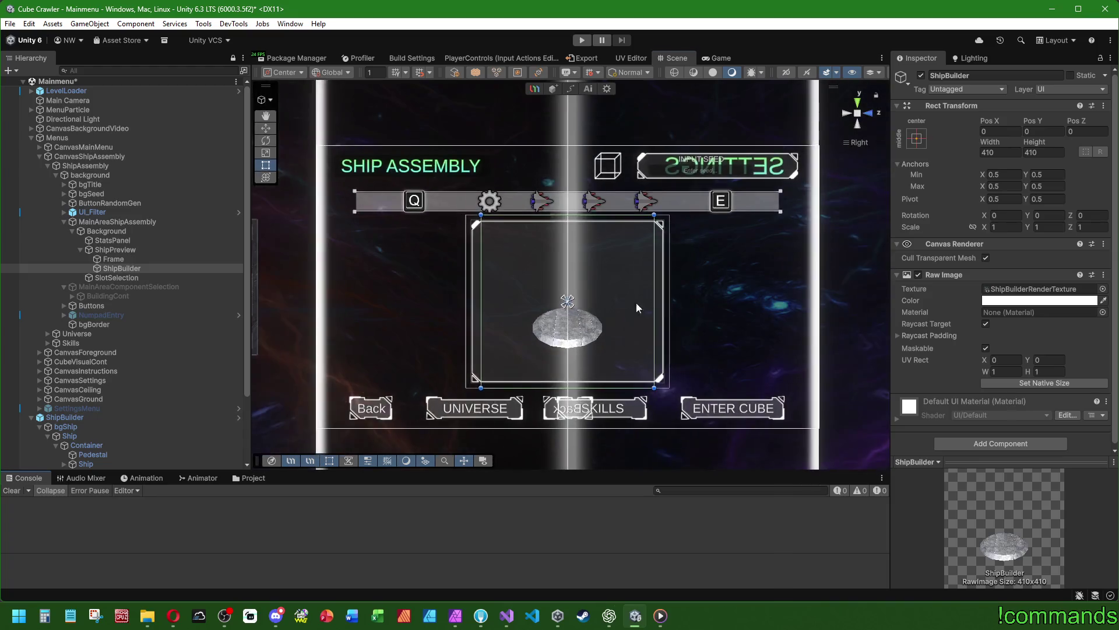
left_click_drag(648, 301, 575, 324)
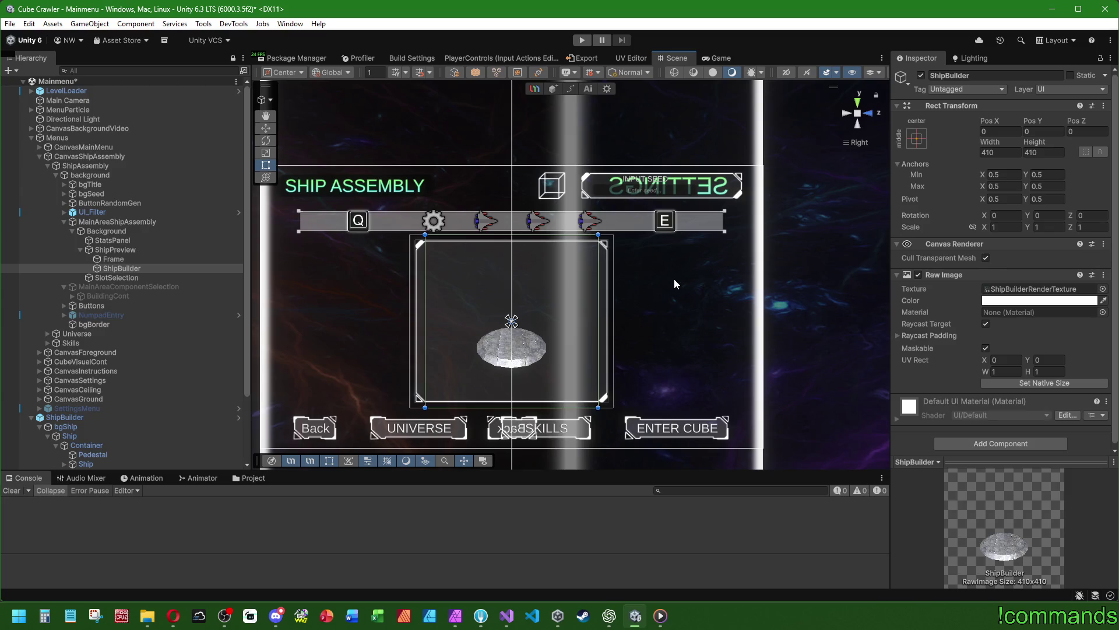
Briefly switch to the Opera browser, then return to Unity and enter Play mode
key("alt+Tab")
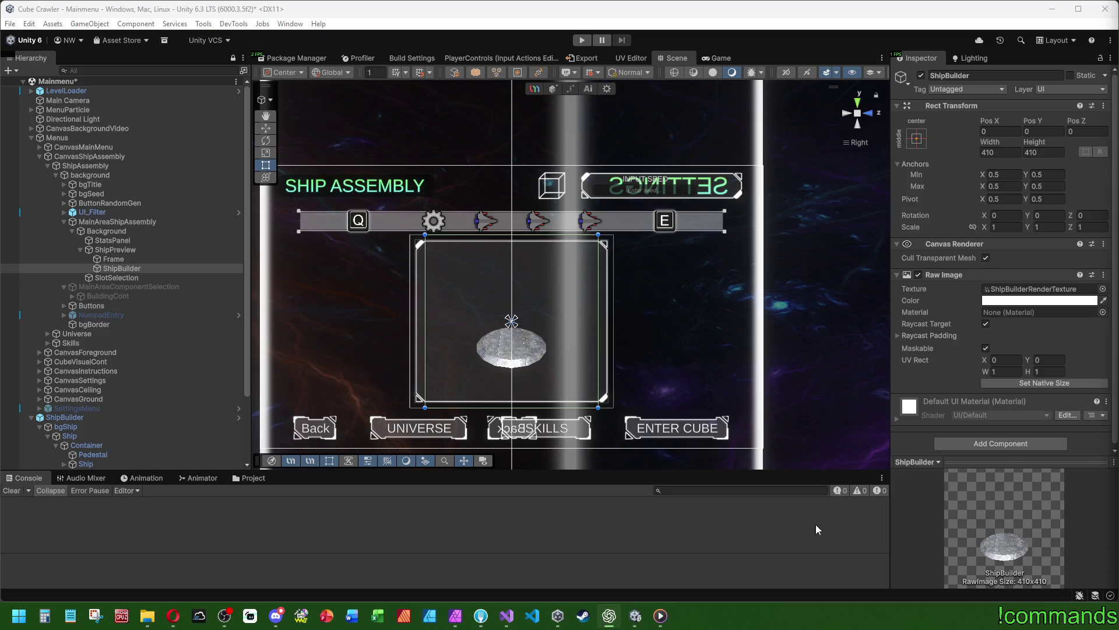
left_click(179, 621)
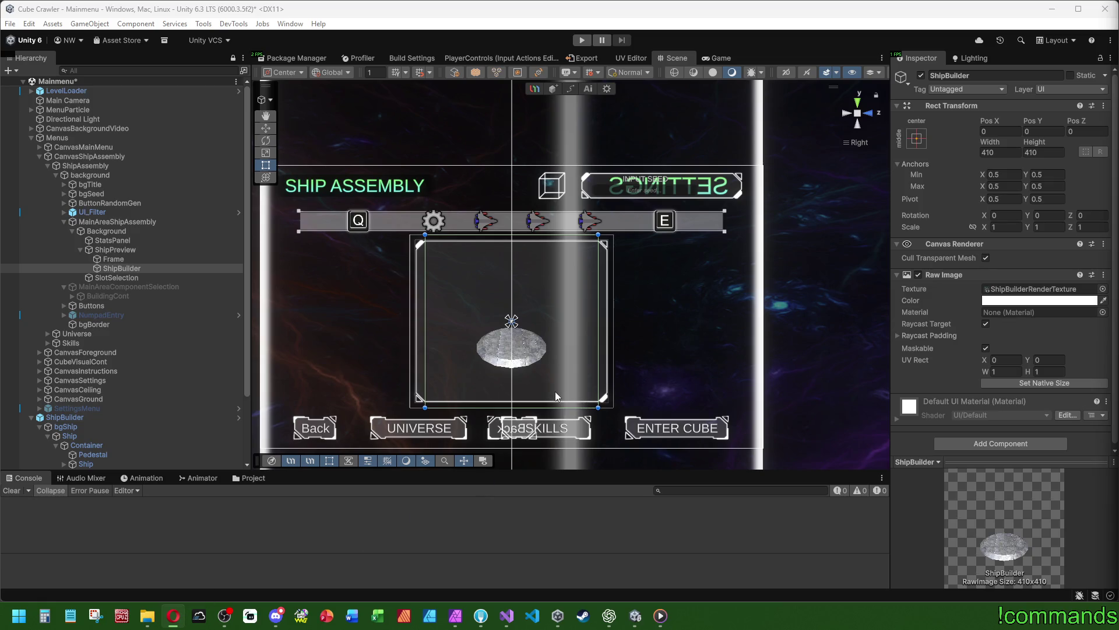
left_click(348, 515)
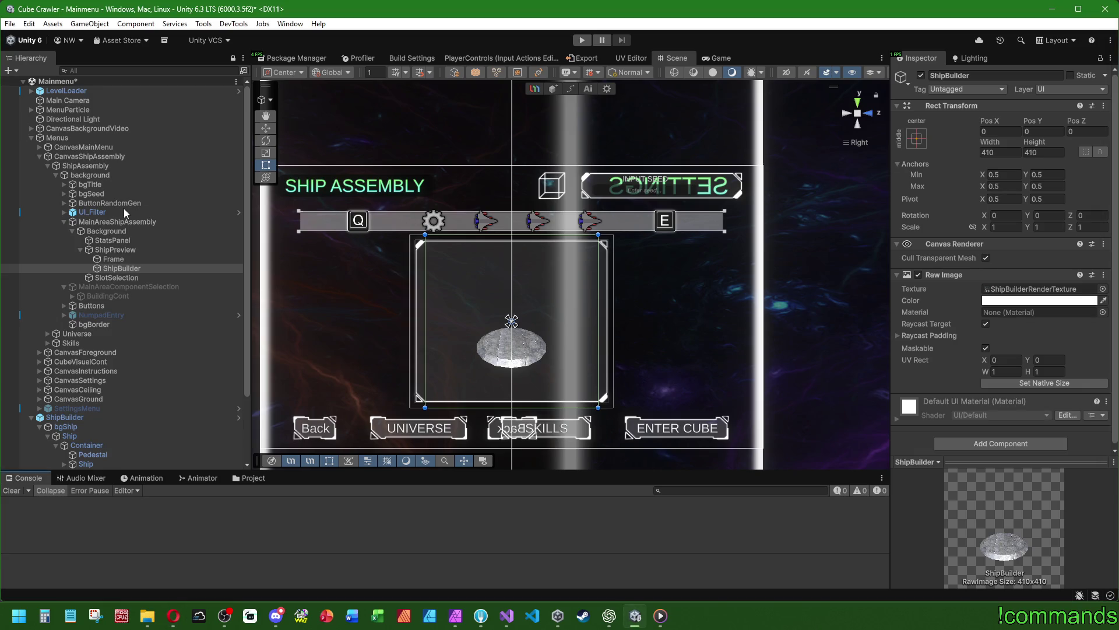
left_click(581, 39)
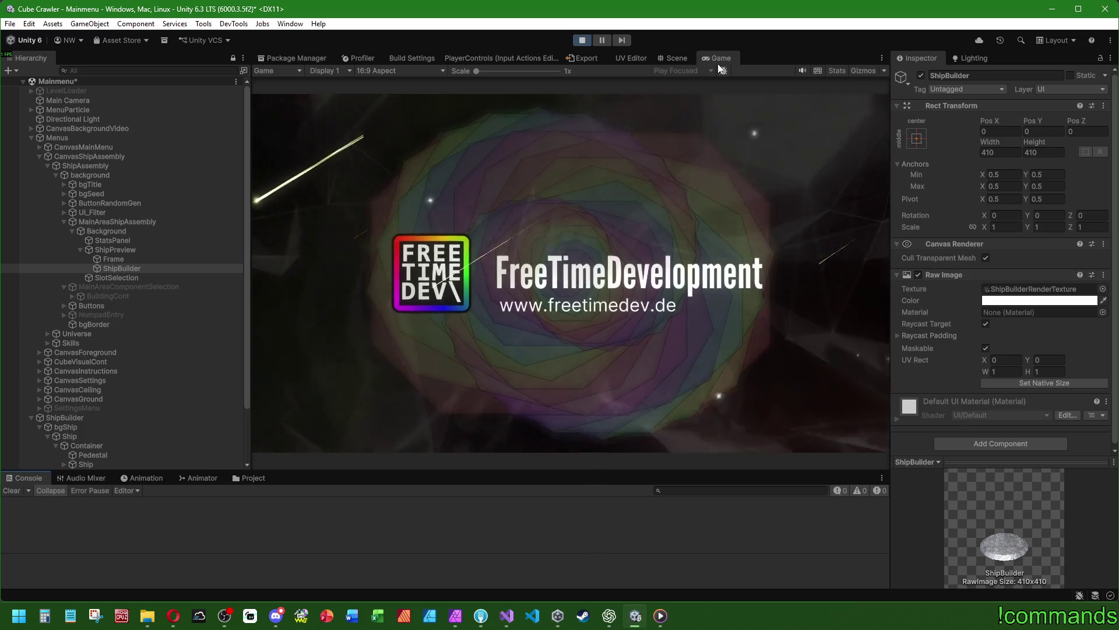
Maximize the Game view, cycle ship parts with E to inspect the frame, then exit Play mode
double_click(729, 54)
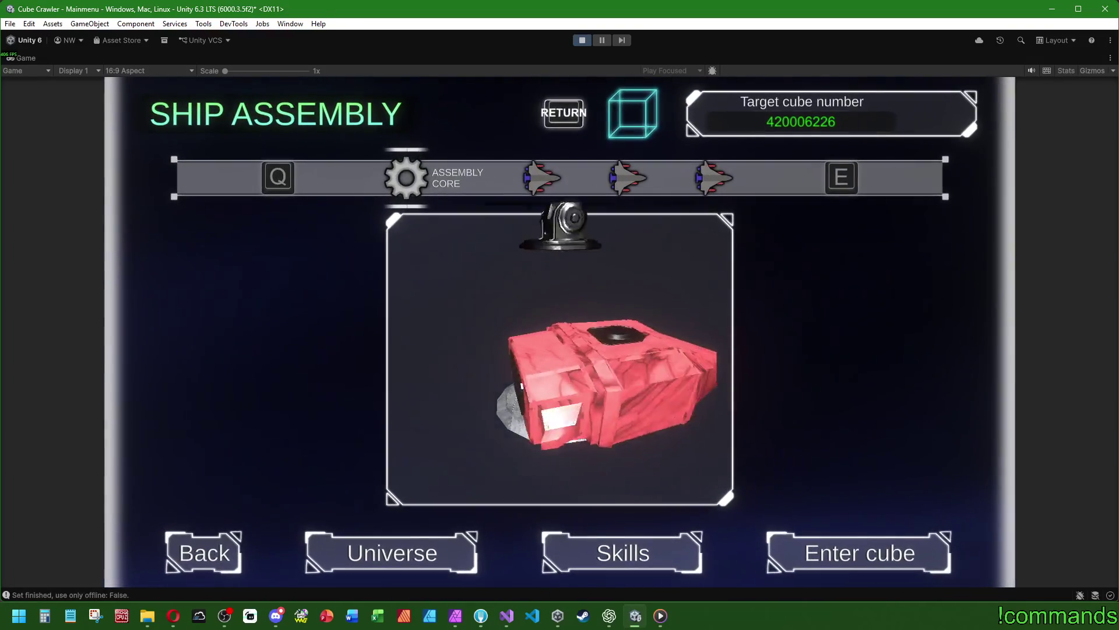
key("e")
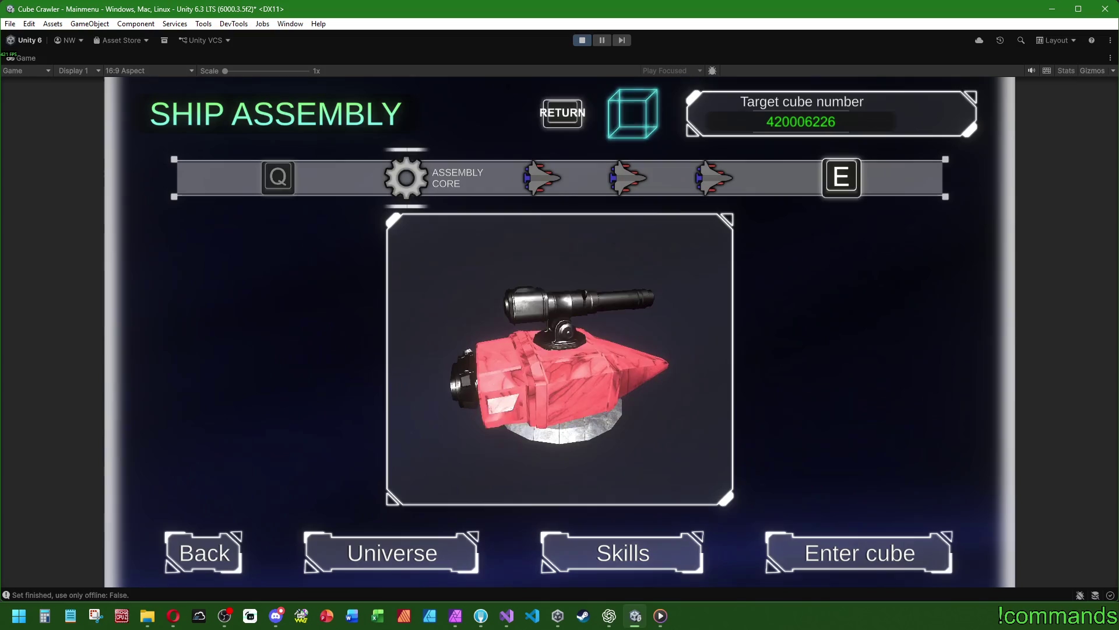
key("super")
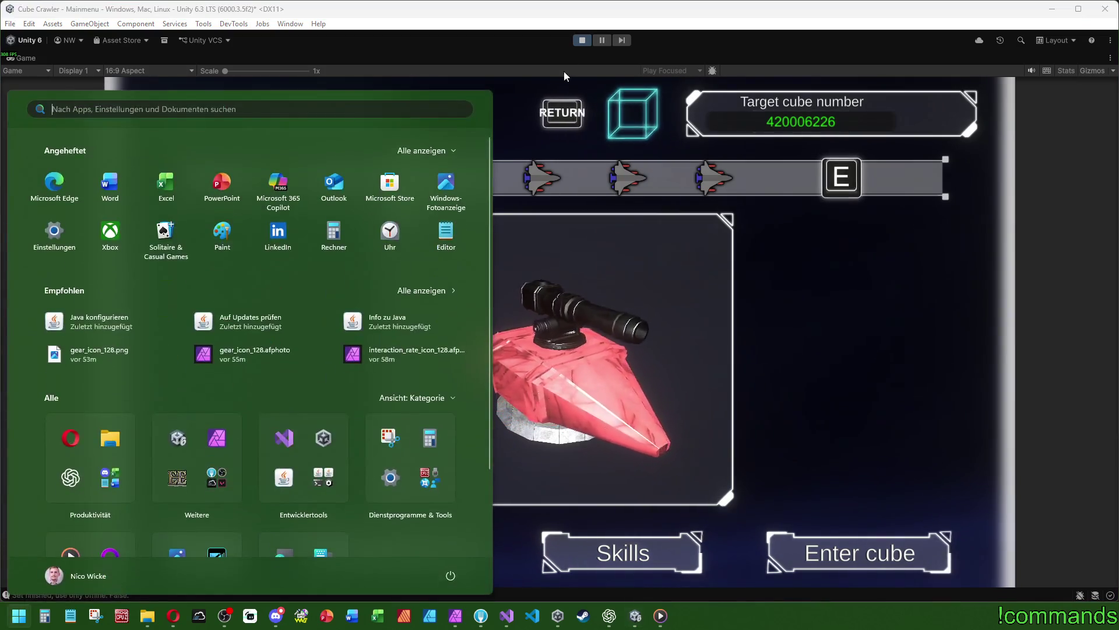
left_click(587, 41)
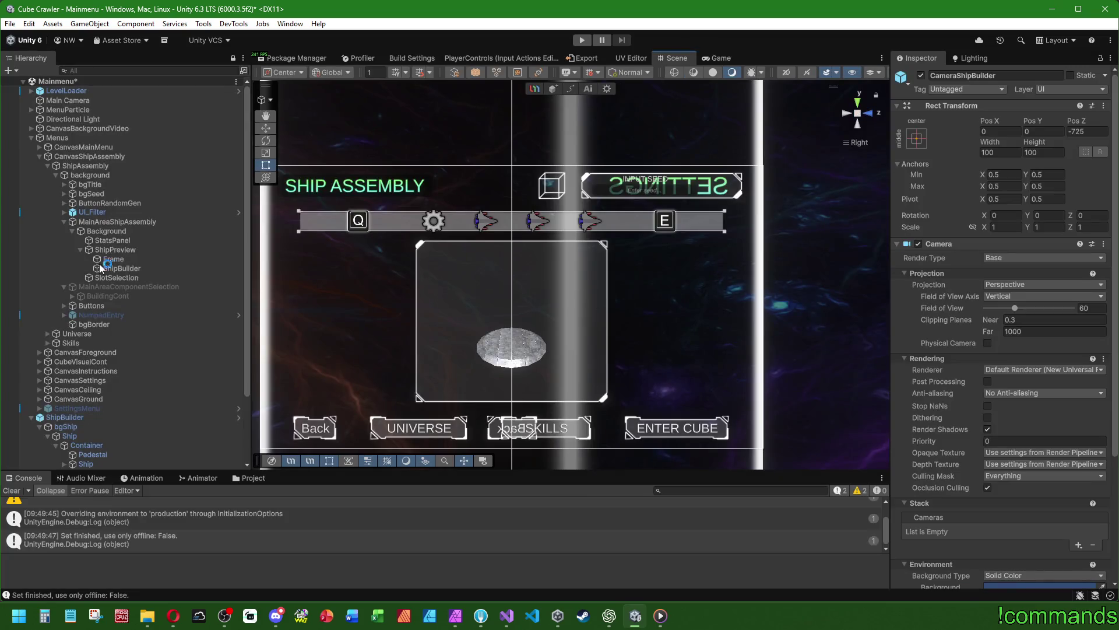
Resize the Frame to width 442 and adjust its height
left_click(122, 260)
left_click(1013, 152)
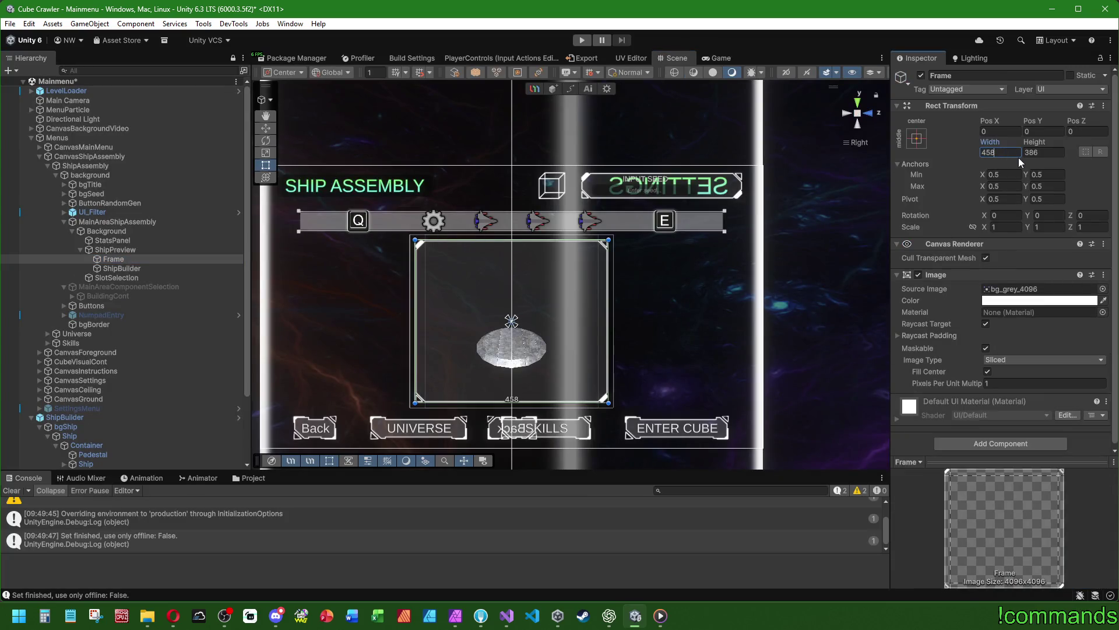
type("16")
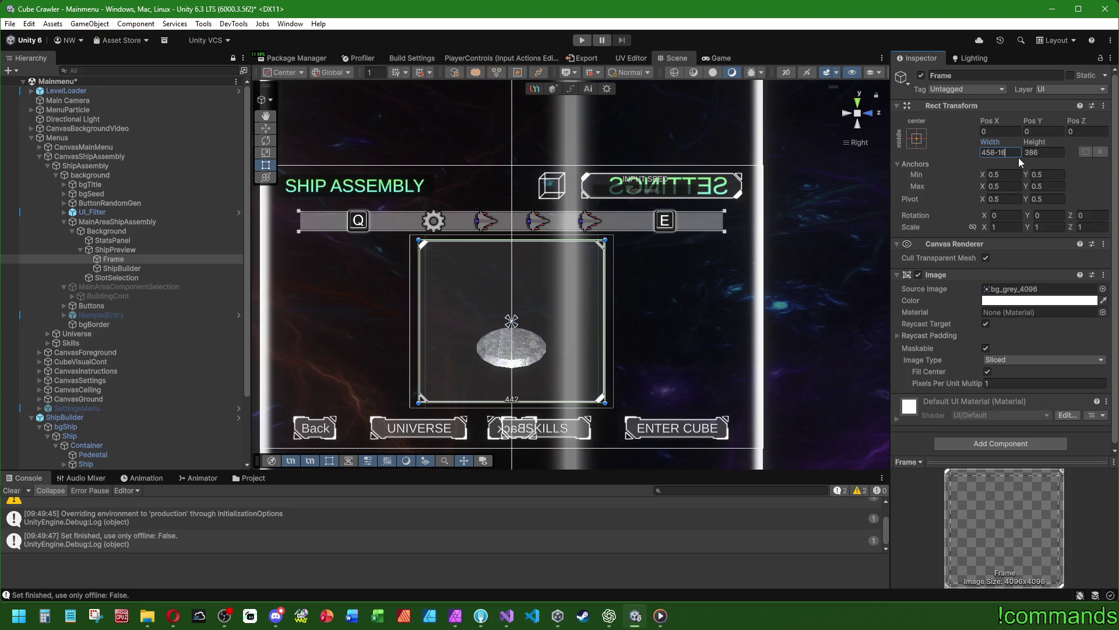
left_click(1052, 153)
type("6")
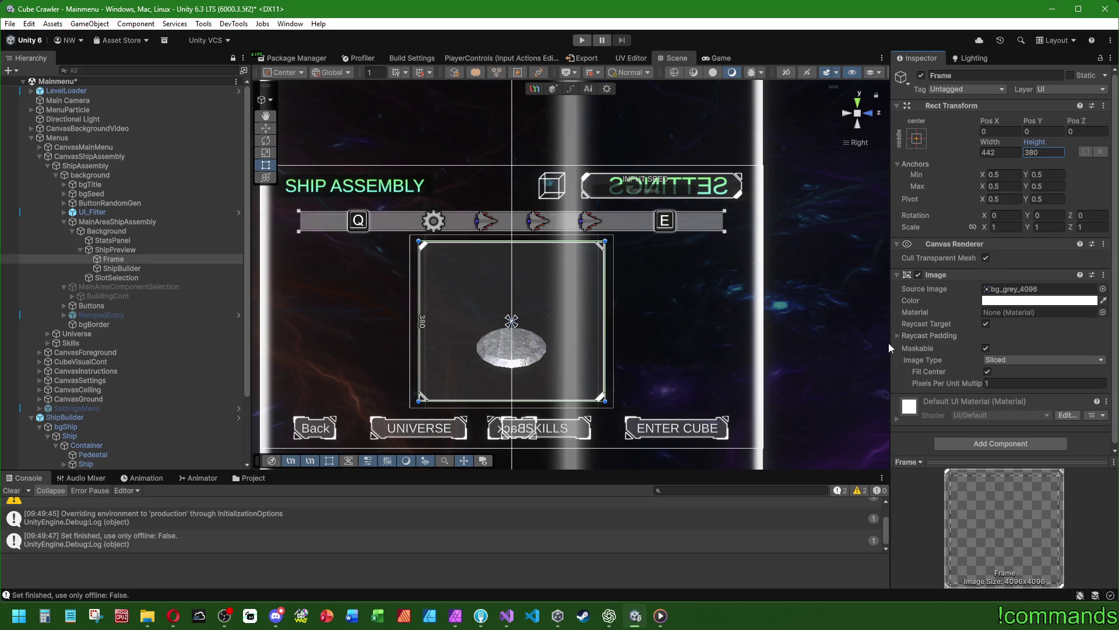
Lower the Frame image colour's alpha to make it semi-transparent, then clear the Console
left_click(1039, 301)
left_click_drag(1113, 527, 1093, 528)
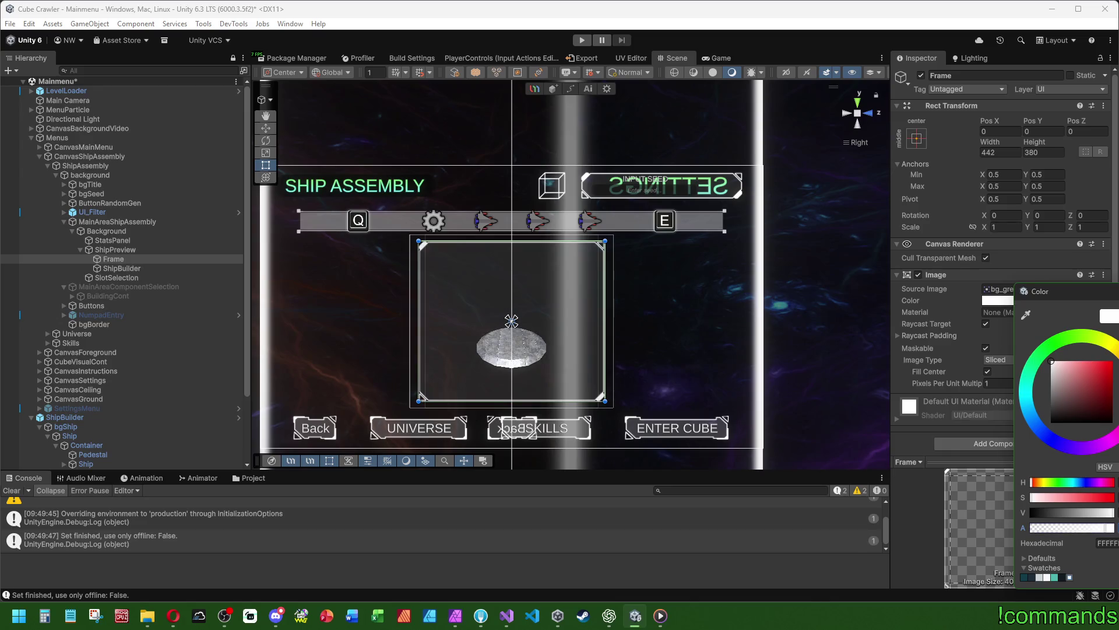
left_click(298, 515)
left_click(14, 491)
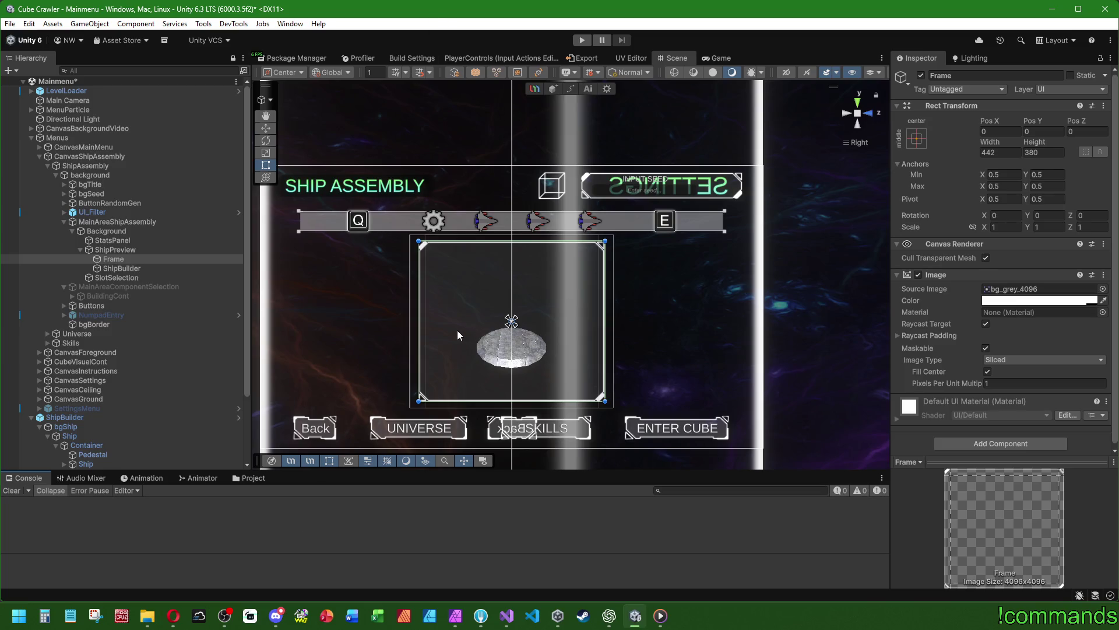
Review the ShipPreview, Frame and ShipBuilder settings in the Inspector
left_click(129, 252)
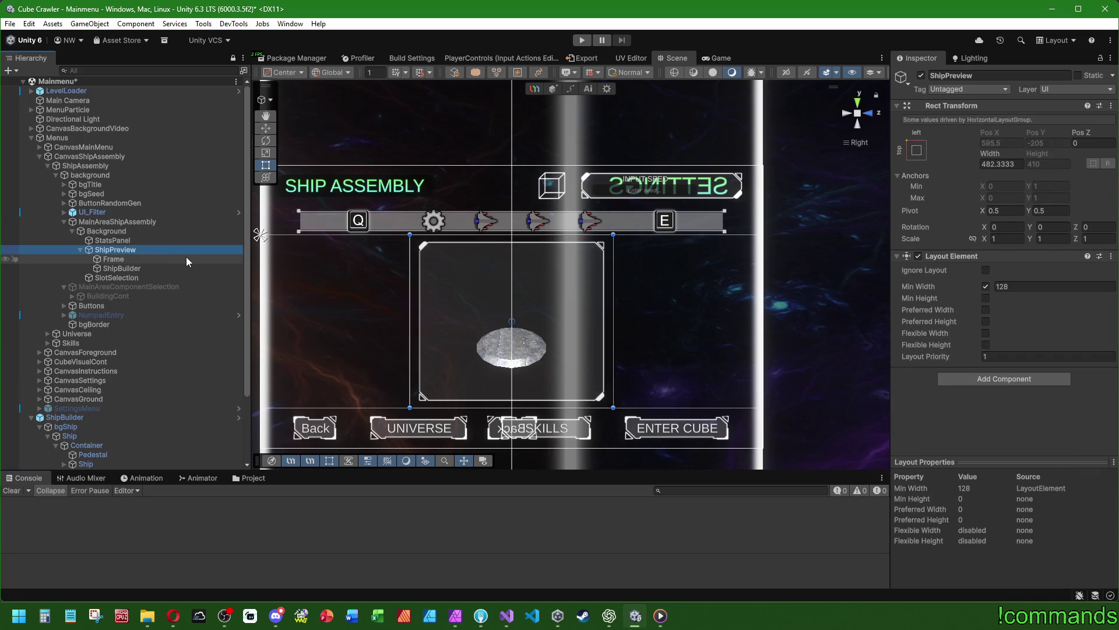
left_click(123, 259)
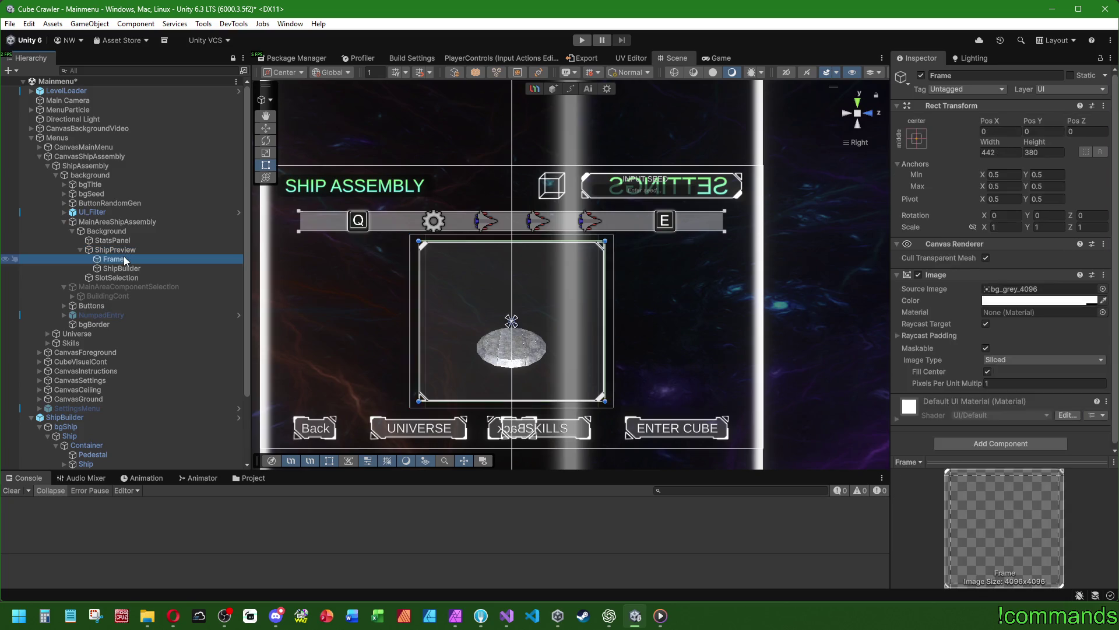
left_click(123, 268)
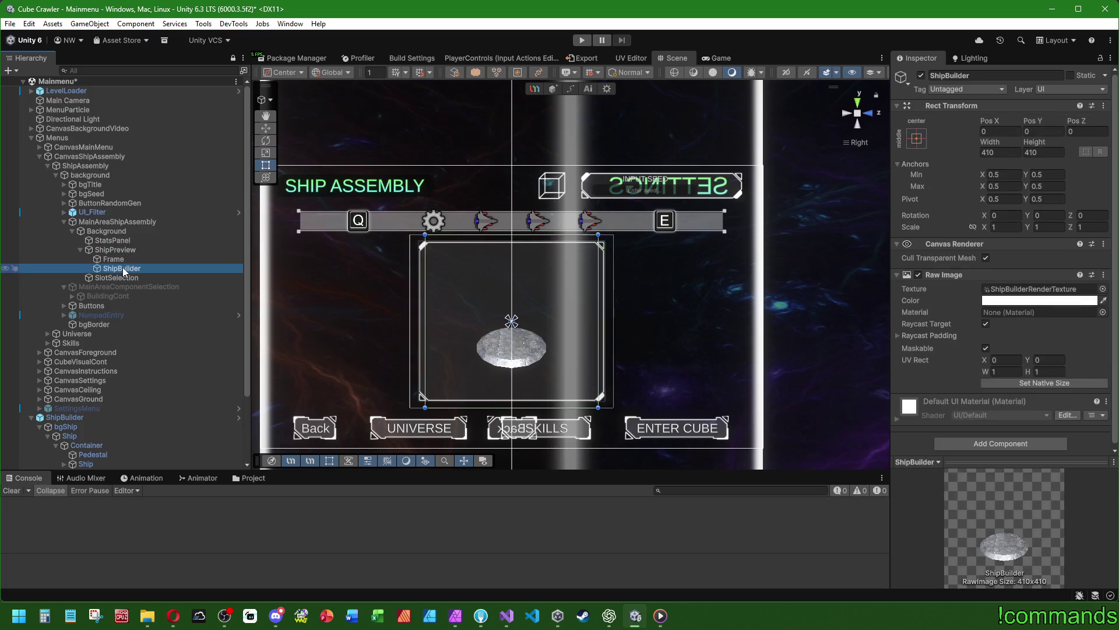
left_click(127, 259)
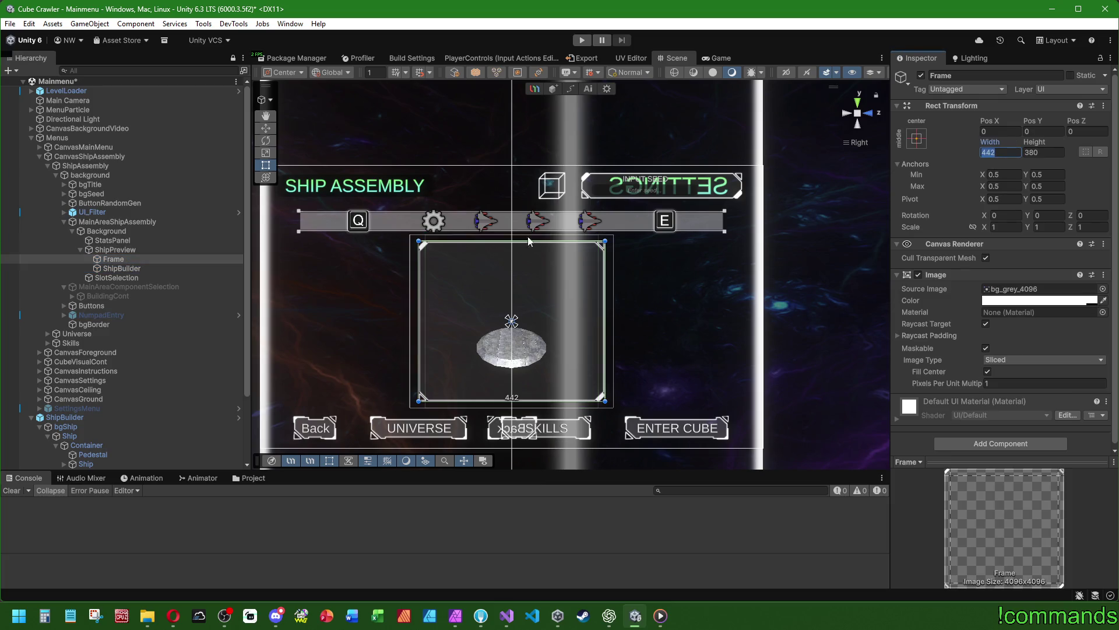
left_click(131, 250)
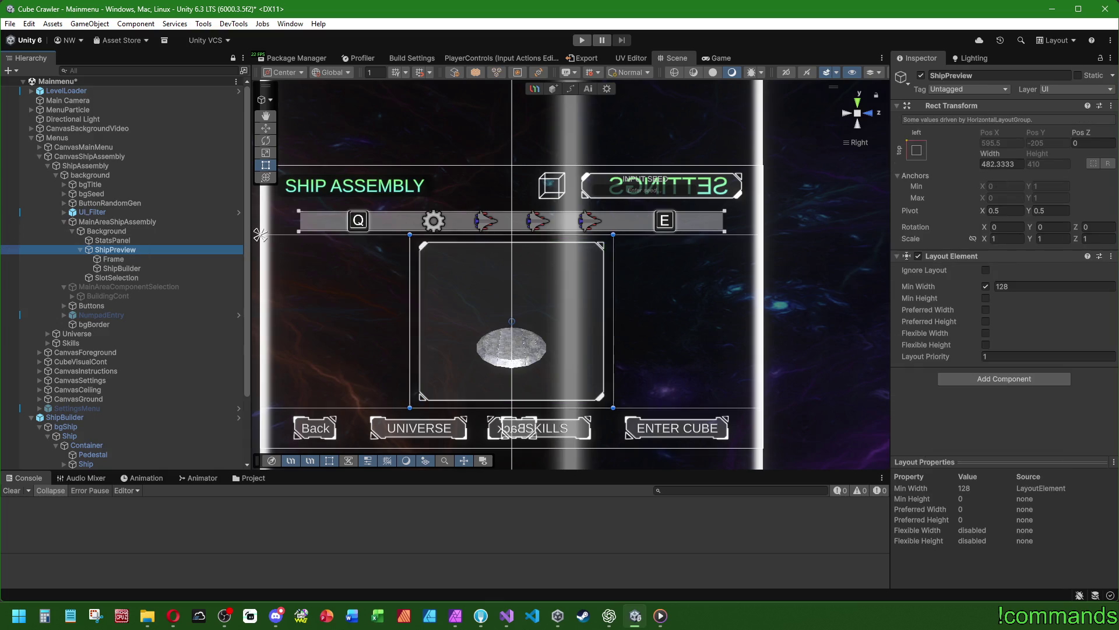
Set ShipPreview's width to 442 and remove its Layout Element component
left_click(1017, 164)
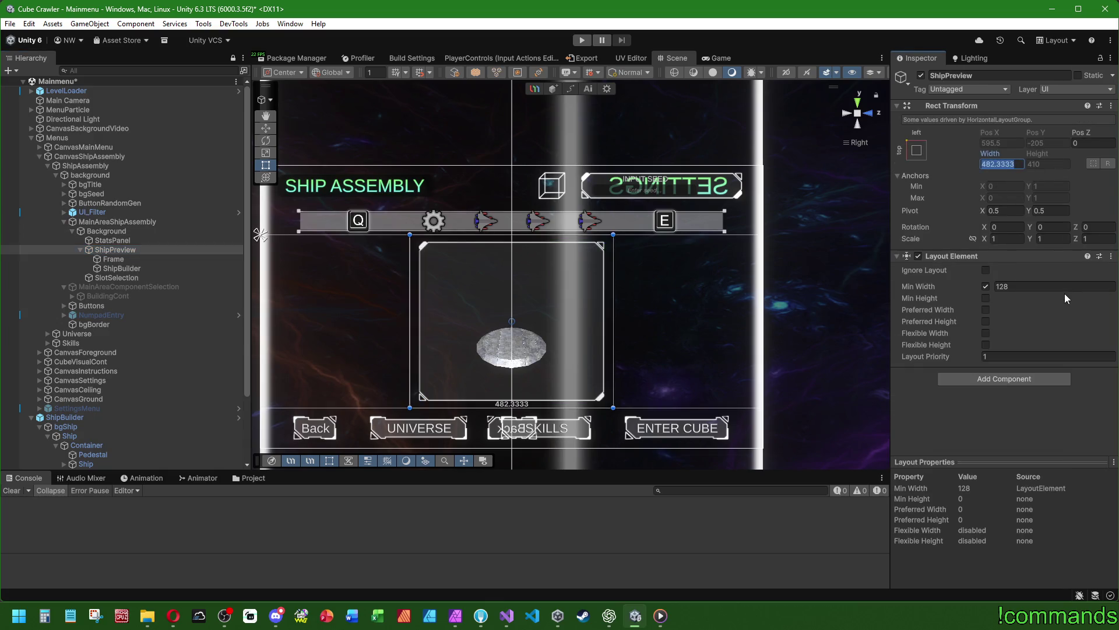
type("442")
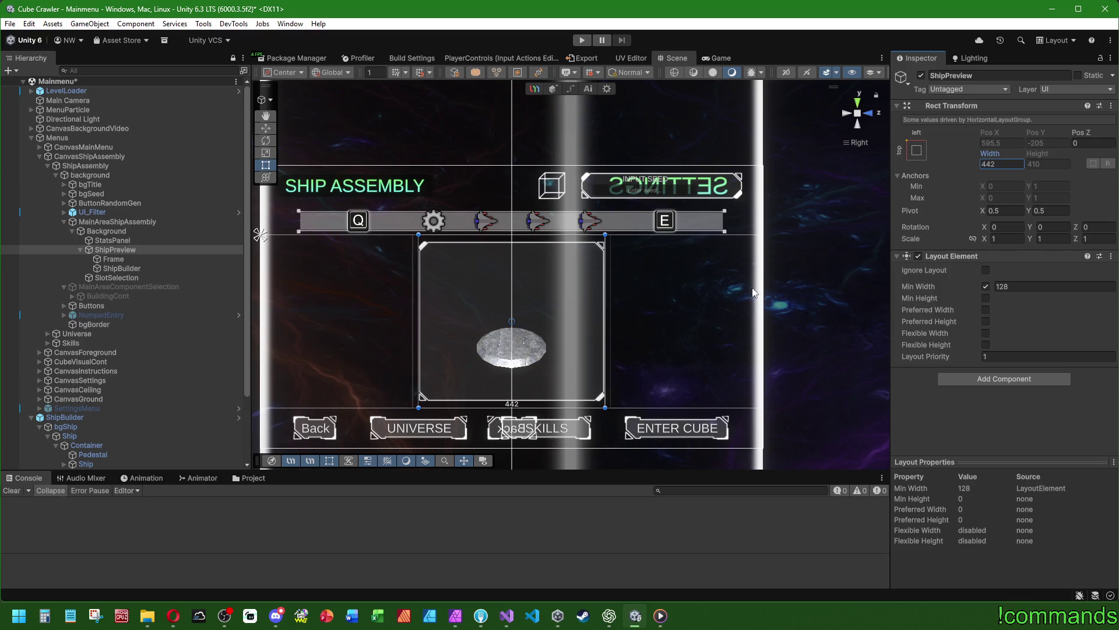
left_click(994, 286)
type(".05")
key("BackSpace")
key("BackSpace")
key("BackSpace")
type("325.67")
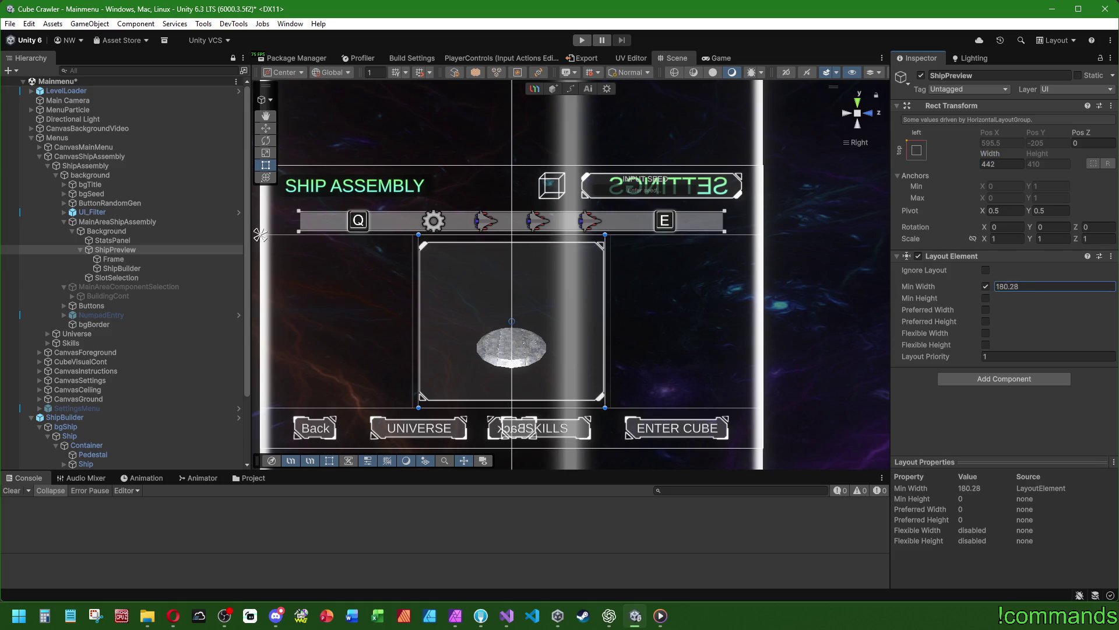
key("BackSpace")
key("BackSpace")
key("BackSpace")
type("77.15")
right_click(962, 257)
left_click(1015, 308)
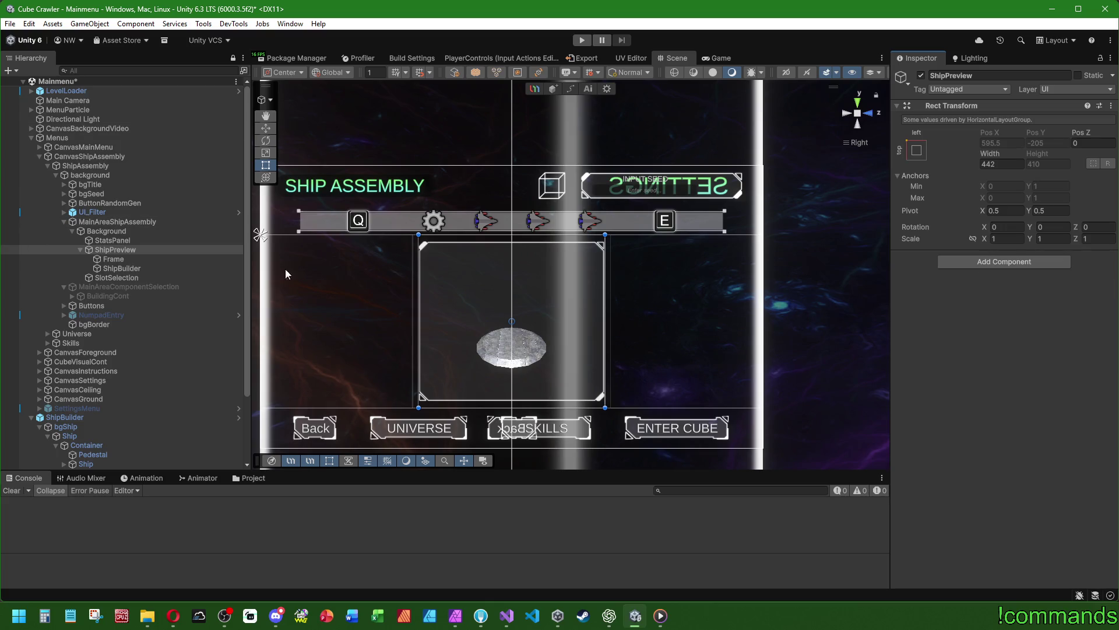
Frame StatsPanel and Background in the Scene view and compare panel sizes with ShipPreview
left_click(119, 242)
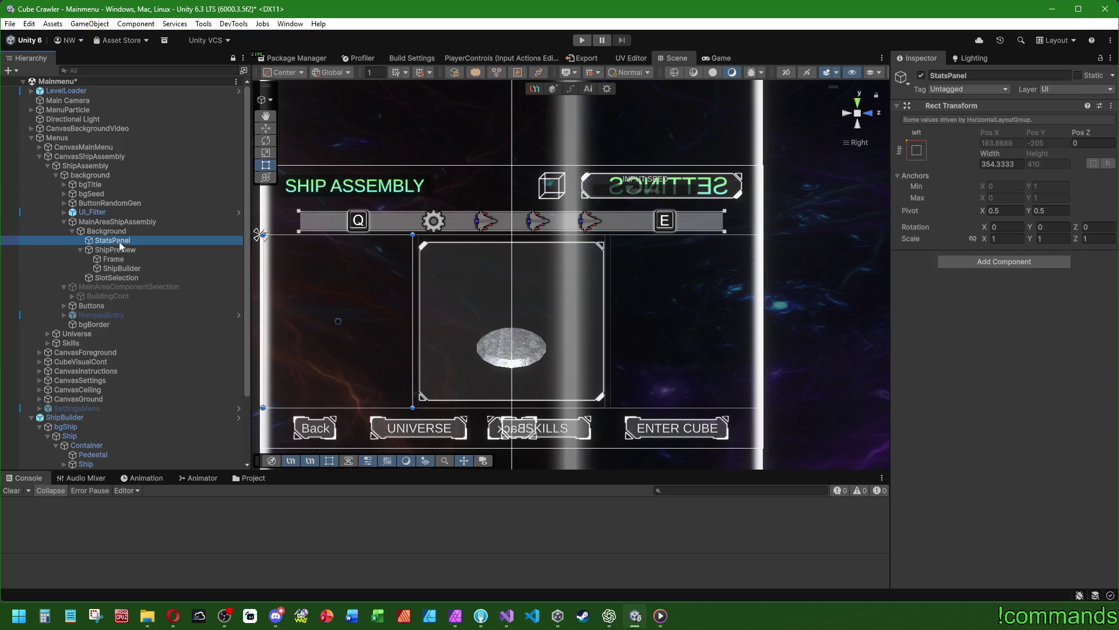
left_click_drag(390, 271, 439, 257)
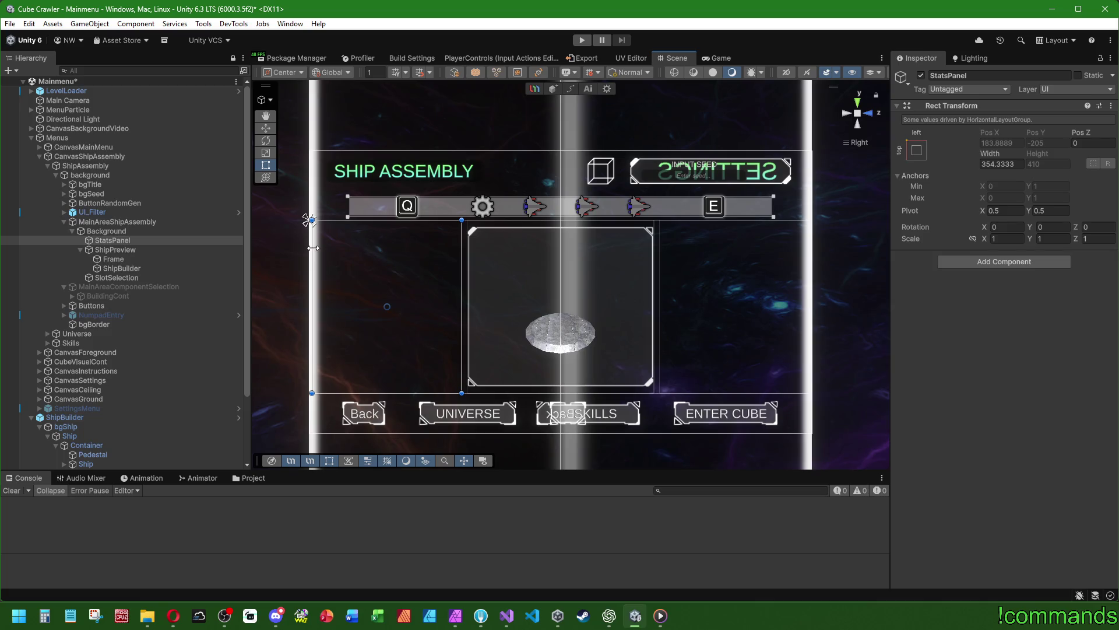
key("f")
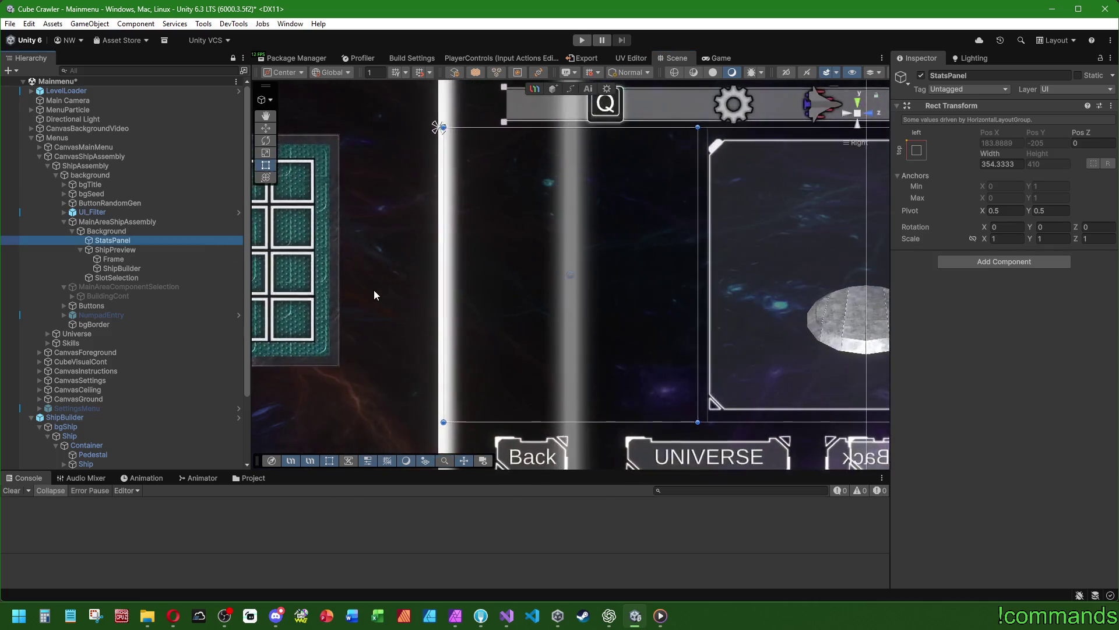
scroll(373, 289, "down", 2)
left_click(114, 230)
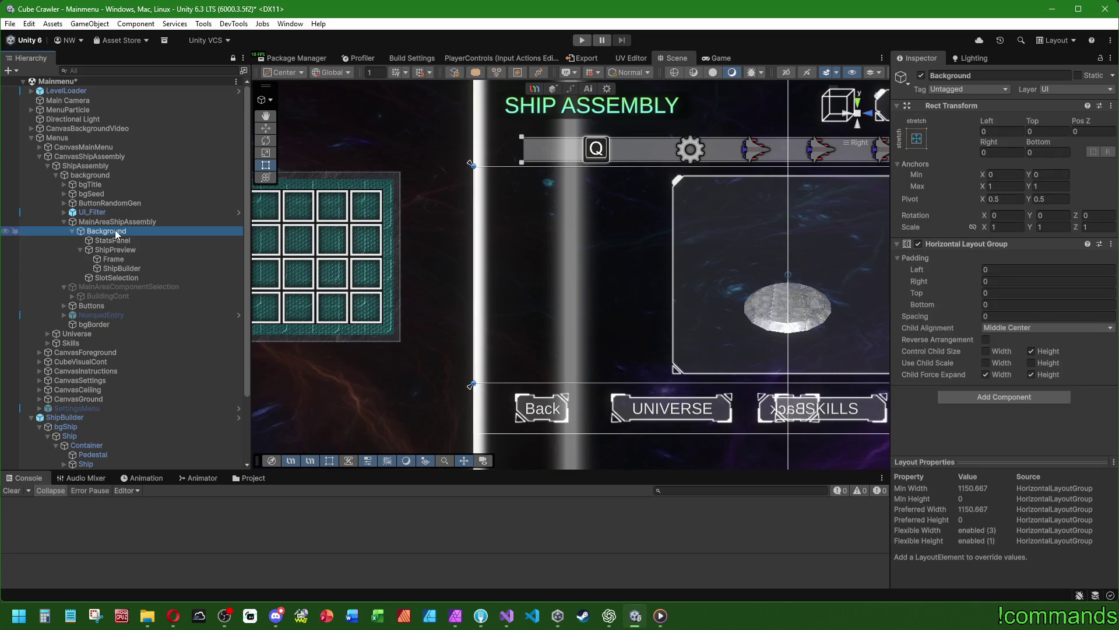
double_click(114, 230)
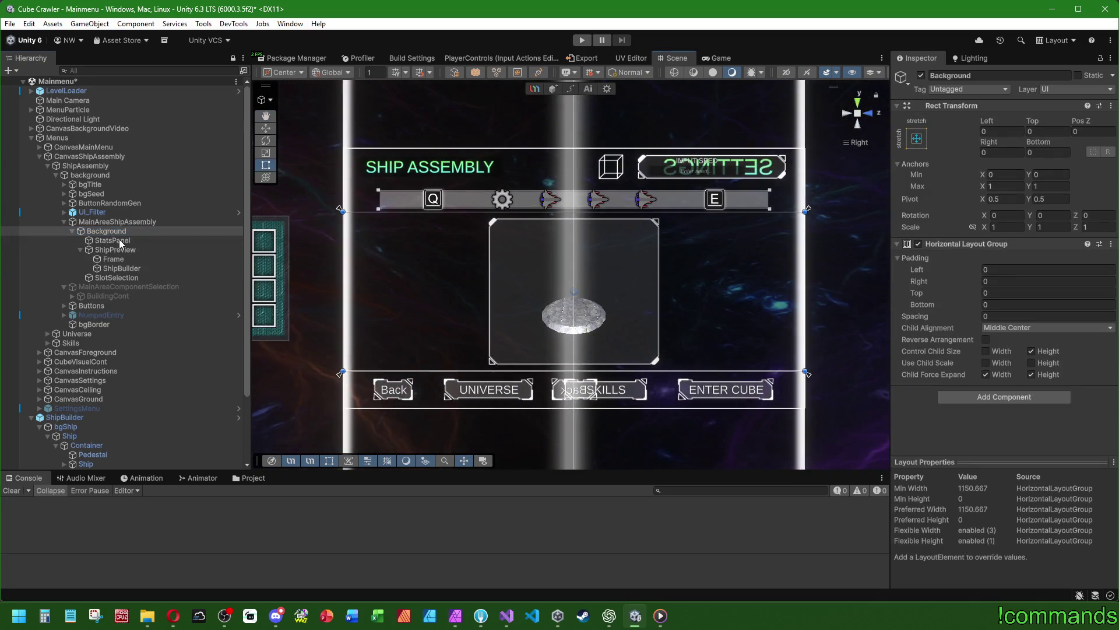
left_click(120, 241)
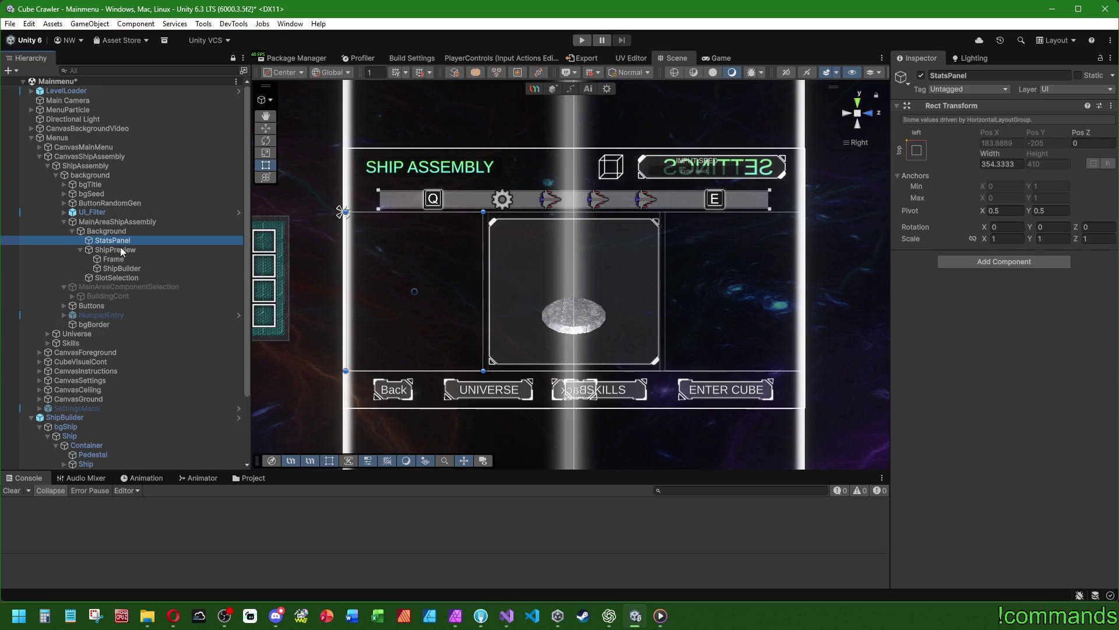
left_click(122, 251)
left_click(112, 240)
Set StatsPanel and SlotSelection widths to 375
left_click(1024, 164)
type("375")
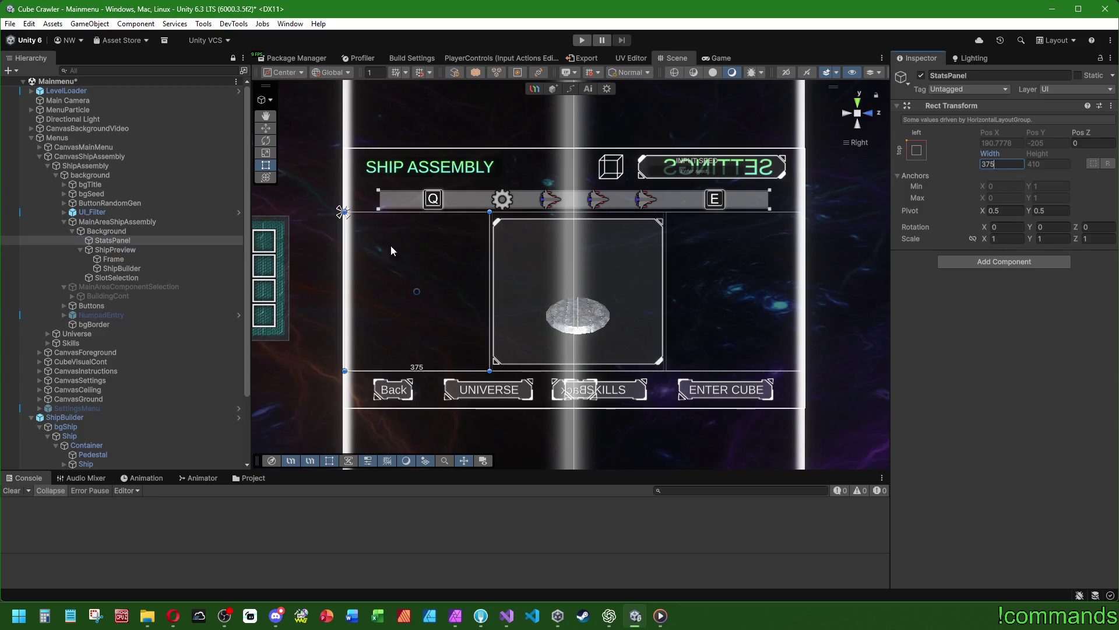
left_click(113, 278)
left_click(1017, 163)
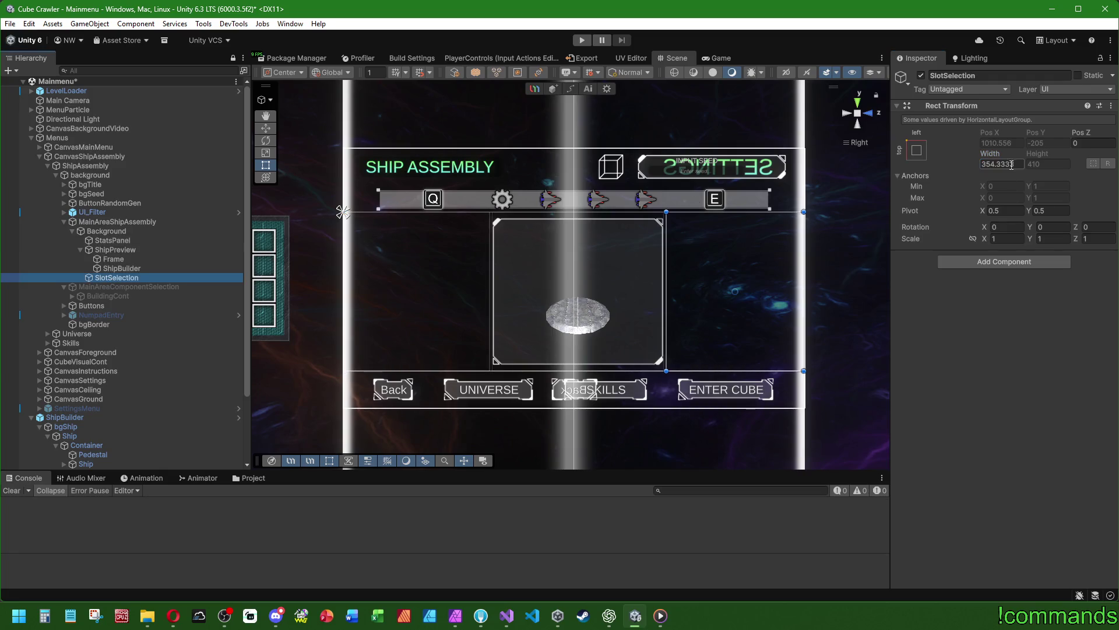
type("375")
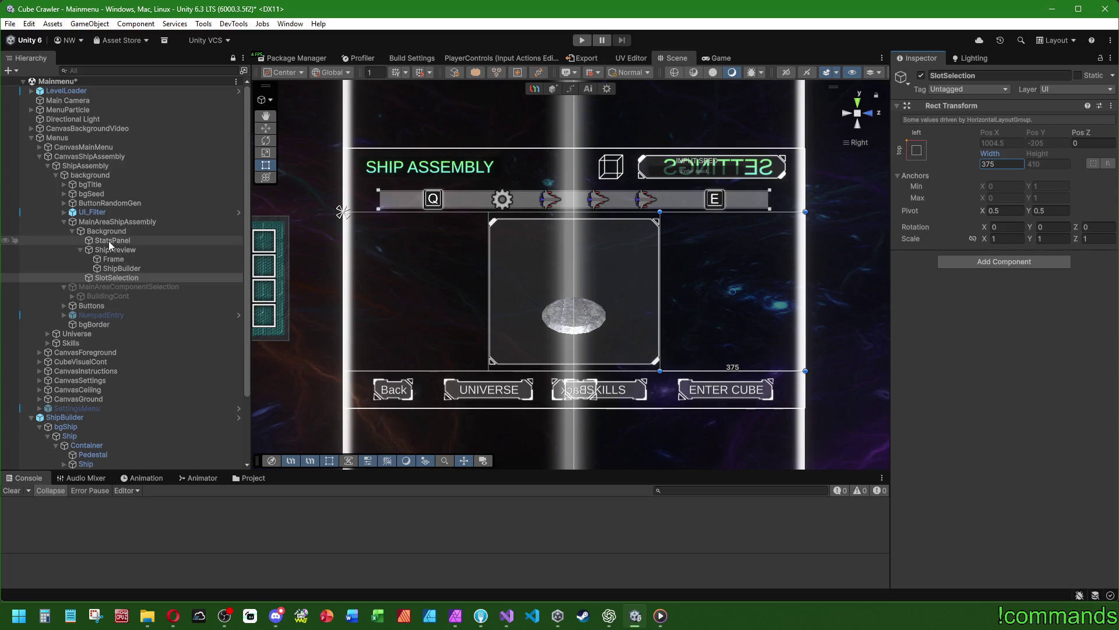
Narrow StatsPanel to 370 and SlotSelection to 360, then recheck both panels
left_click(111, 240)
left_click(1001, 164)
type("370")
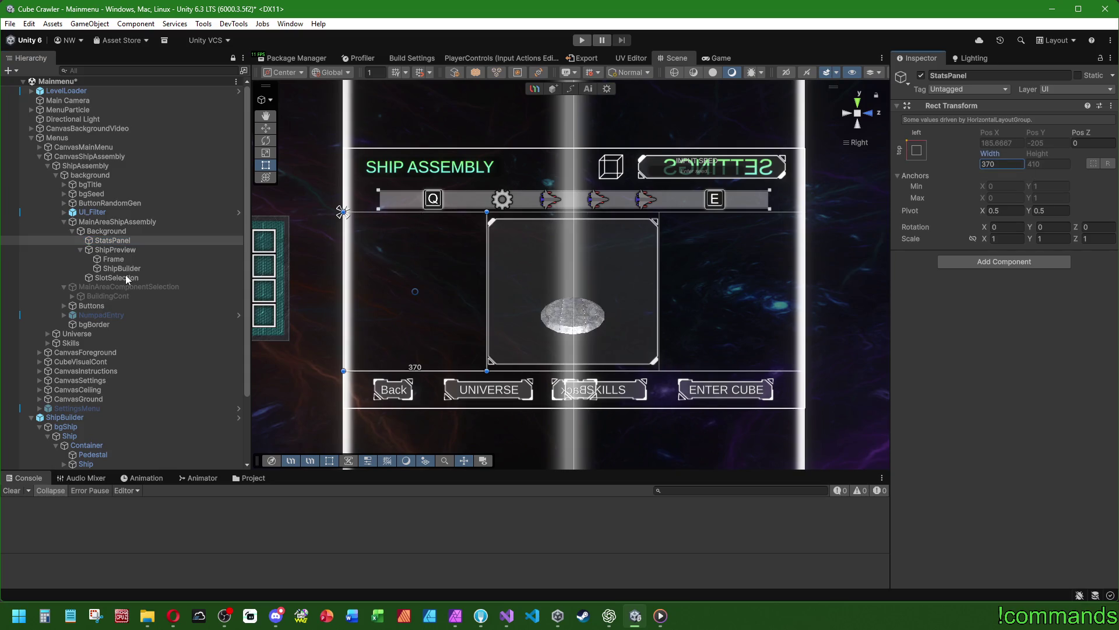
left_click(125, 278)
left_click(1014, 165)
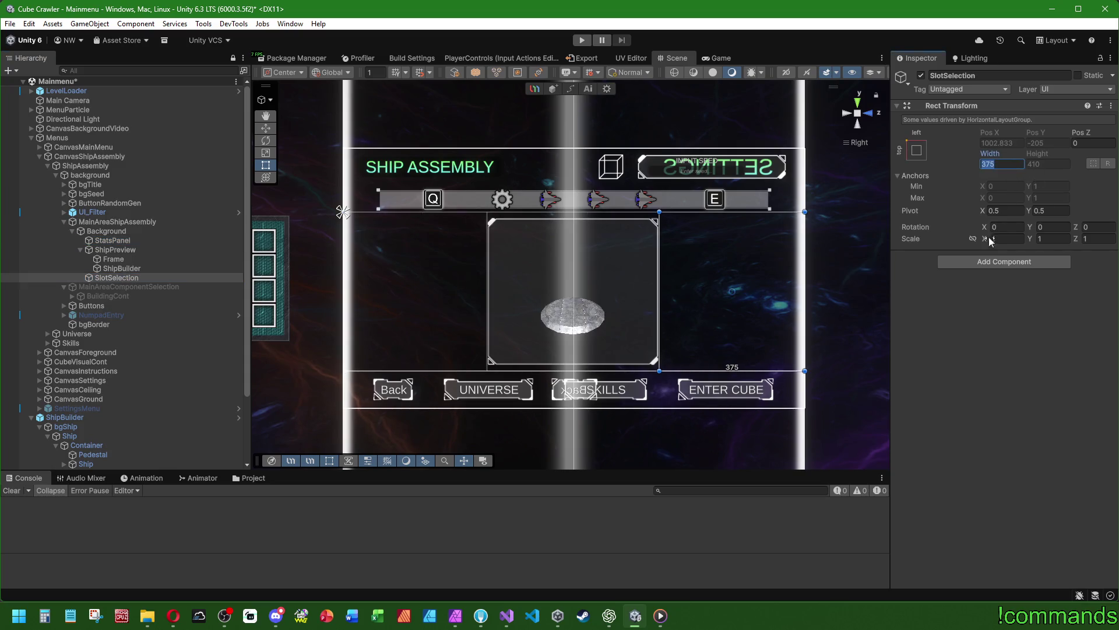
type("370")
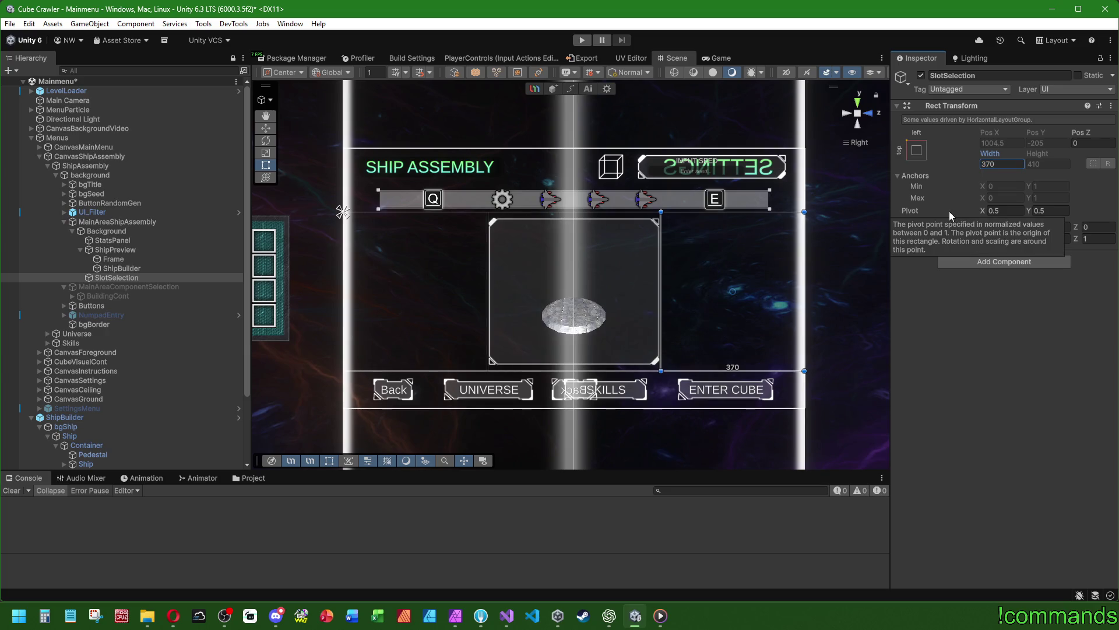
key("BackSpace")
key("BackSpace")
type("60")
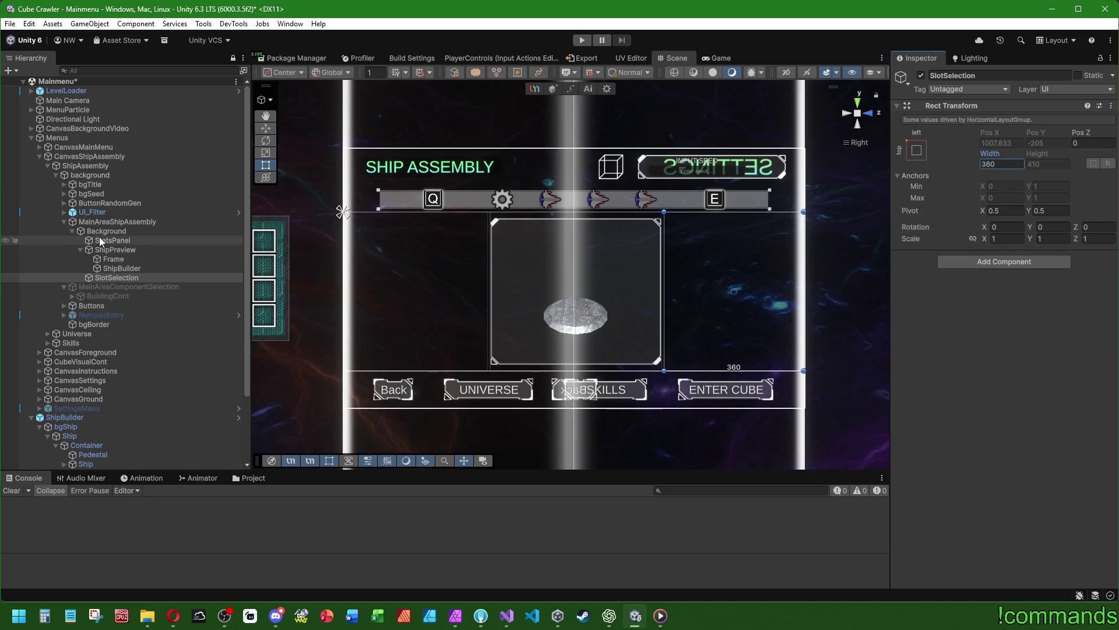
left_click(109, 241)
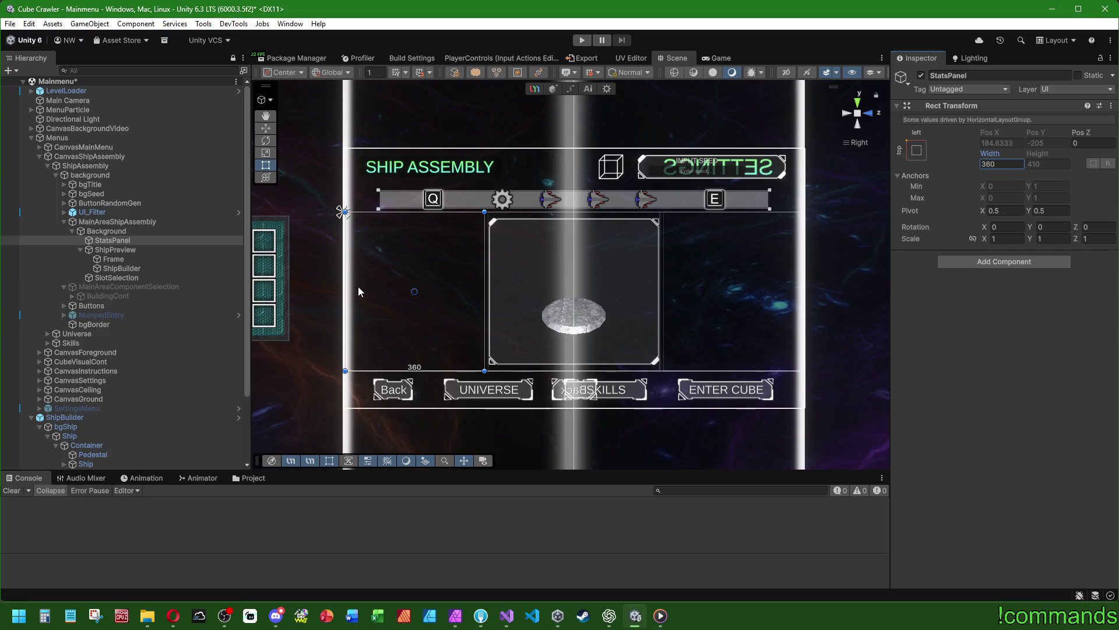
left_click(116, 277)
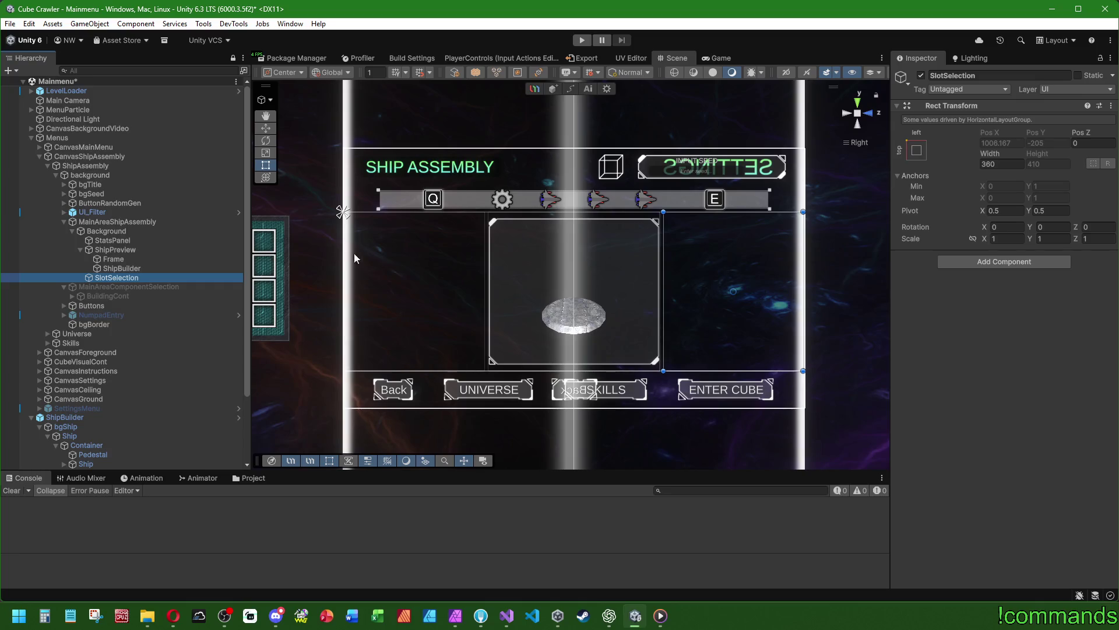
Save the scene changes from the File menu
left_click(10, 24)
left_click(40, 150)
left_click(10, 23)
left_click(36, 80)
Switch from Unity over to the code editor via the taskbar
mouse_move(509, 618)
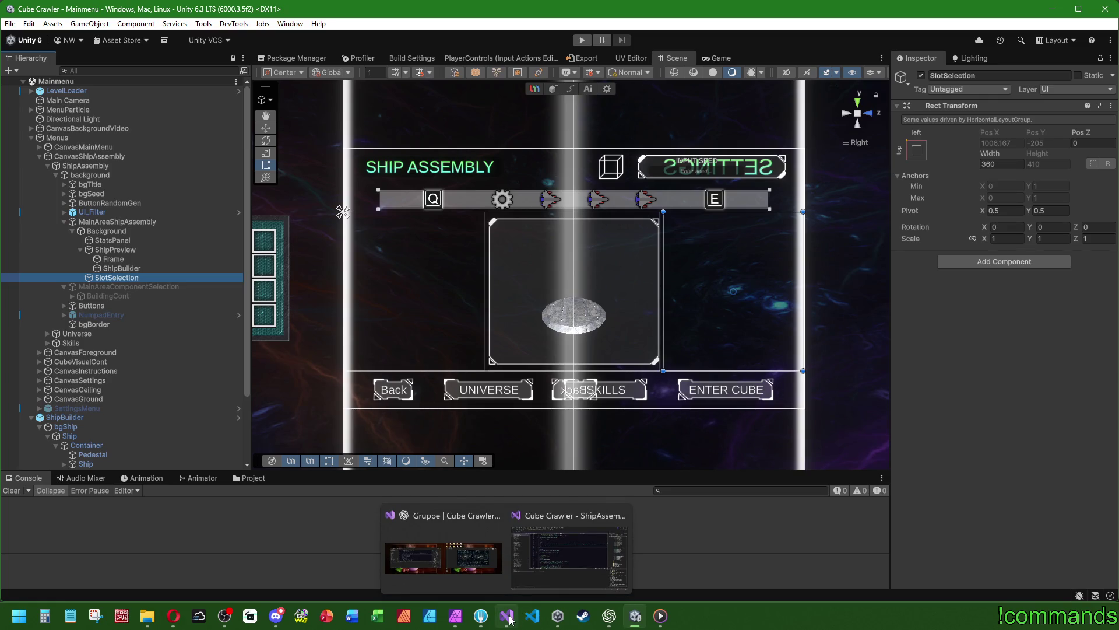
left_click(609, 615)
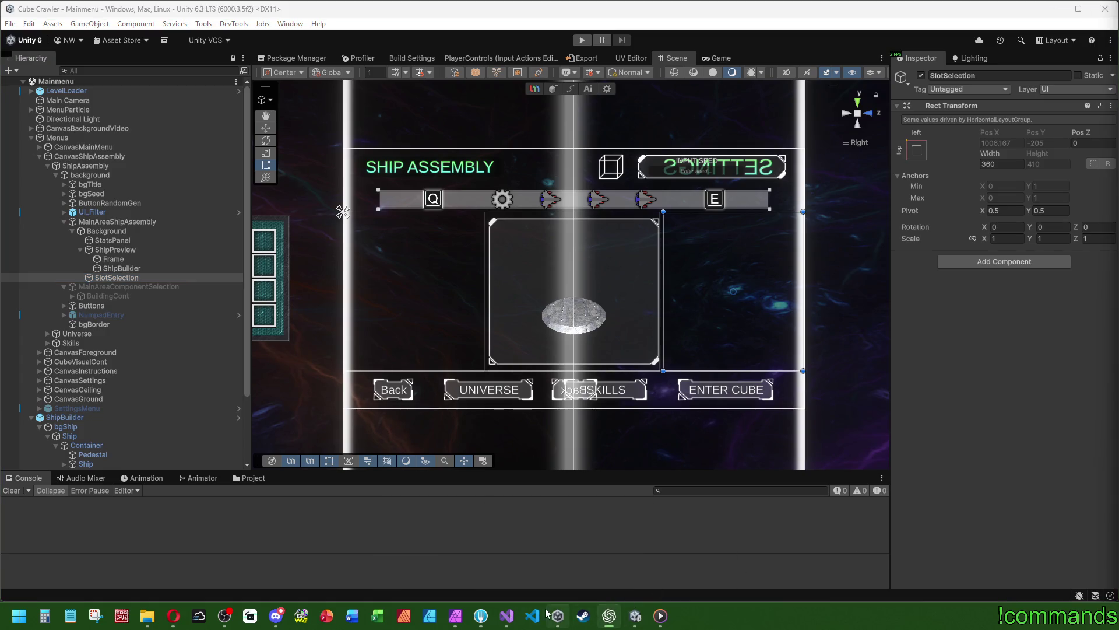
mouse_move(511, 613)
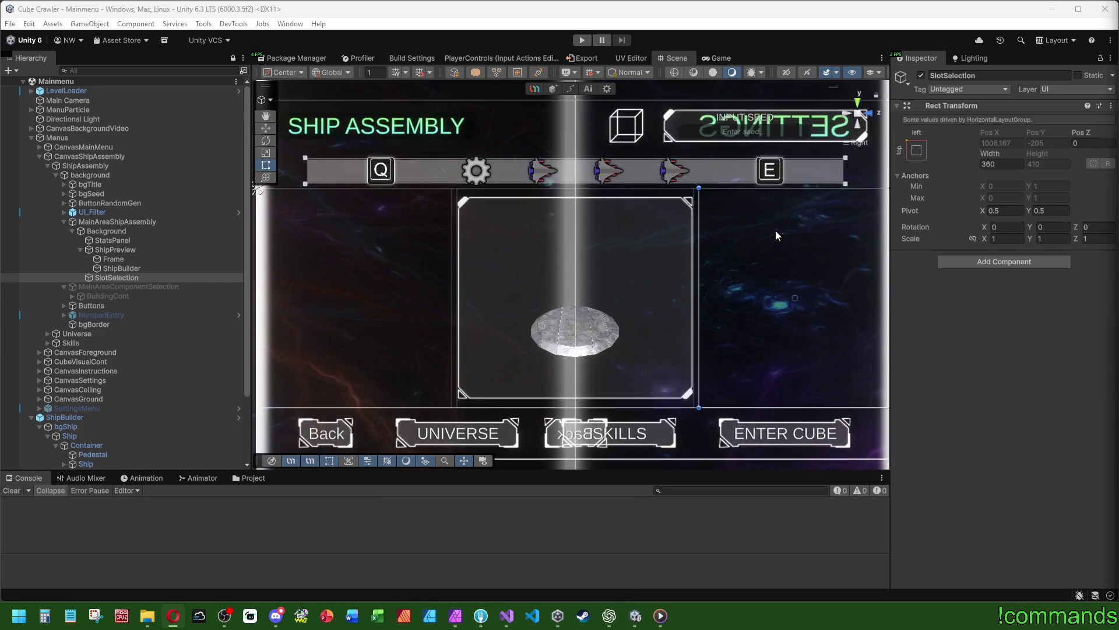
scroll(774, 233, "up", 3)
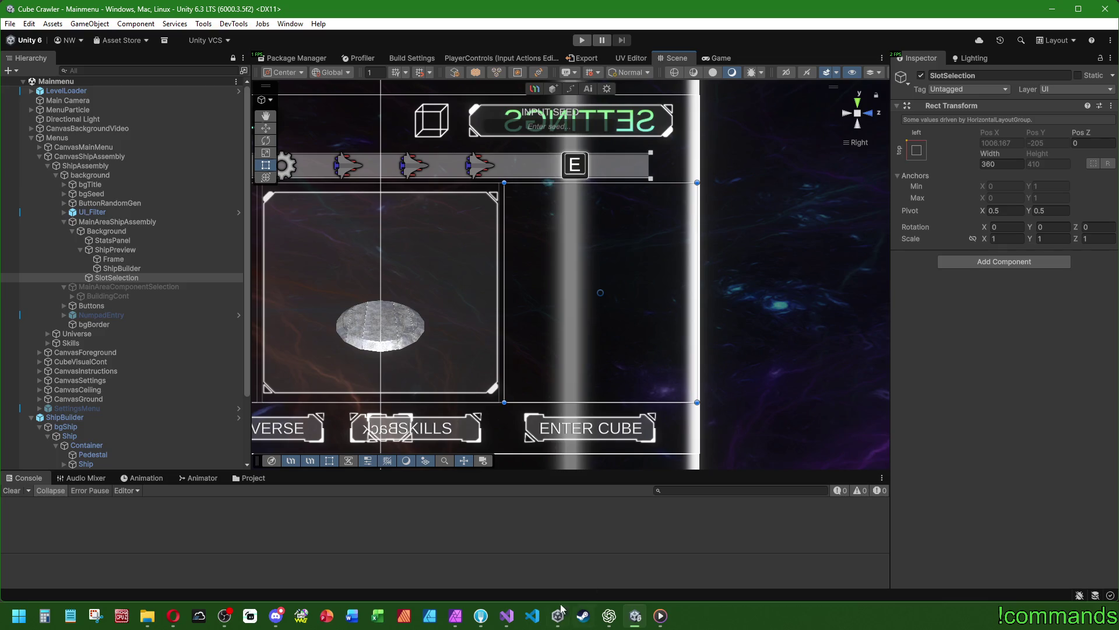
left_click(507, 615)
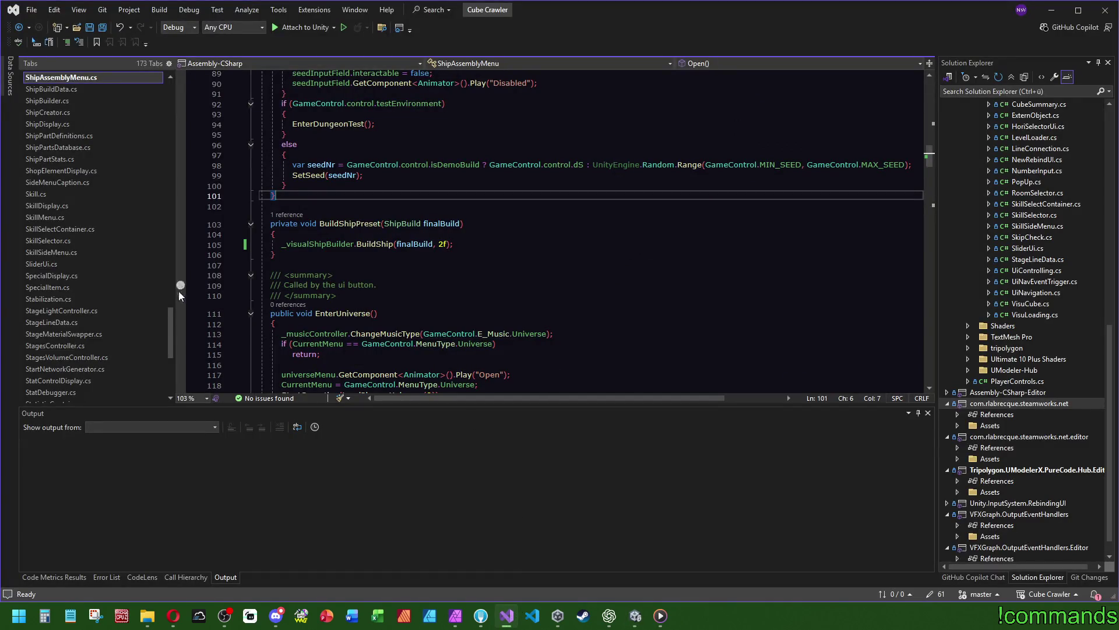
Open the UiNavigation.cs script in Visual Studio
left_click_drag(170, 335, 170, 347)
scroll(88, 329, "down", 3)
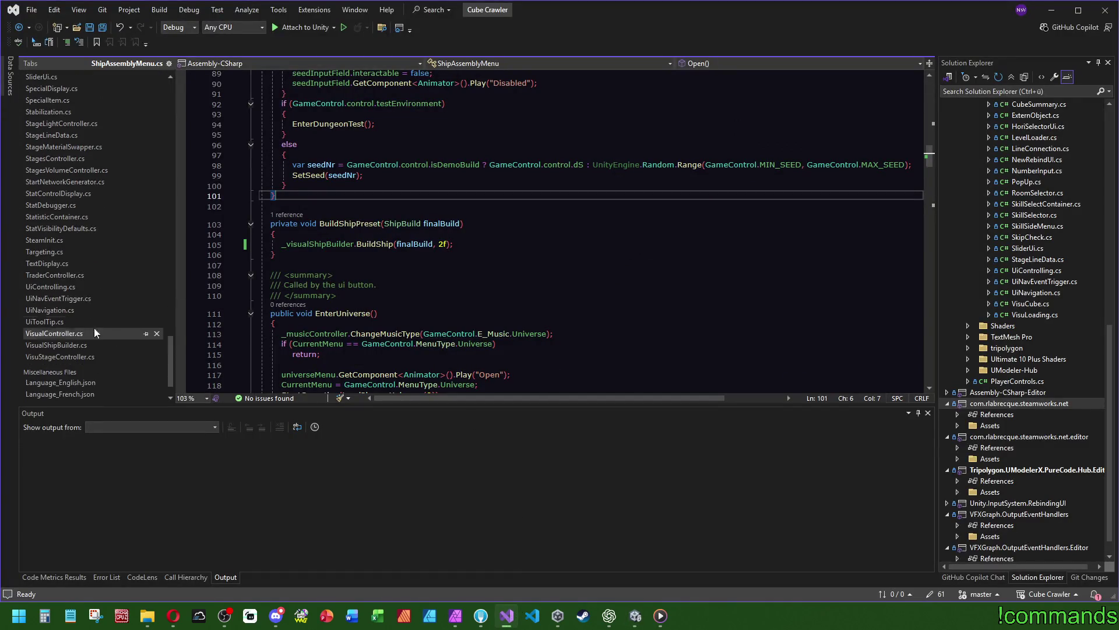
left_click(50, 309)
left_click_drag(927, 328, 931, 75)
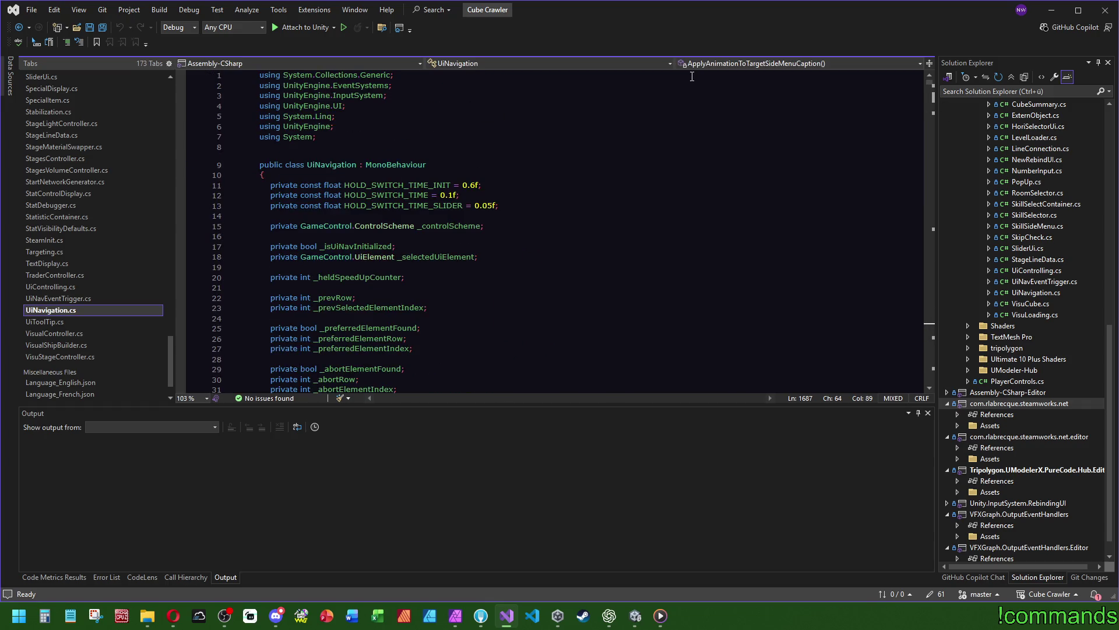
scroll(606, 186, "down", 3)
Jump to the definition of the UiElement enum with F12
left_click(378, 168)
scroll(675, 212, "down", 12)
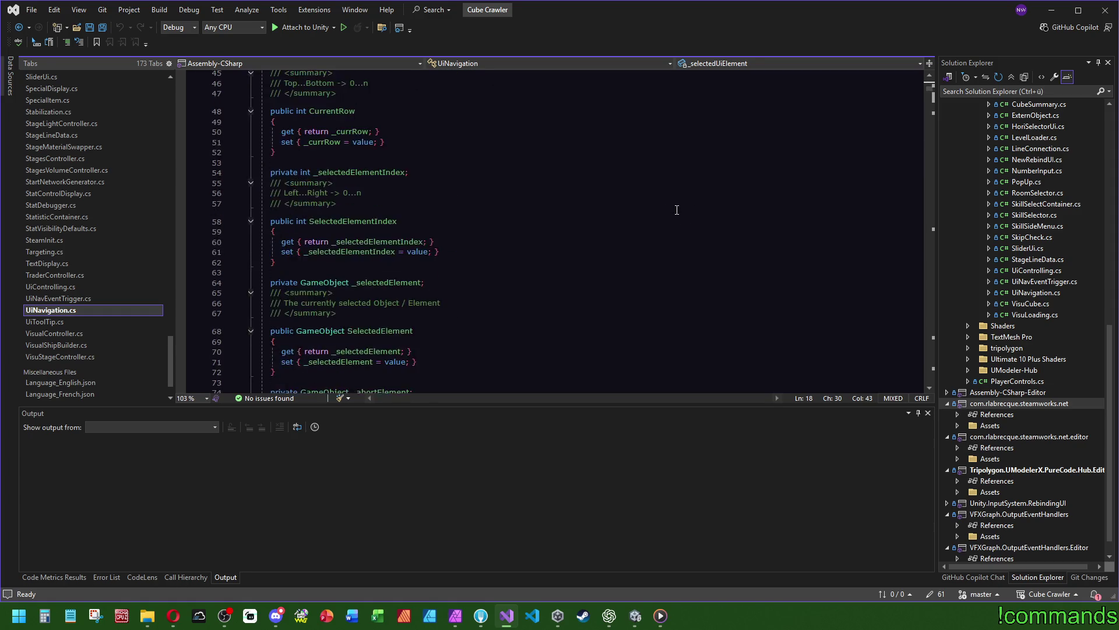
key("F12")
scroll(548, 326, "down", 1)
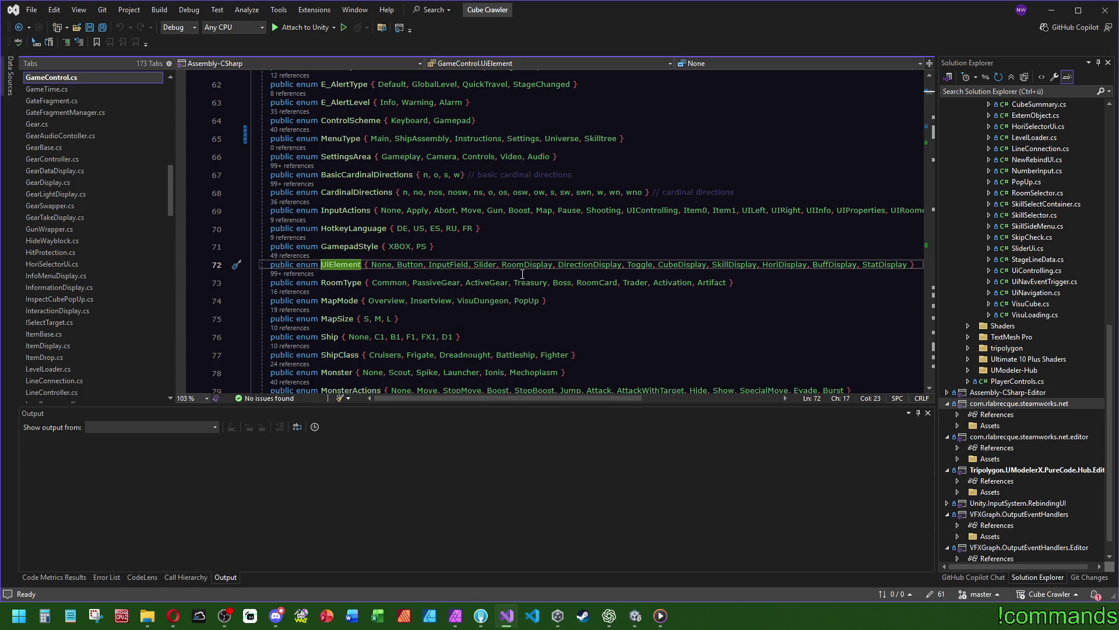
Find all references to the BuffDisplay enum value
mouse_move(604, 263)
mouse_move(730, 266)
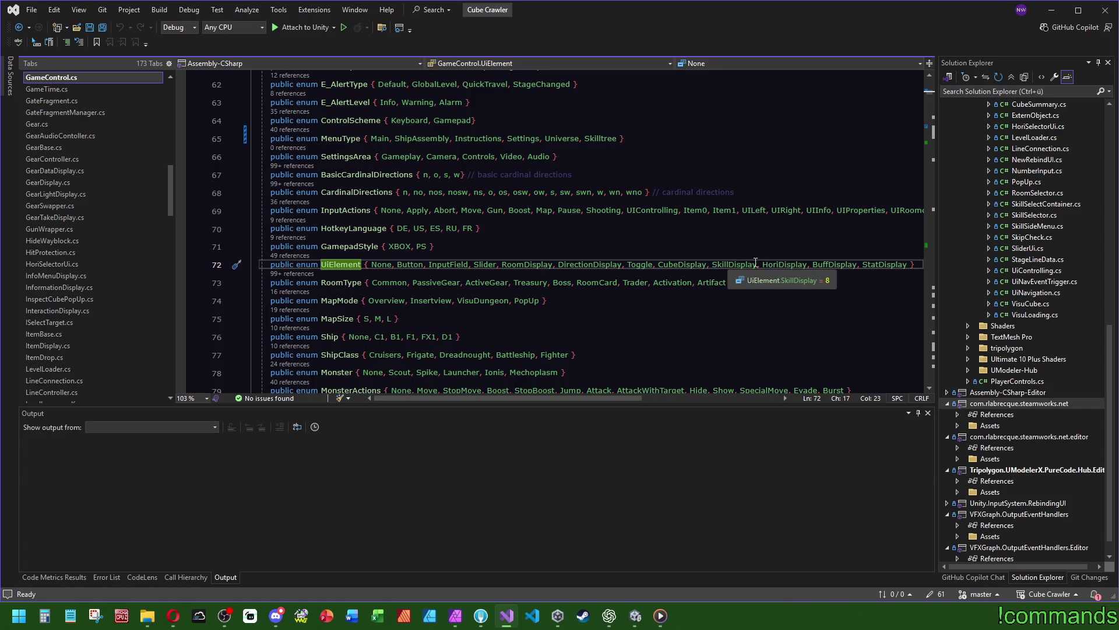
mouse_move(787, 263)
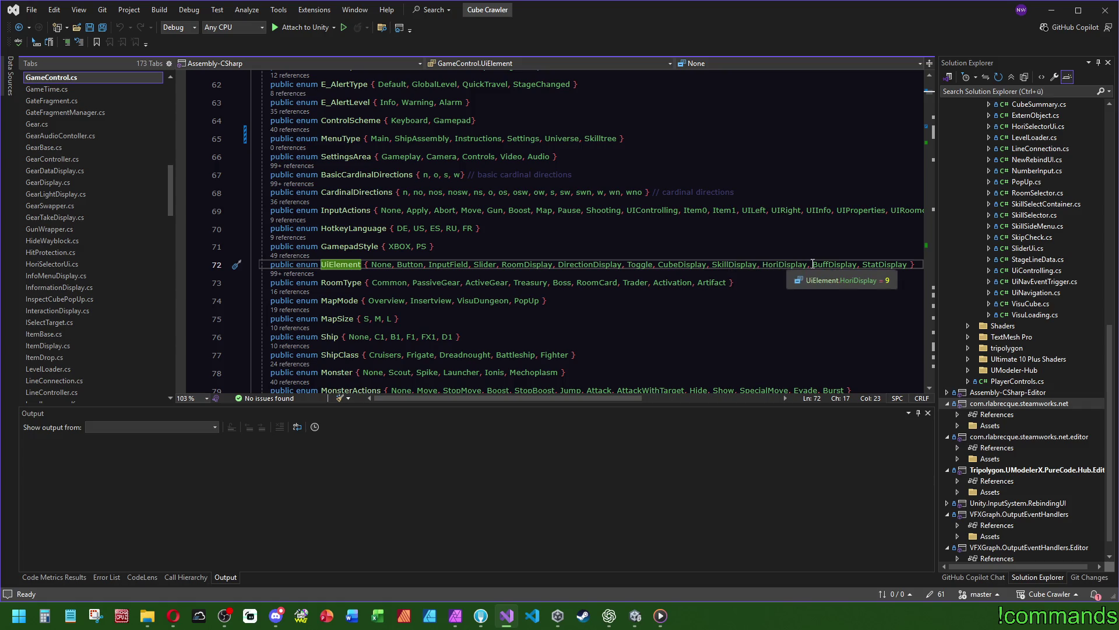
mouse_move(834, 263)
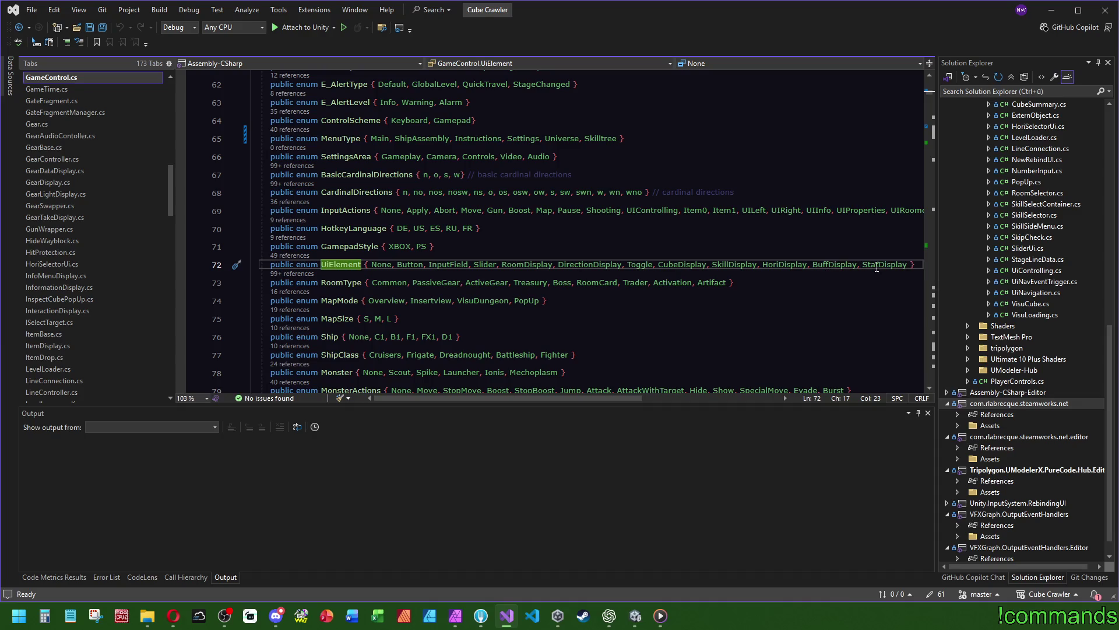
double_click(831, 265)
key("ctrl+f")
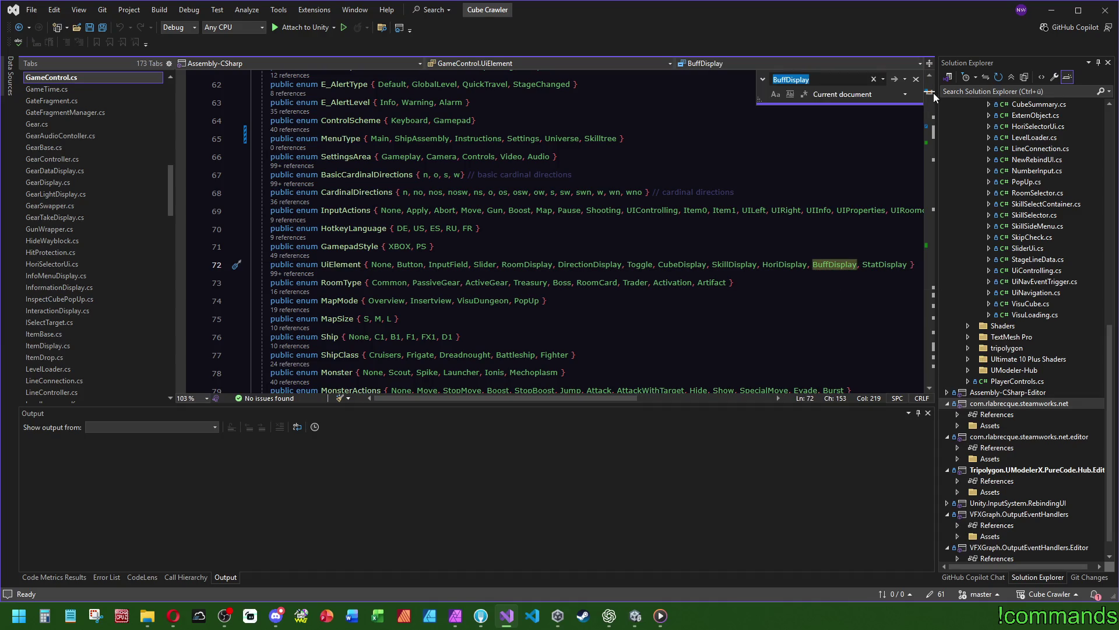
right_click(837, 272)
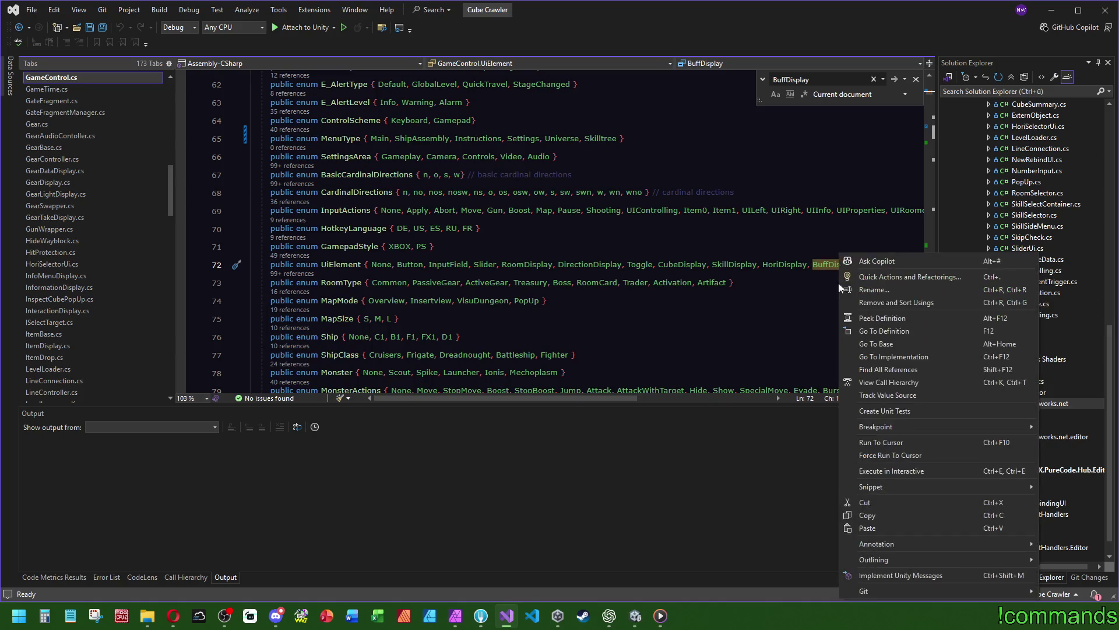
left_click(871, 366)
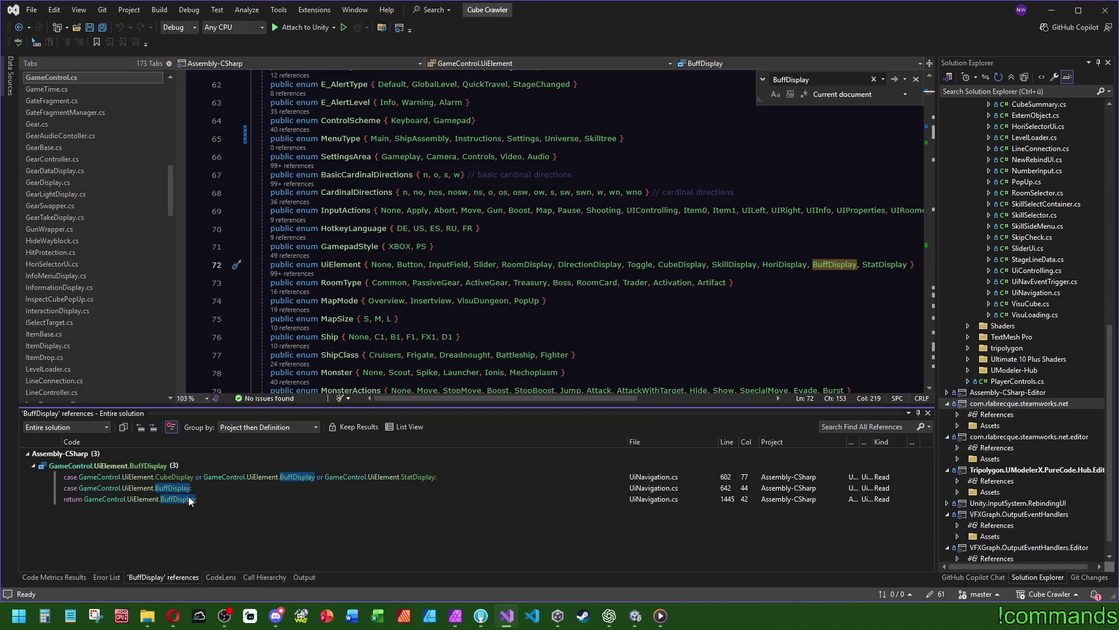
Inspect the BuffDisplay usage at line 642, then search the enum file for other occurrences
mouse_move(190, 499)
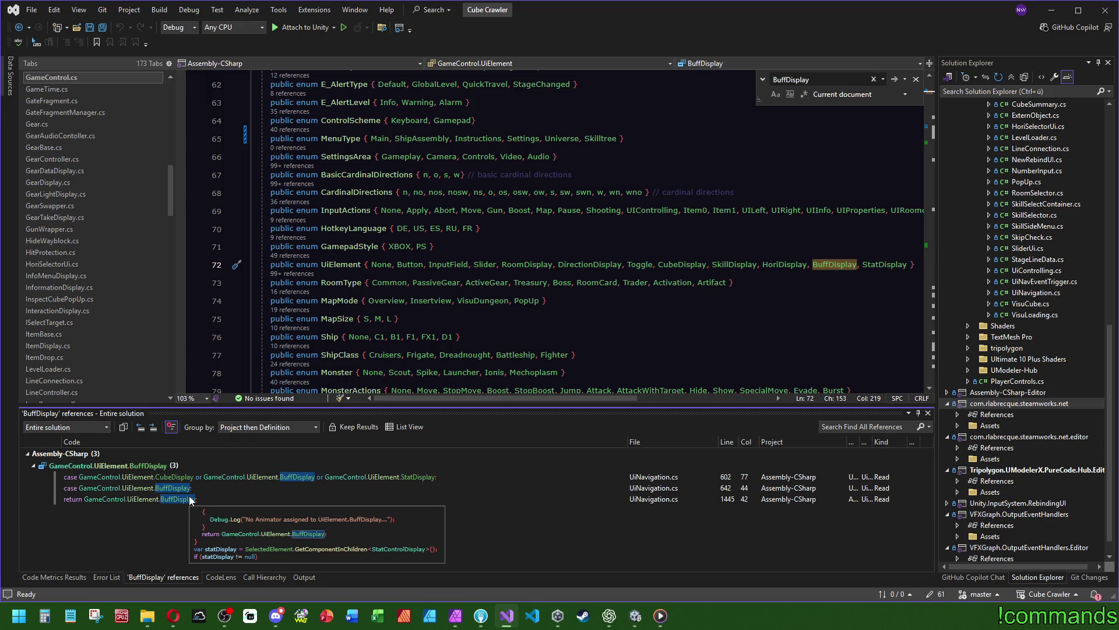
double_click(178, 486)
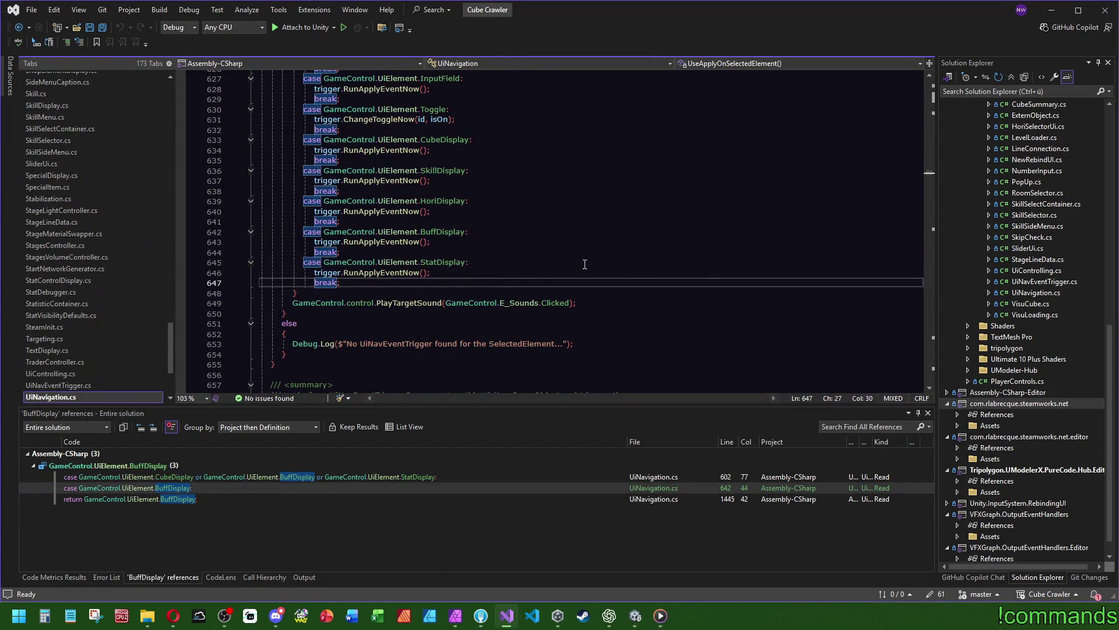
key("F12")
key("ctrl+f")
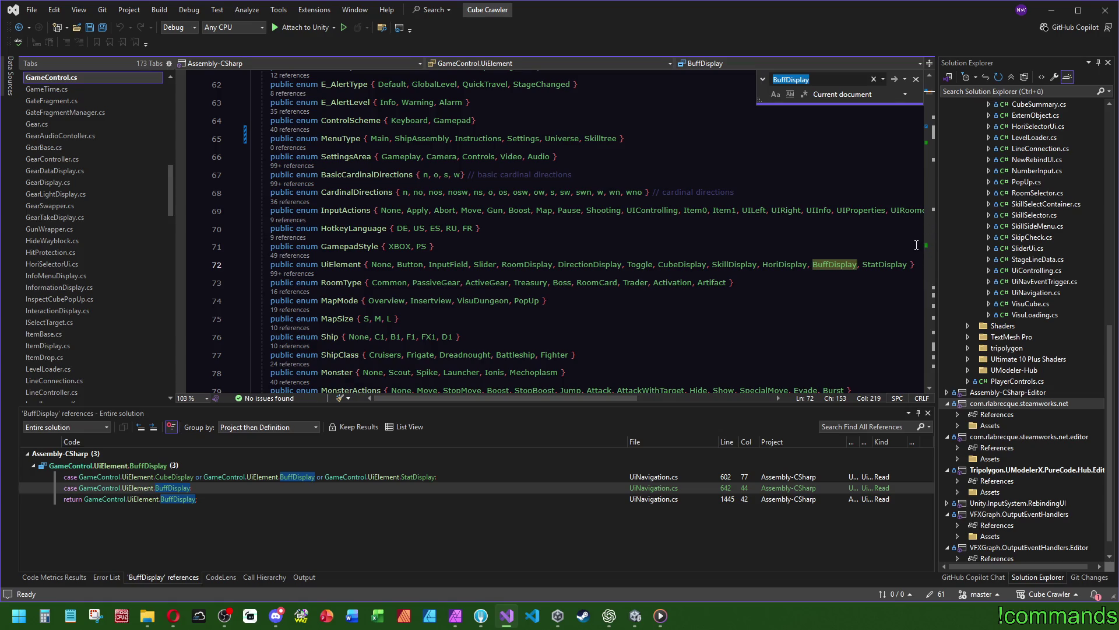
left_click(894, 79)
key("Escape")
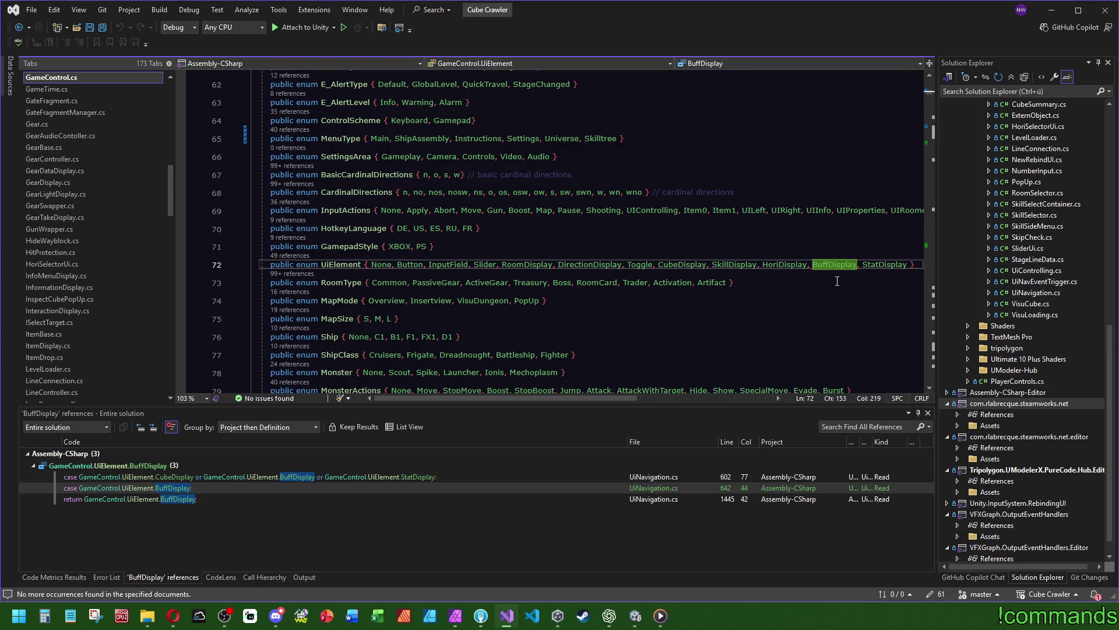
key("ctrl+f")
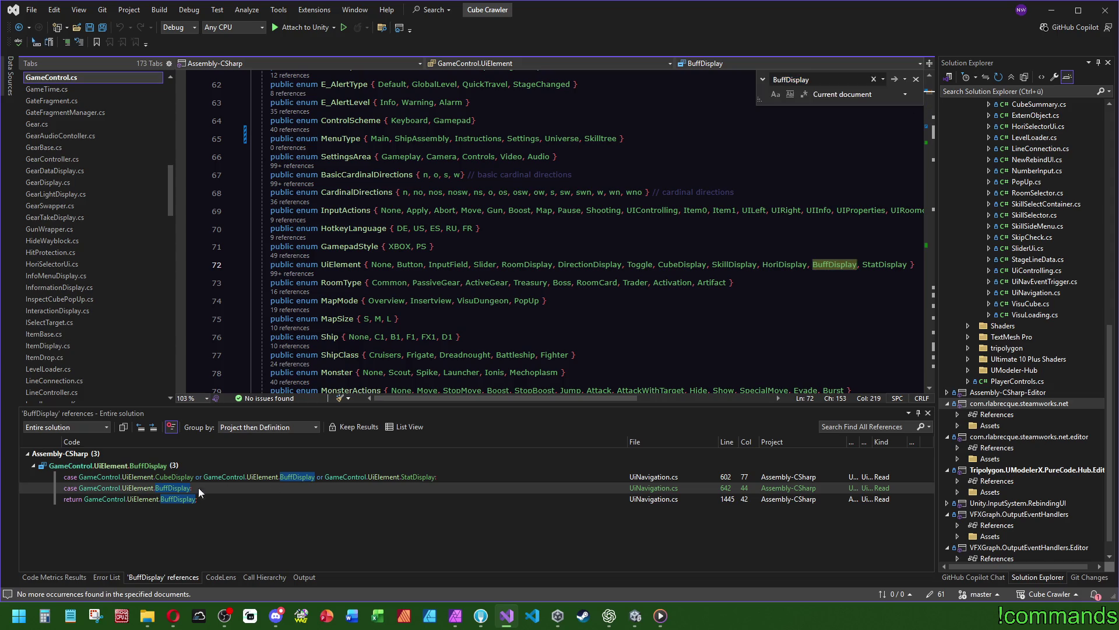
double_click(178, 494)
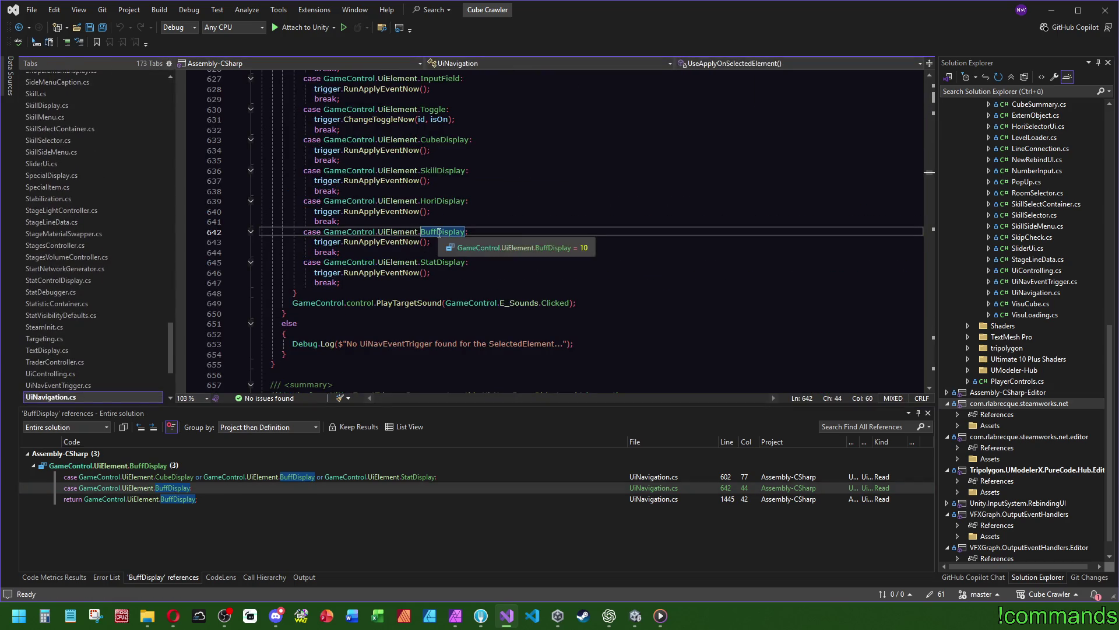
Search for BuffDisplay again and go back from the enum definition to UiNavigation.cs
key("ctrl+f")
left_click_drag(930, 175, 933, 78)
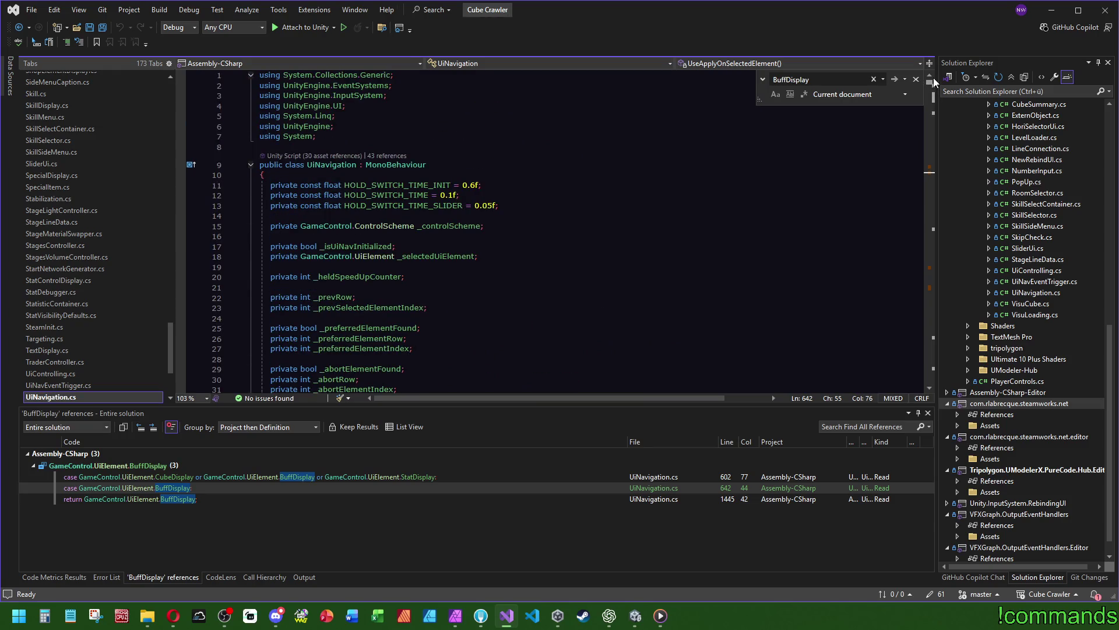
left_click(374, 256, "ctrl")
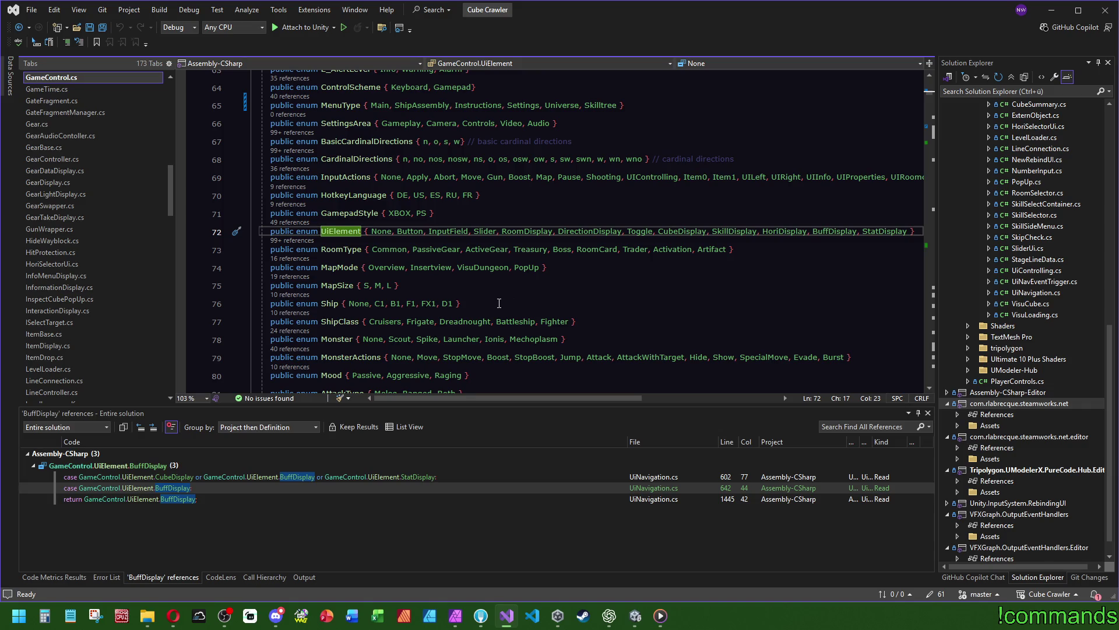
scroll(33, 319, "up", 2)
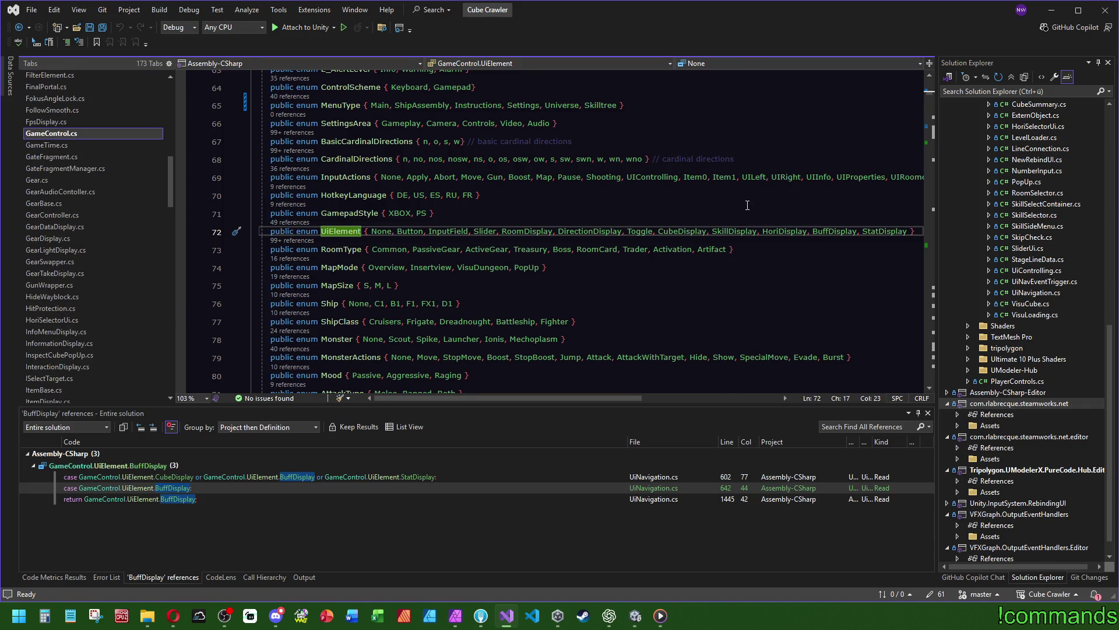
key("ctrl+minus")
Reopen the BuffDisplay usage at line 642 and read the surrounding code
double_click(240, 487)
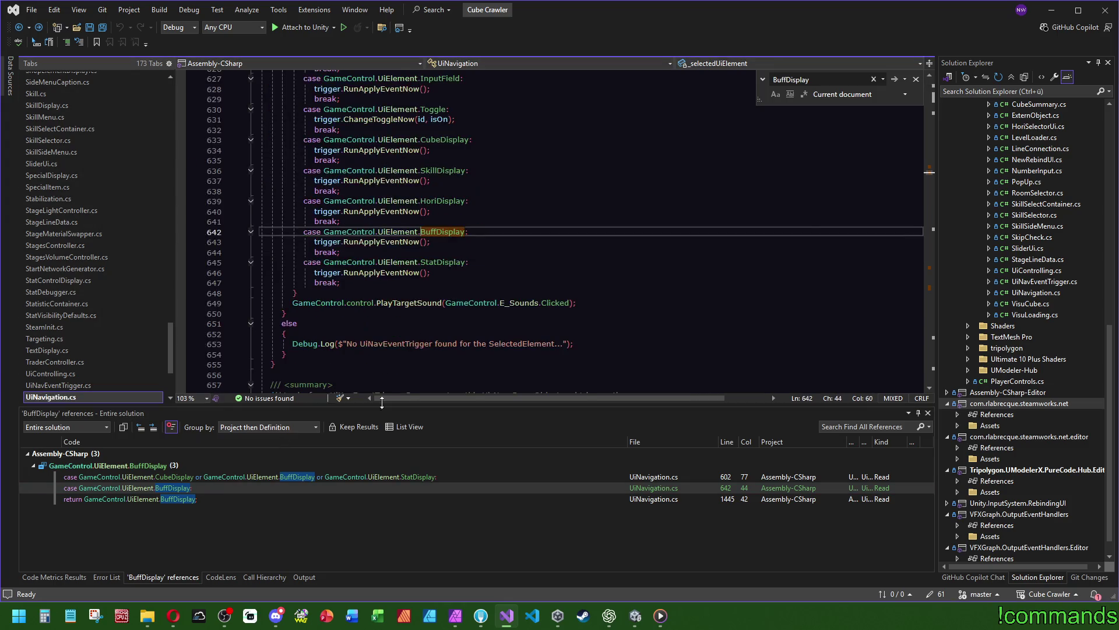
key("ctrl+f")
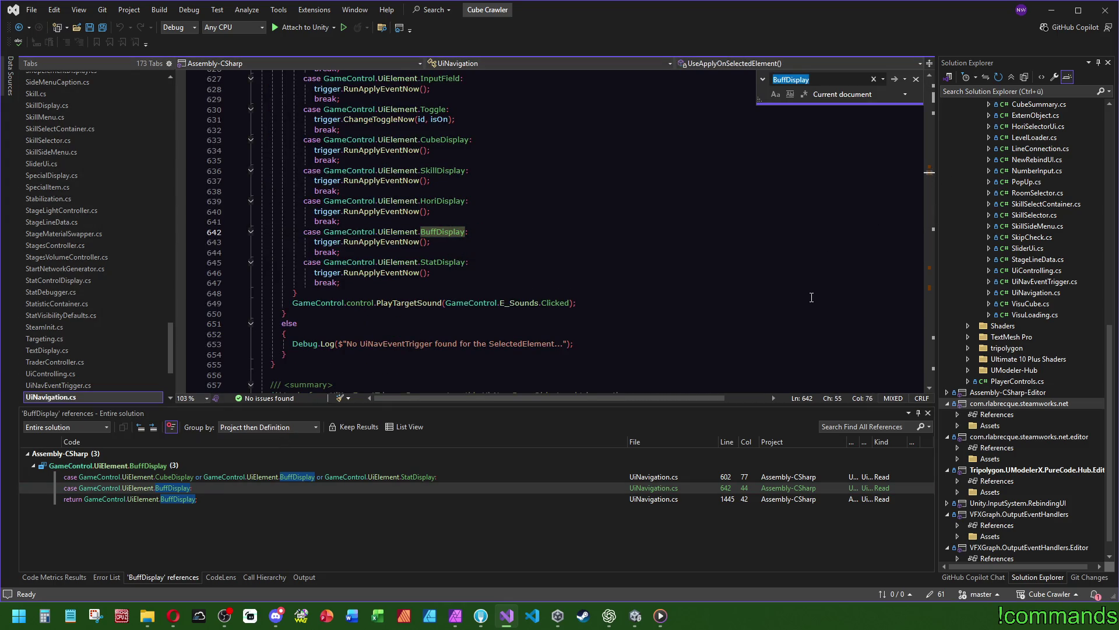
scroll(557, 259, "up", 1)
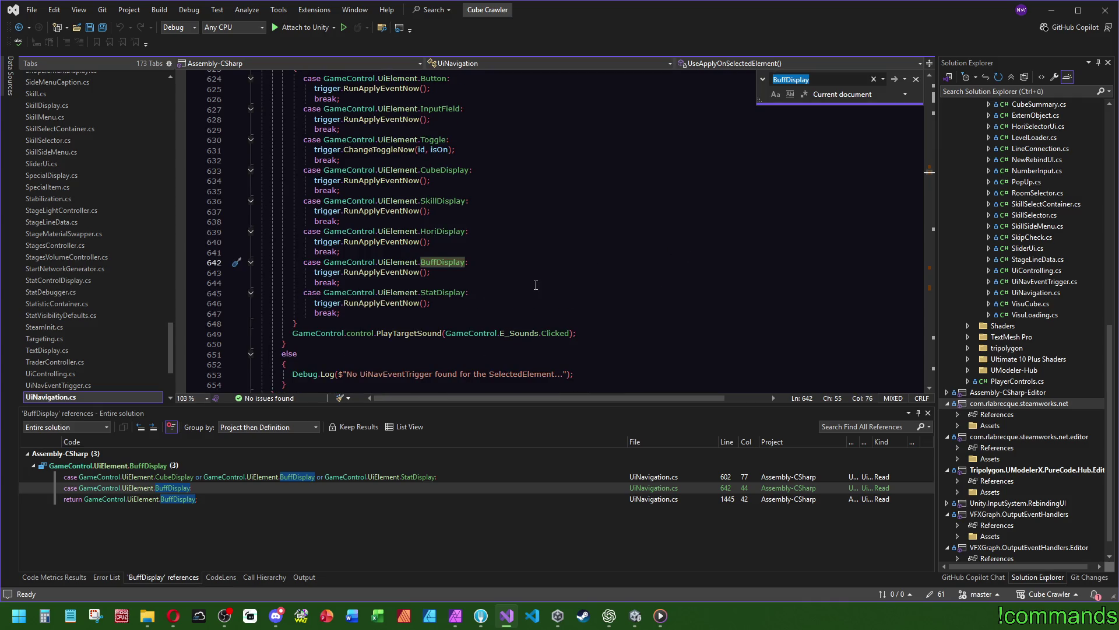
scroll(537, 285, "up", 9)
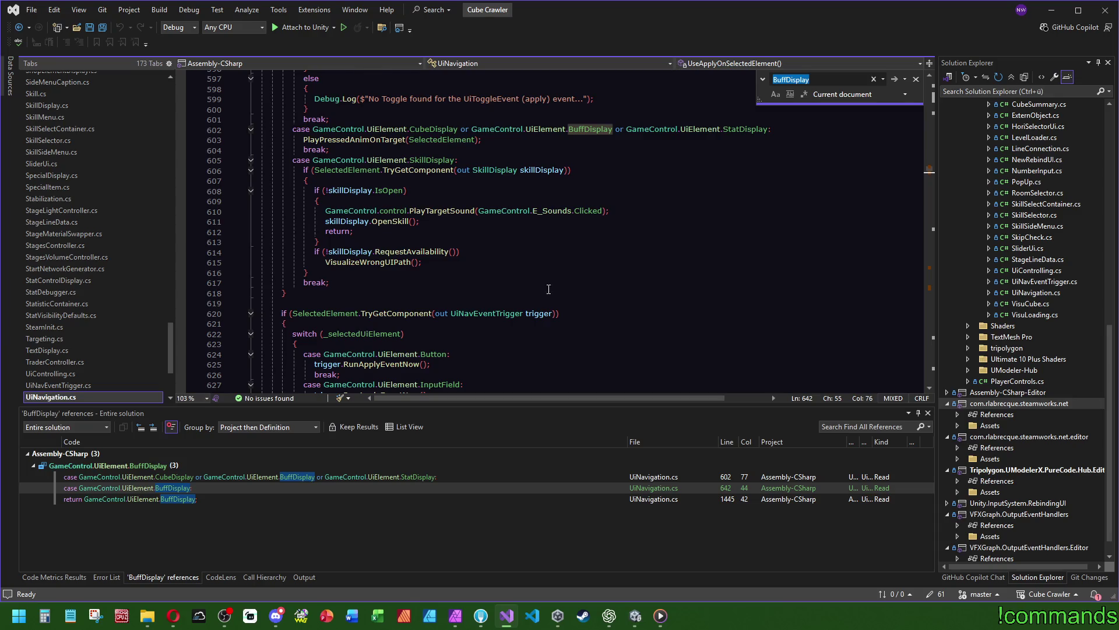
scroll(548, 285, "up", 3)
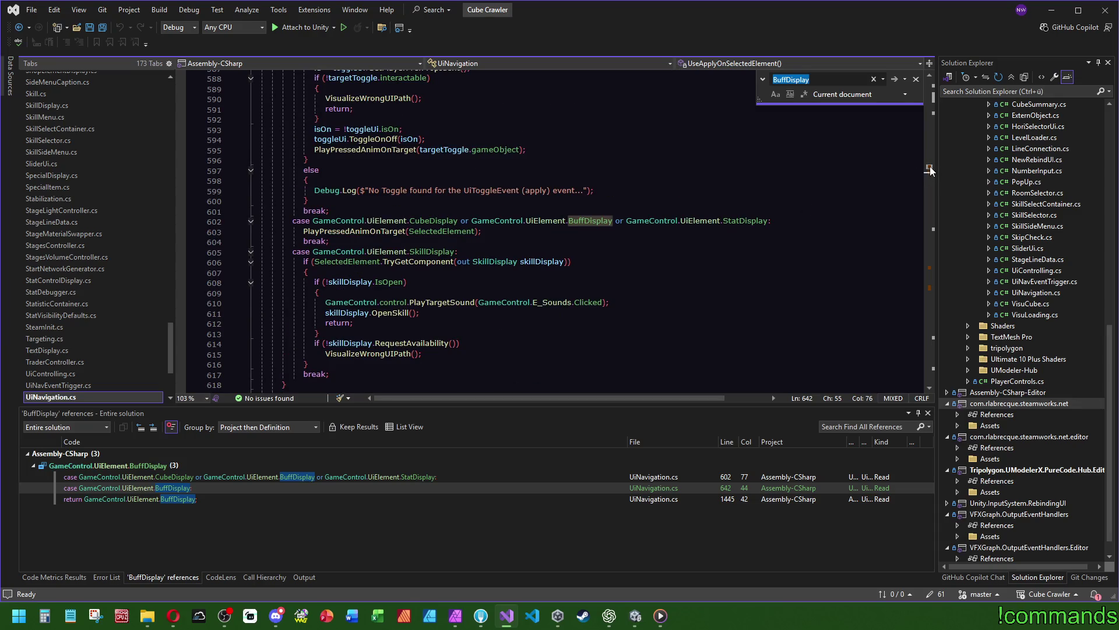
left_click_drag(930, 170, 930, 271)
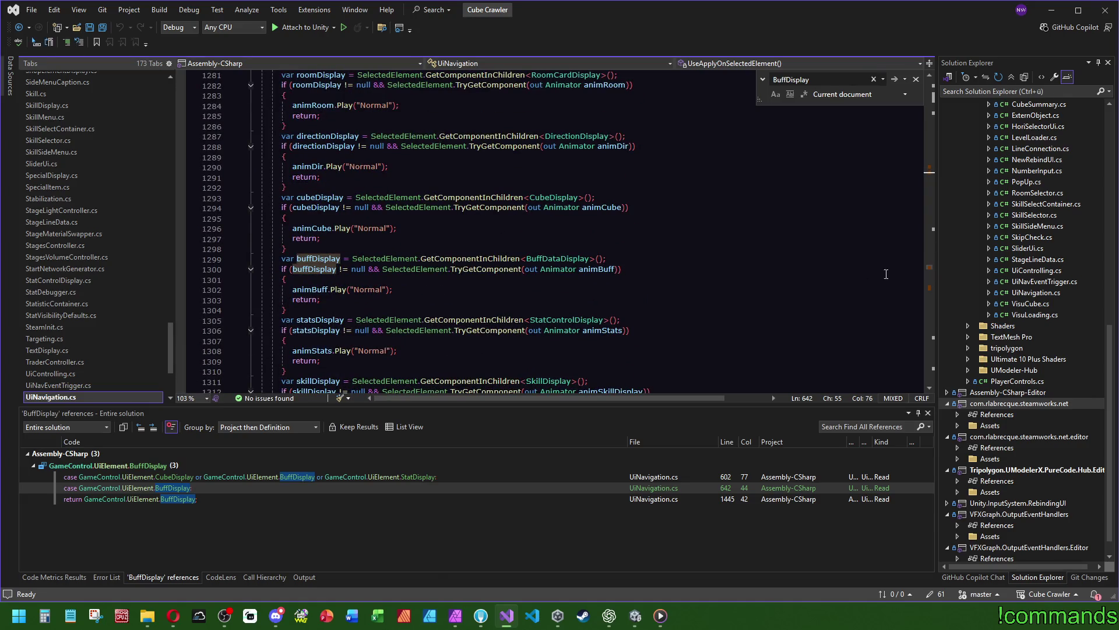
Scroll UiNavigation.cs past ActionsBeforeChangingSelectedElement to the buffDisplay block near line 1433
scroll(381, 347, "up", 13)
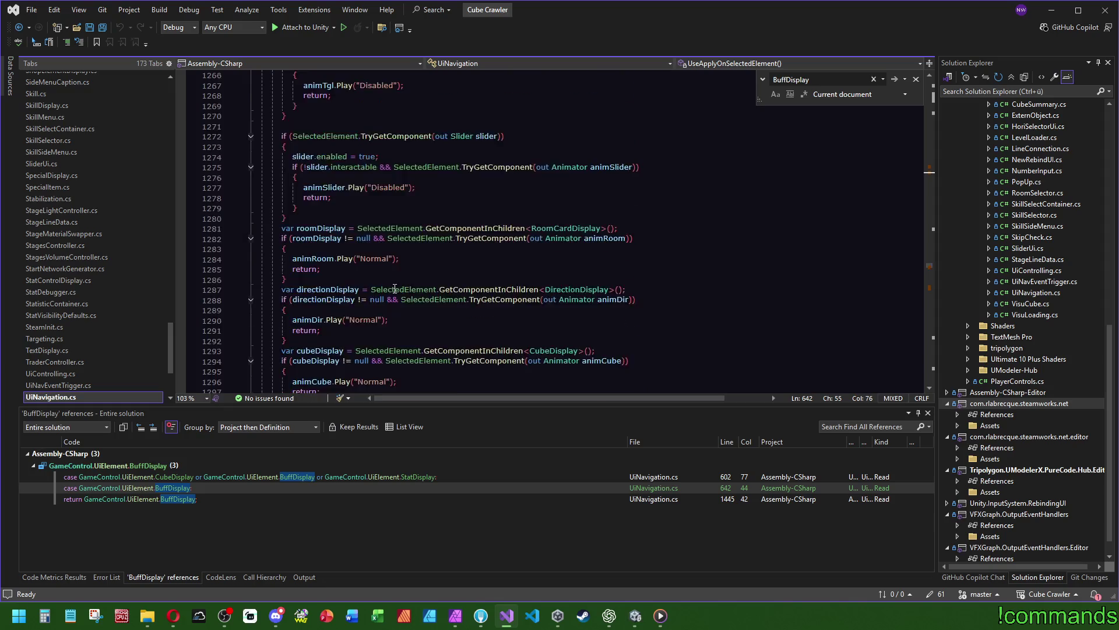
scroll(395, 300, "up", 4)
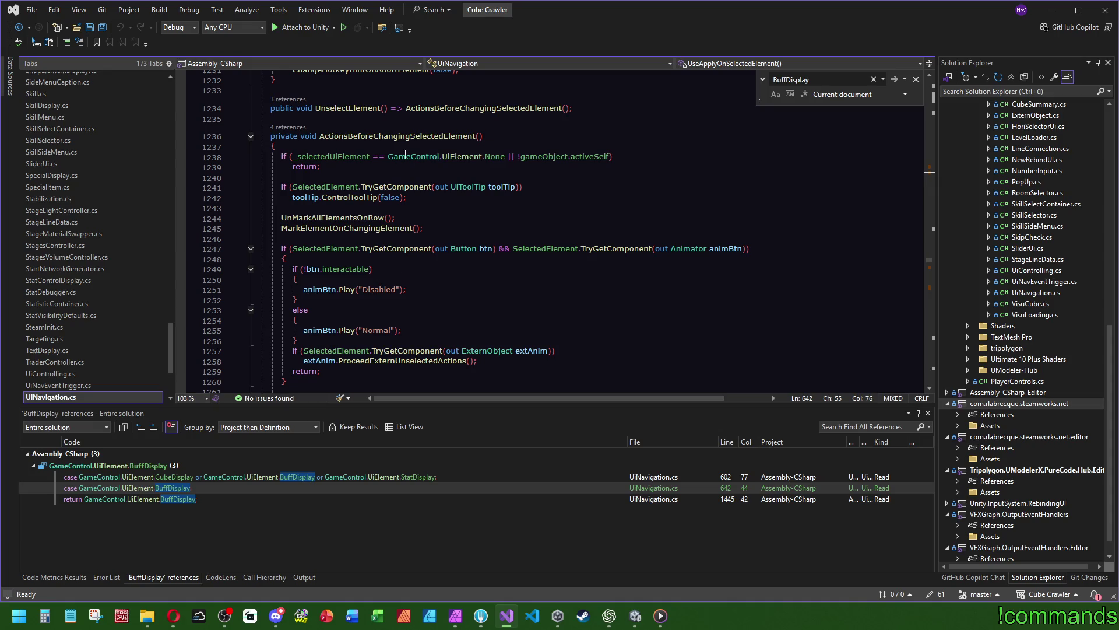
scroll(380, 169, "down", 12)
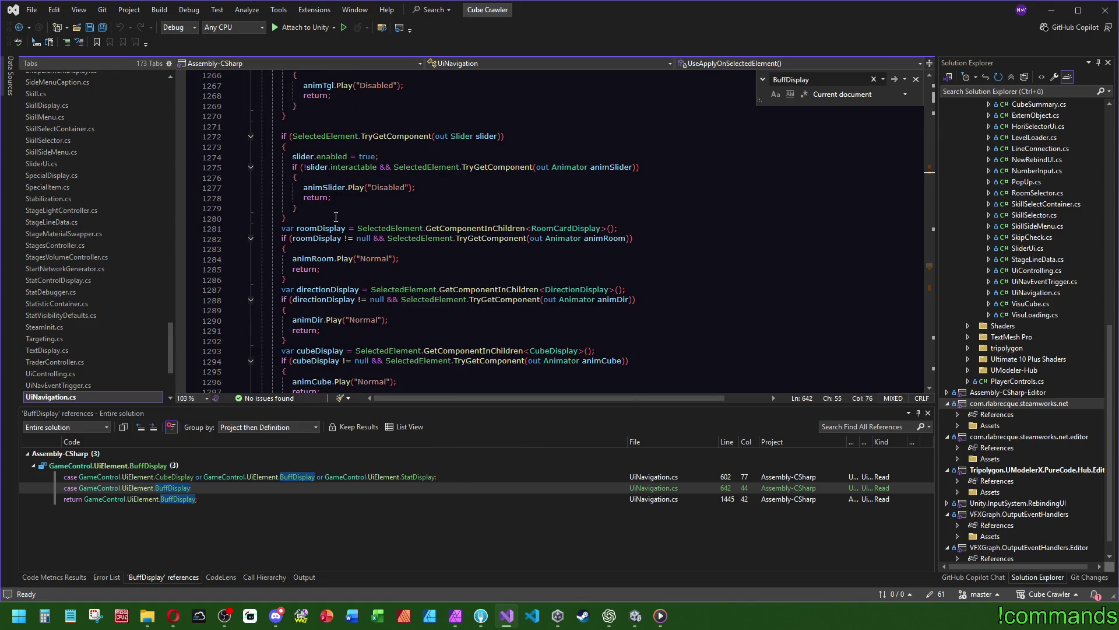
scroll(330, 214, "down", 3)
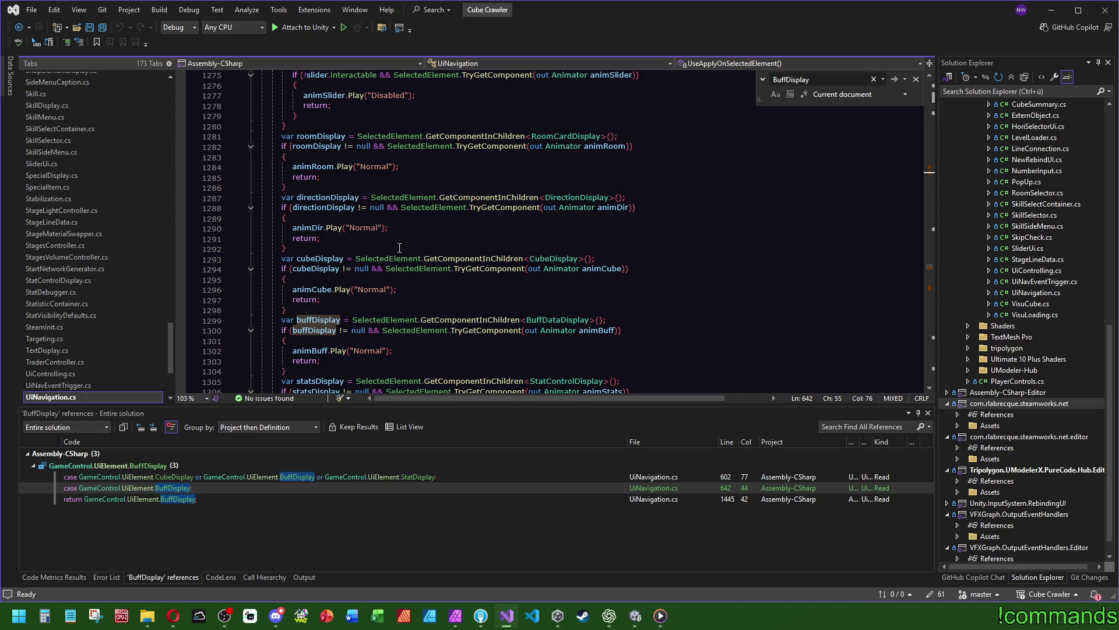
scroll(418, 246, "down", 3)
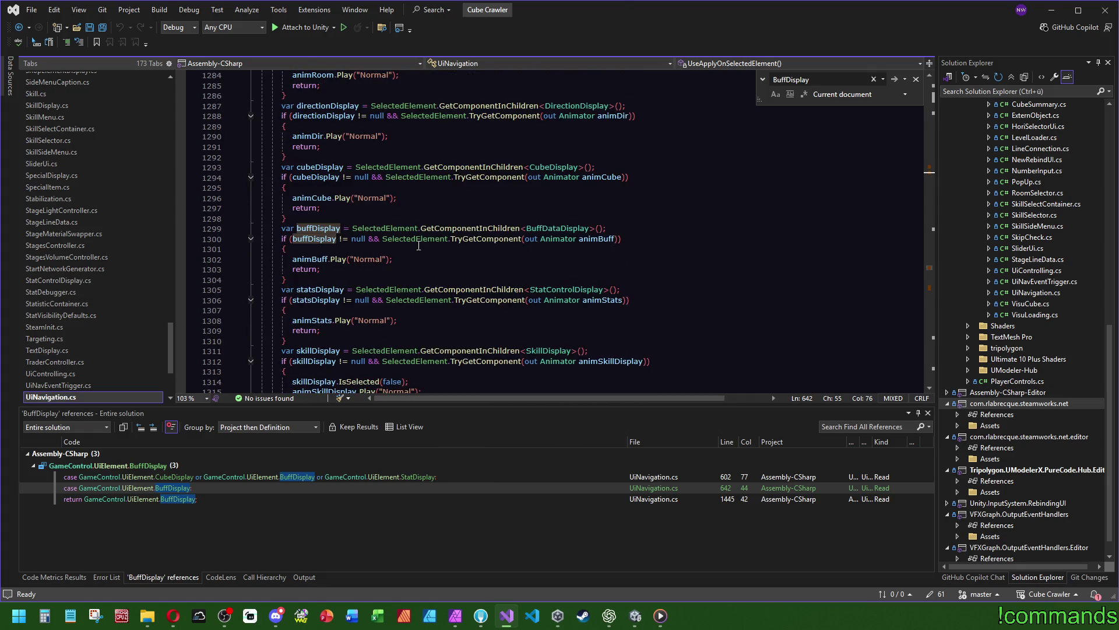
scroll(419, 246, "down", 1)
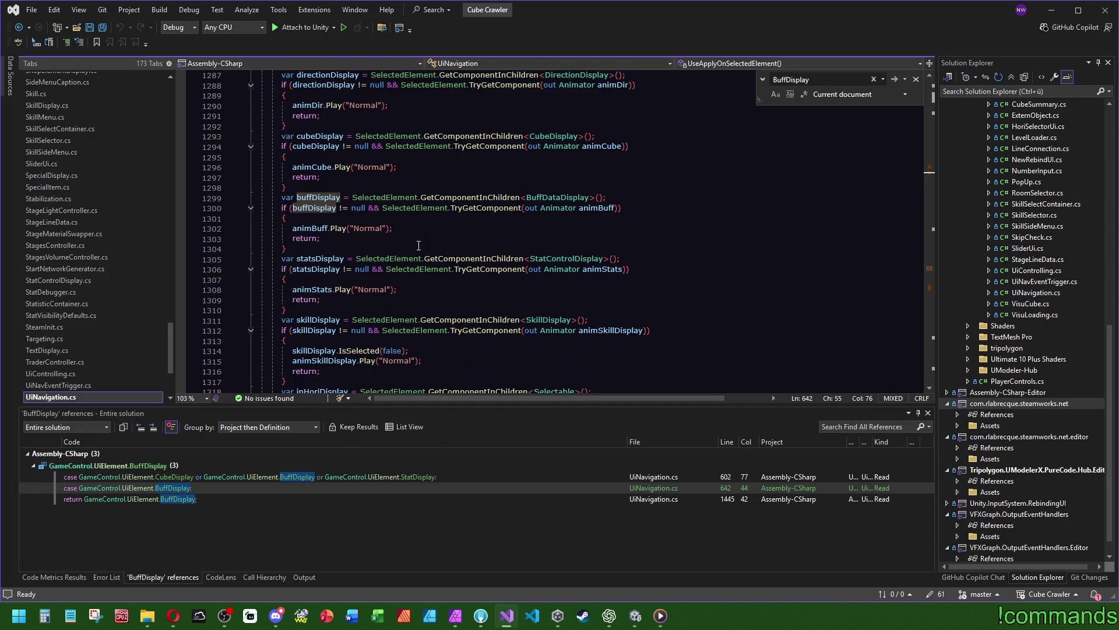
scroll(418, 245, "down", 5)
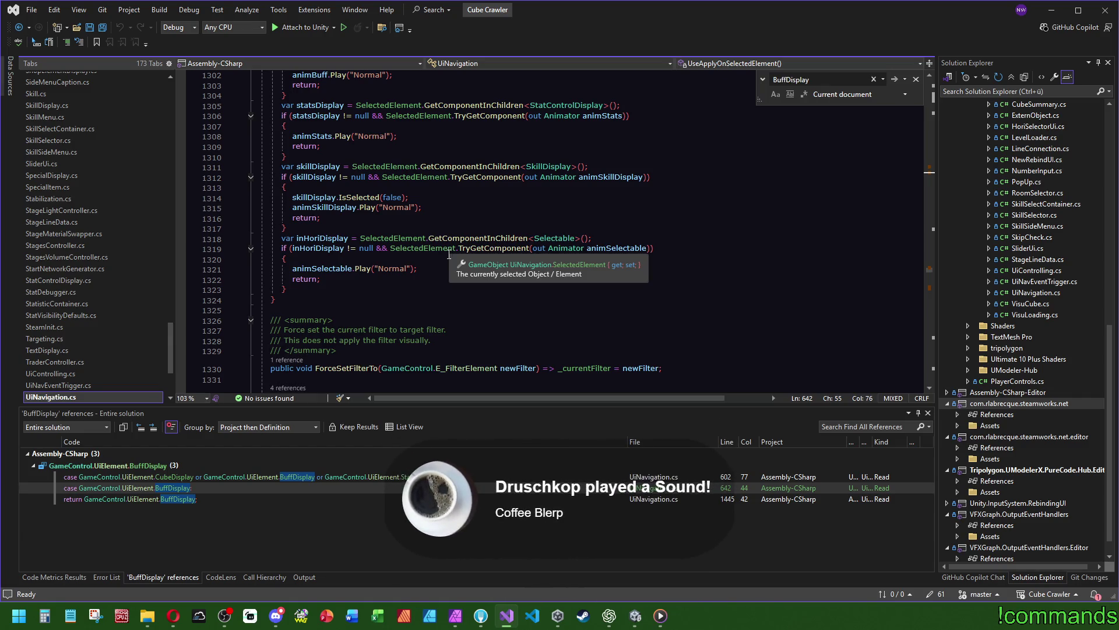
scroll(448, 255, "up", 17)
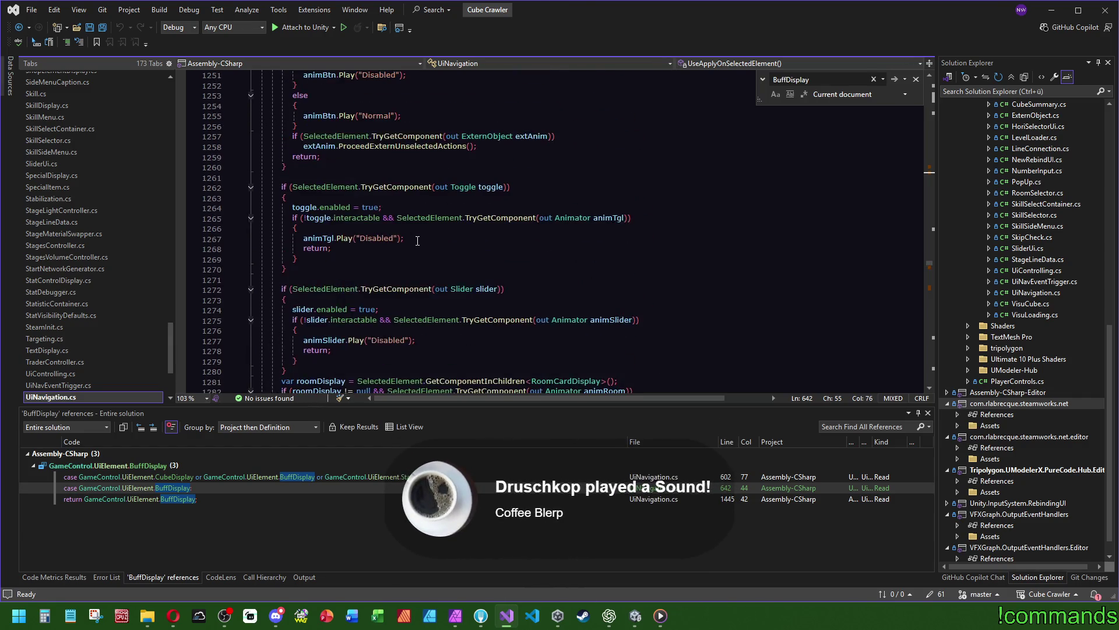
scroll(370, 288, "down", 2)
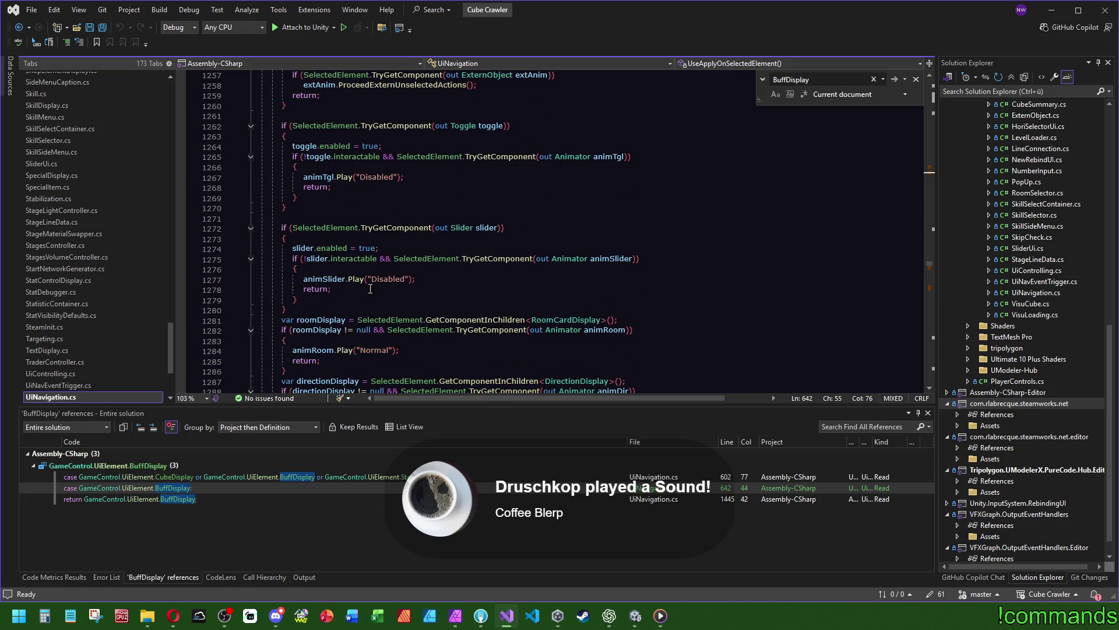
scroll(370, 288, "up", 7)
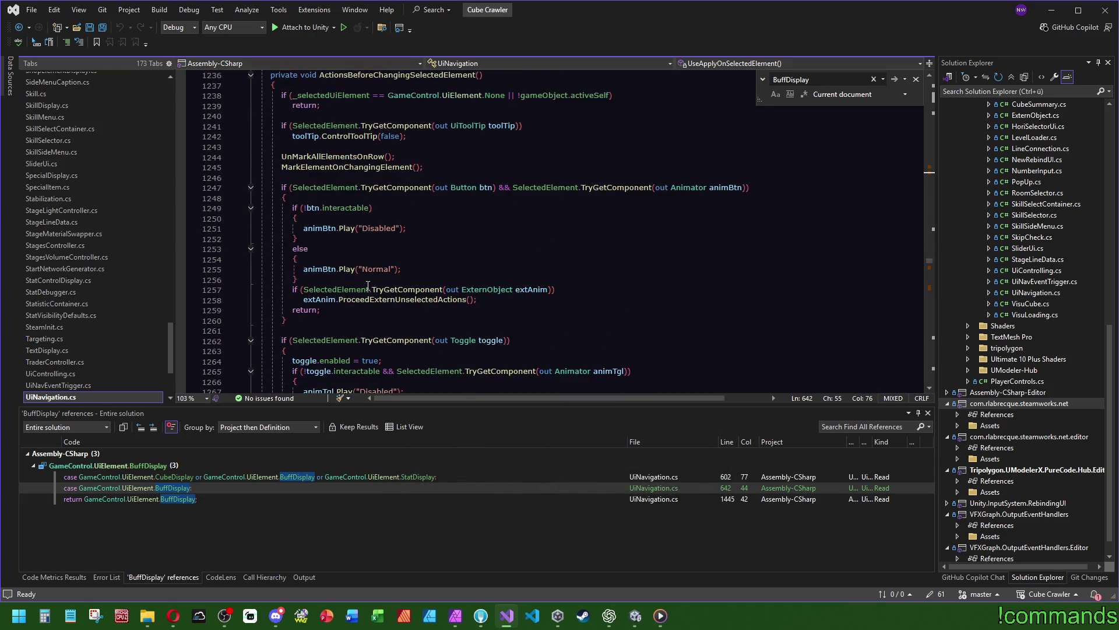
scroll(369, 287, "up", 2)
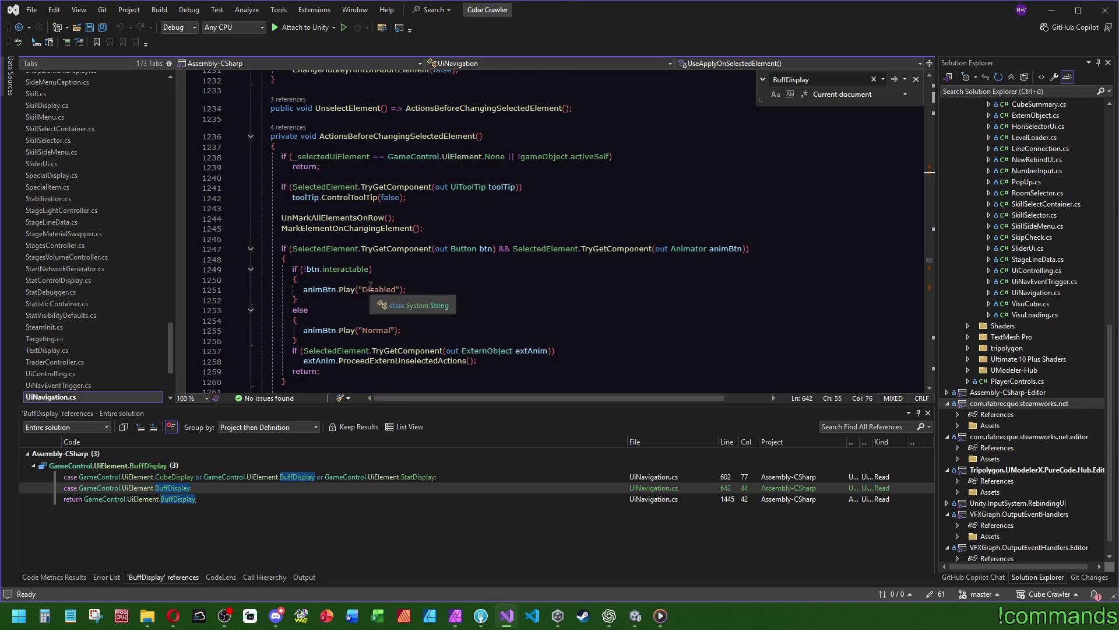
key("alt+Tab")
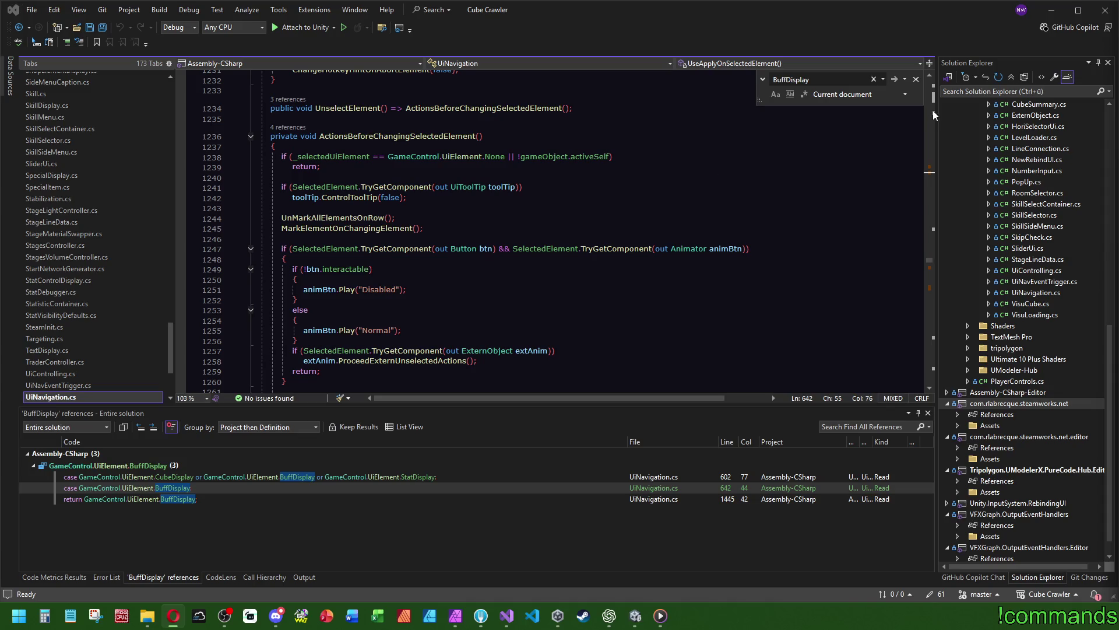
left_click_drag(932, 258, 932, 288)
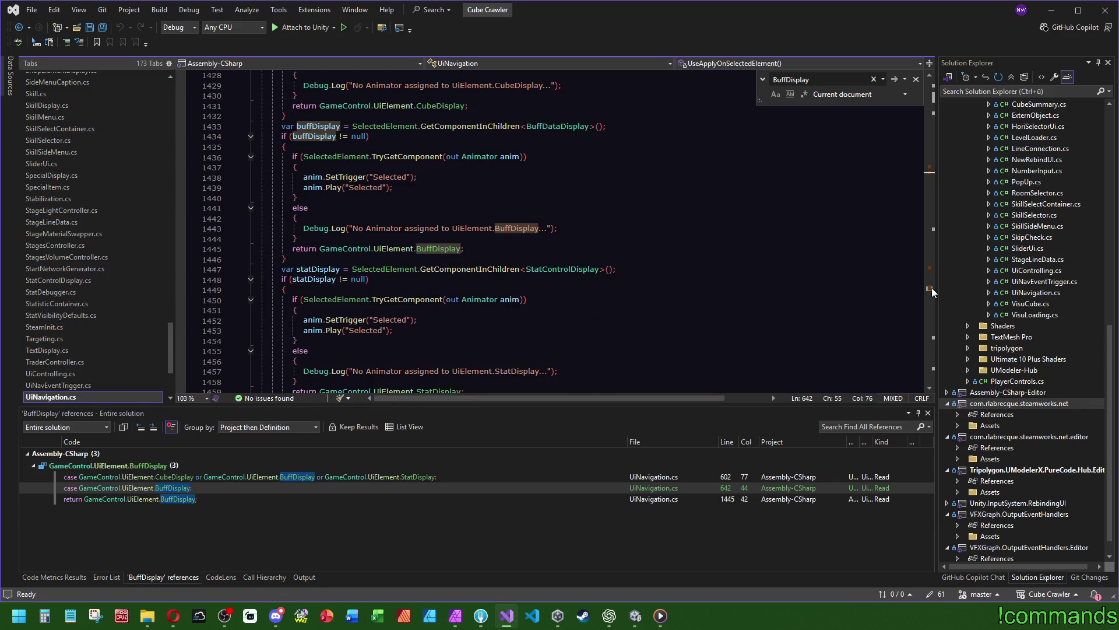
mouse_move(931, 288)
left_mouse_down()
mouse_move(950, 92)
mouse_move(927, 301)
mouse_move(927, 286)
mouse_move(844, 287)
left_mouse_up()
Search UiNavigation.cs for UiElement and read its fields down to the Start method
double_click(392, 204)
key("ctrl+f")
left_click_drag(929, 296, 942, 83)
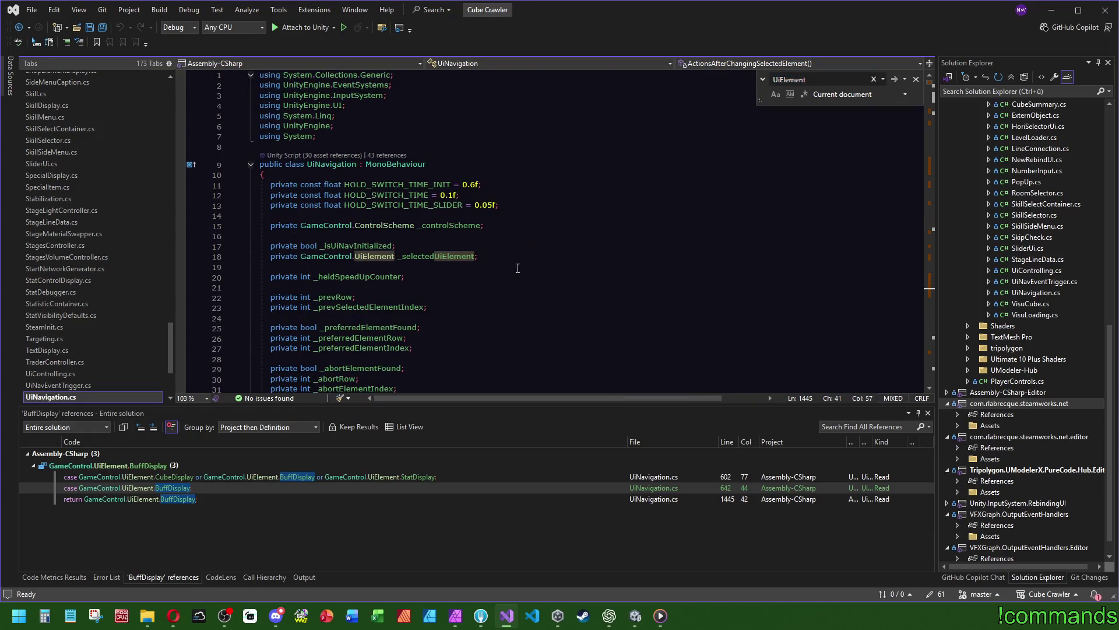
scroll(478, 266, "down", 20)
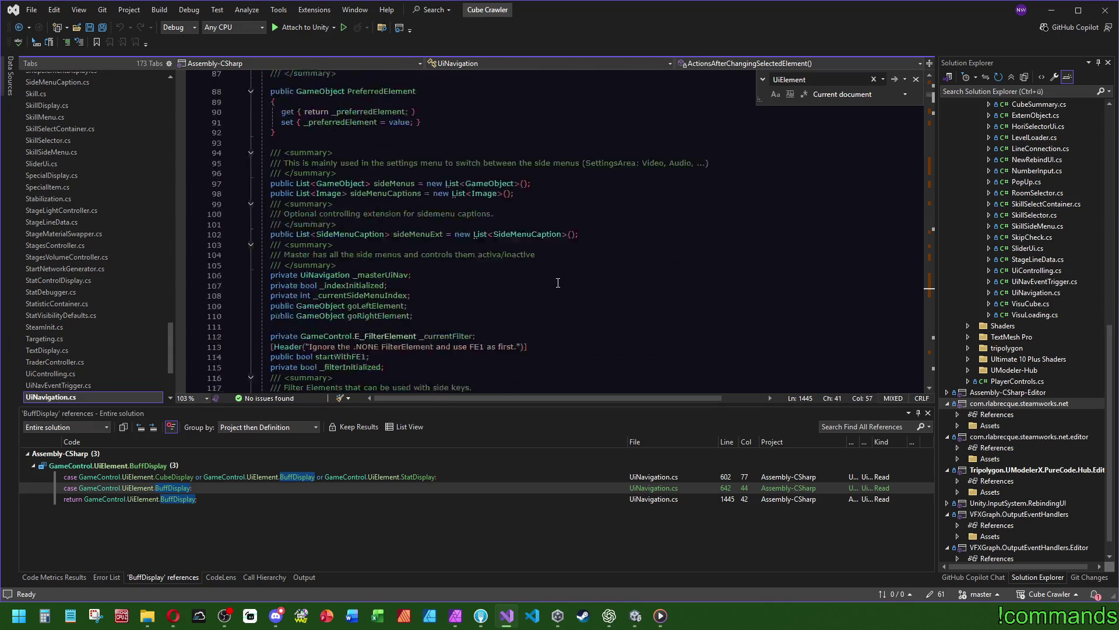
scroll(561, 282, "down", 12)
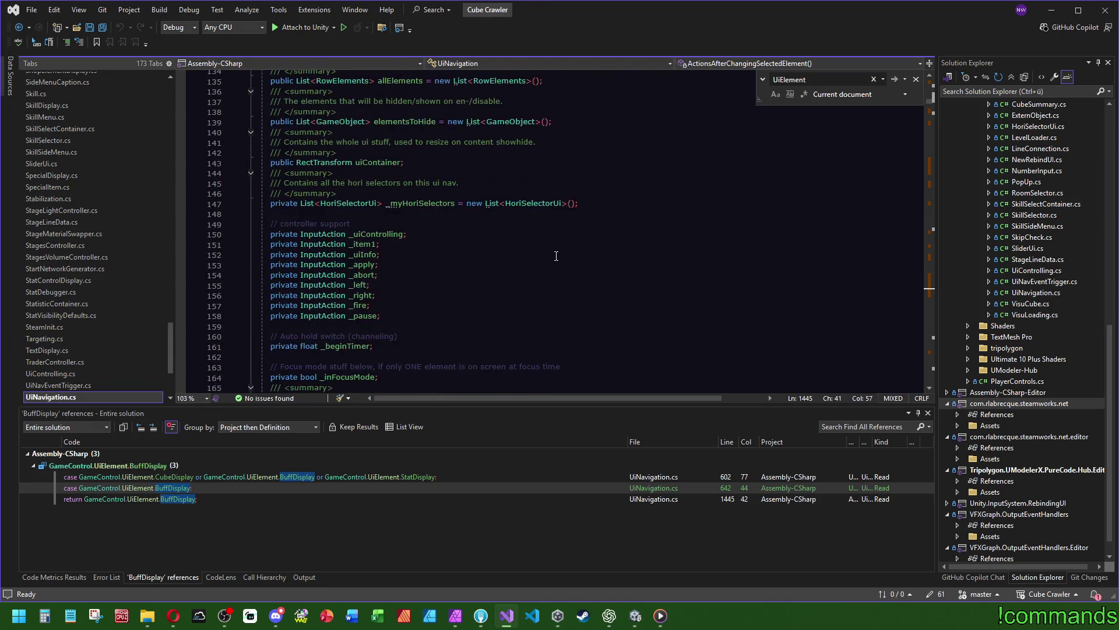
scroll(560, 259, "down", 12)
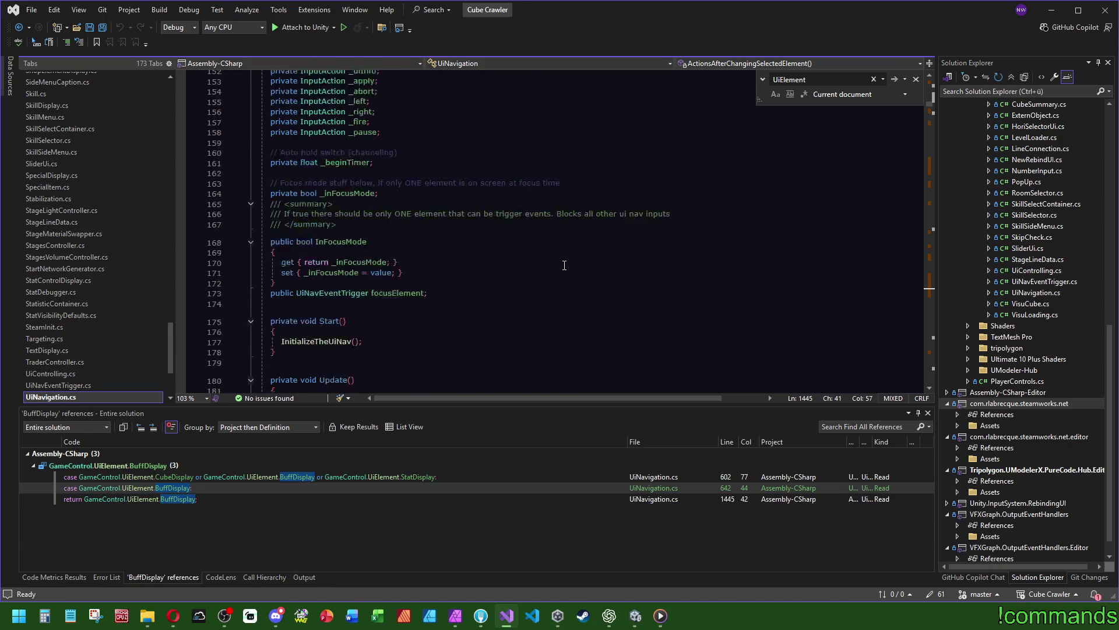
left_click(359, 158)
Save UiNavigation.cs and return to the Unity editor
left_click(103, 28)
mouse_move(637, 623)
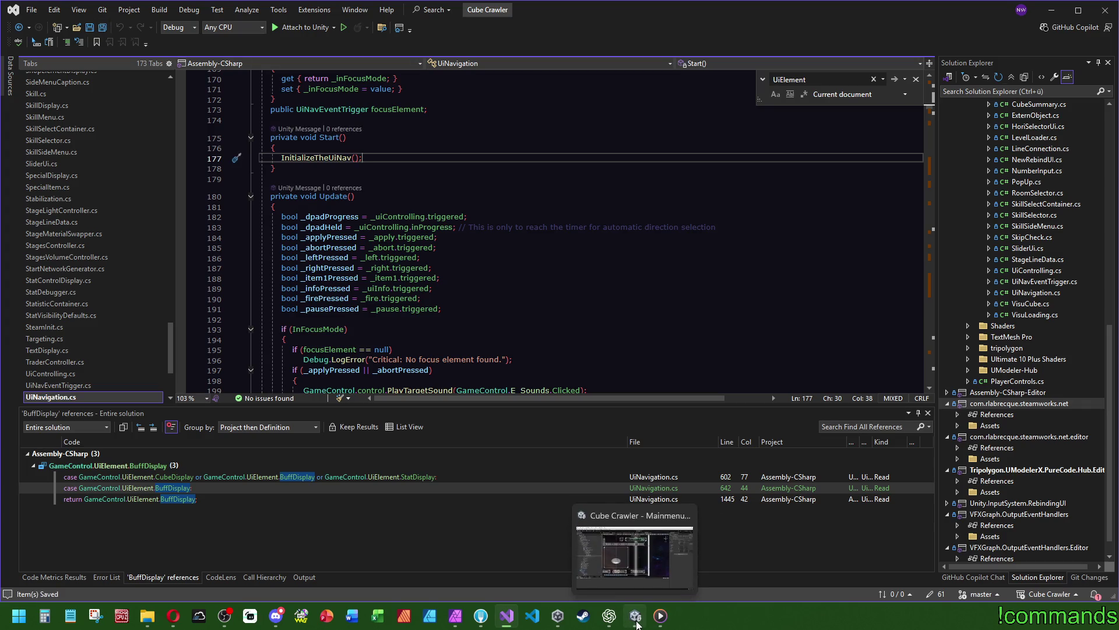
left_click(637, 623)
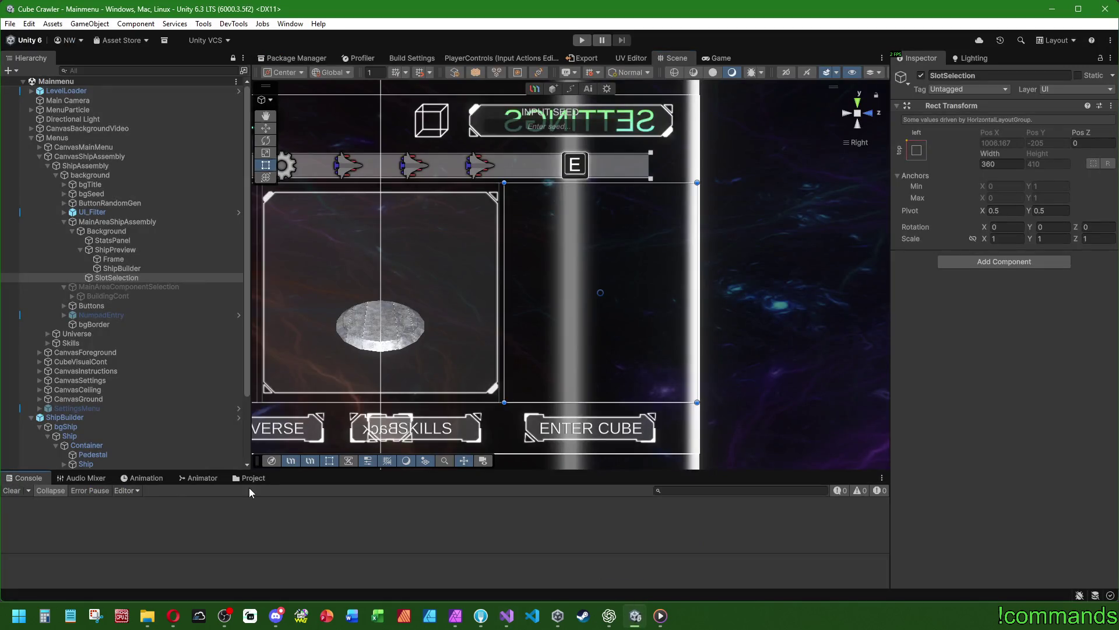
Open the RoomCardDisplay prefab from Assets/Prefabs/UI in the Project window
scroll(76, 542, "up", 5)
left_click(40, 584)
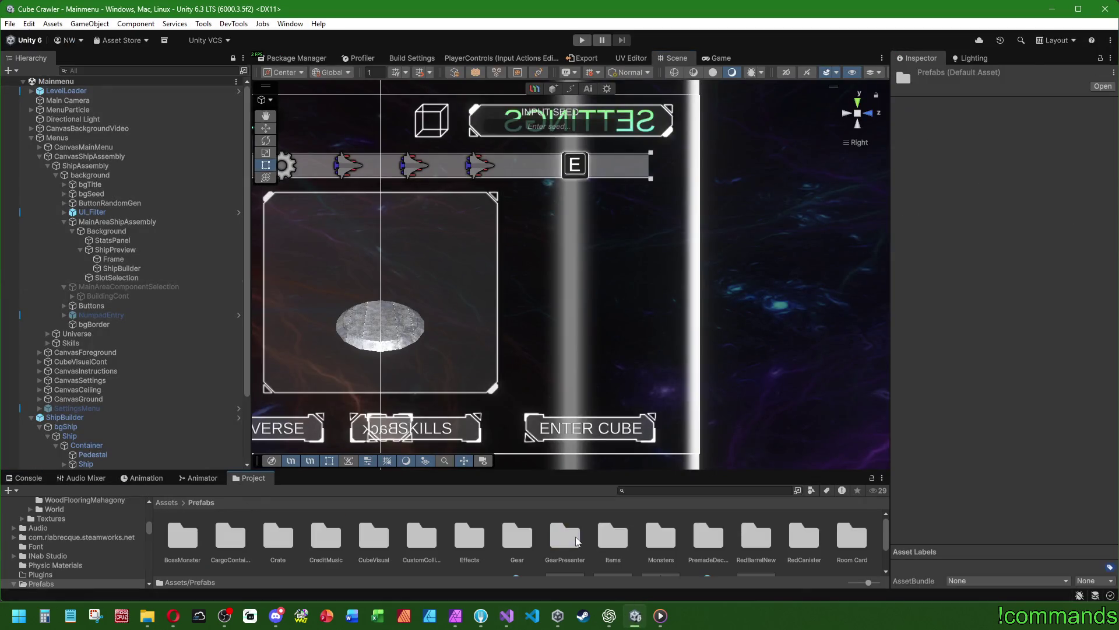
scroll(623, 563, "down", 1)
double_click(434, 548)
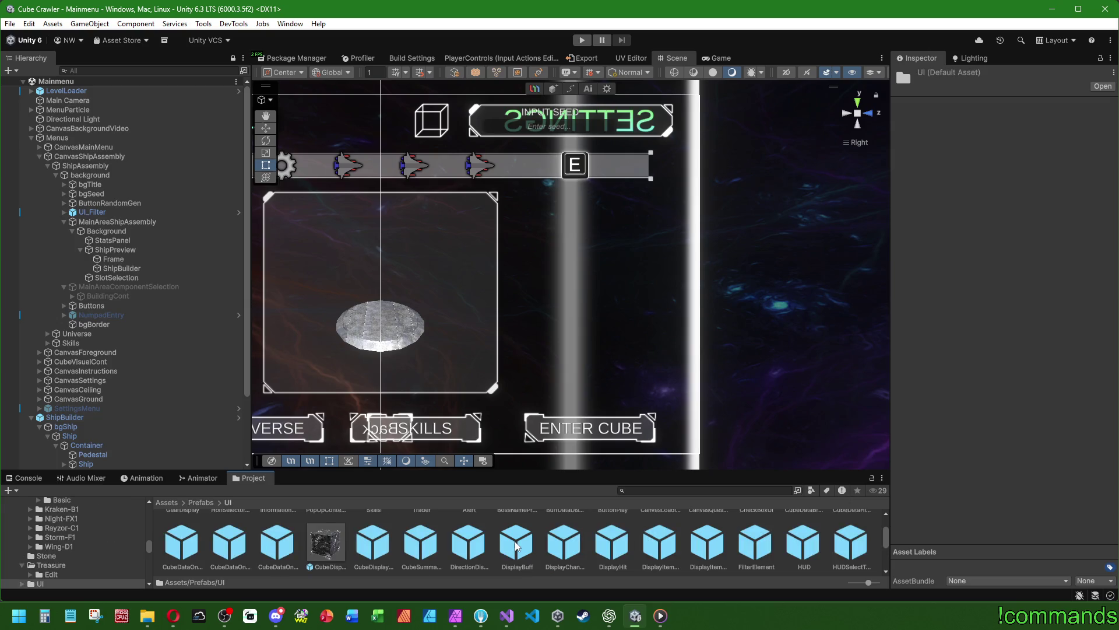
left_click_drag(665, 471, 665, 429)
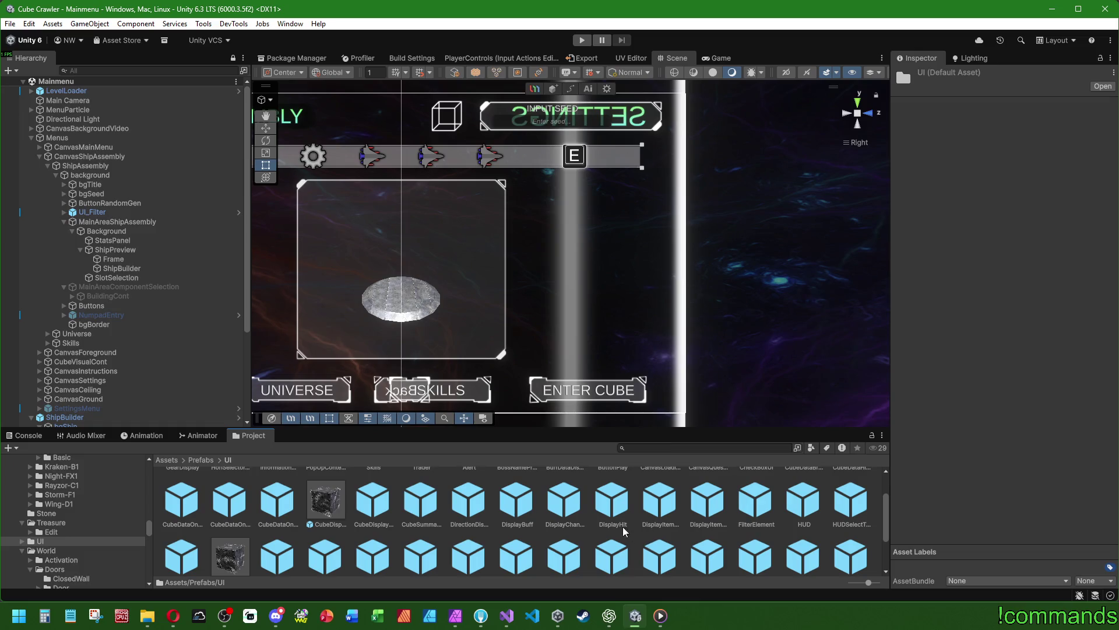
scroll(678, 555, "down", 3)
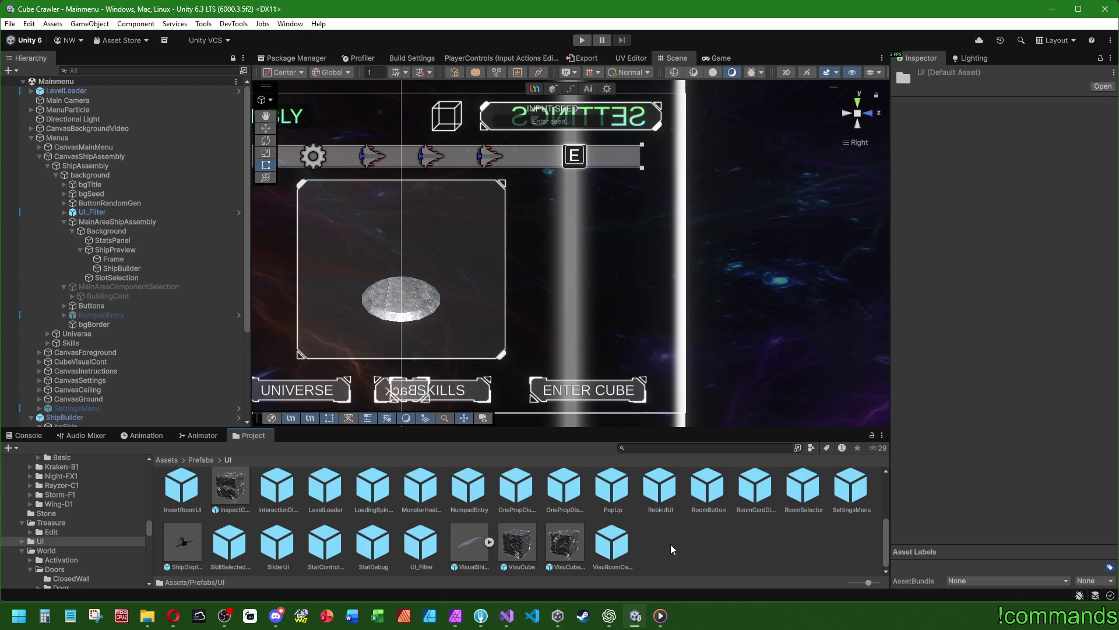
double_click(739, 502)
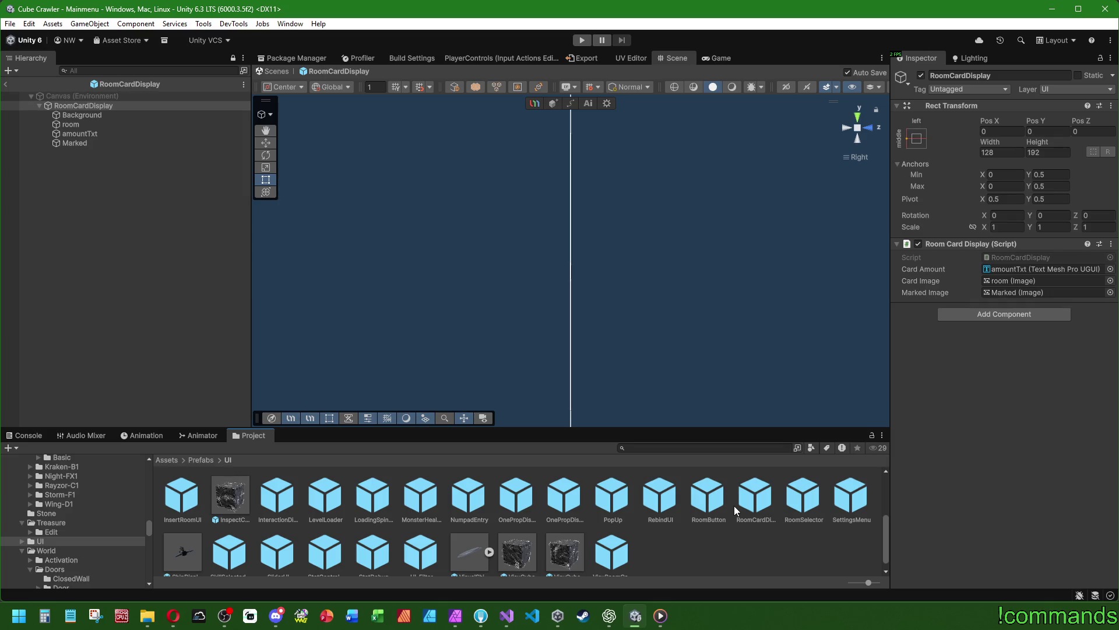